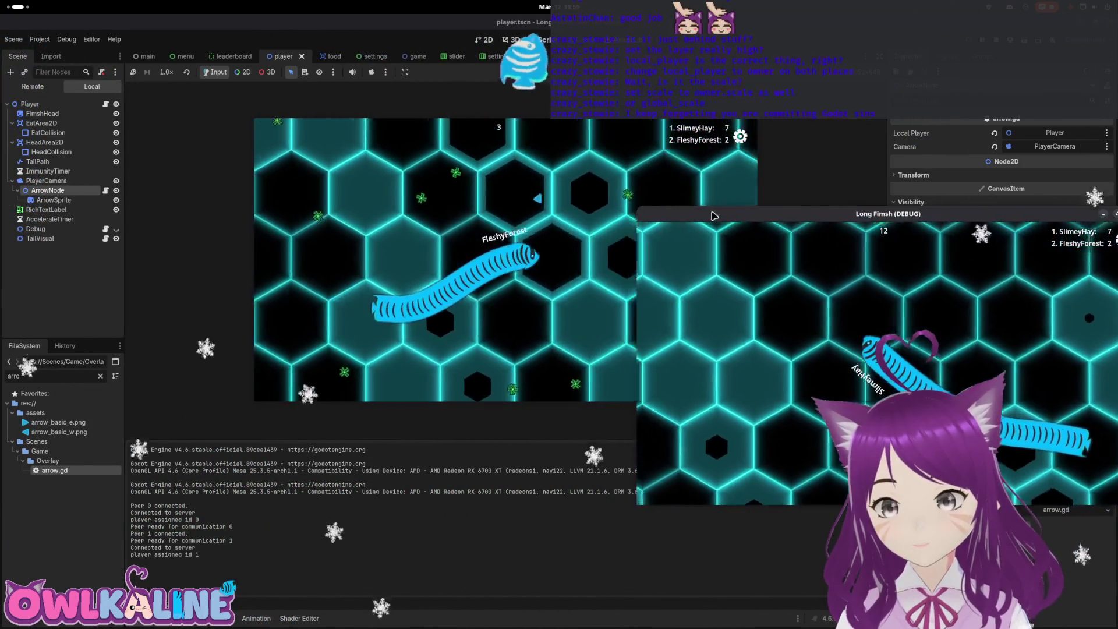
# - Arrange the two Long Fimsh (DEBUG) windows to compare both game views, the editor and the output log
pyautogui.moveTo(714, 216)
pyautogui.mouseDown()
pyautogui.moveTo(477, 98)
pyautogui.moveTo(836, 233)
pyautogui.mouseUp()
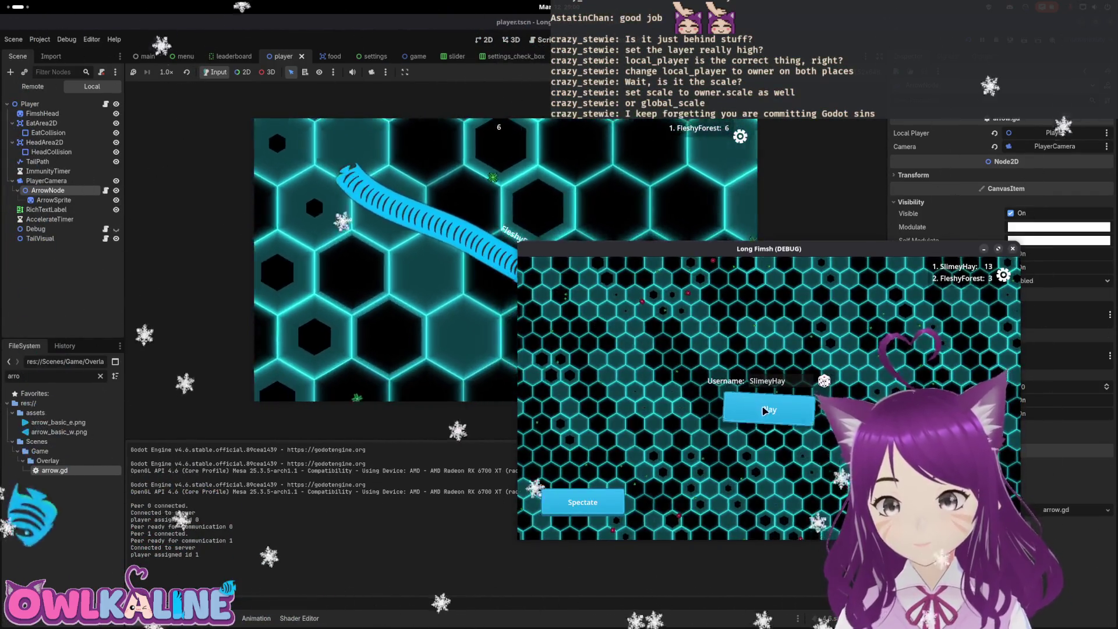
pyautogui.moveTo(764, 269); pyautogui.dragTo(297, 334)
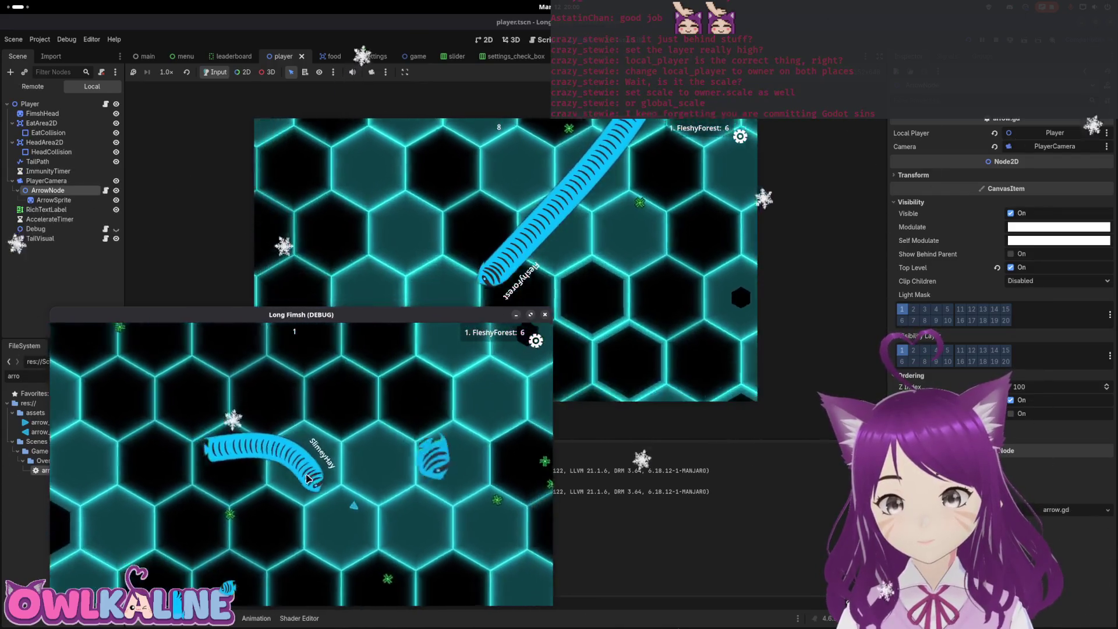
pyautogui.moveTo(379, 337); pyautogui.dragTo(334, 136)
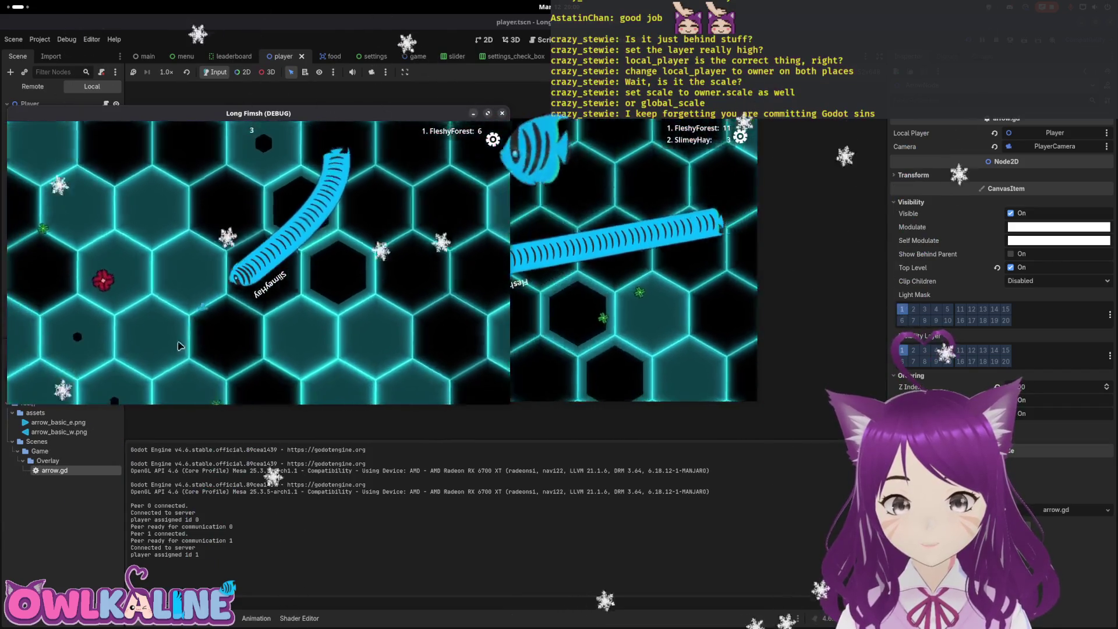
pyautogui.moveTo(278, 153)
pyautogui.mouseDown()
pyautogui.moveTo(421, 153)
pyautogui.moveTo(812, 103)
pyautogui.mouseUp()
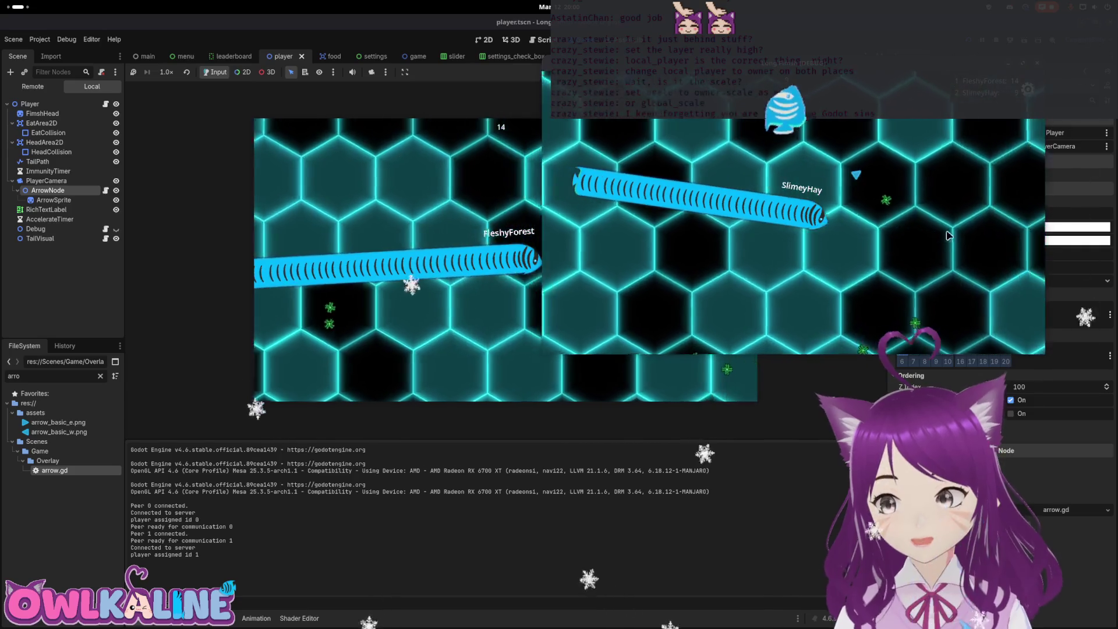
# - Start a match as the SlimeyHay player, then stop the test run with F8
pyautogui.moveTo(740, 73); pyautogui.dragTo(358, 146)
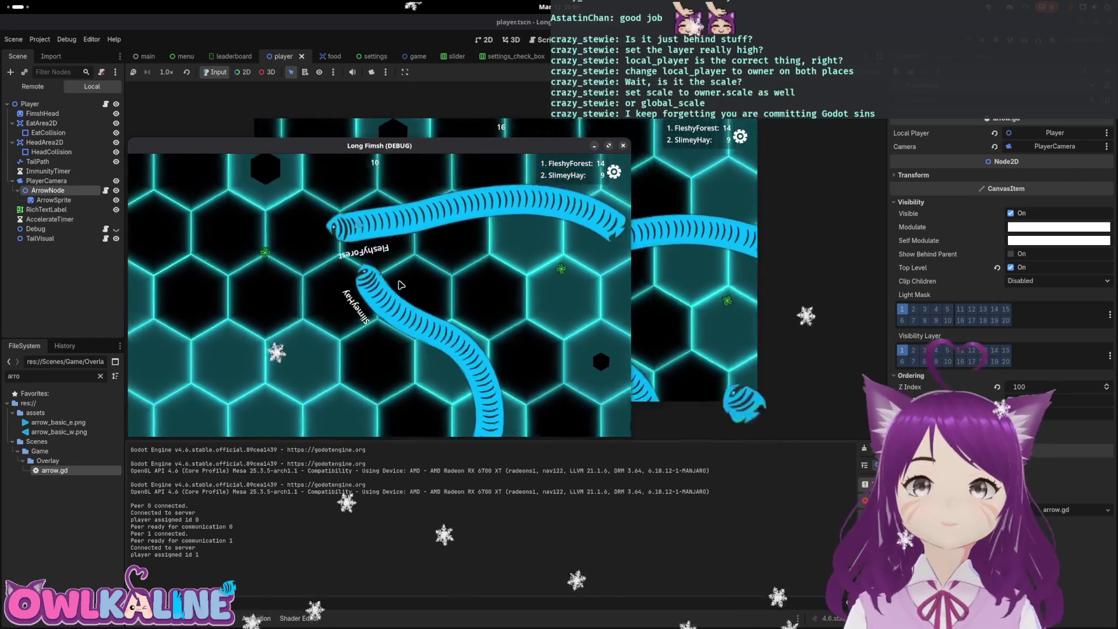
pyautogui.click(384, 317)
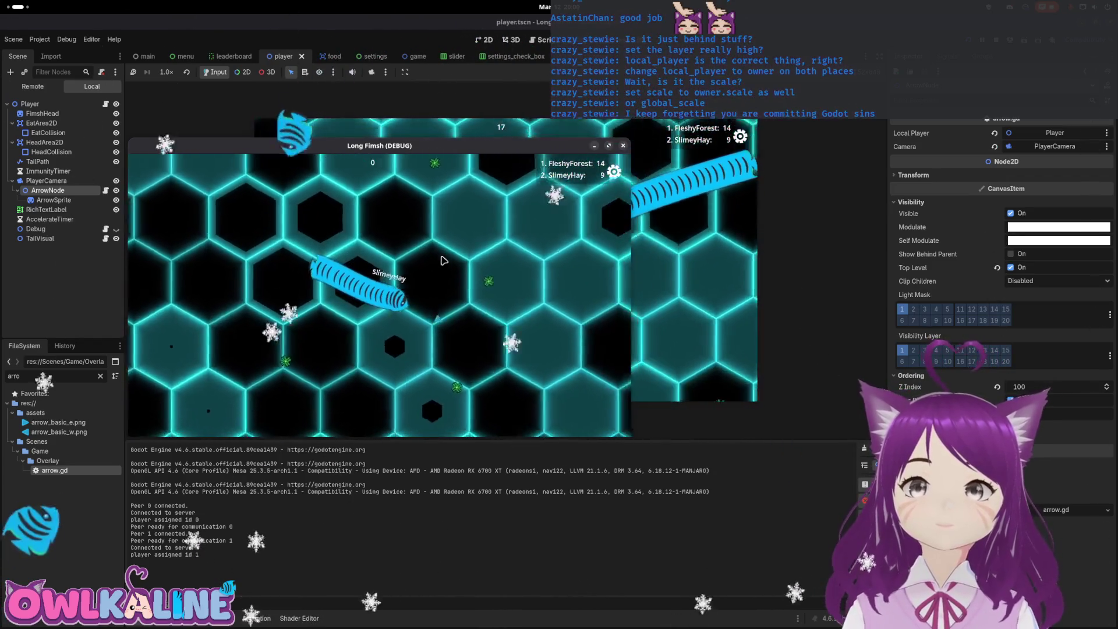
pyautogui.press('F8')
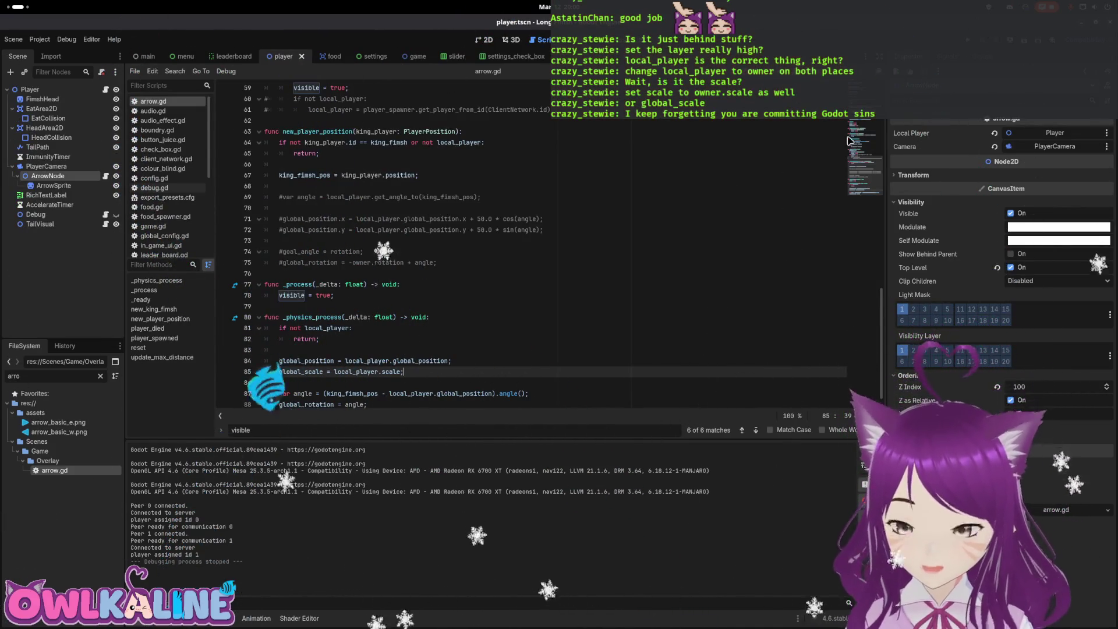
# - Try a %Player, then $../../Player node reference on line 14 of arrow.gd, then delete it
pyautogui.scroll(15, 848, 139)
pyautogui.click(349, 186)
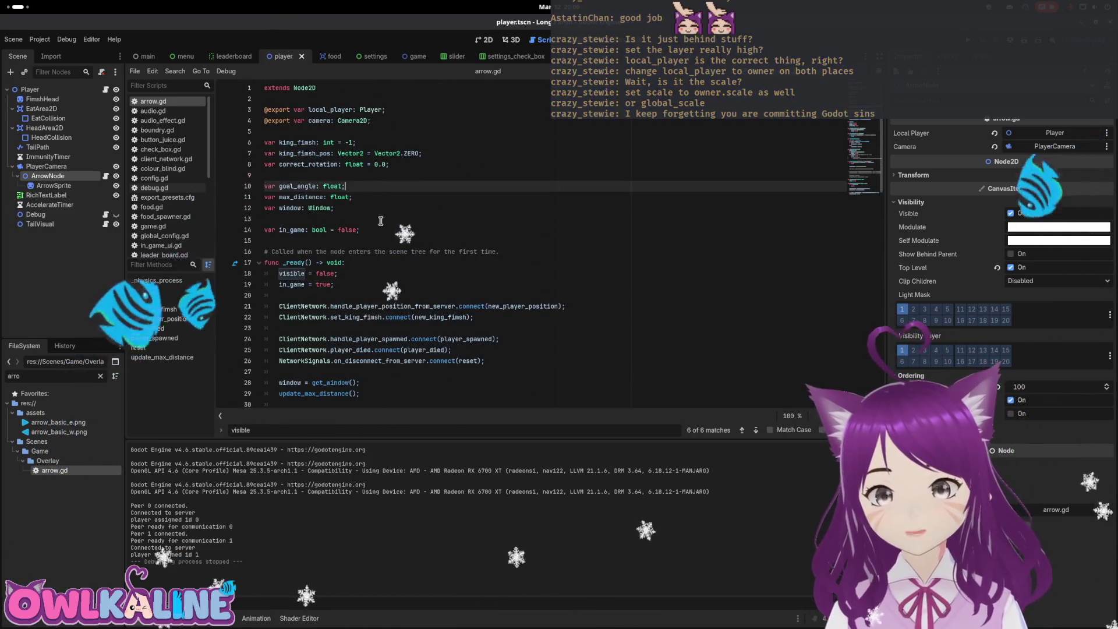
pyautogui.click(374, 218)
pyautogui.press('Return')
pyautogui.press('Return')
pyautogui.press('Up')
pyautogui.write('%')
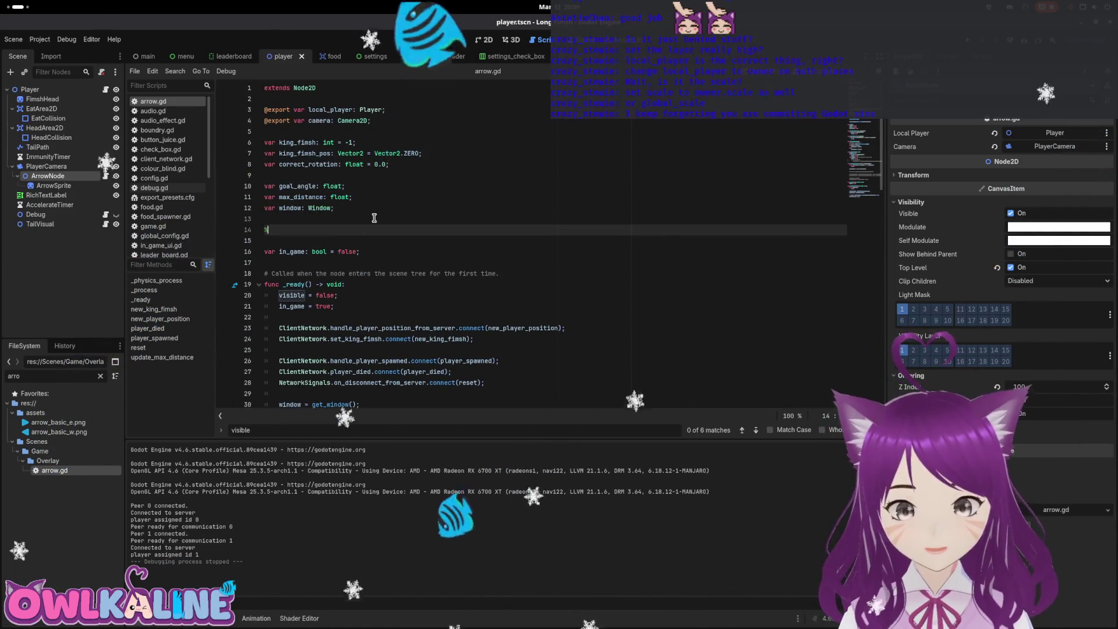
pyautogui.write('Pla')
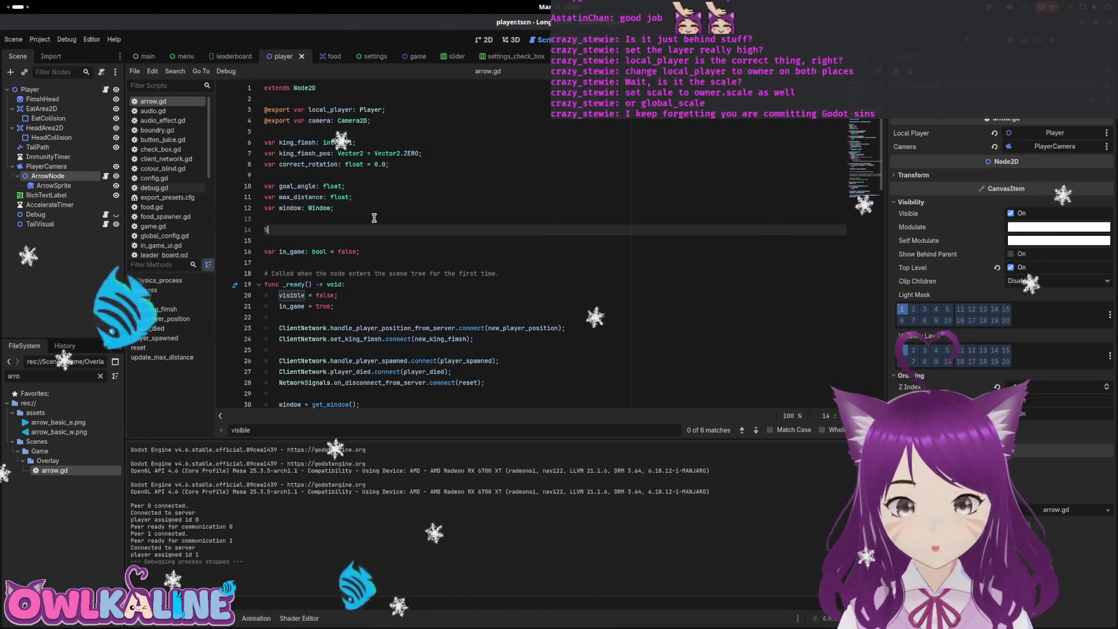
pyautogui.write('yer')
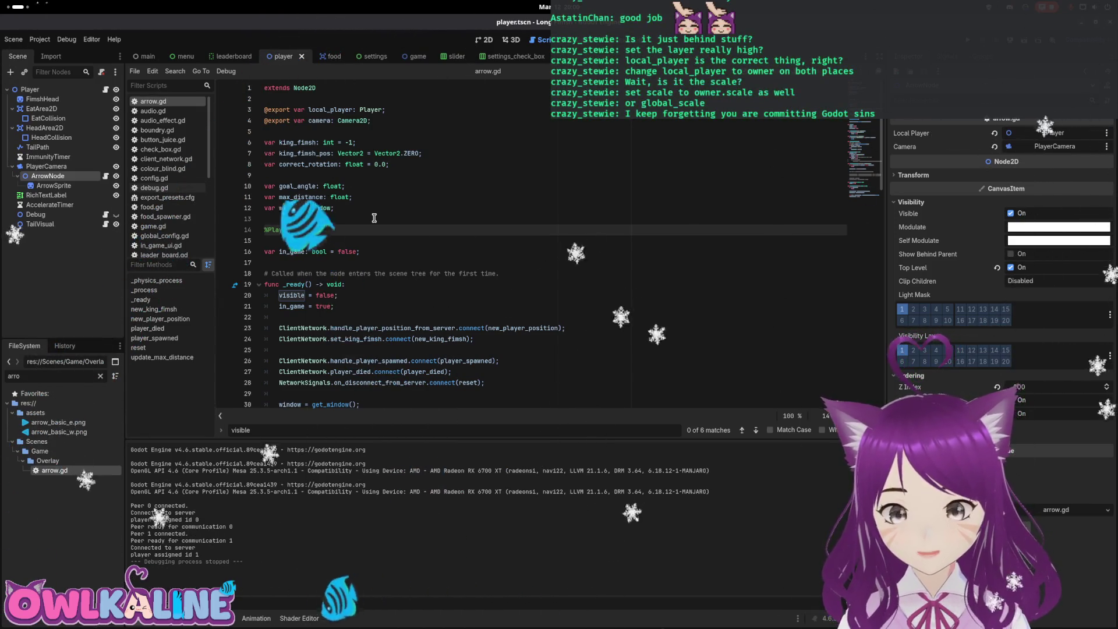
pyautogui.press('Left')
pyautogui.press('Left')
pyautogui.press('Left')
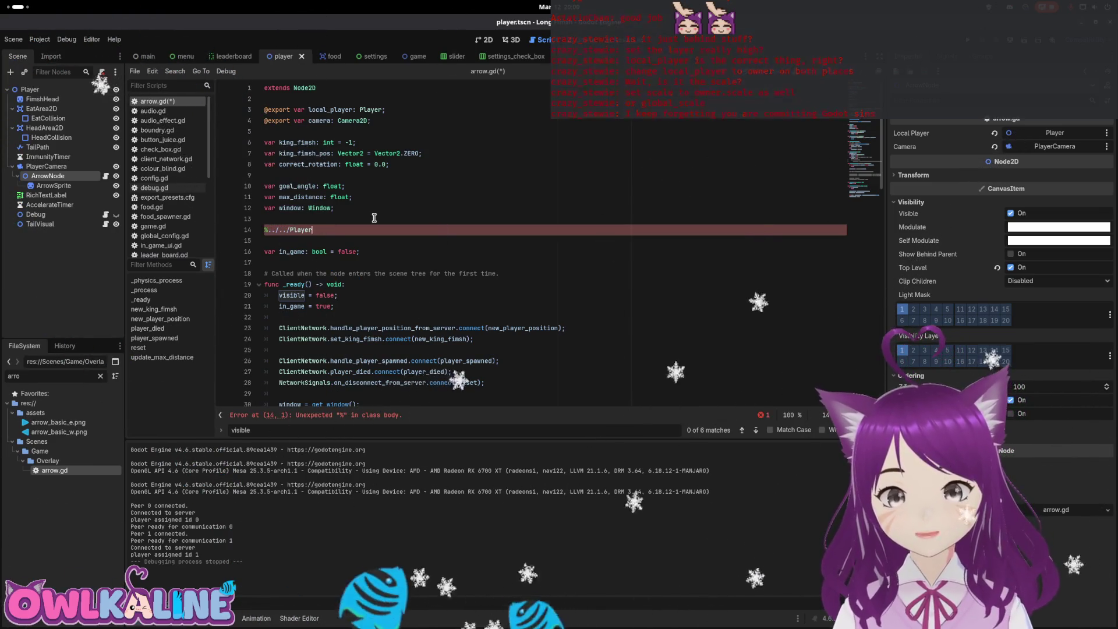
pyautogui.press('Home')
pyautogui.press('Delete')
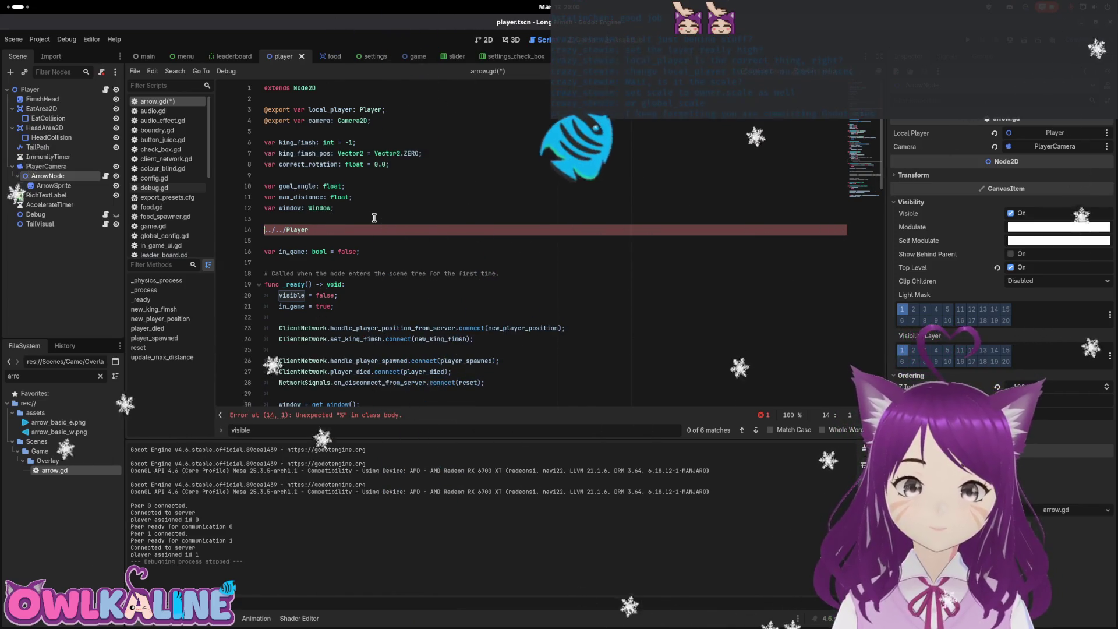
pyautogui.write('$')
pyautogui.press('Escape')
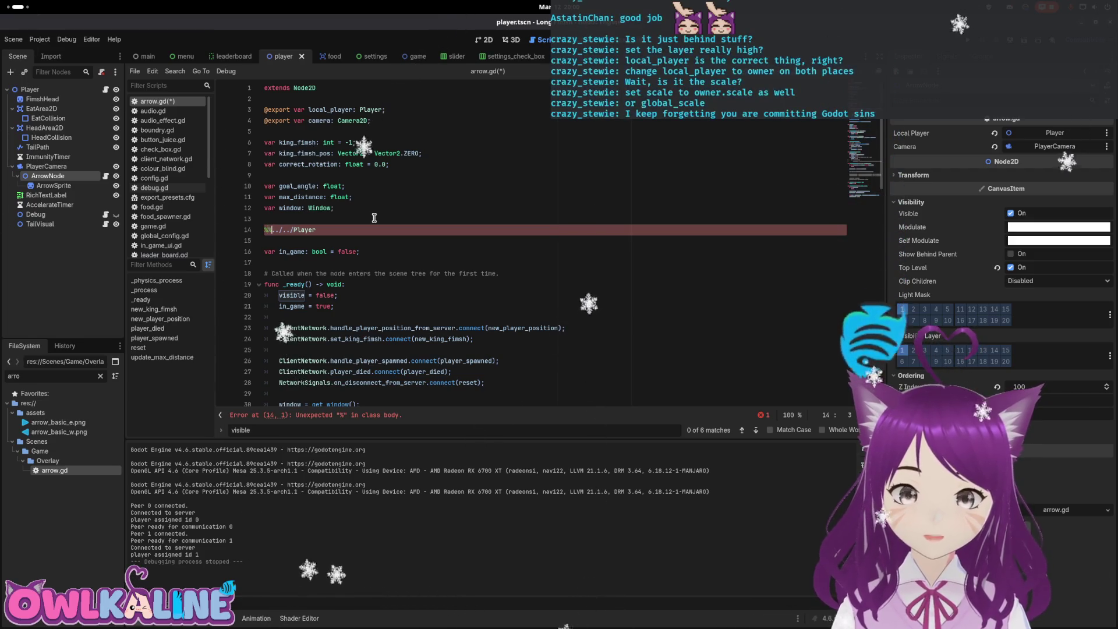
pyautogui.press('BackSpace')
pyautogui.press('BackSpace')
pyautogui.press('BackSpace')
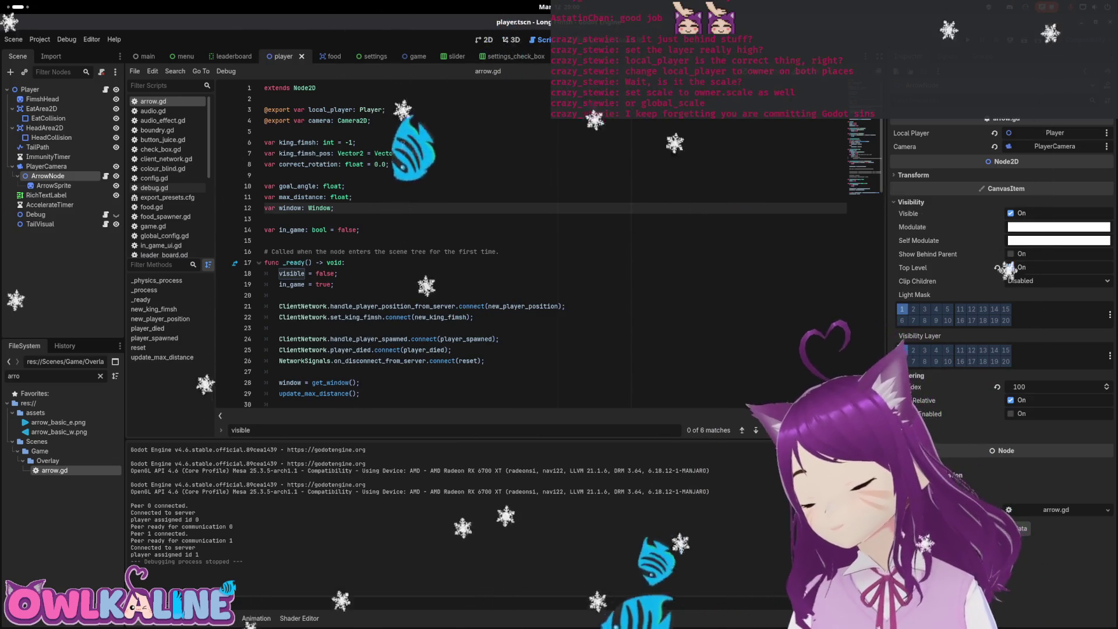
# - Move the caret to the end of line 3, then down to empty line 79
pyautogui.click(390, 131)
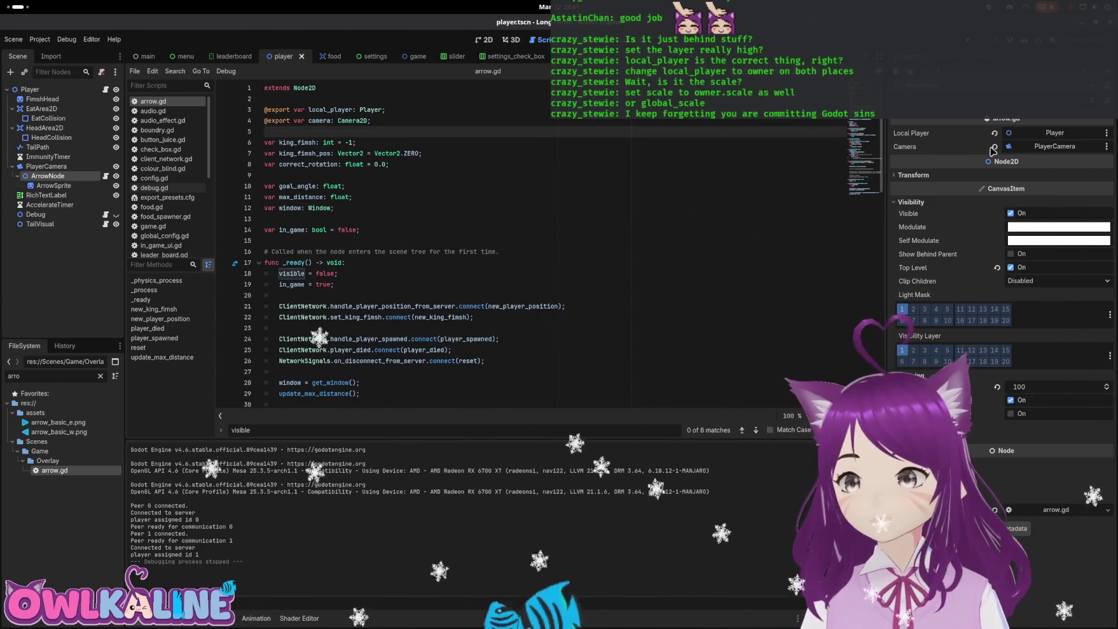
pyautogui.press('Up')
pyautogui.press('Up')
pyautogui.press('End')
pyautogui.scroll(-20, 440, 185)
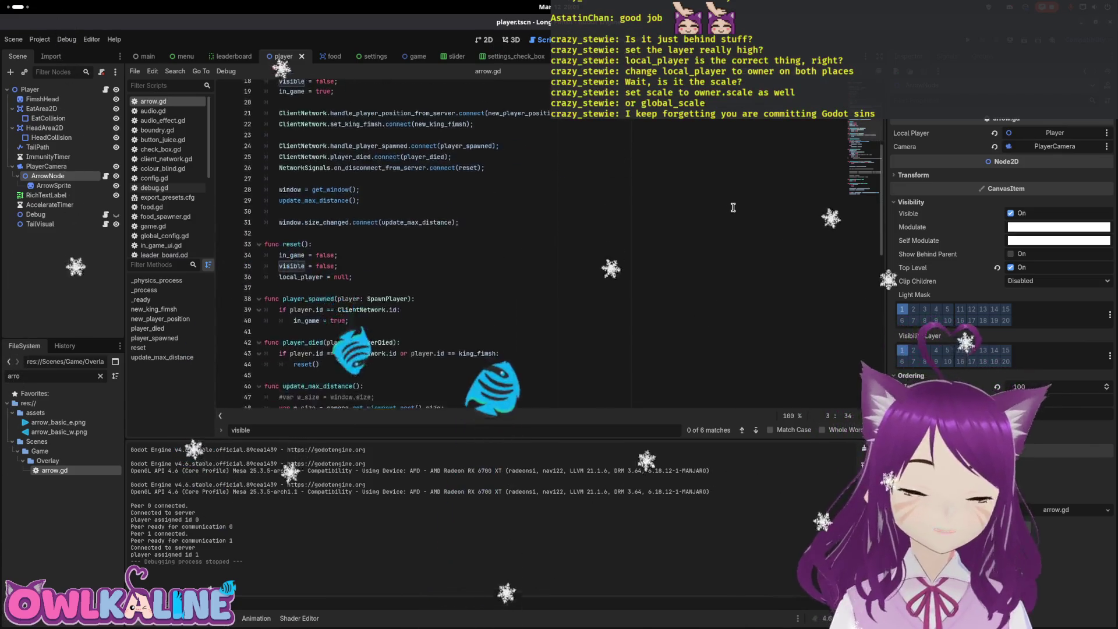
pyautogui.click(456, 291)
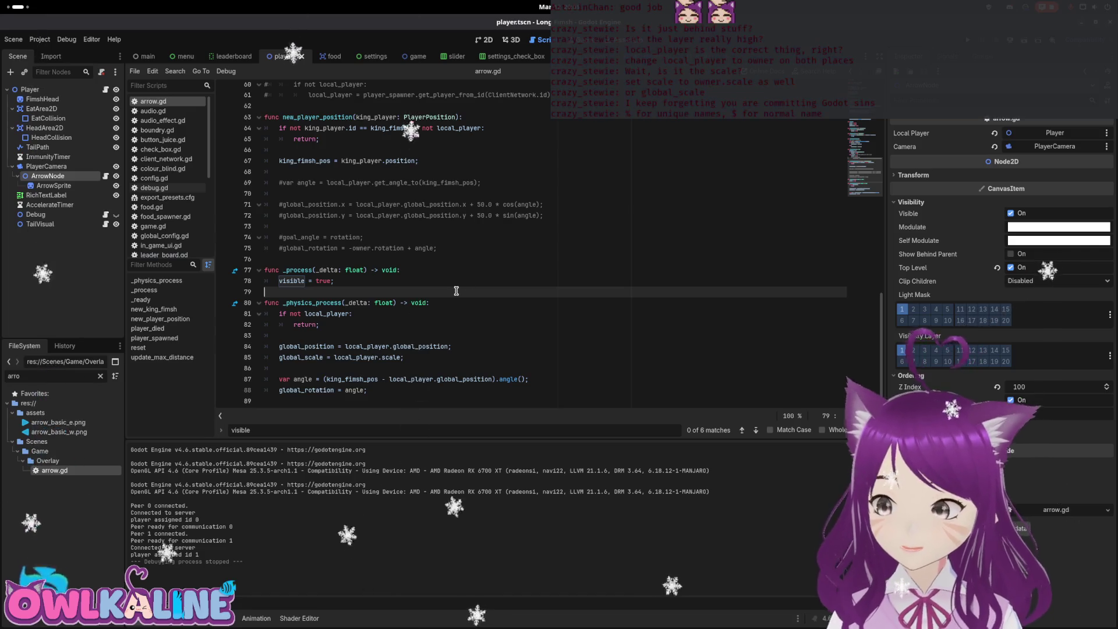
pyautogui.click(508, 379)
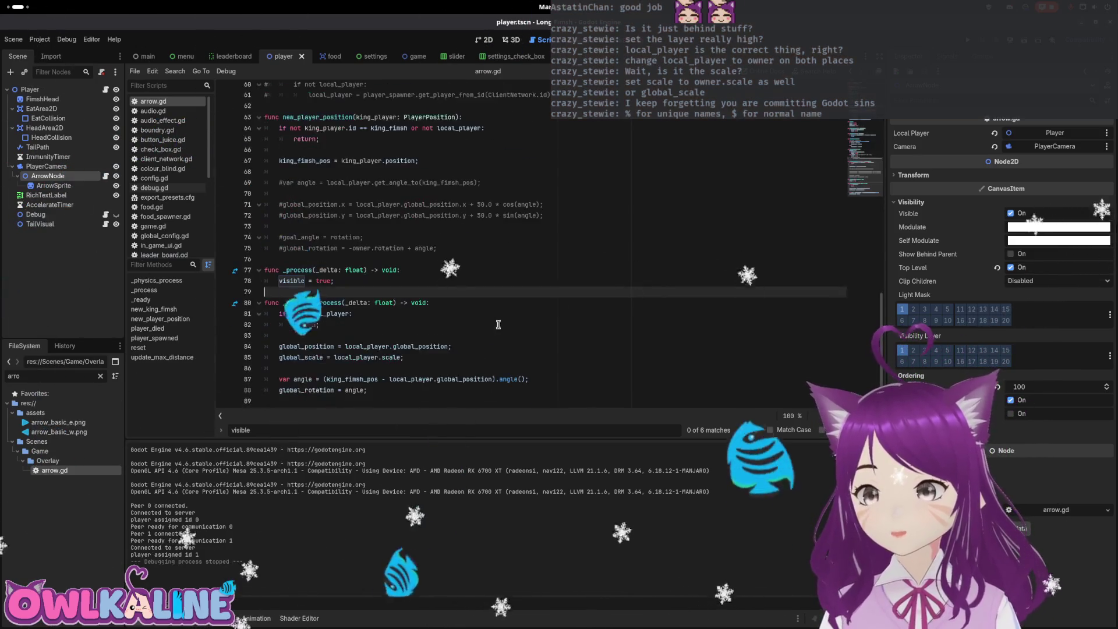
pyautogui.moveTo(507, 382)
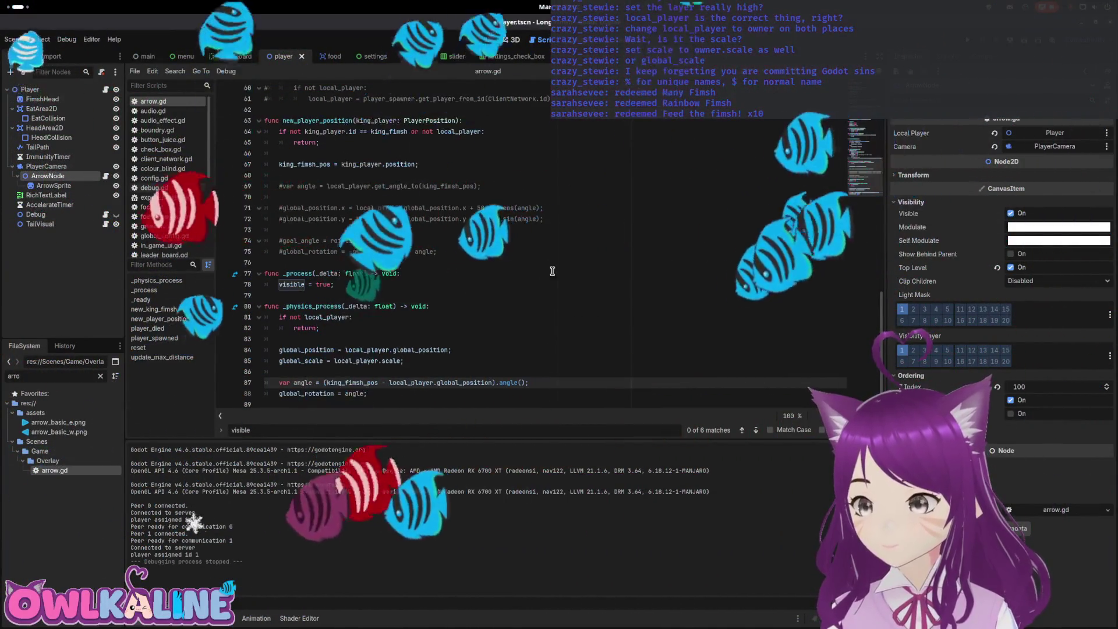
pyautogui.scroll(5, 525, 285)
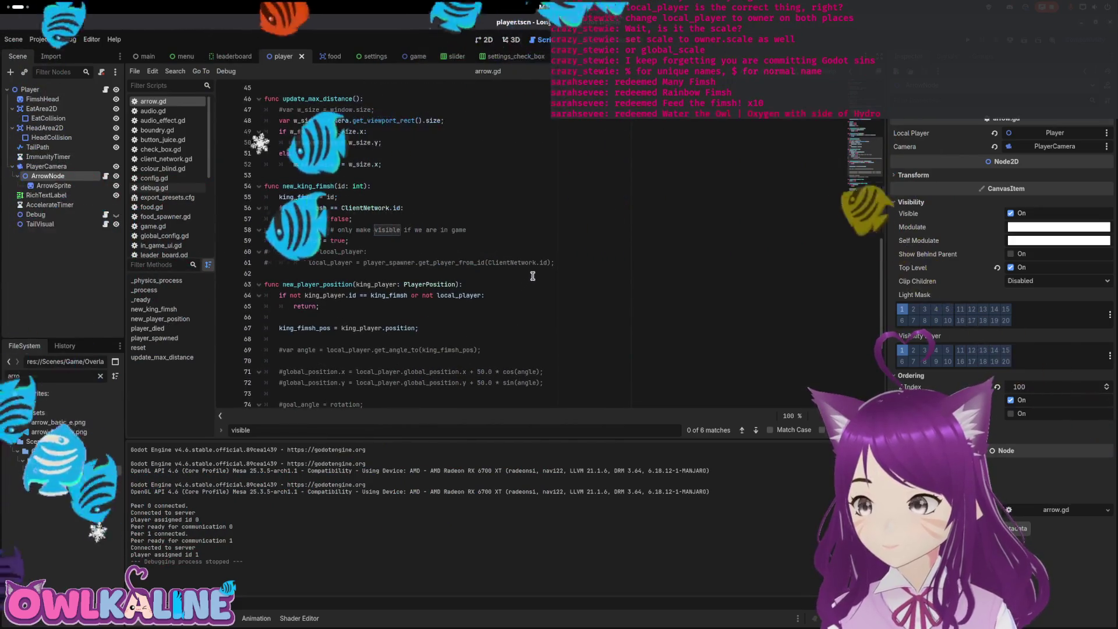
pyautogui.scroll(-5, 542, 283)
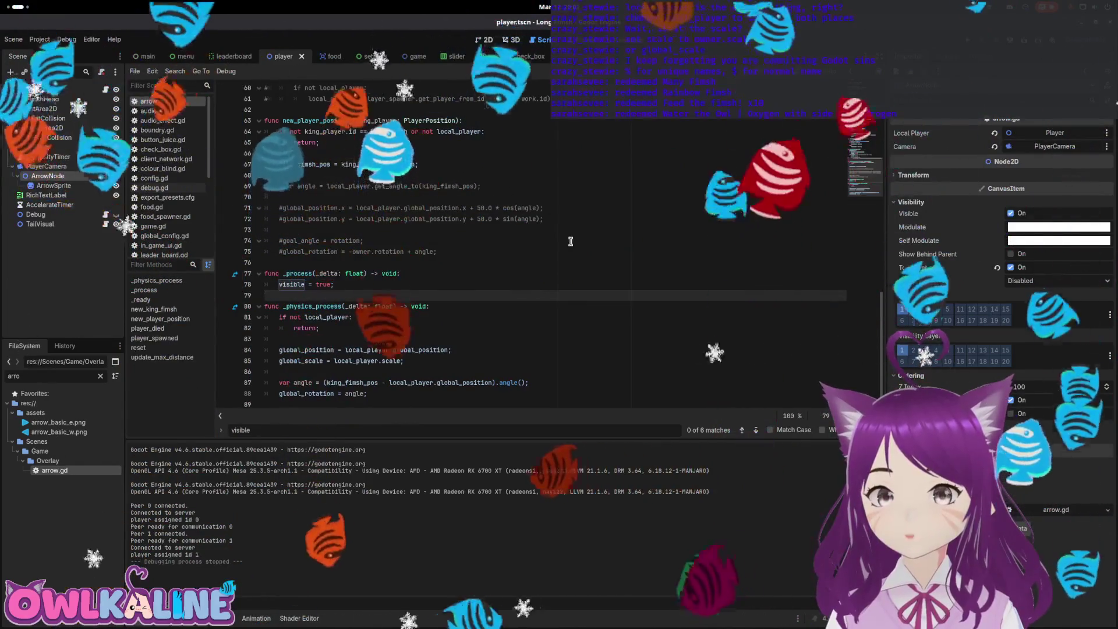
pyautogui.click(154, 250)
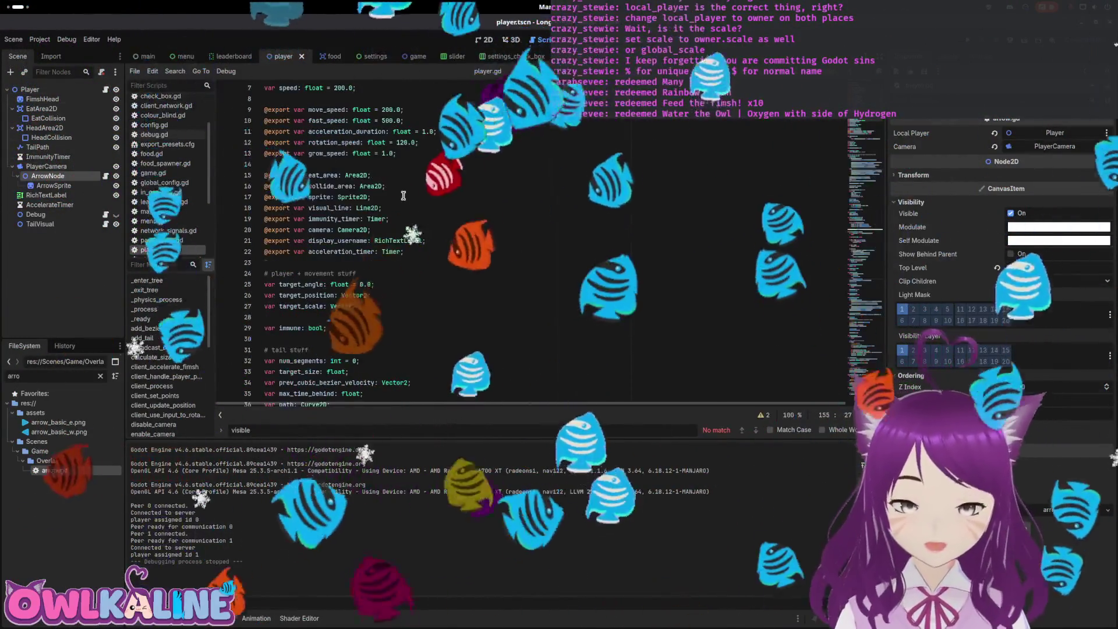
pyautogui.scroll(-6, 435, 204)
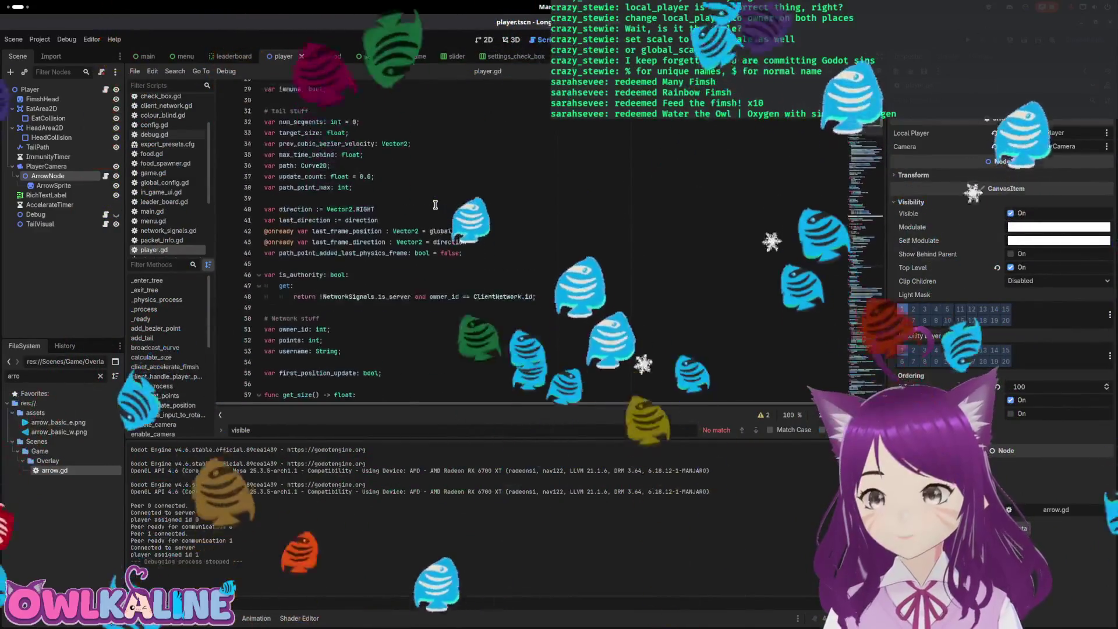
pyautogui.scroll(8, 435, 204)
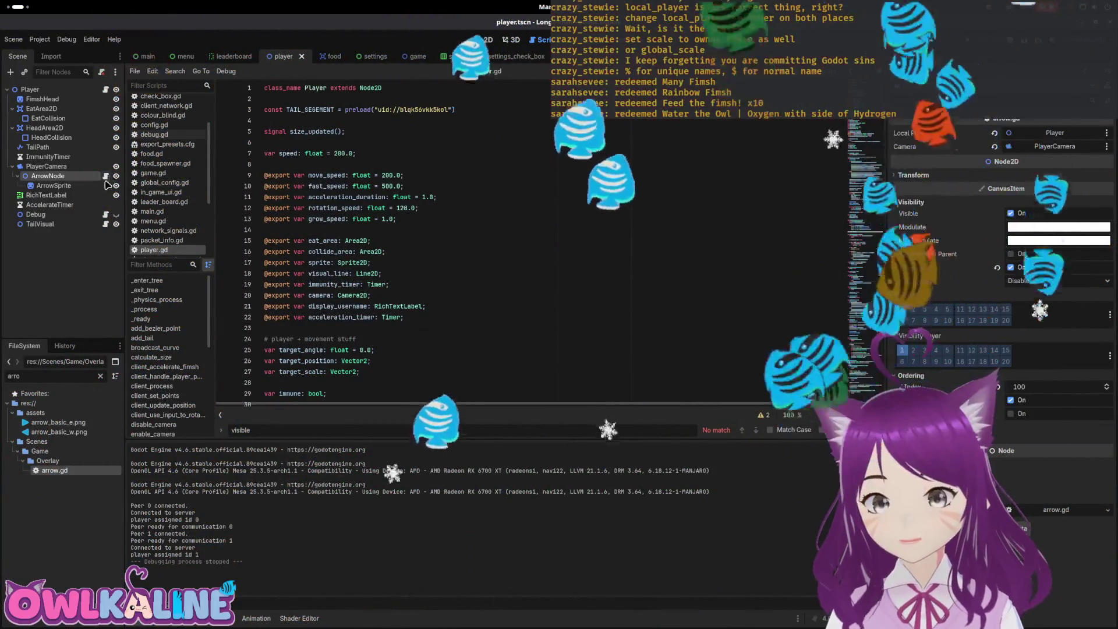
pyautogui.click(106, 176)
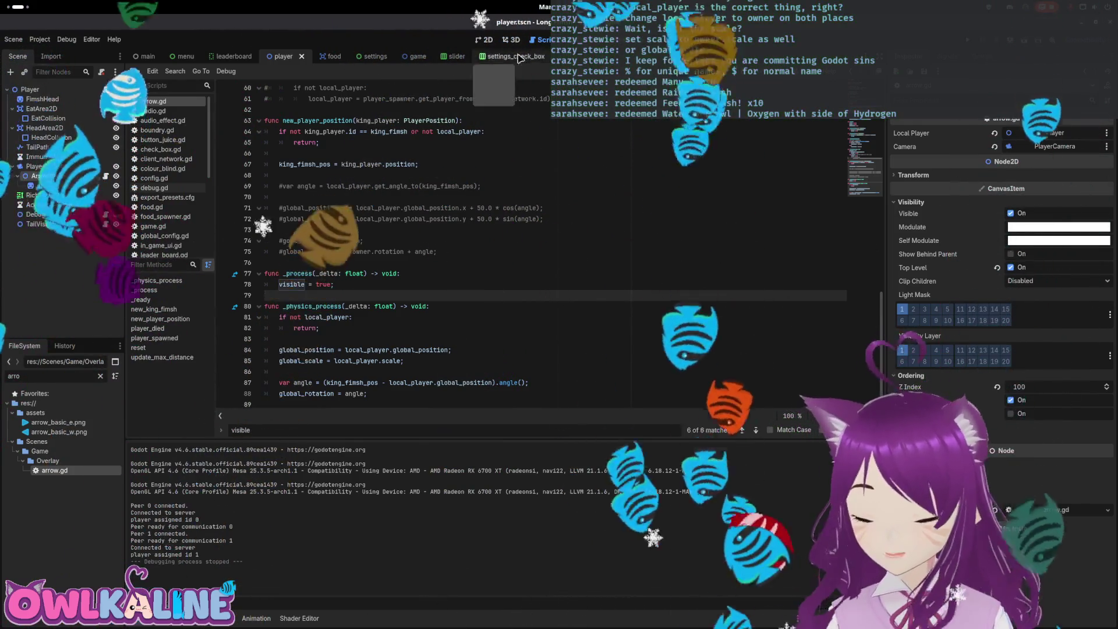
# - Delete the _process function that forces the arrow visible in arrow.gd
pyautogui.click(598, 278)
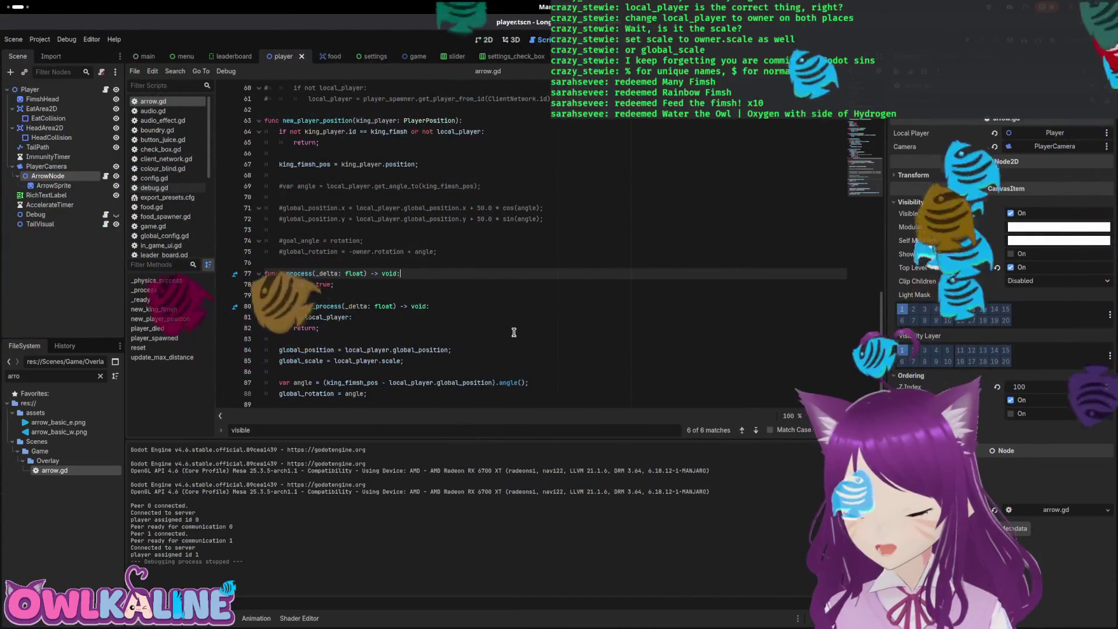
pyautogui.press('Down')
pyautogui.press('Down')
pyautogui.press('Down')
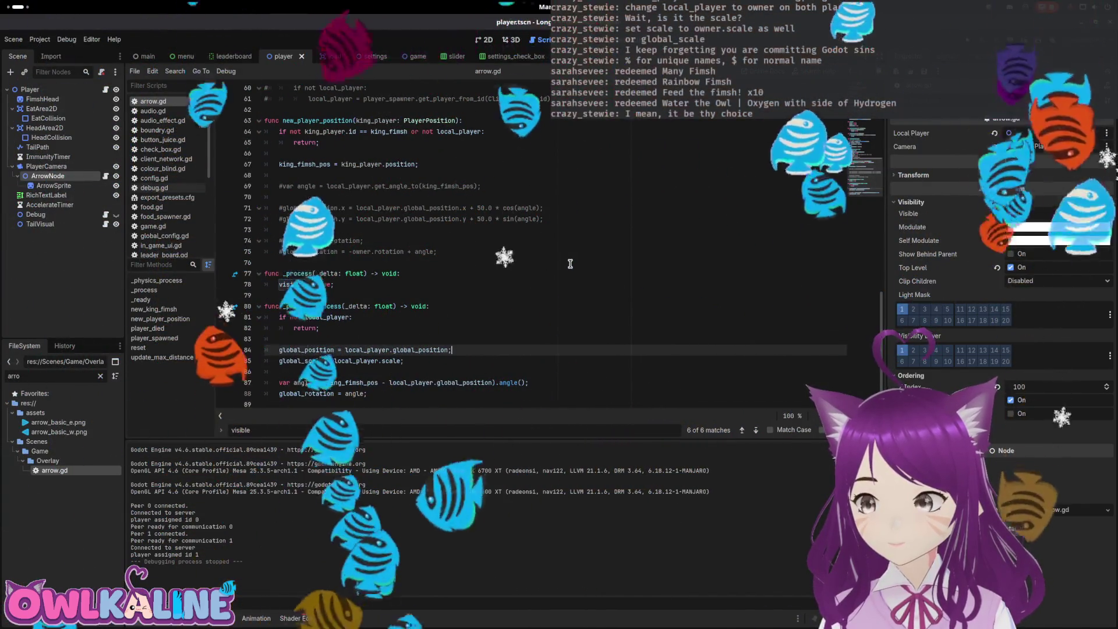
pyautogui.scroll(20, 541, 263)
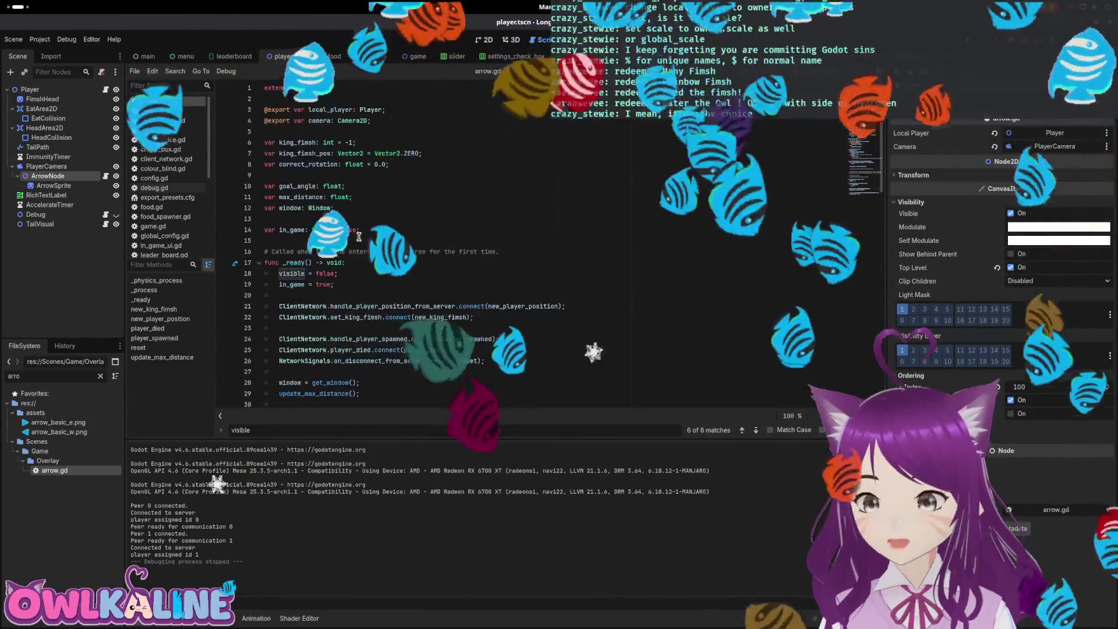
pyautogui.scroll(-7, 417, 225)
pyautogui.scroll(-11, 418, 226)
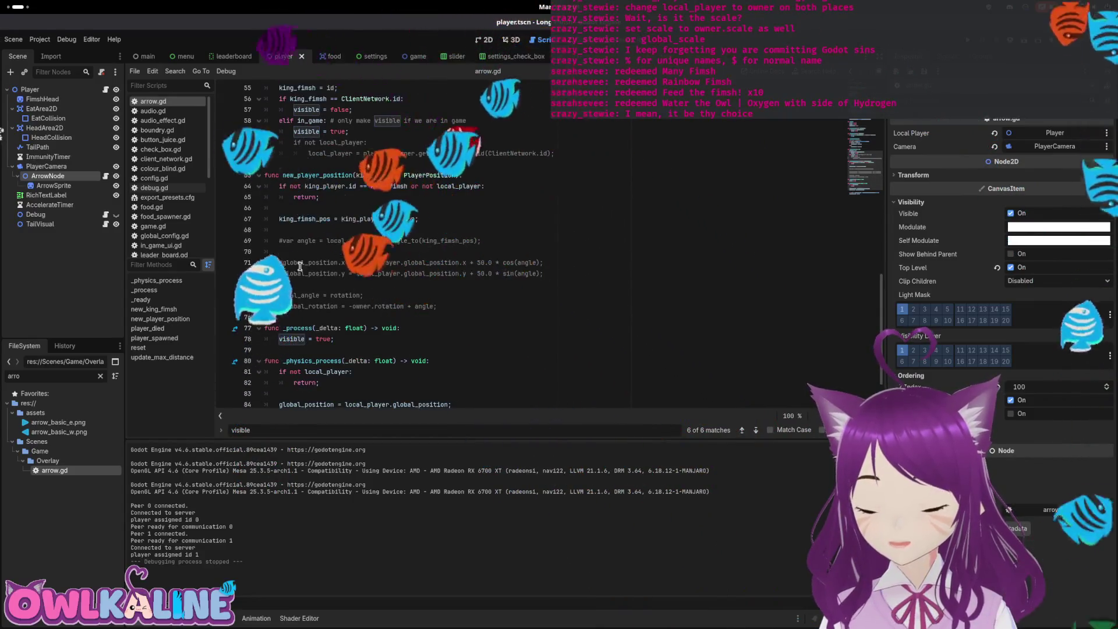
pyautogui.click(585, 225)
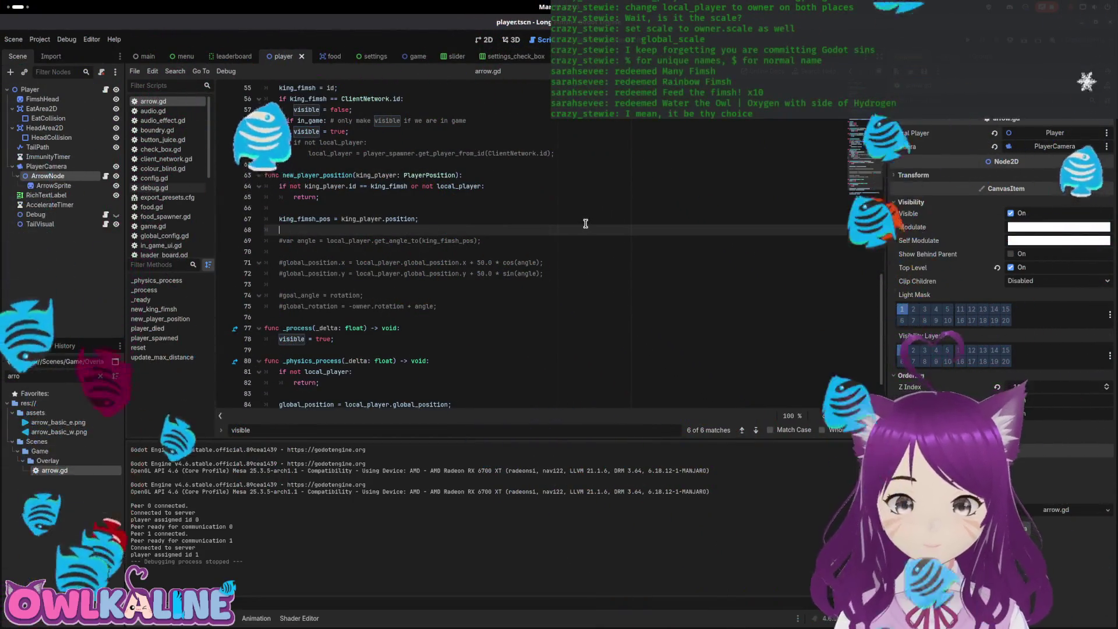
pyautogui.moveTo(335, 339); pyautogui.dragTo(241, 321)
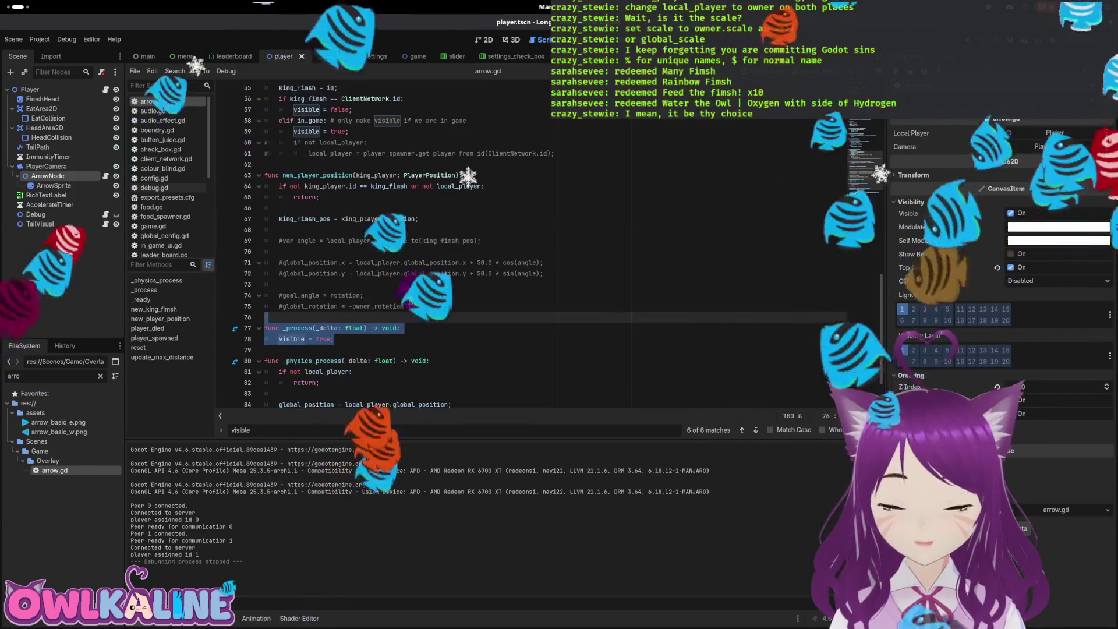
pyautogui.press('BackSpace')
pyautogui.press('BackSpace')
# - Delete the commented-out angle and position lines and save arrow.gd
pyautogui.moveTo(451, 308)
pyautogui.mouseDown()
pyautogui.moveTo(291, 265)
pyautogui.moveTo(294, 287)
pyautogui.moveTo(307, 232)
pyautogui.mouseUp()
pyautogui.press('BackSpace')
pyautogui.press('BackSpace')
pyautogui.press('BackSpace')
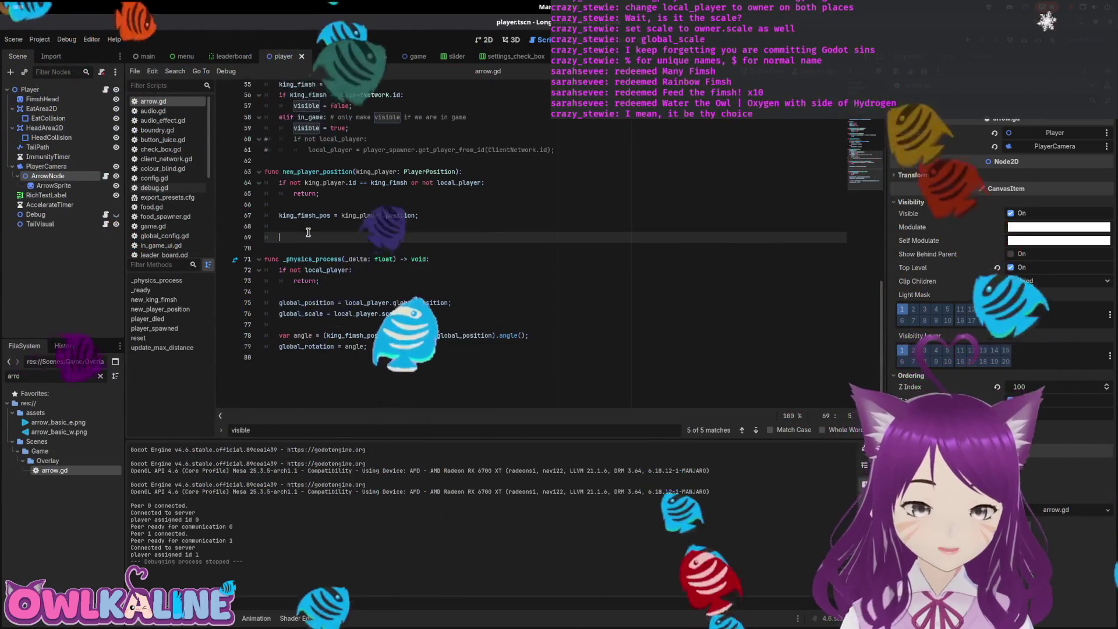
pyautogui.hotkey('ctrl', 's')
pyautogui.press('Return')
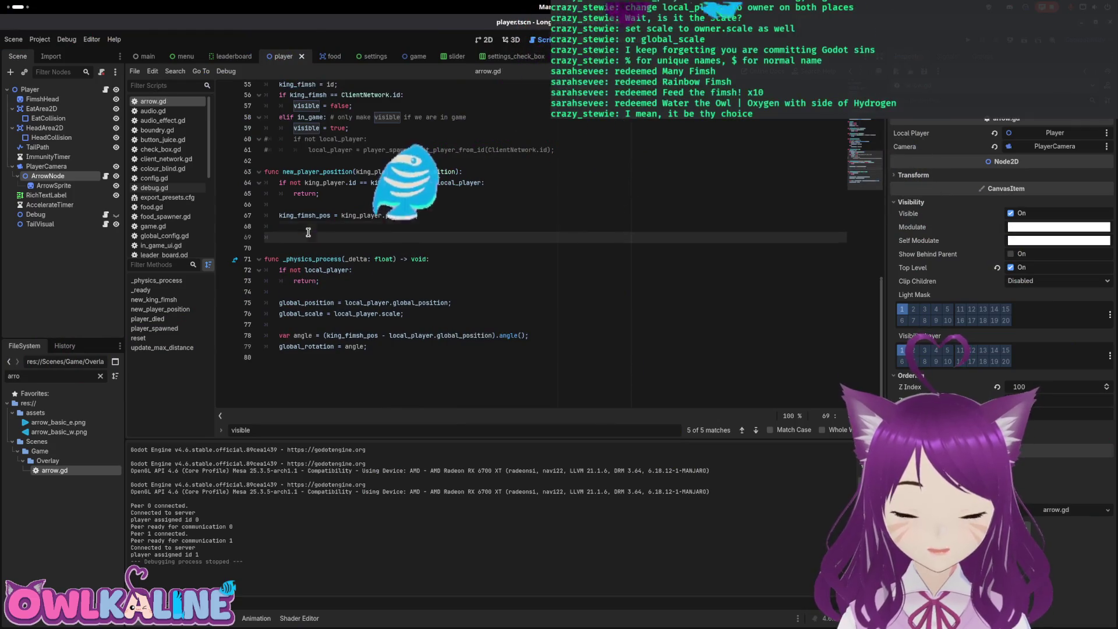
pyautogui.hotkey('ctrl', 's')
pyautogui.press('Up')
pyautogui.press('Up')
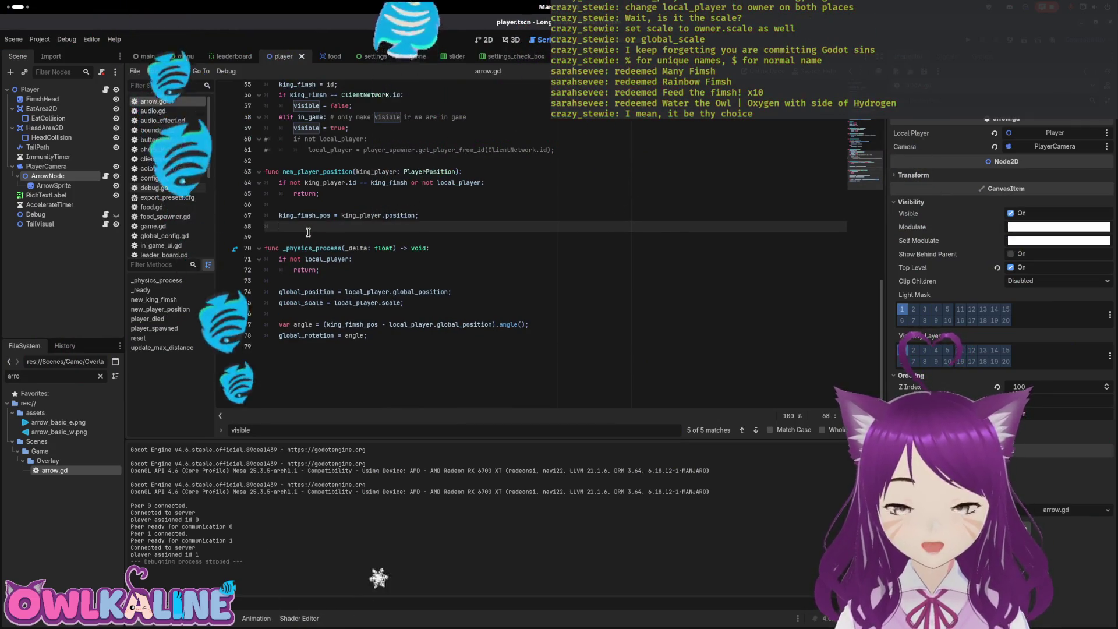
pyautogui.scroll(9, 334, 210)
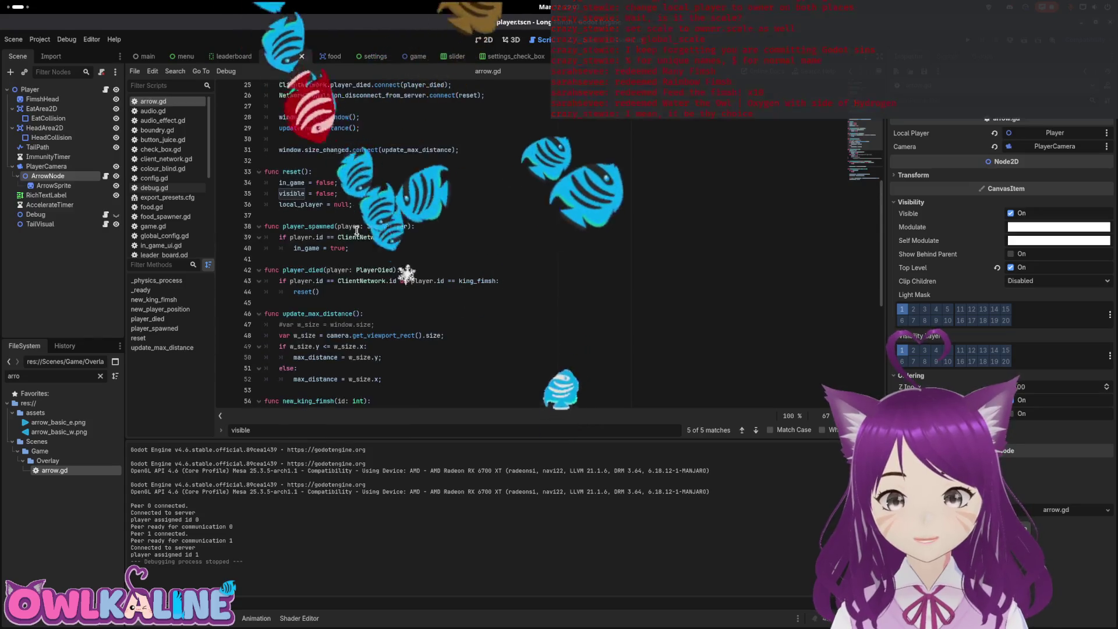
# - Search arrow.gd for player_spawner, selected on line 61
pyautogui.scroll(-4, 407, 267)
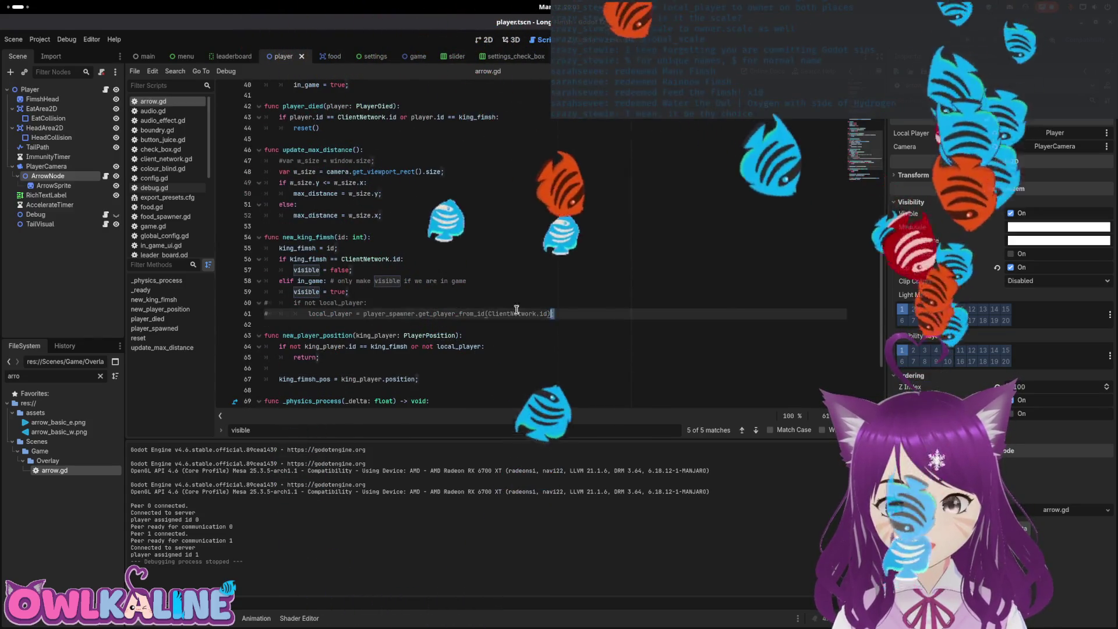
pyautogui.tripleClick(512, 314)
pyautogui.hotkey('shift', 'Up')
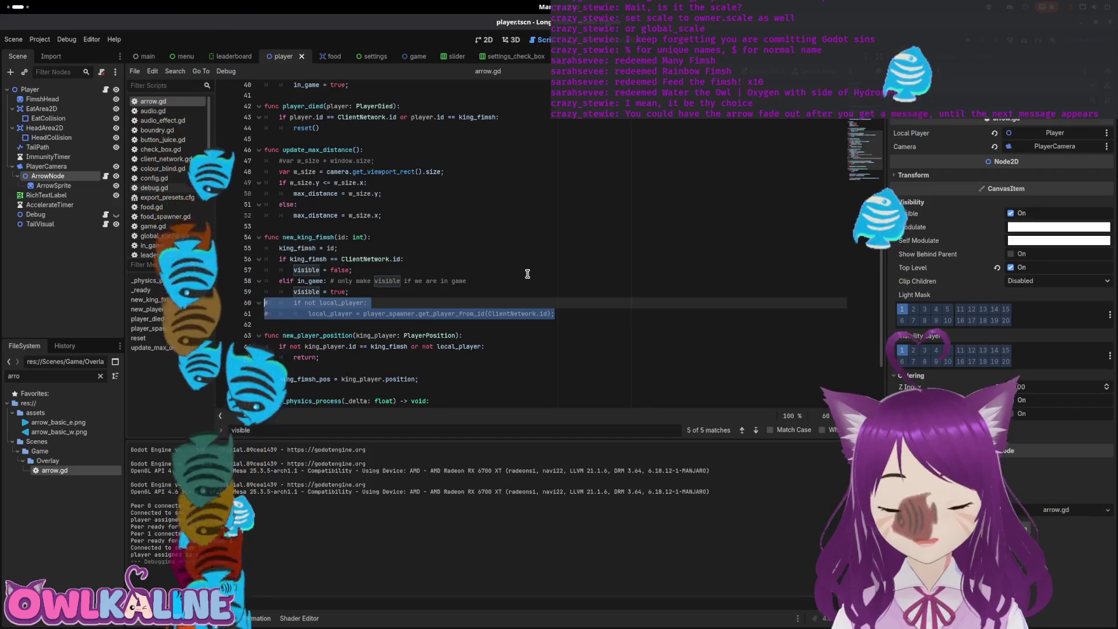
pyautogui.moveTo(364, 314); pyautogui.dragTo(556, 315)
pyautogui.click(556, 315)
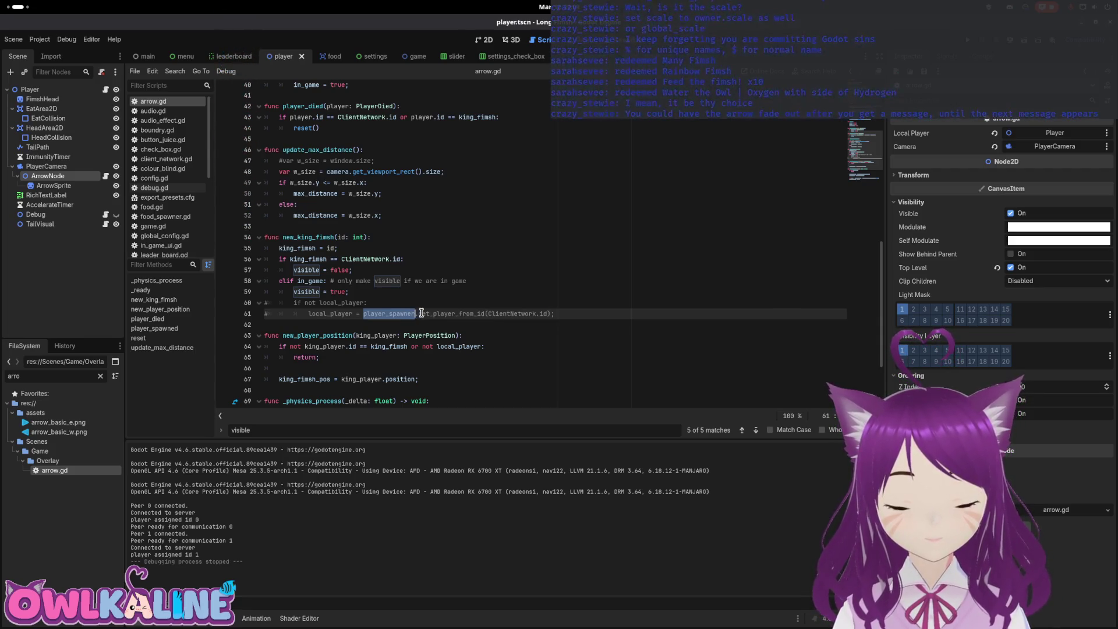
pyautogui.hotkey('ctrl', 'f')
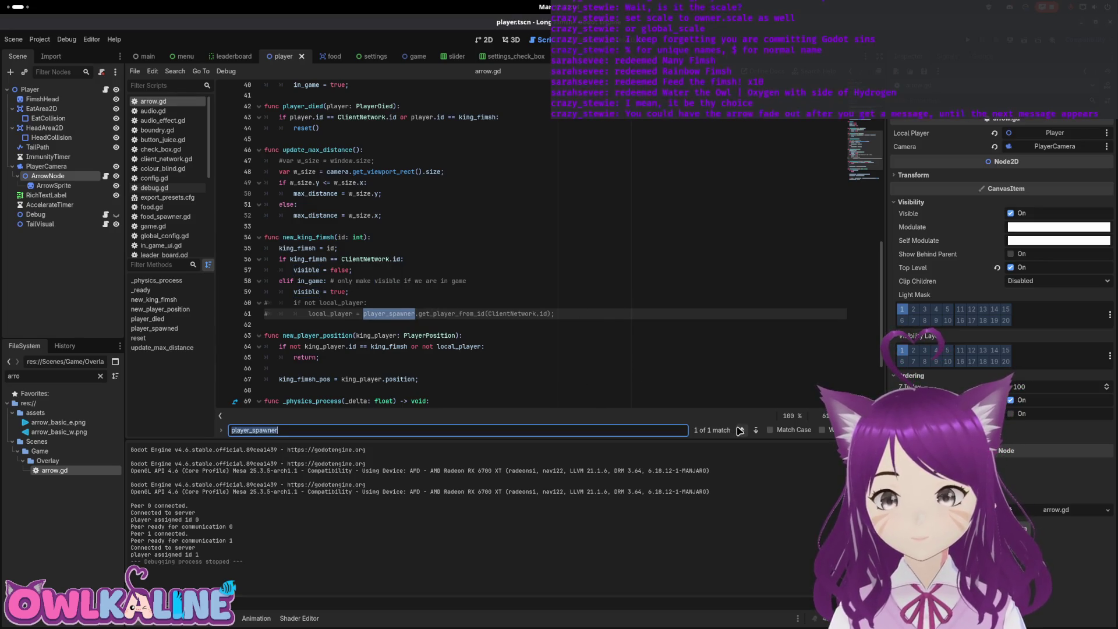
pyautogui.click(739, 429)
# - Check player.gd for player_spawner, reselect lines 60–61 in arrow.gd, and open the game scene
pyautogui.scroll(15, 462, 298)
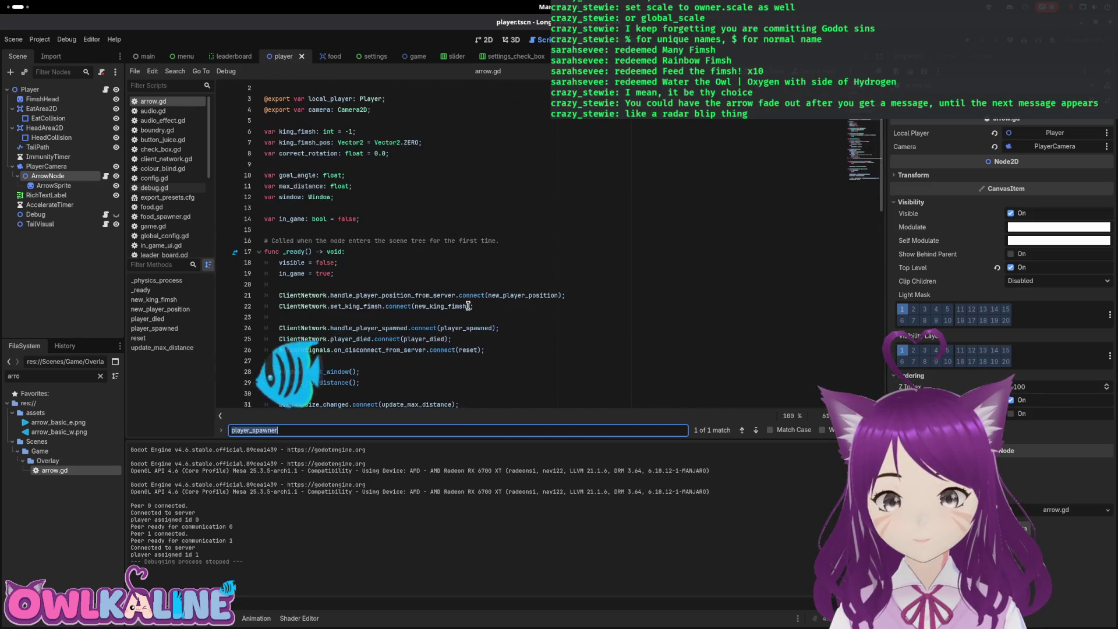
pyautogui.scroll(1, 462, 298)
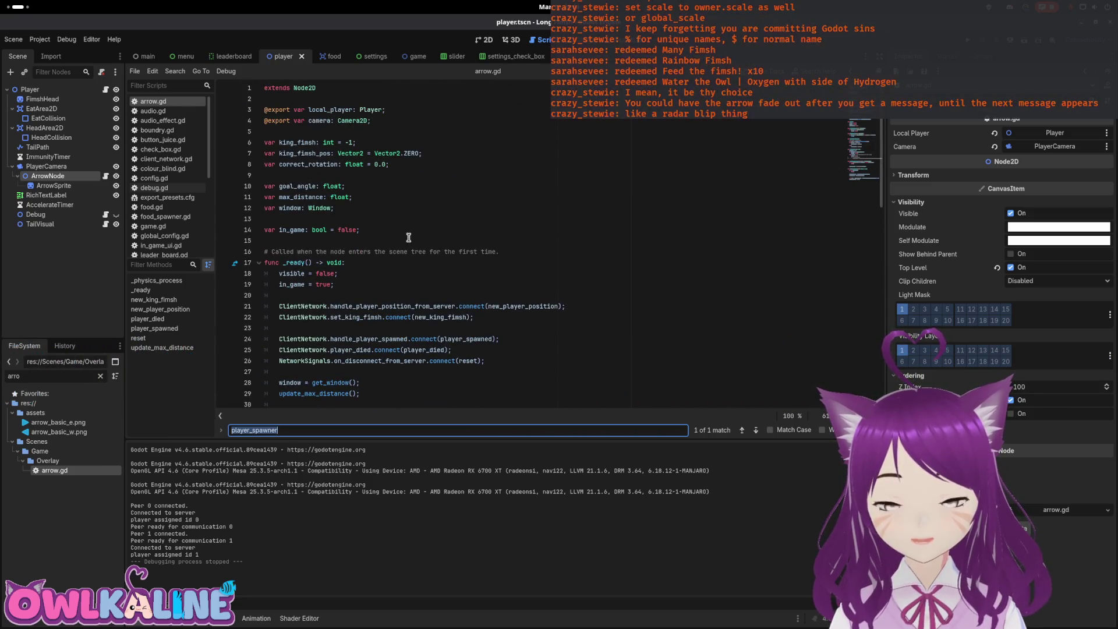
pyautogui.scroll(-12, 423, 289)
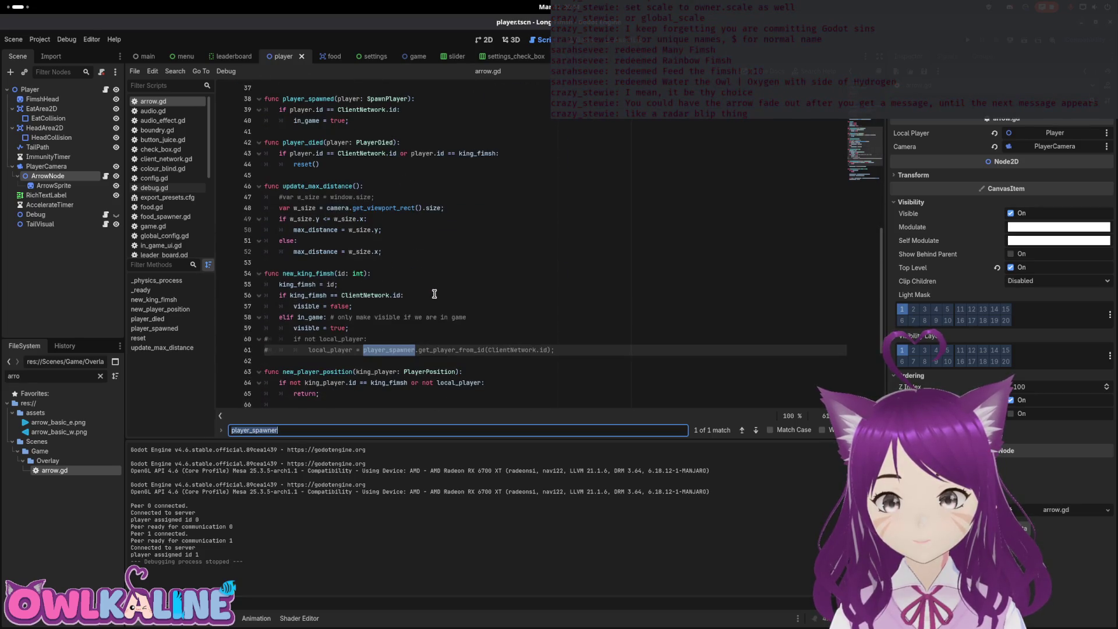
pyautogui.click(105, 90)
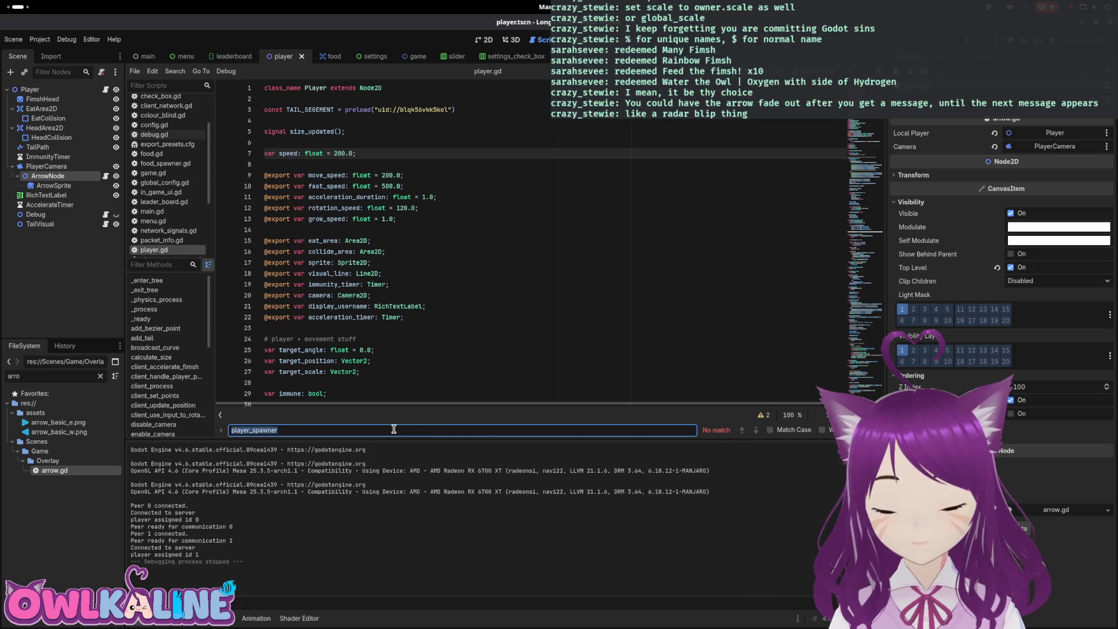
pyautogui.click(105, 176)
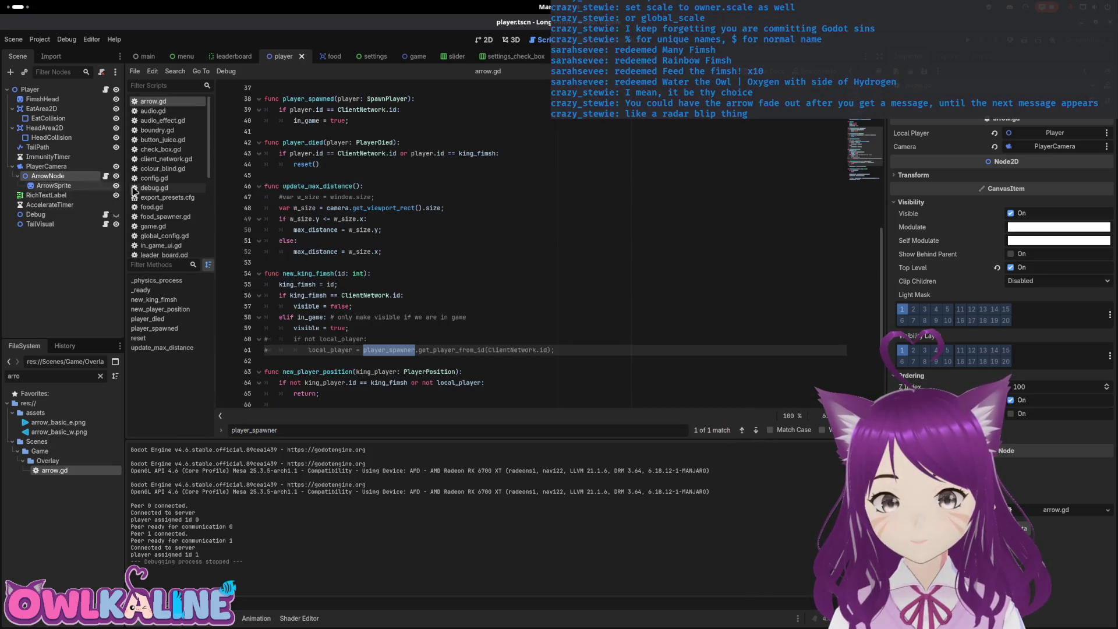
pyautogui.click(518, 350)
pyautogui.moveTo(553, 350); pyautogui.dragTo(268, 339)
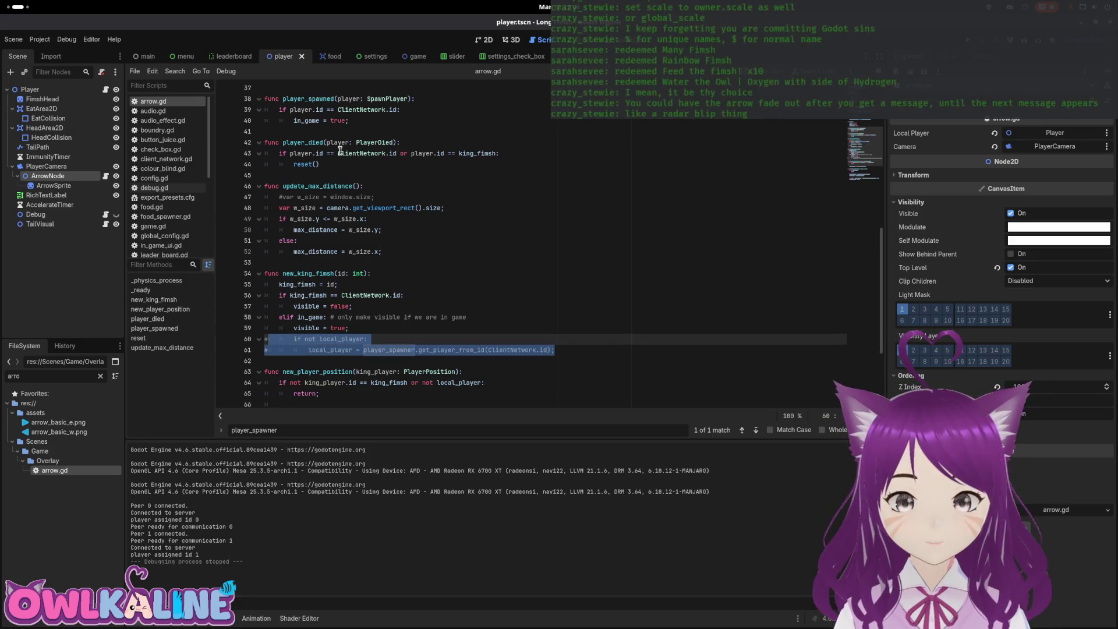
pyautogui.click(407, 58)
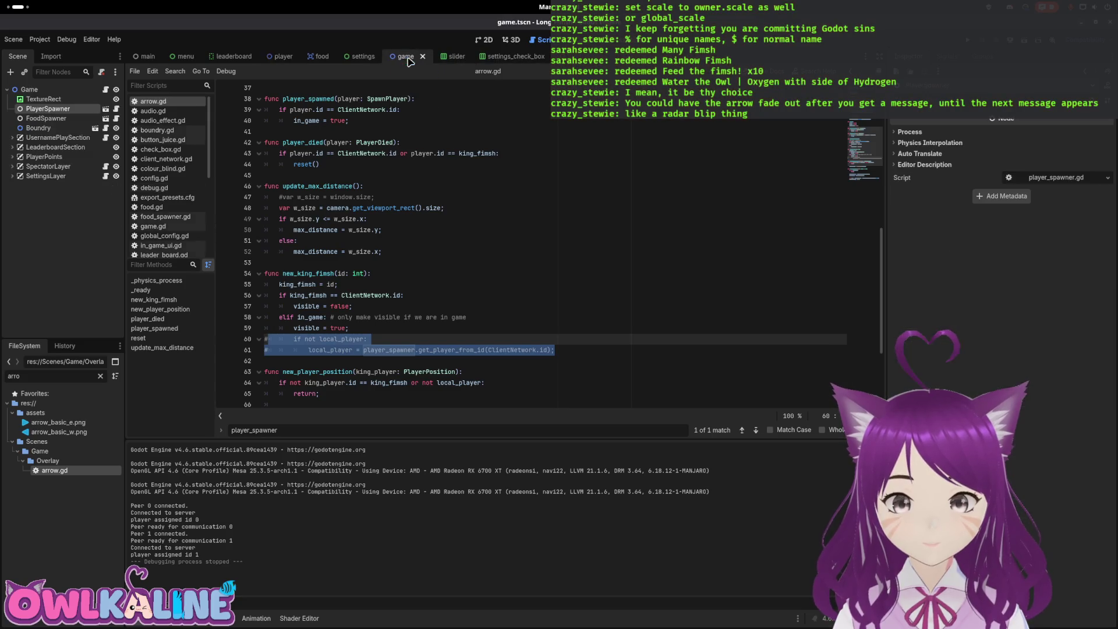
# - In the player scene, attach fade_out.gd (filtered by 'fade') to ArrowSprite and open it
pyautogui.click(481, 42)
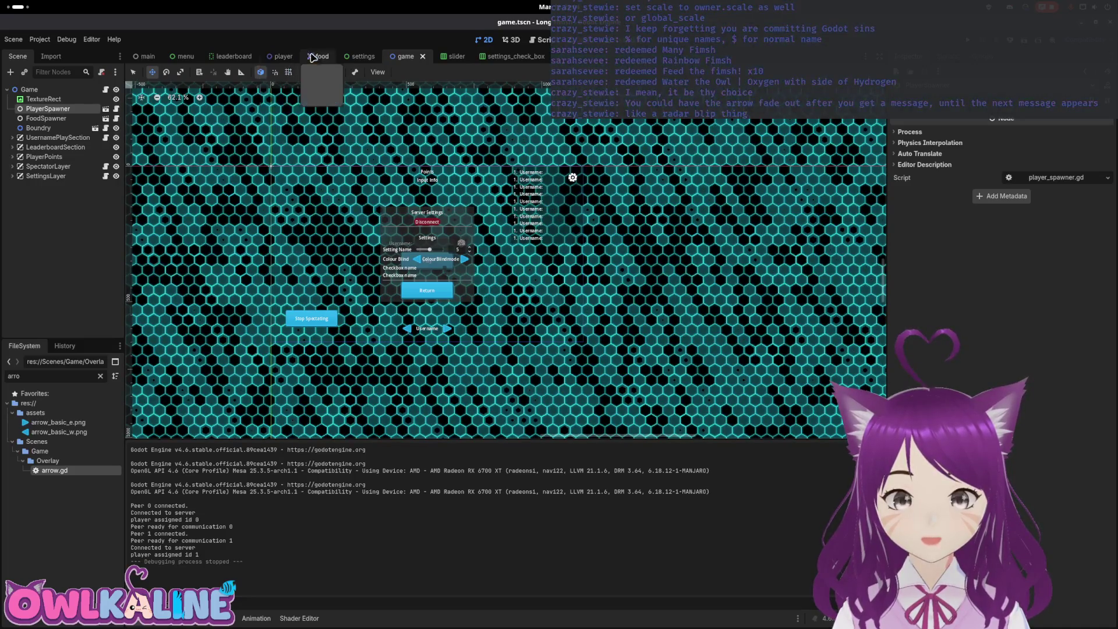
pyautogui.click(283, 56)
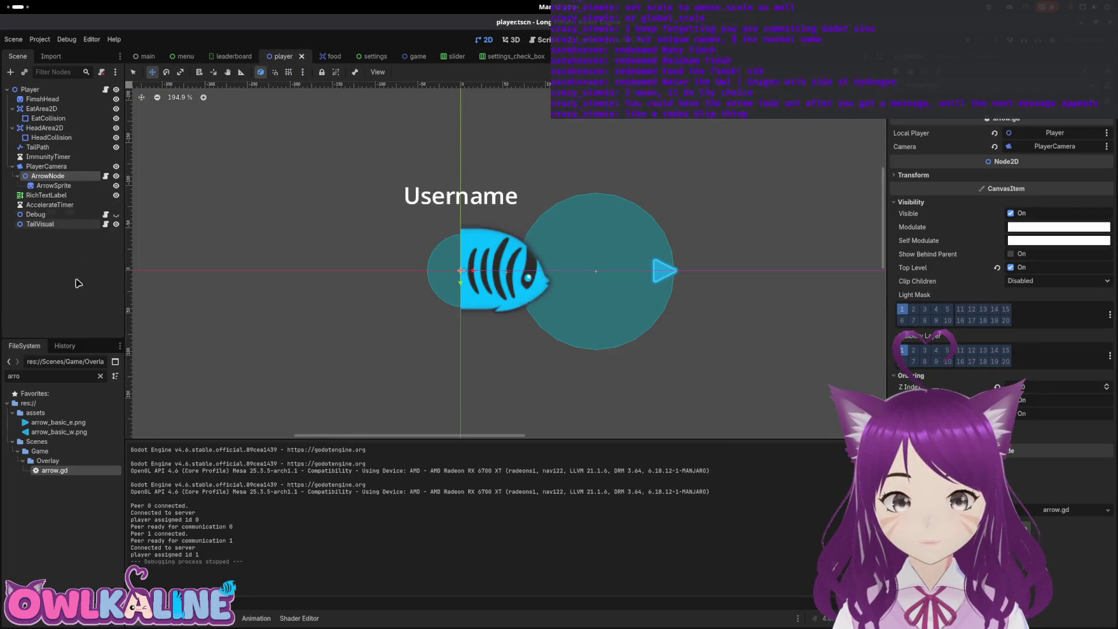
pyautogui.click(12, 412)
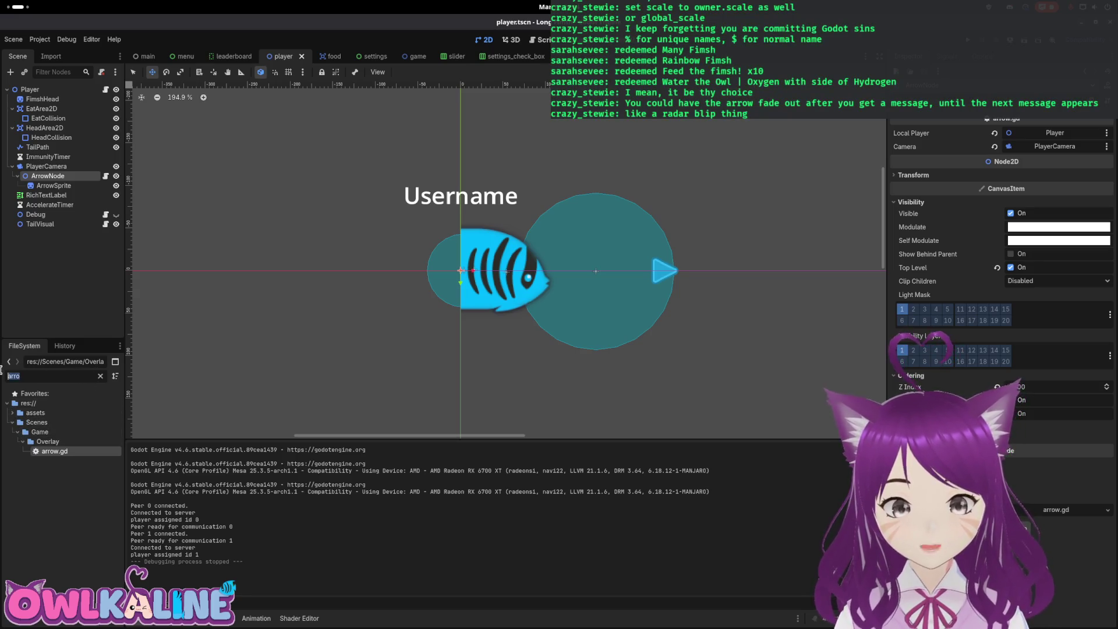
pyautogui.write('fade')
pyautogui.moveTo(55, 431); pyautogui.dragTo(71, 188)
pyautogui.click(105, 186)
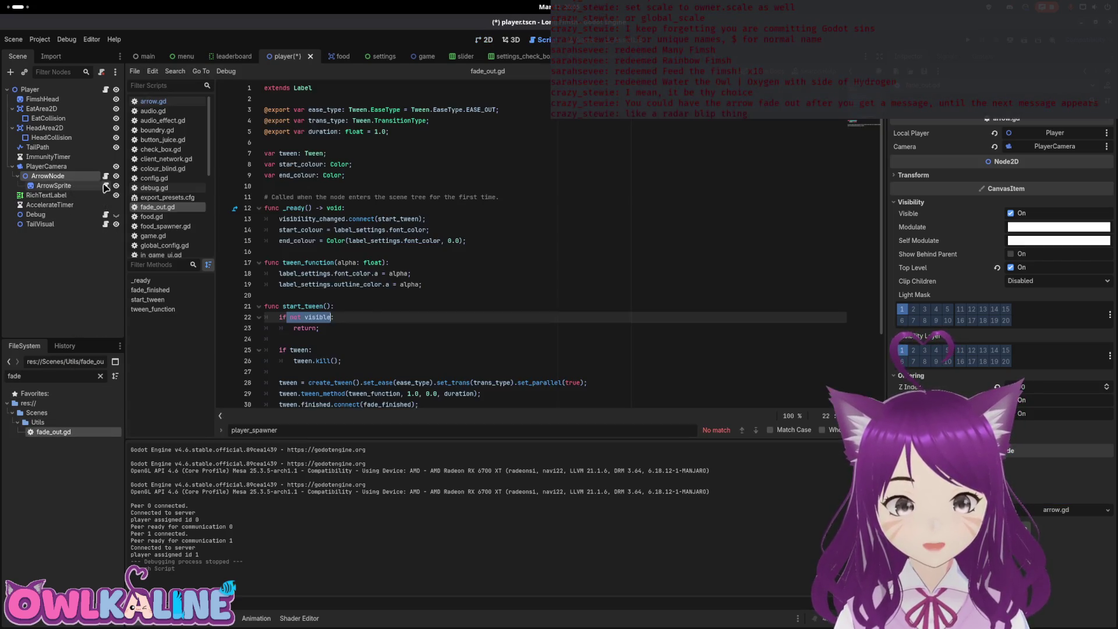
# - Review fade_out.gd's Label and font_color code, then bring up ArrowSprite's context menu
pyautogui.doubleClick(303, 89)
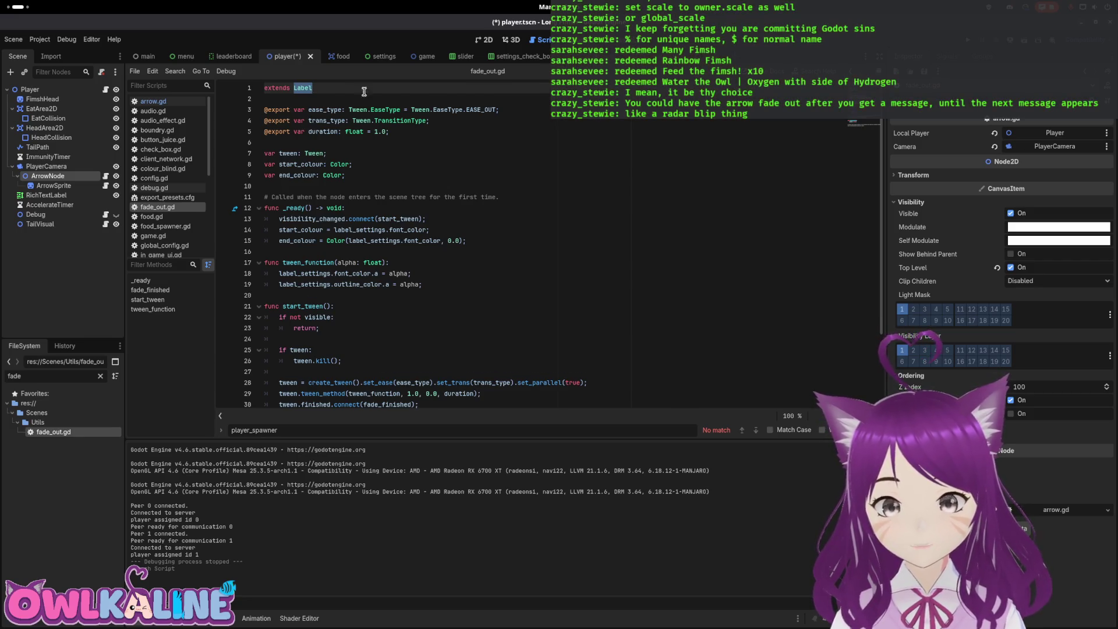
pyautogui.scroll(-3, 417, 249)
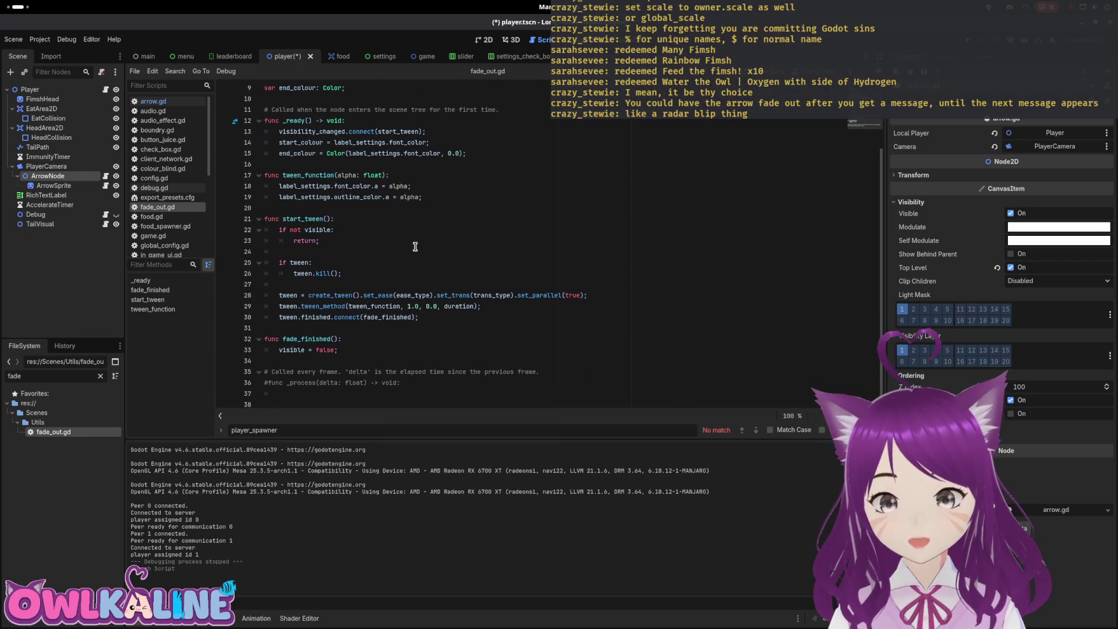
pyautogui.scroll(3, 415, 246)
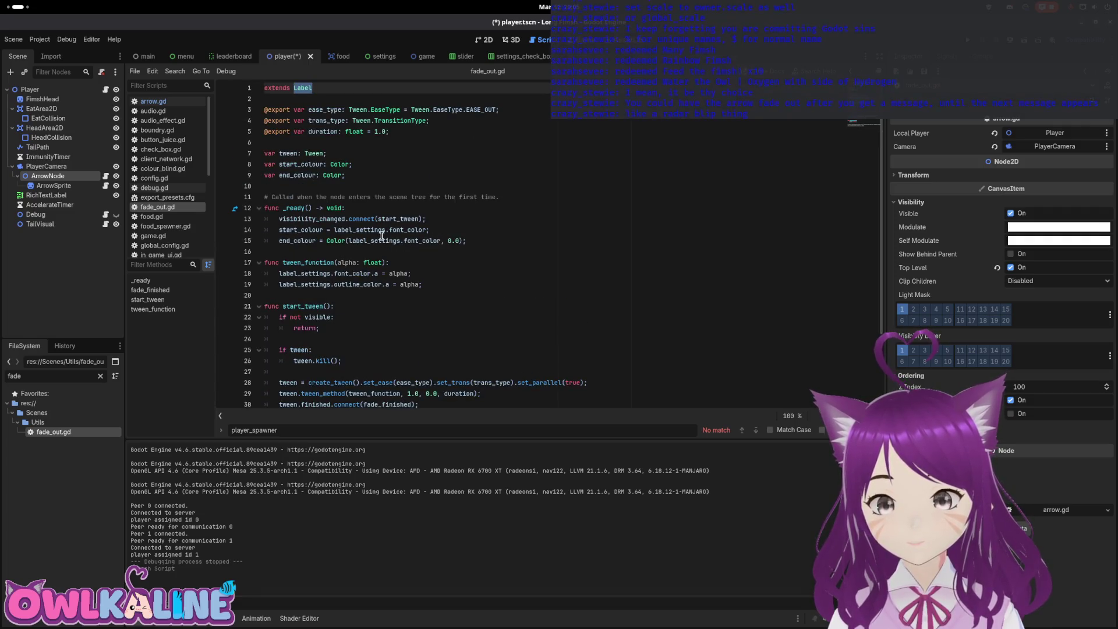
pyautogui.click(425, 241)
pyautogui.doubleClick(391, 229)
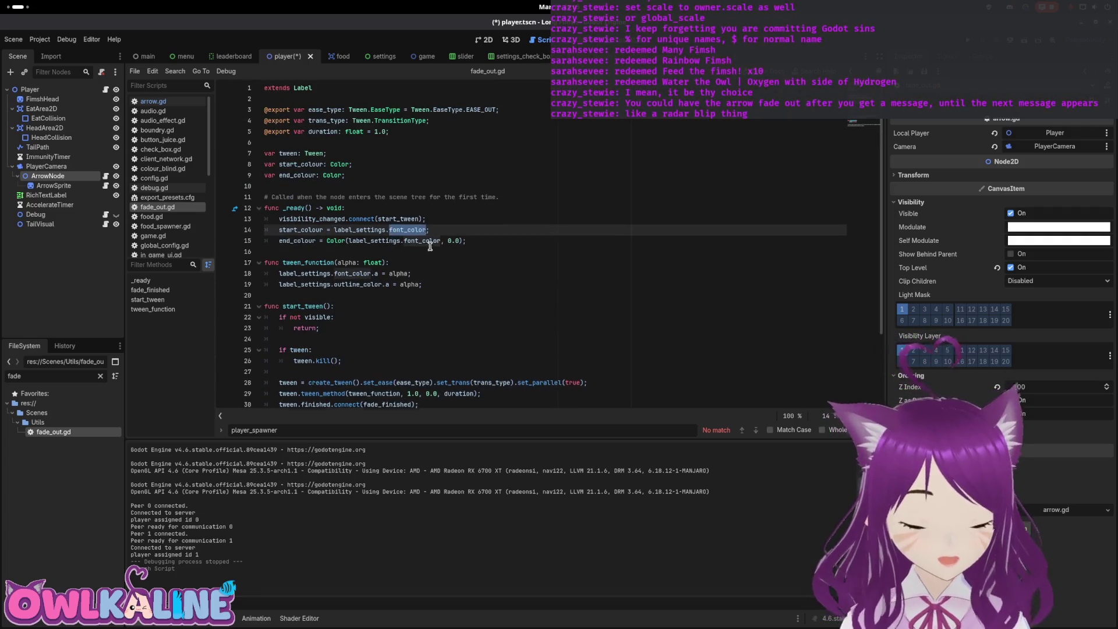
pyautogui.scroll(-3, 430, 246)
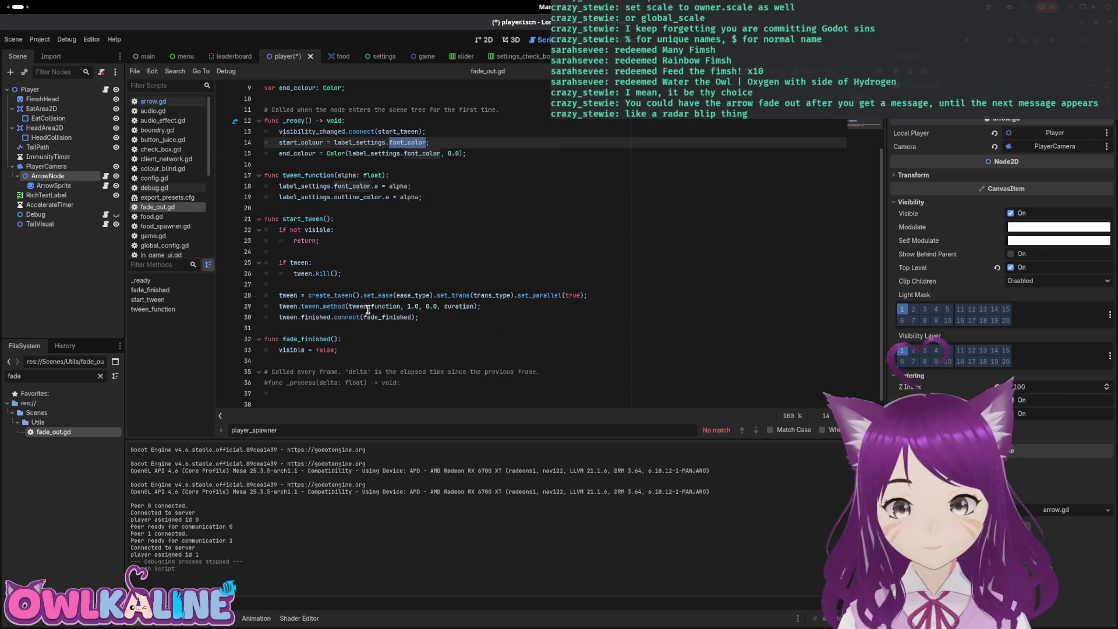
pyautogui.click(81, 185)
pyautogui.rightClick(77, 186)
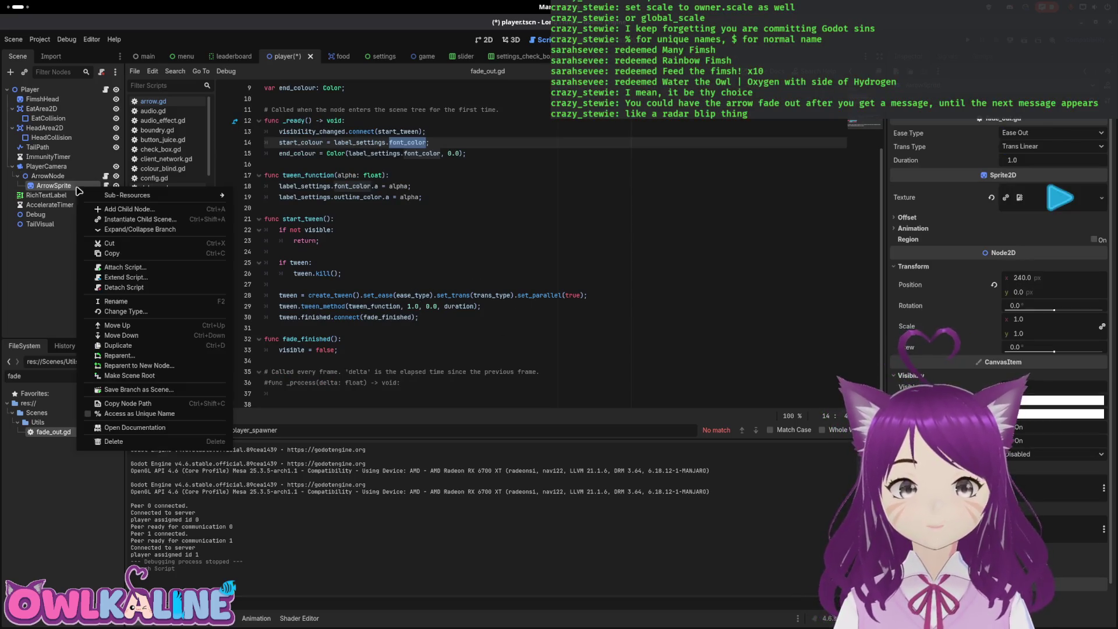
# - Replace ArrowSprite's script with a new Sprite2D script at Scenes/Game/Dynamic/fade_out_node2d.gd
pyautogui.click(124, 287)
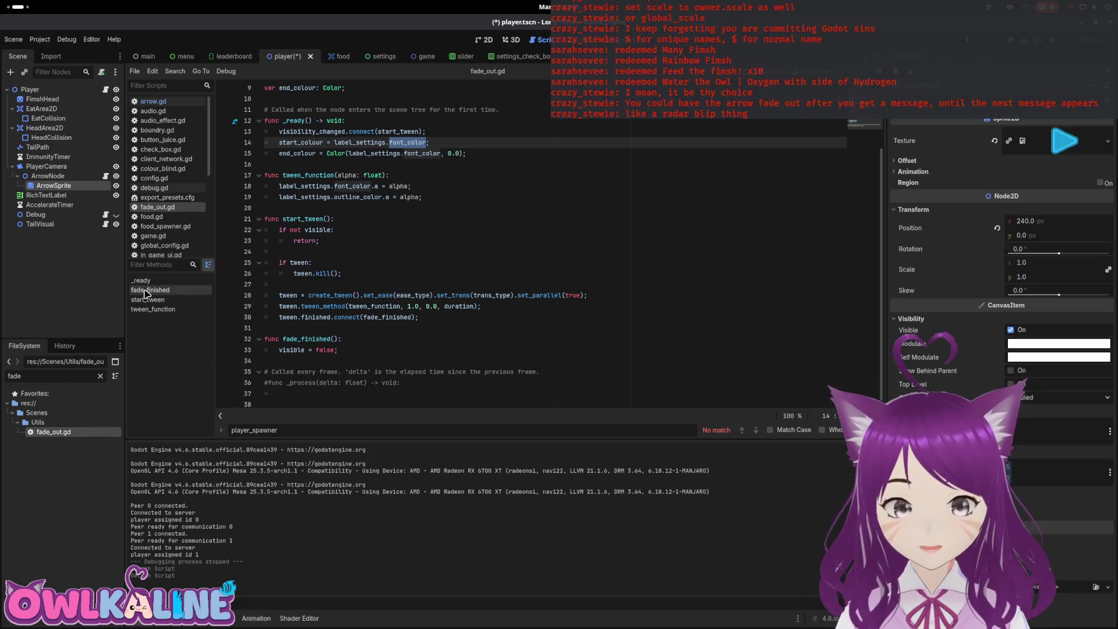
pyautogui.rightClick(69, 187)
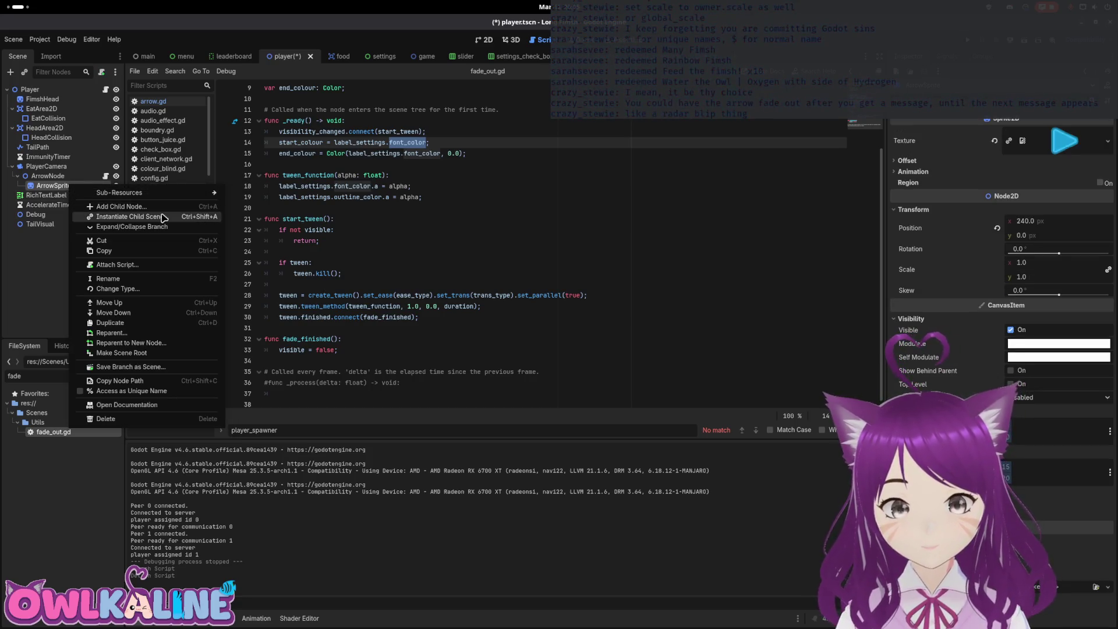
pyautogui.click(146, 266)
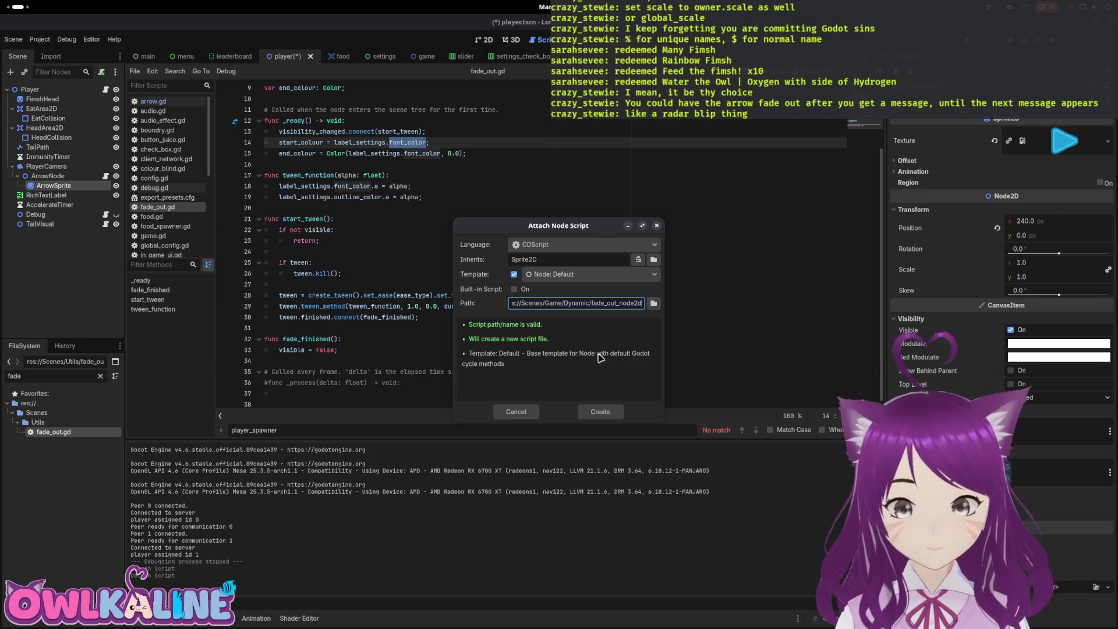
pyautogui.click(603, 413)
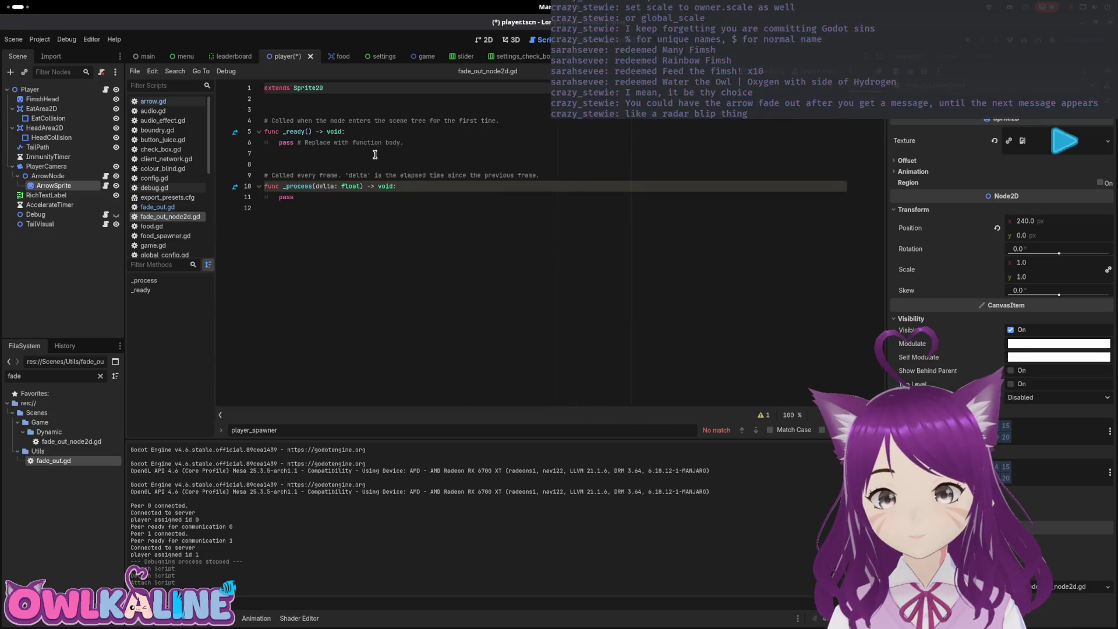
# - Change fade_out_node2d.gd's base class from Sprite2D to Node2D and save
pyautogui.click(385, 99)
pyautogui.doubleClick(301, 87)
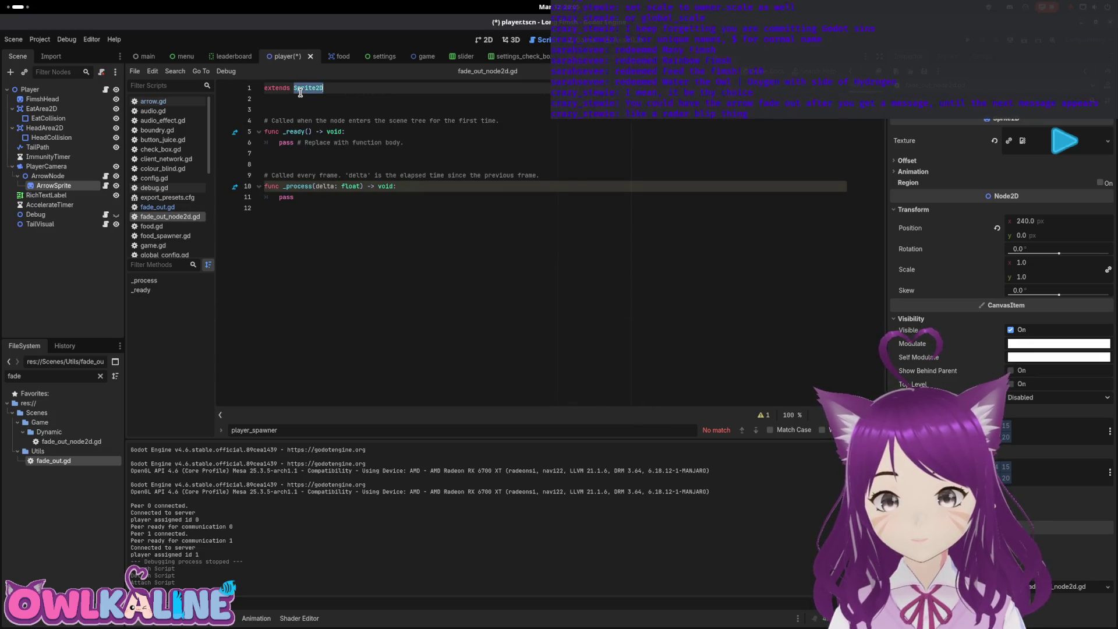
pyautogui.write('D')
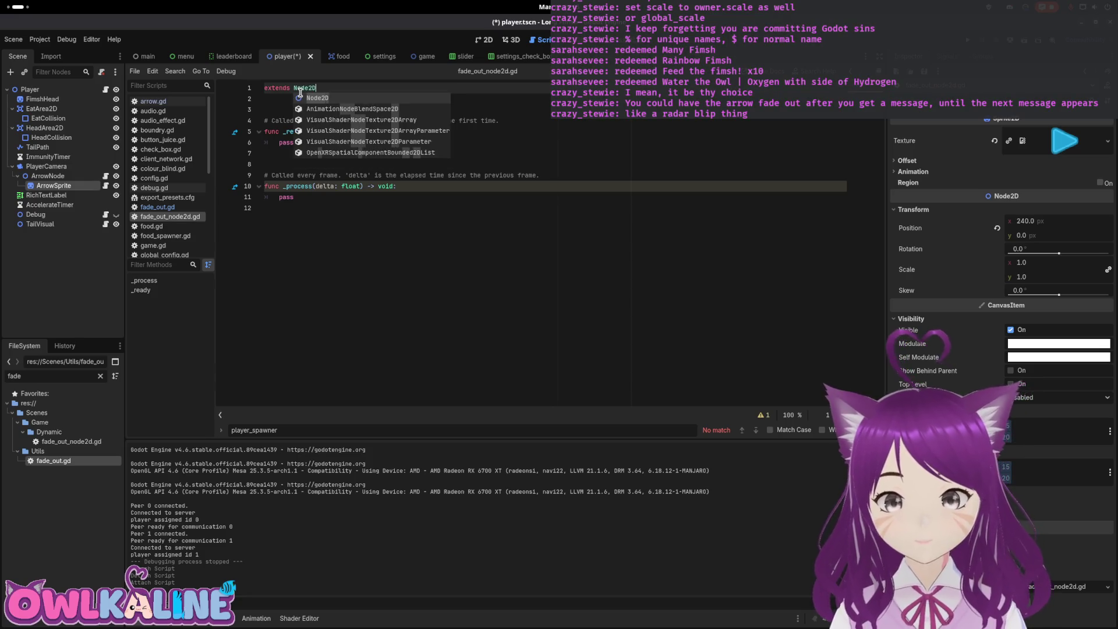
pyautogui.hotkey('ctrl', 's')
# - Copy fade_out.gd's visibility_changed connection into the new script's _ready, replacing pass, and save
pyautogui.doubleClick(81, 462)
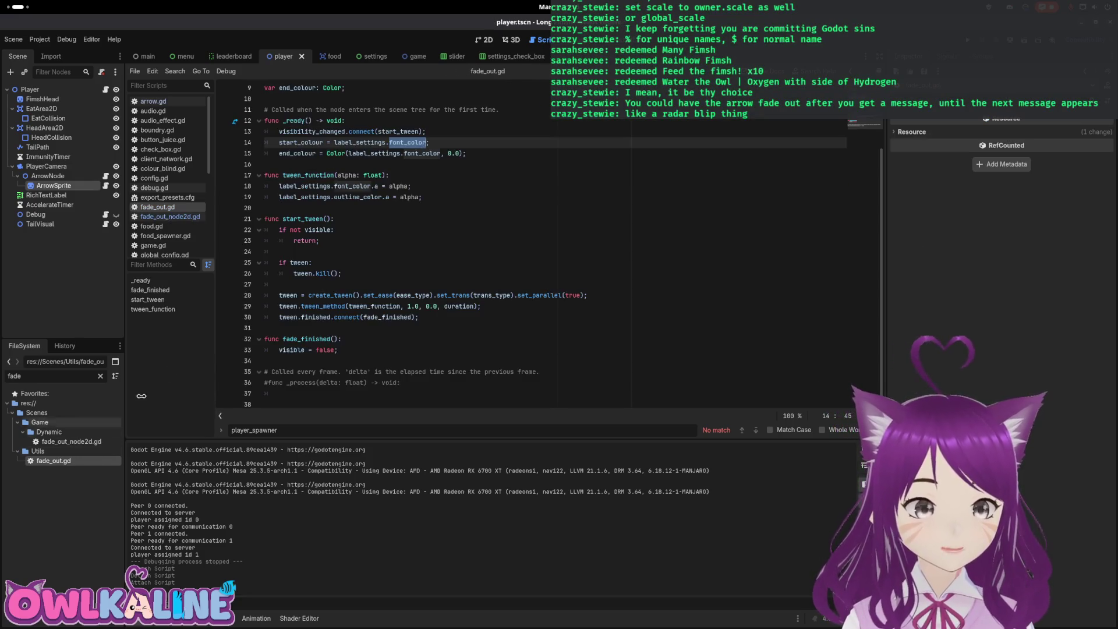
pyautogui.scroll(3, 412, 169)
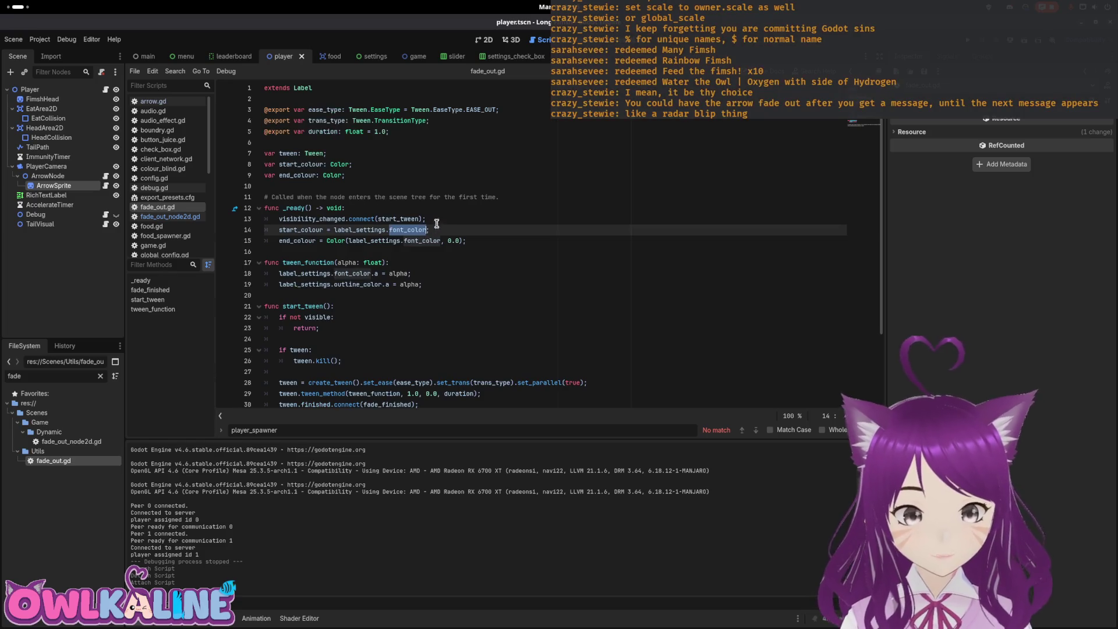
pyautogui.moveTo(434, 219); pyautogui.dragTo(329, 222)
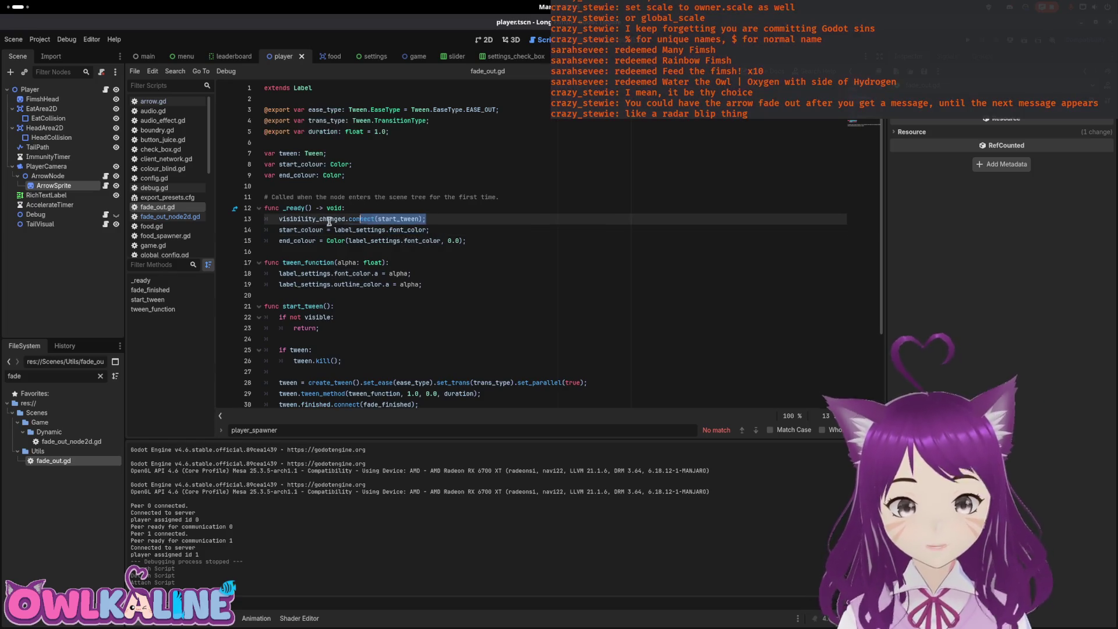
pyautogui.click(106, 186)
pyautogui.moveTo(403, 142); pyautogui.dragTo(283, 145)
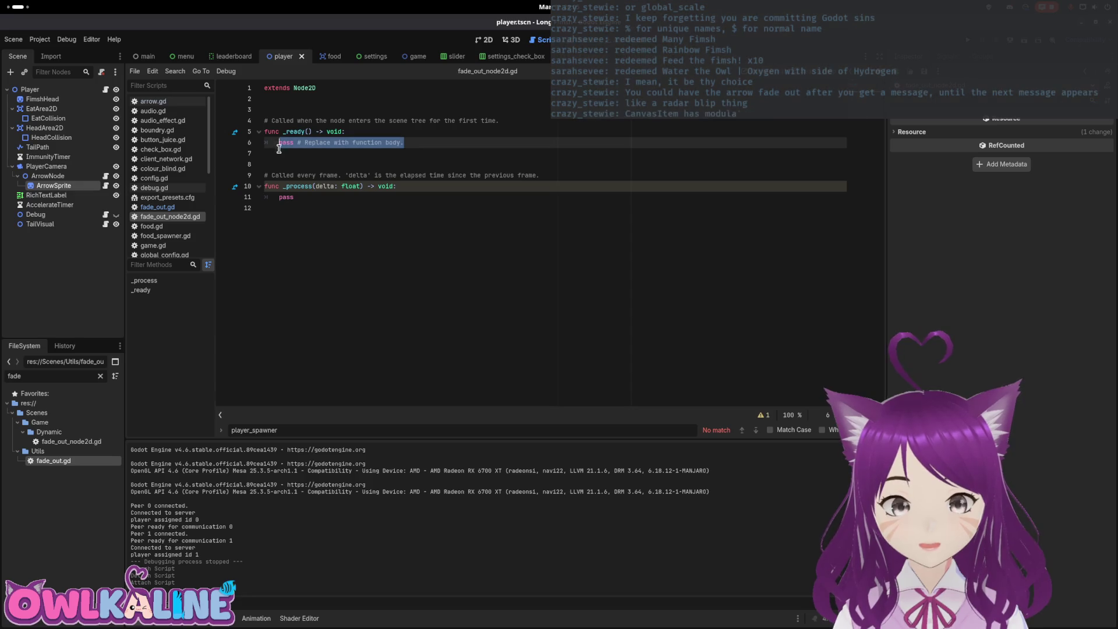
pyautogui.write('visibility_changed.connect(start_tween);')
pyautogui.hotkey('ctrl', 's')
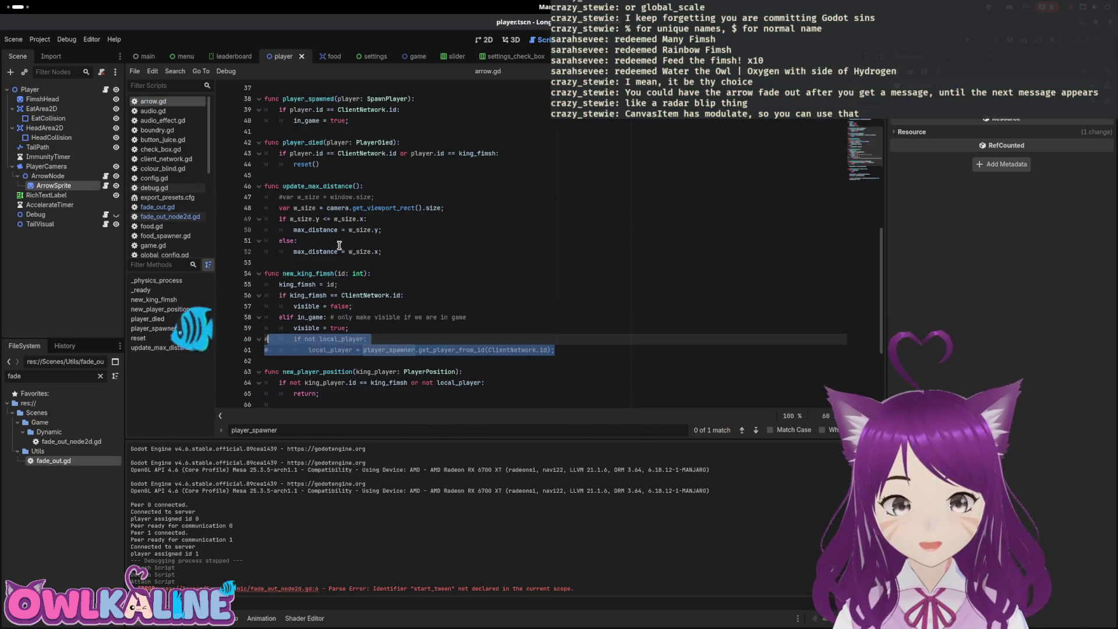
pyautogui.scroll(10, 349, 245)
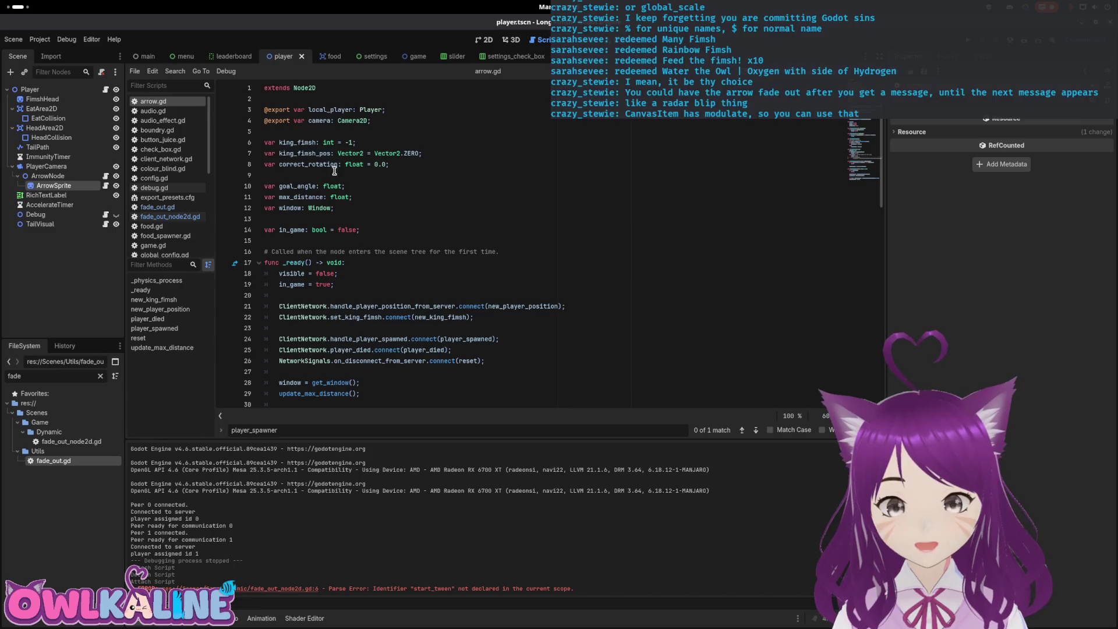
pyautogui.moveTo(379, 120)
pyautogui.mouseDown()
pyautogui.moveTo(265, 121)
pyautogui.moveTo(263, 110)
pyautogui.mouseUp()
pyautogui.click(262, 120)
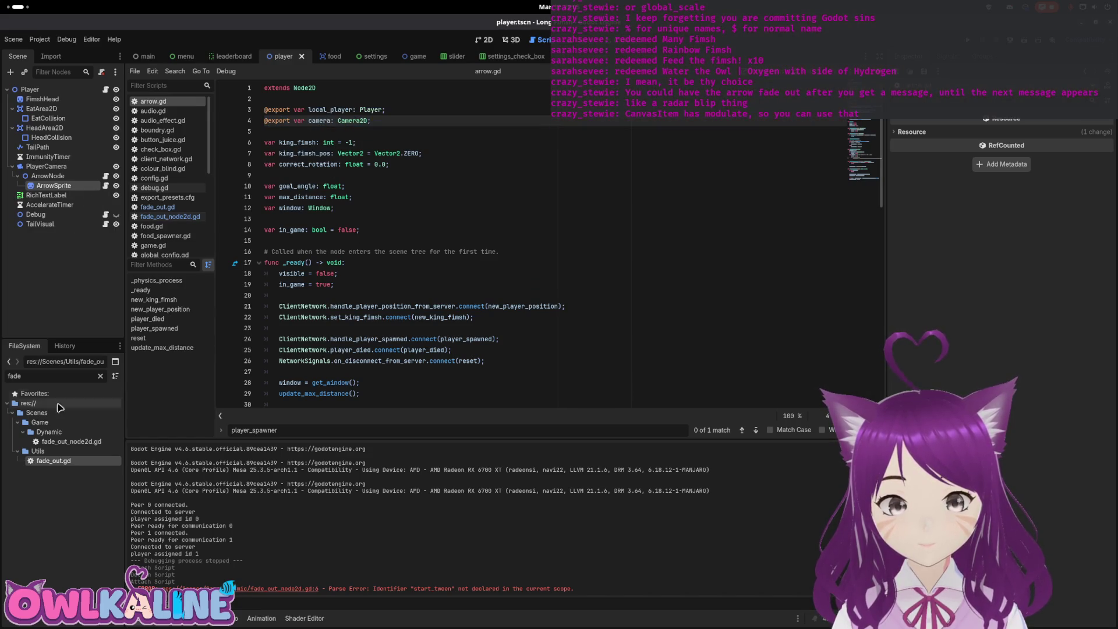
pyautogui.doubleClick(53, 460)
pyautogui.moveTo(396, 132); pyautogui.dragTo(256, 109)
pyautogui.hotkey('ctrl', 'c')
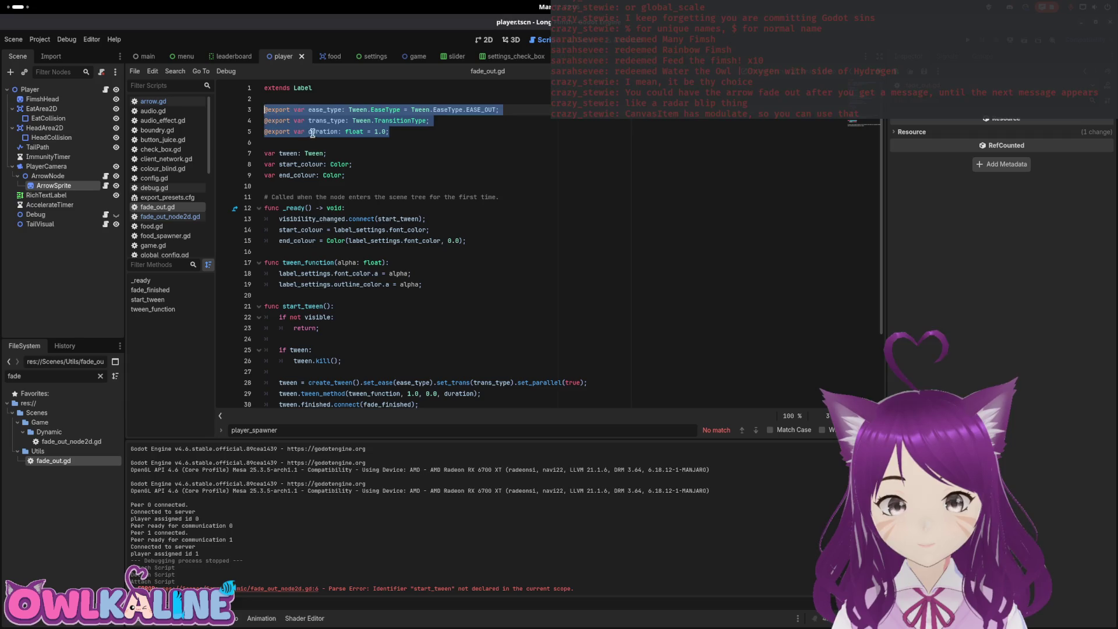
pyautogui.click(170, 216)
pyautogui.click(326, 99)
pyautogui.hotkey('ctrl', 'v')
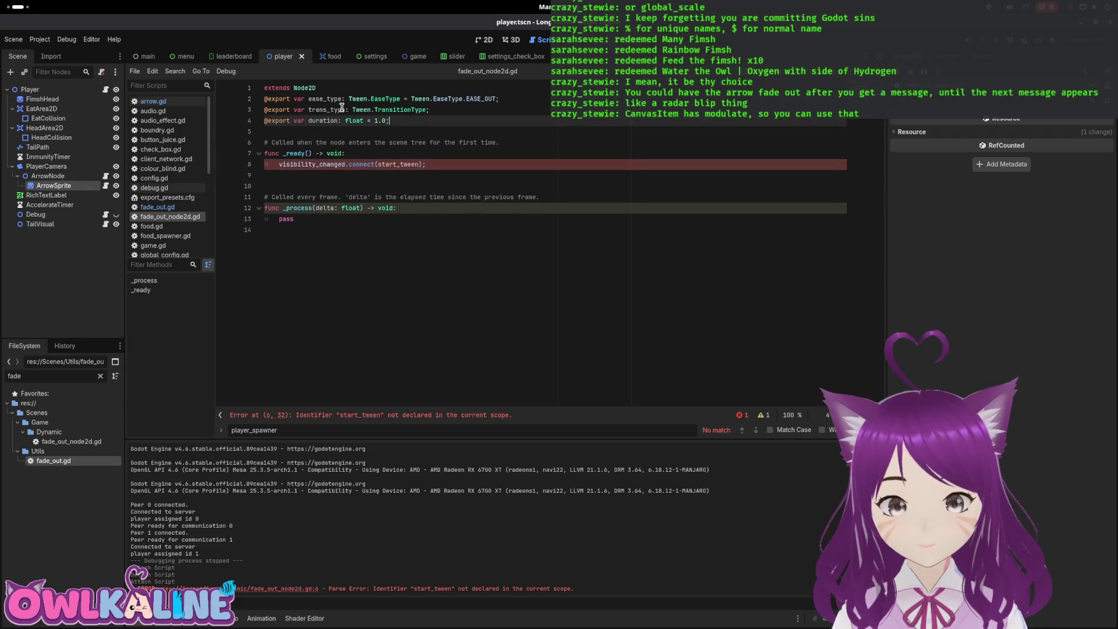
pyautogui.click(376, 88)
pyautogui.press('Return')
pyautogui.hotkey('ctrl', 's')
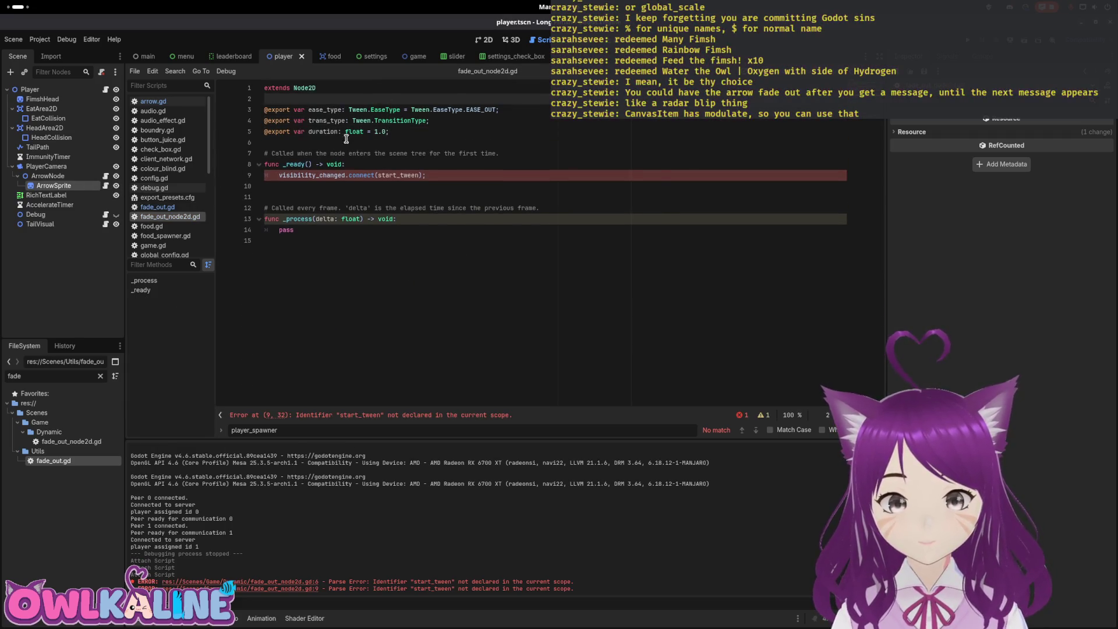
# - Copy fade_out.gd's tween_function block into fade_out_node2d.gd below _ready
pyautogui.doubleClick(329, 120)
pyautogui.click(328, 154)
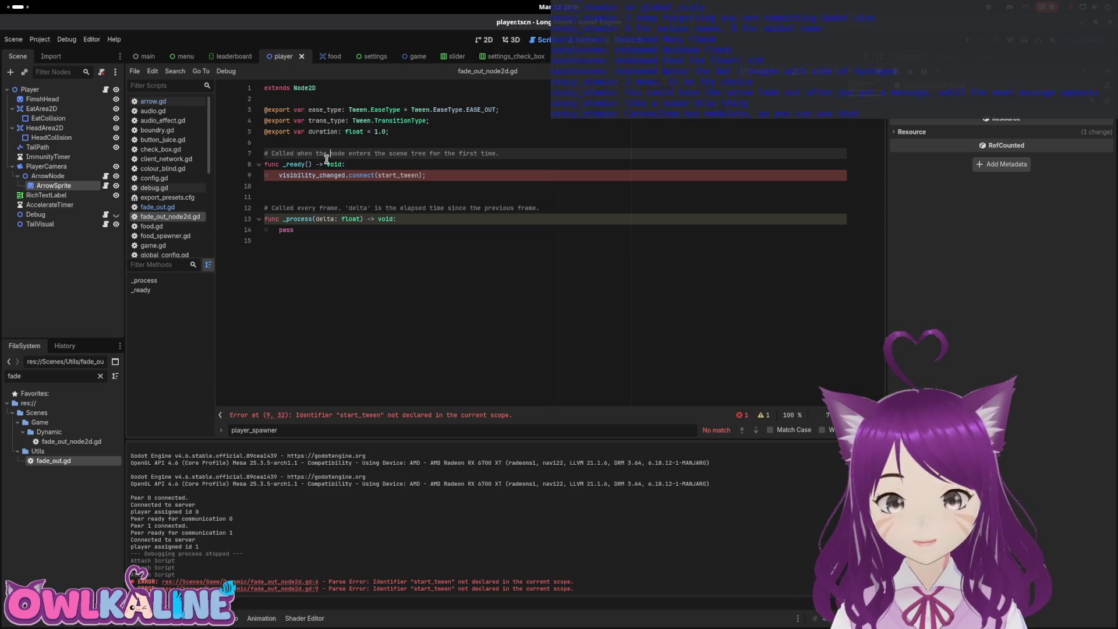
pyautogui.doubleClick(67, 460)
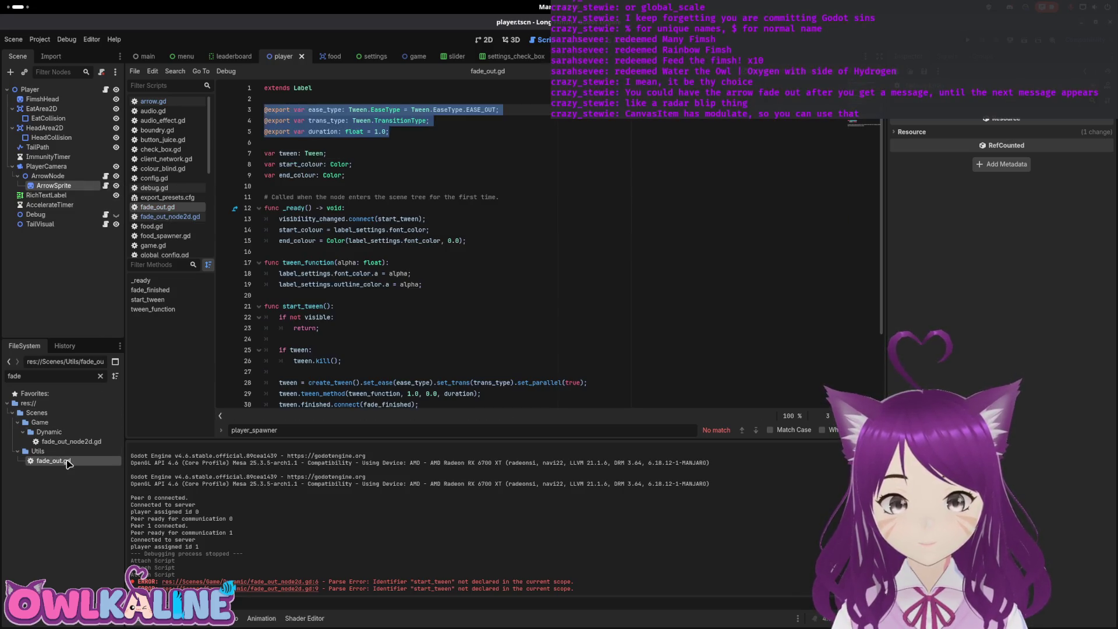
pyautogui.scroll(-1, 325, 209)
pyautogui.click(348, 198)
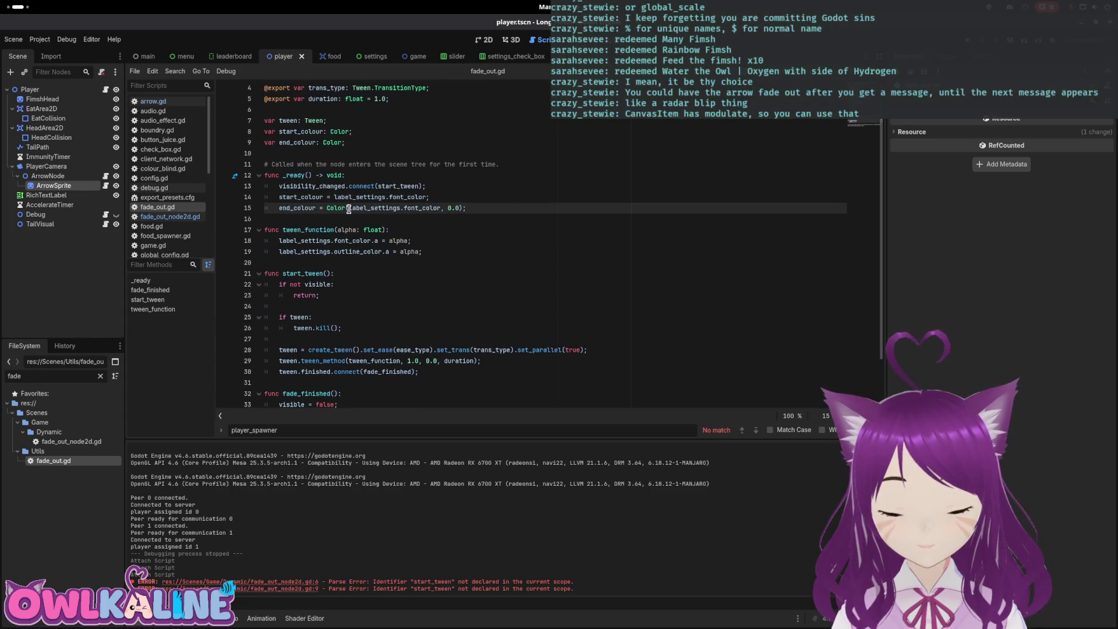
pyautogui.click(291, 208)
pyautogui.scroll(-1, 366, 187)
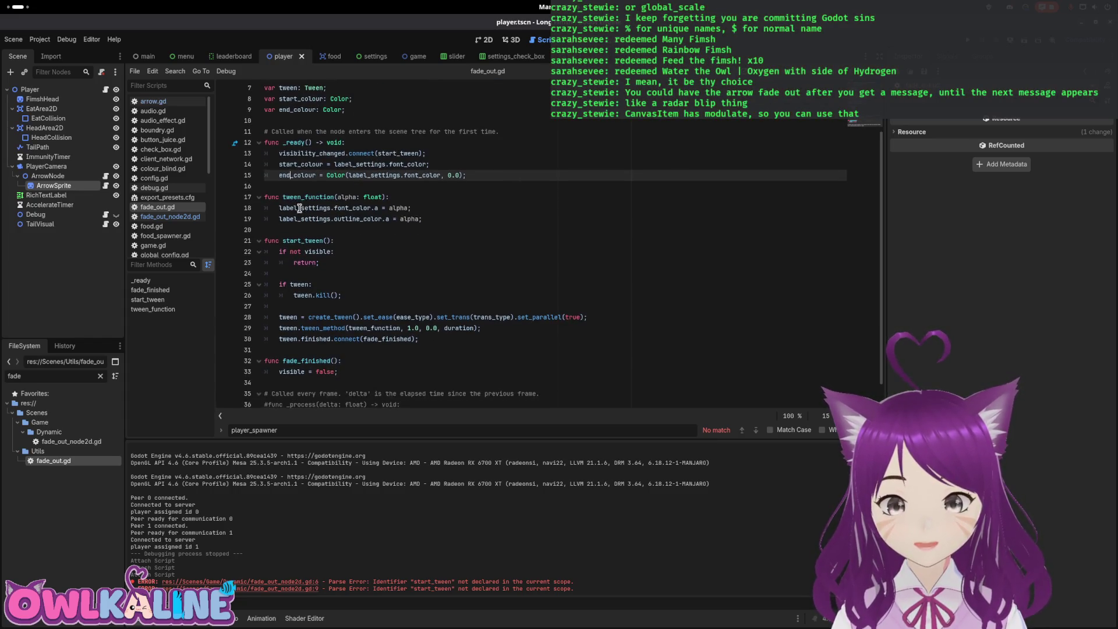
pyautogui.scroll(-1, 352, 216)
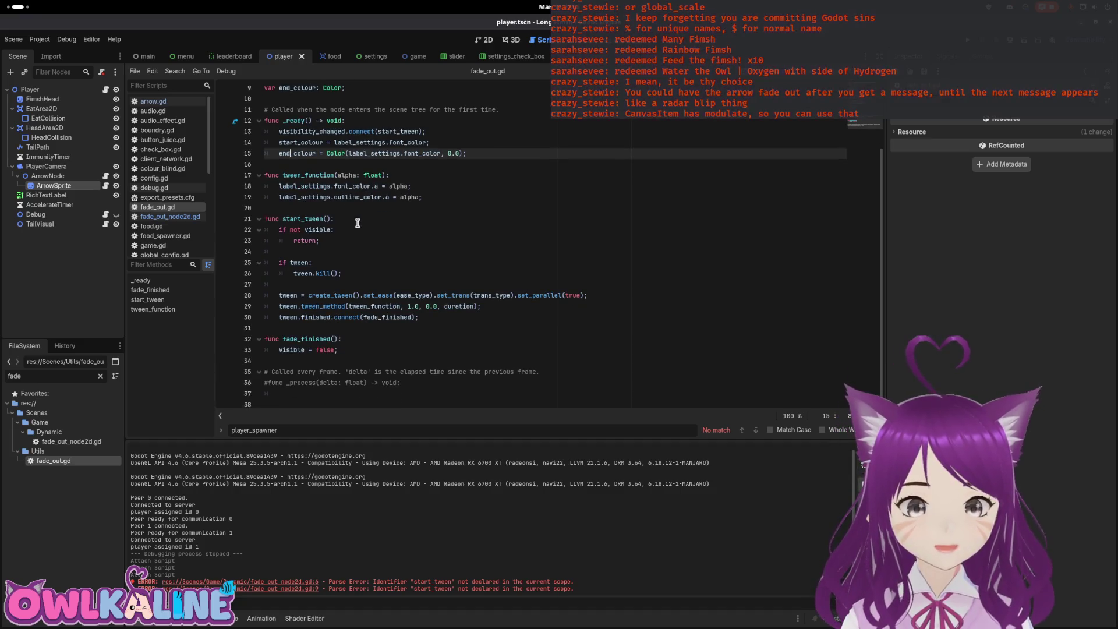
pyautogui.moveTo(422, 197); pyautogui.dragTo(259, 176)
pyautogui.hotkey('ctrl', 'c')
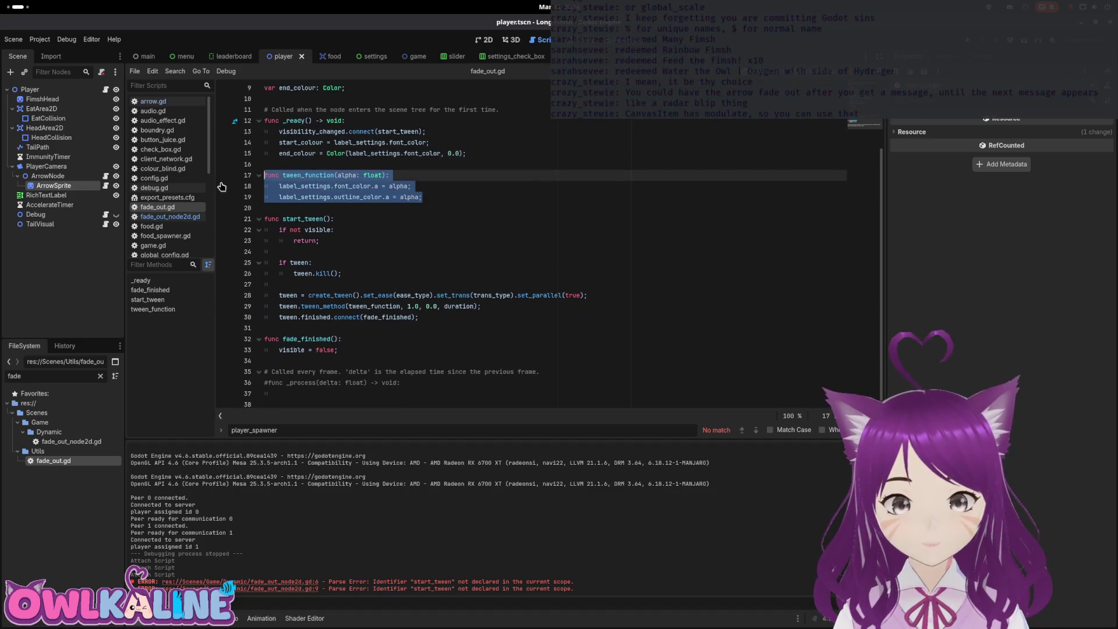
pyautogui.click(106, 176)
pyautogui.click(319, 197)
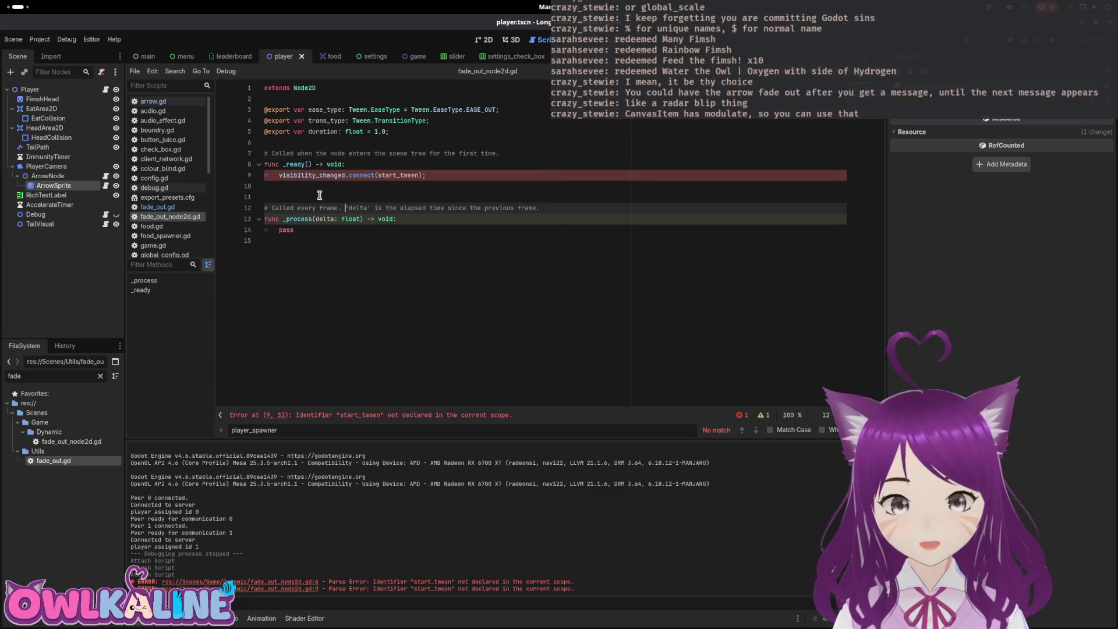
pyautogui.press('Return')
pyautogui.hotkey('ctrl', 'v')
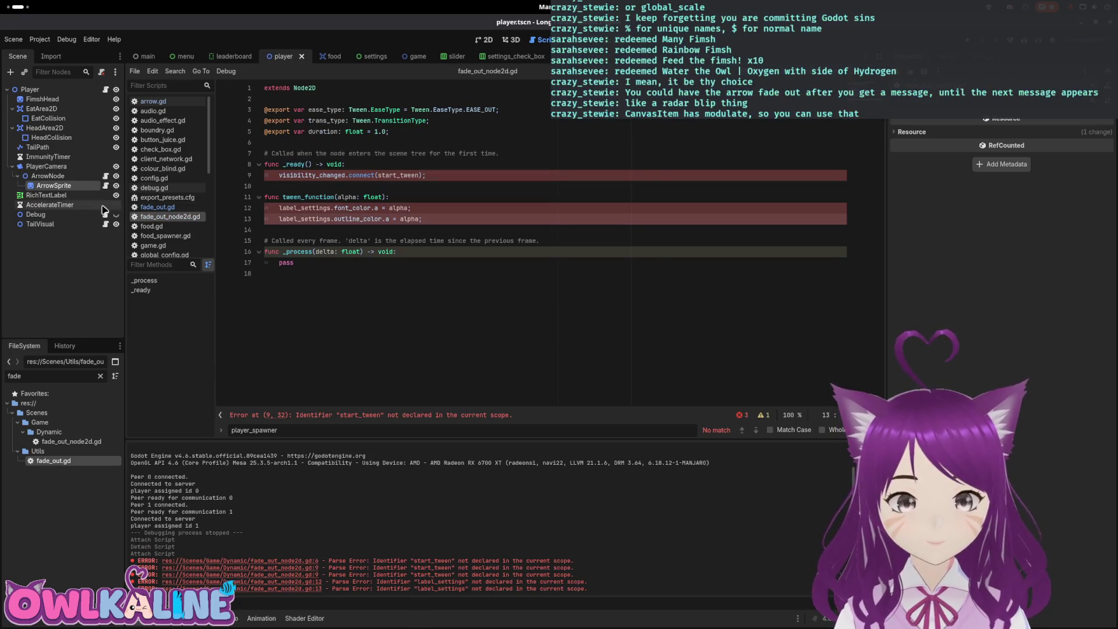
# - Copy the start_tween and fade_finished functions over and delete the unused _process function
pyautogui.doubleClick(82, 460)
pyautogui.click(324, 252)
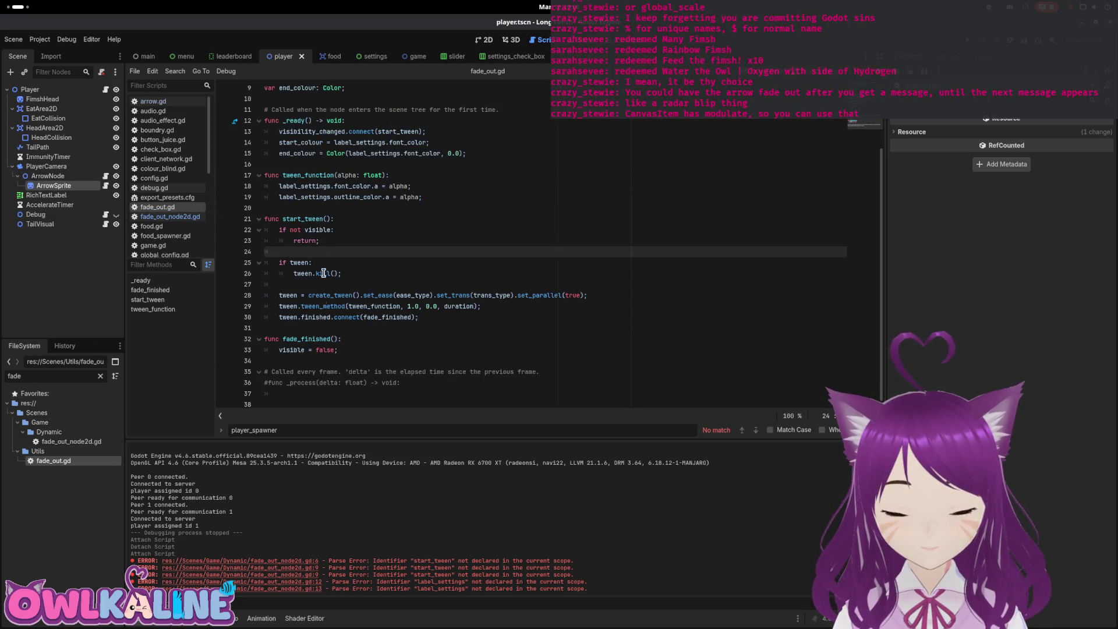
pyautogui.moveTo(455, 317)
pyautogui.mouseDown()
pyautogui.moveTo(285, 256)
pyautogui.moveTo(265, 220)
pyautogui.mouseUp()
pyautogui.moveTo(339, 349)
pyautogui.mouseDown()
pyautogui.moveTo(279, 295)
pyautogui.moveTo(264, 219)
pyautogui.mouseUp()
pyautogui.hotkey('ctrl', 'c')
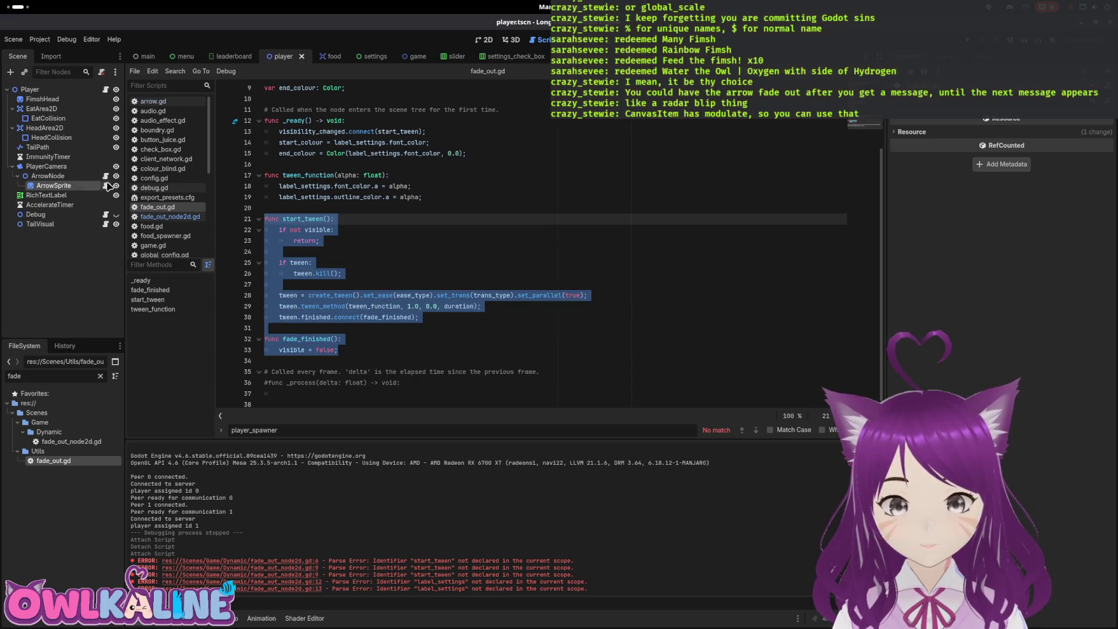
pyautogui.click(170, 216)
pyautogui.hotkey('ctrl', 'v')
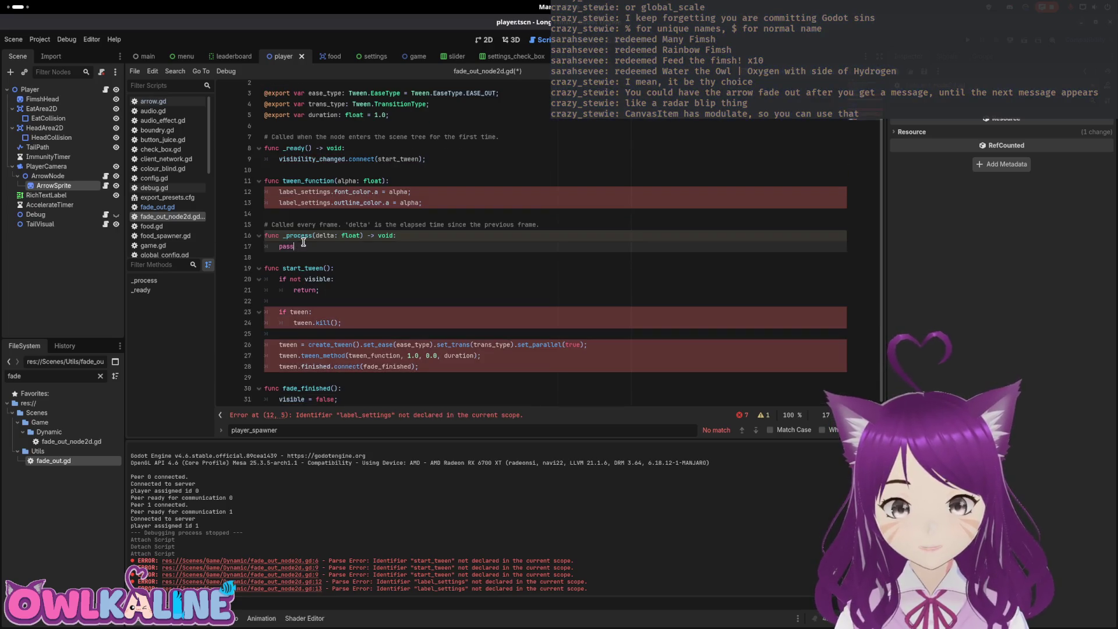
pyautogui.moveTo(295, 246); pyautogui.dragTo(246, 224)
pyautogui.press('BackSpace')
pyautogui.press('BackSpace')
pyautogui.press('BackSpace')
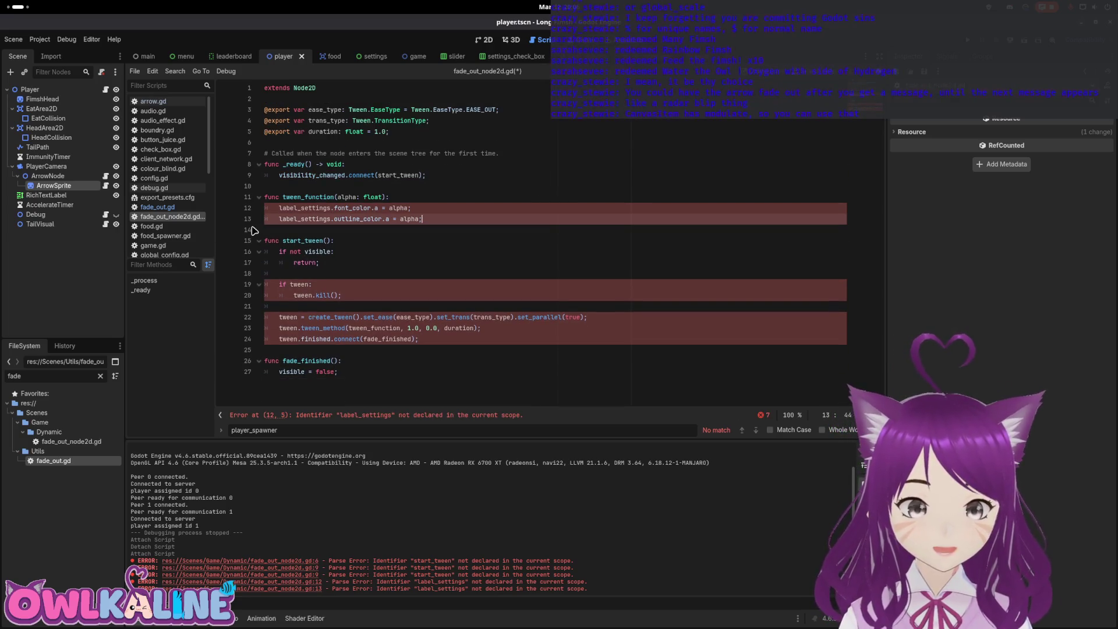
# - Replace label_settings.font_color on line 12 with alpha and save fade_out_node2d.gd
pyautogui.moveTo(280, 207); pyautogui.dragTo(372, 207)
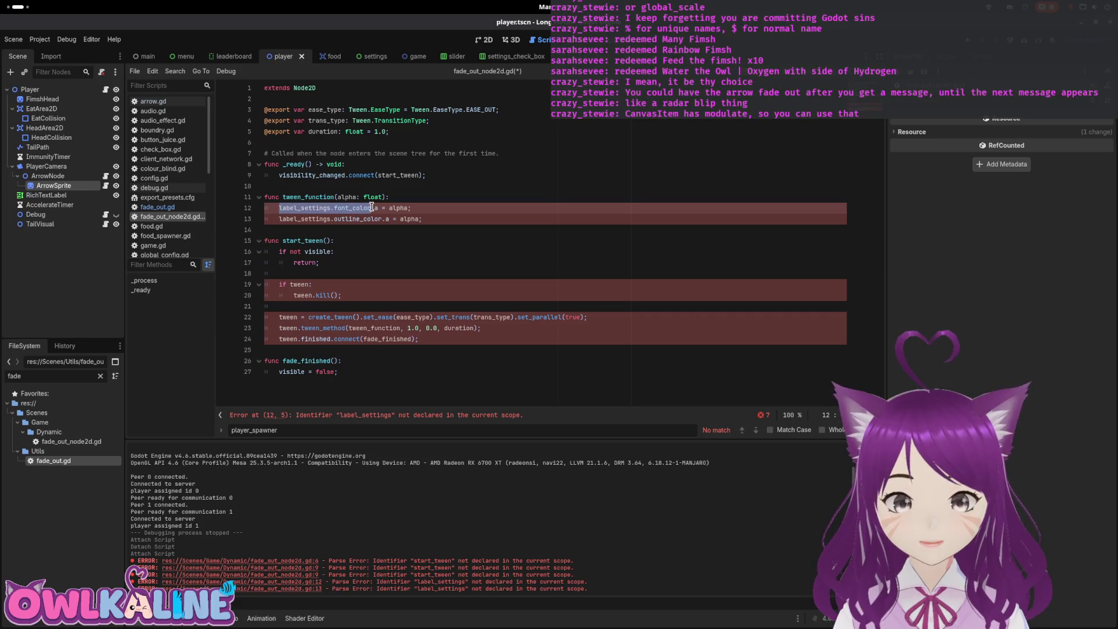
pyautogui.write('al')
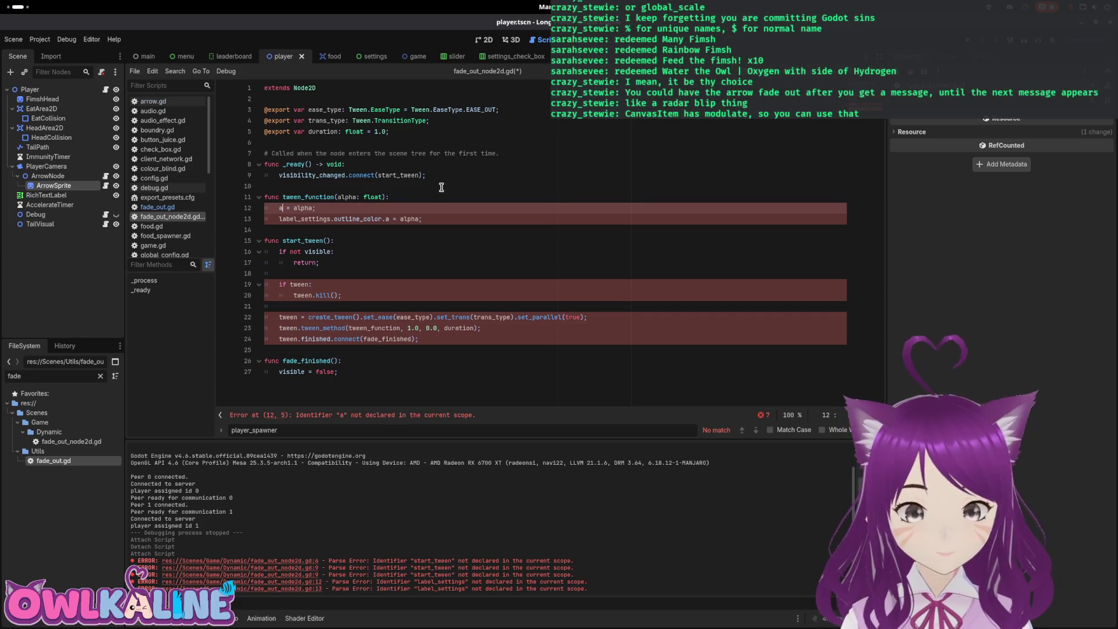
pyautogui.press('Return')
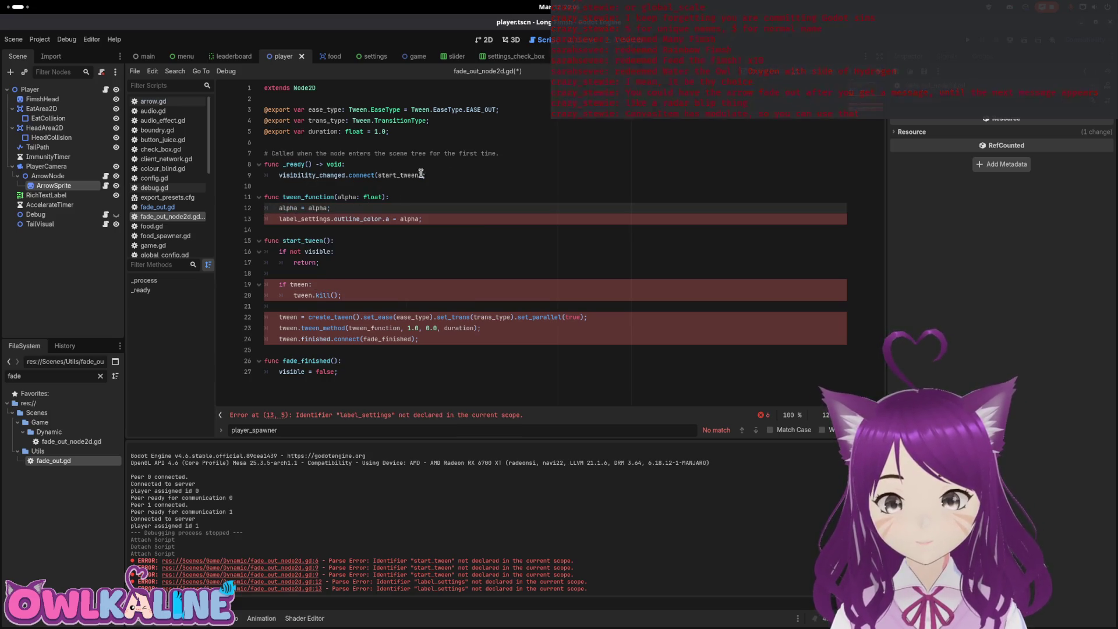
pyautogui.click(421, 174)
pyautogui.press('Return')
pyautogui.write('alp')
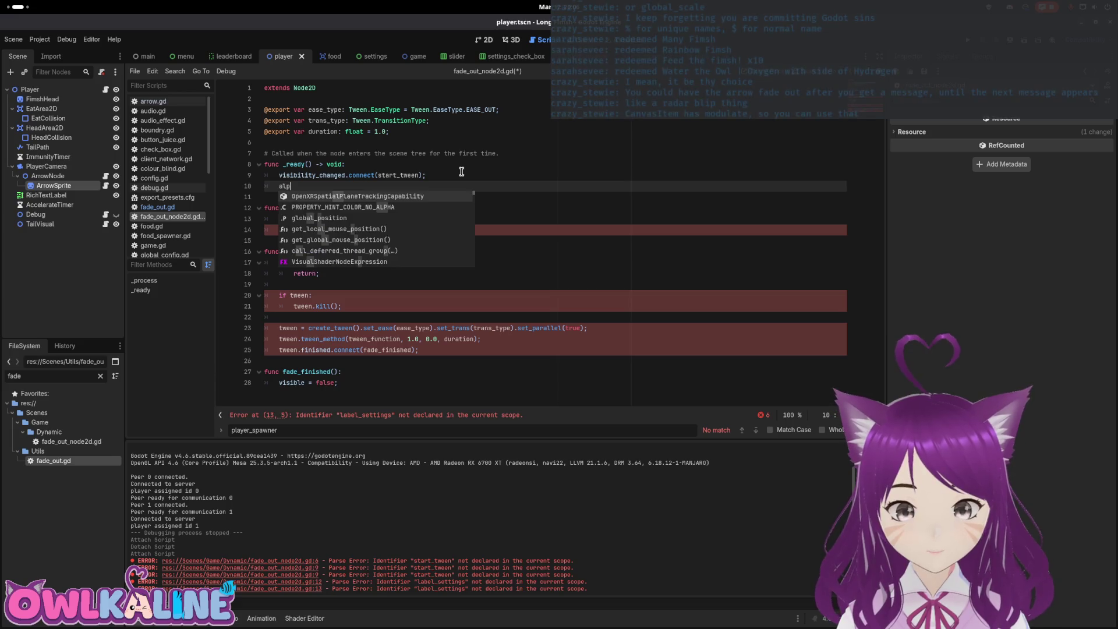
pyautogui.press('BackSpace')
pyautogui.press('BackSpace')
pyautogui.press('BackSpace')
pyautogui.hotkey('ctrl', 's')
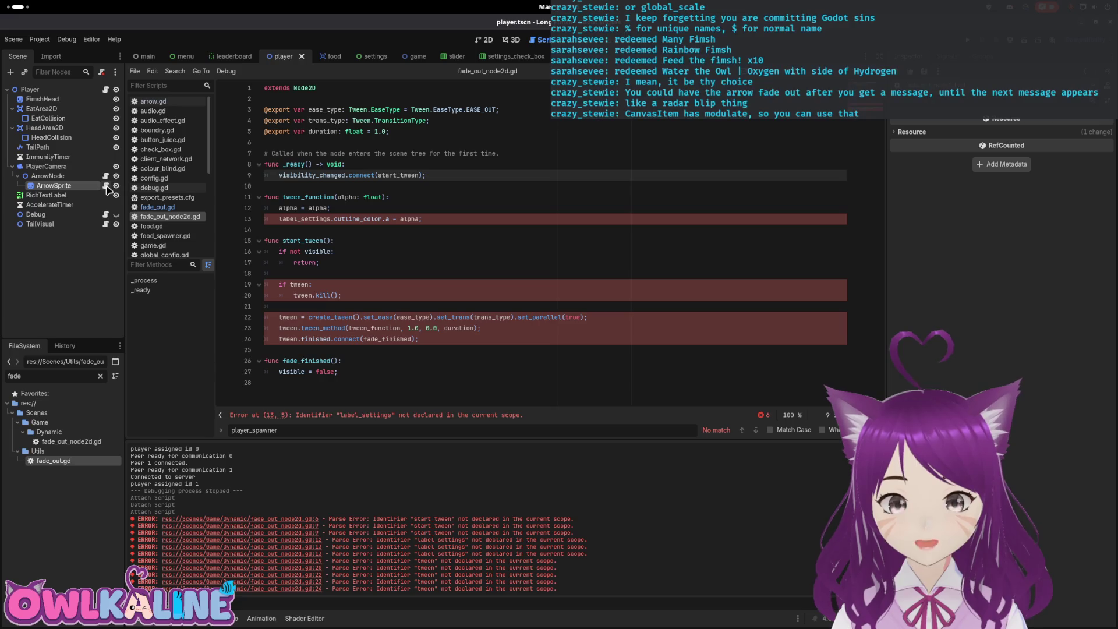
# - Make line 12 assign alpha to self_modulate.a and save
pyautogui.click(404, 206)
pyautogui.doubleClick(287, 207)
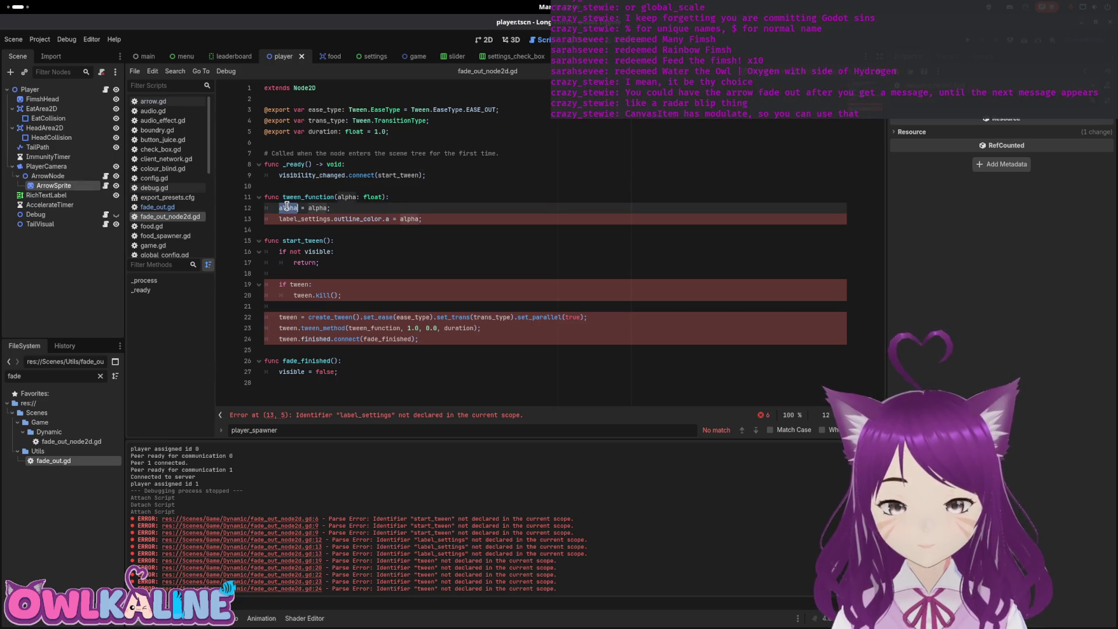
pyautogui.write('c')
pyautogui.press('BackSpace')
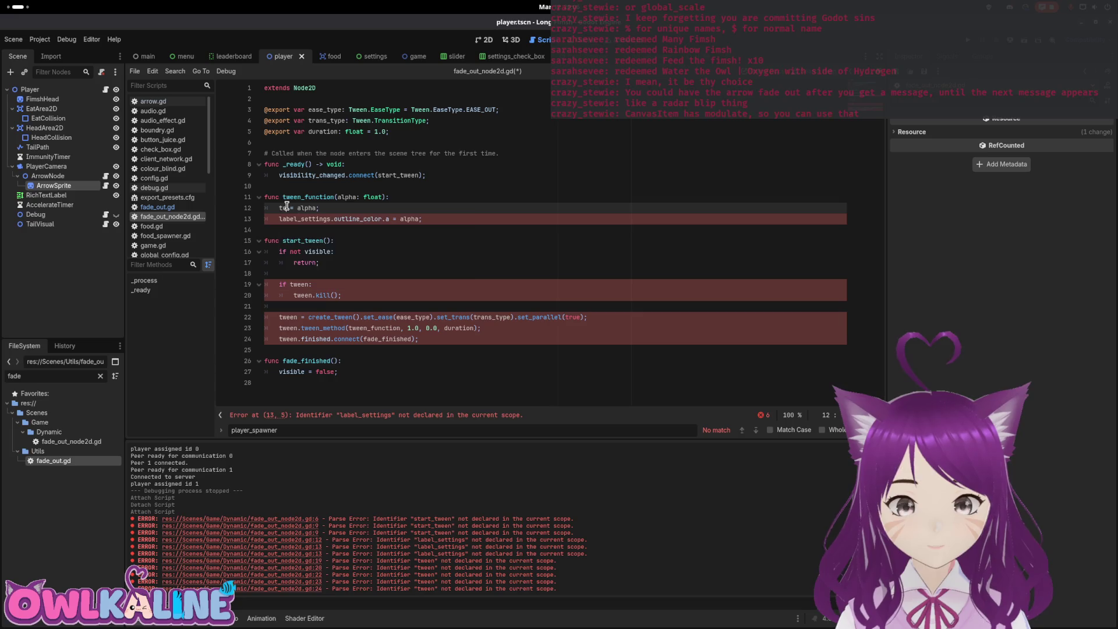
pyautogui.write('texture.al')
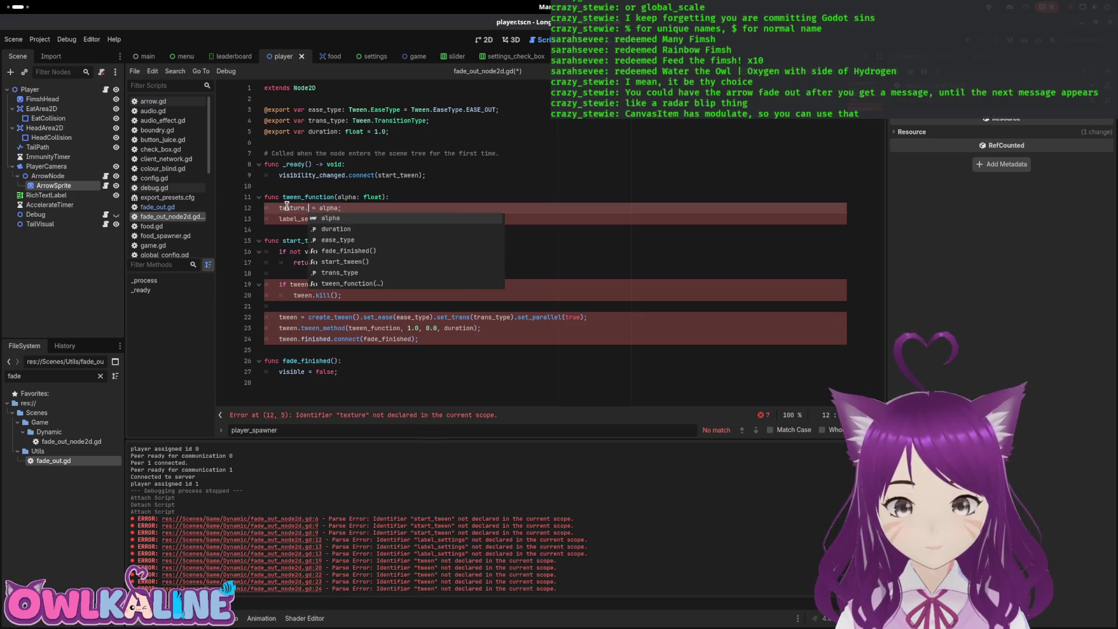
pyautogui.press('BackSpace')
pyautogui.press('BackSpace')
pyautogui.press('BackSpace')
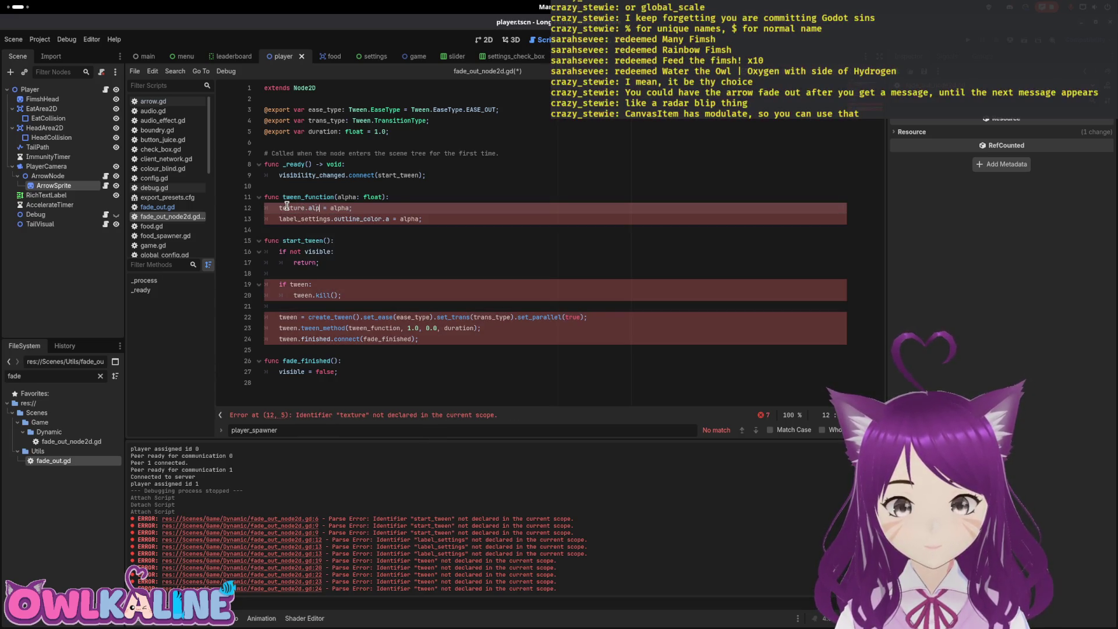
pyautogui.press('BackSpace')
pyautogui.press('BackSpace')
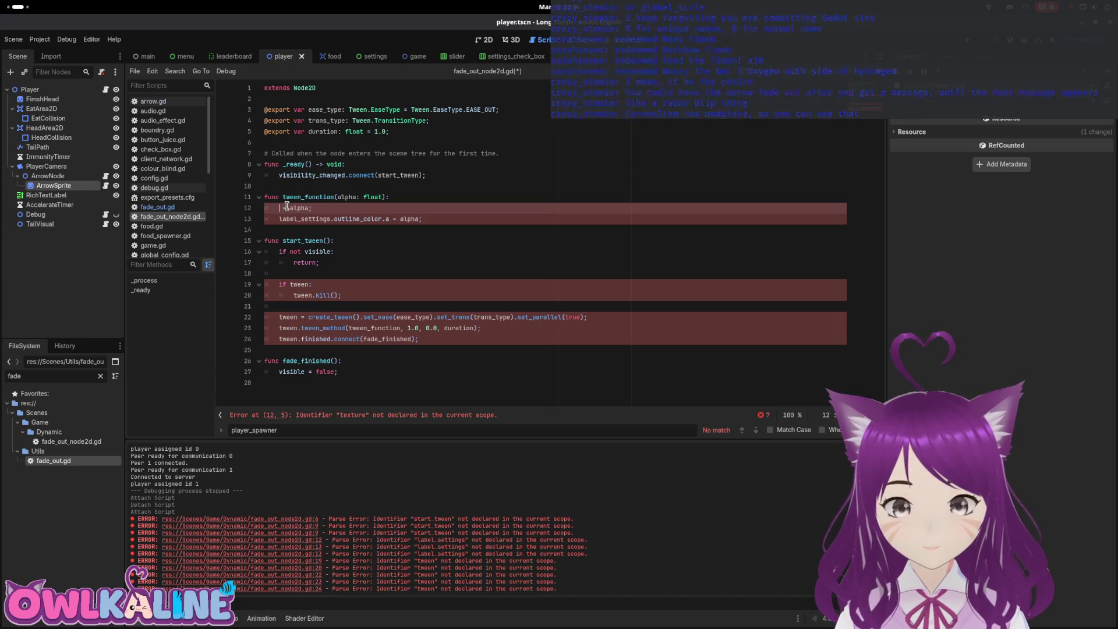
pyautogui.write('set_')
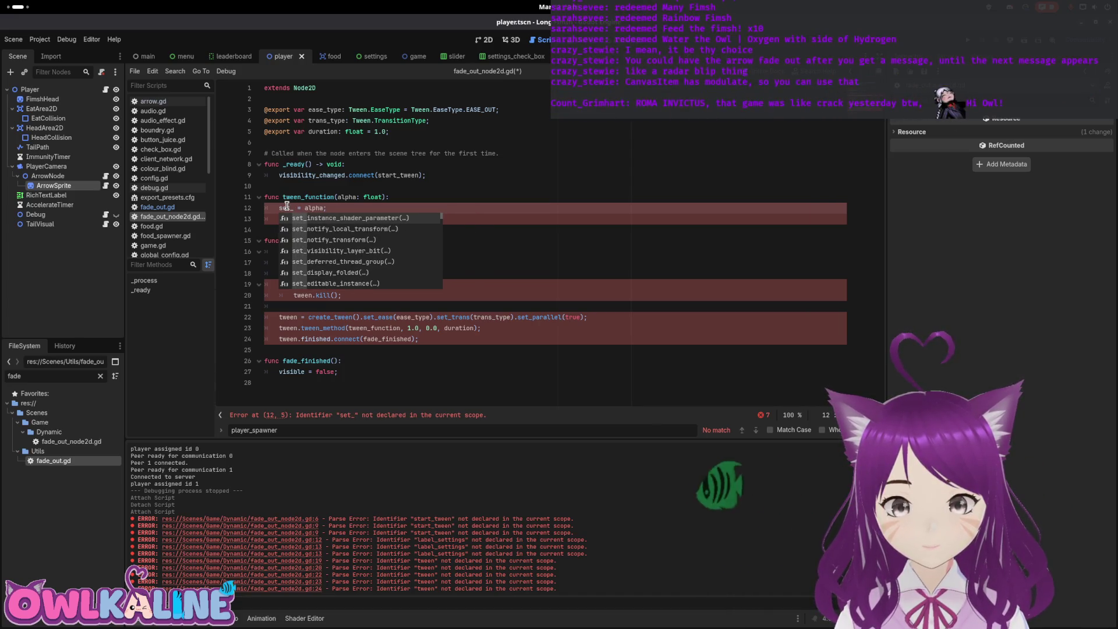
pyautogui.press('BackSpace')
pyautogui.press('BackSpace')
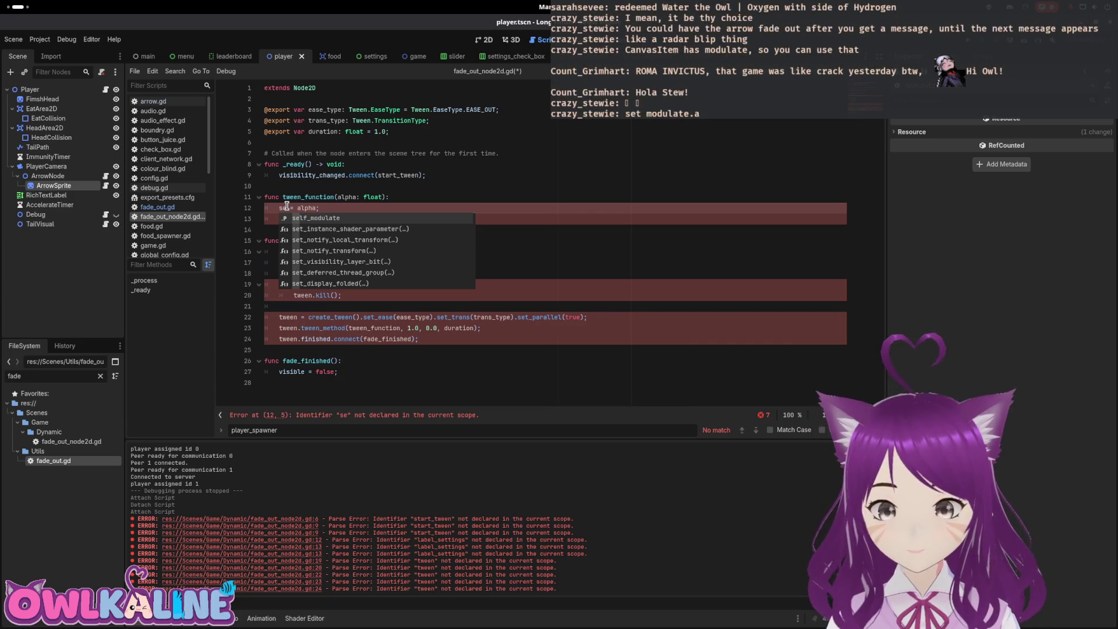
pyautogui.press('Return')
pyautogui.write('.a')
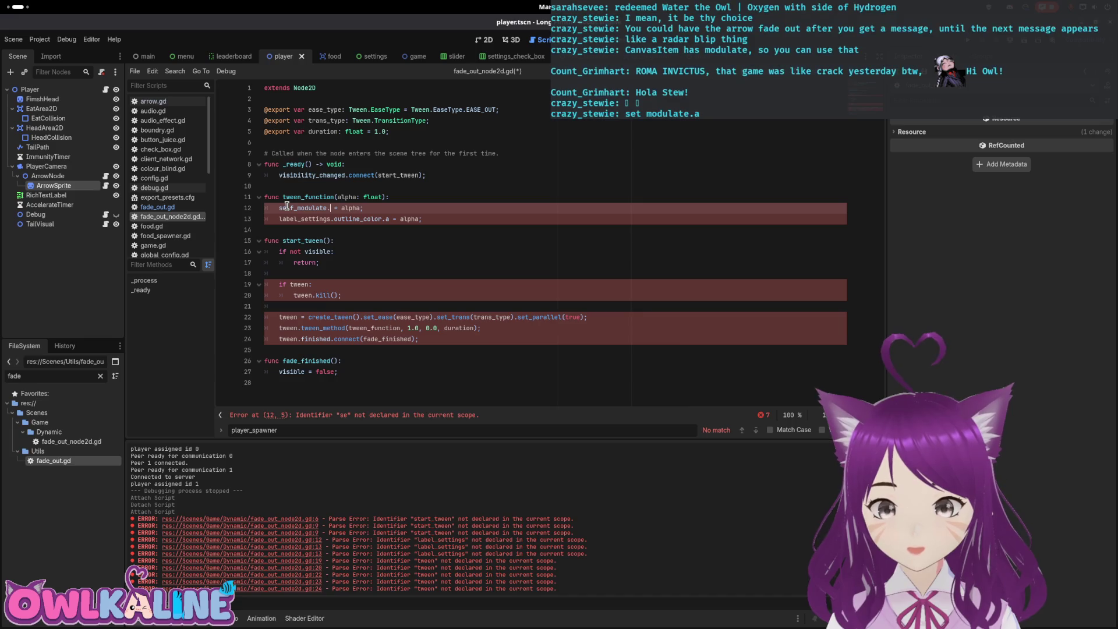
pyautogui.hotkey('ctrl', 's')
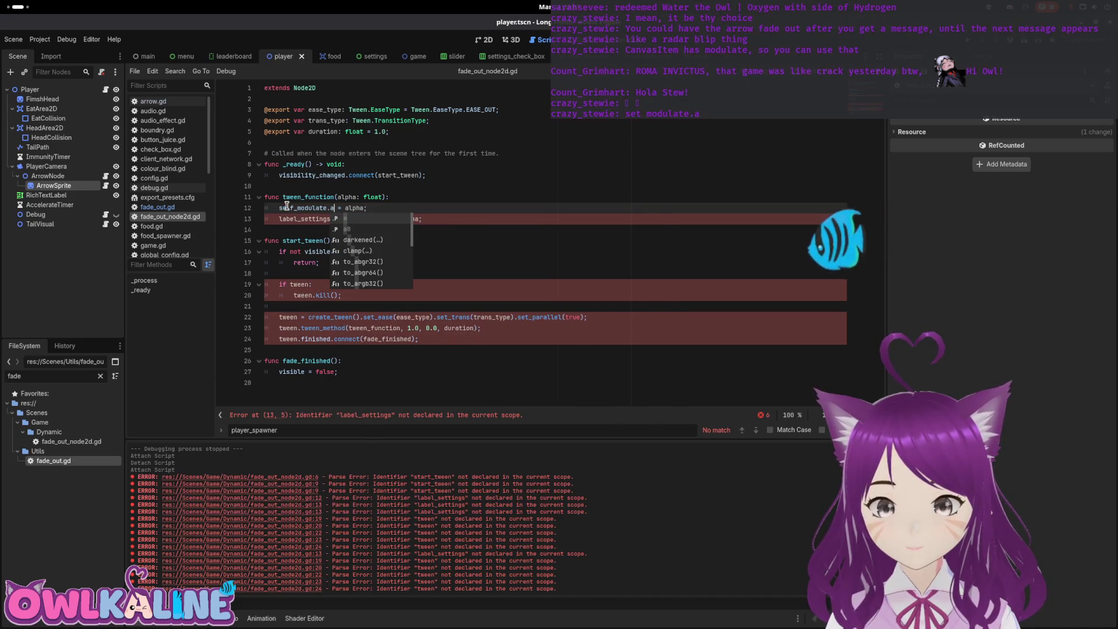
pyautogui.press('Escape')
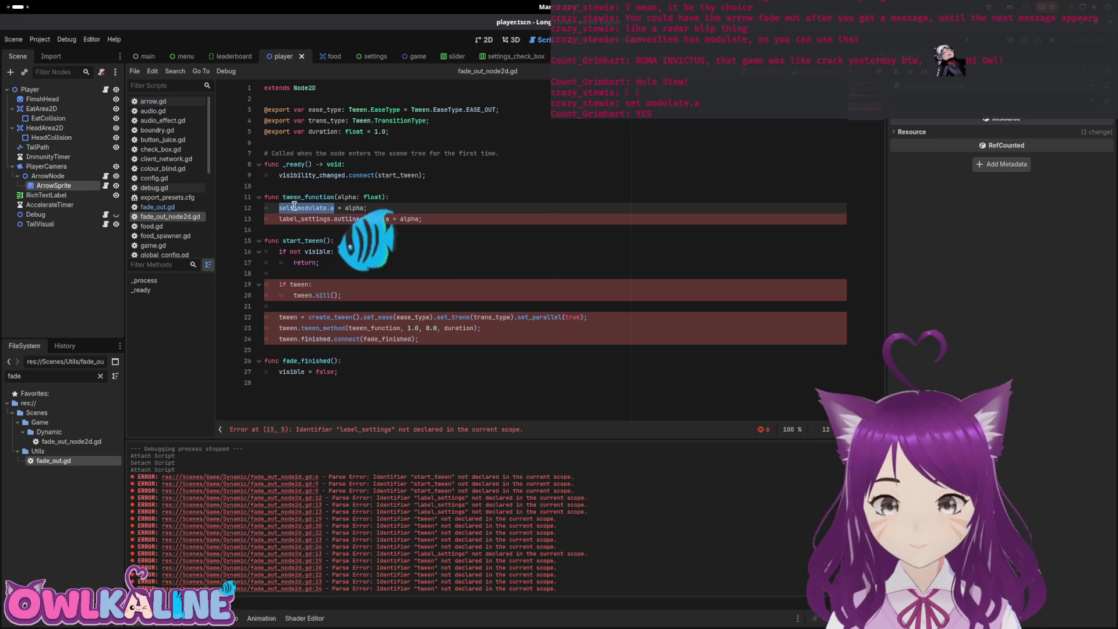
# - Replace label_settings.outline_color.a on line 13 with self_modulate.a, then delete the duplicate line
pyautogui.hotkey('ctrl', 'c')
pyautogui.moveTo(388, 220); pyautogui.dragTo(279, 219)
pyautogui.hotkey('ctrl', 'v')
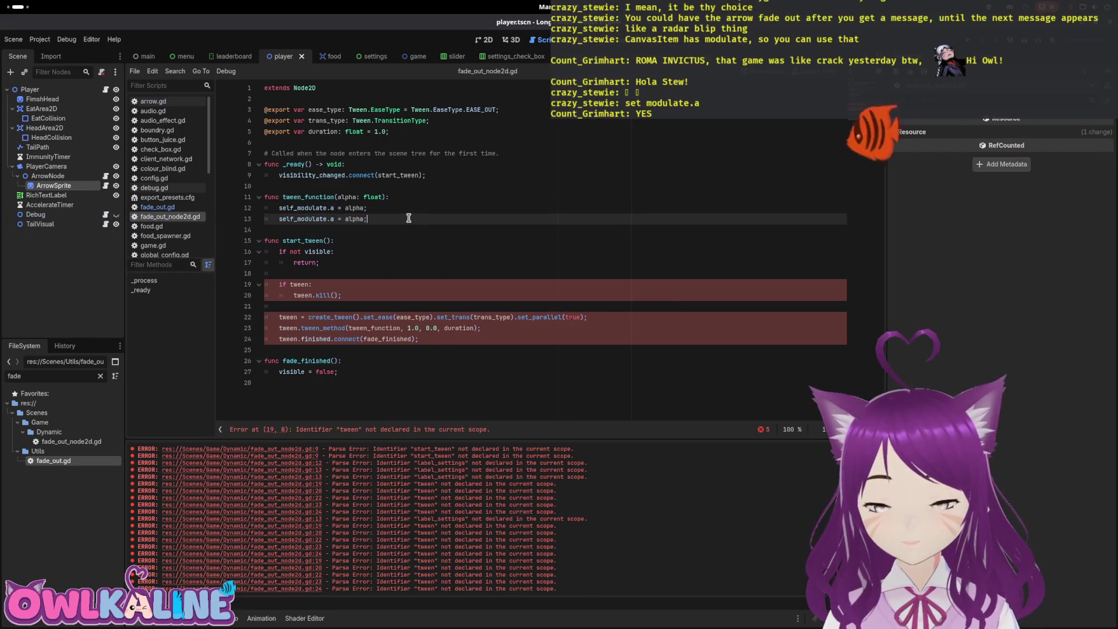
pyautogui.press('End')
pyautogui.hotkey('shift', 'Home')
pyautogui.hotkey('shift', 'Home')
pyautogui.press('BackSpace')
pyautogui.press('BackSpace')
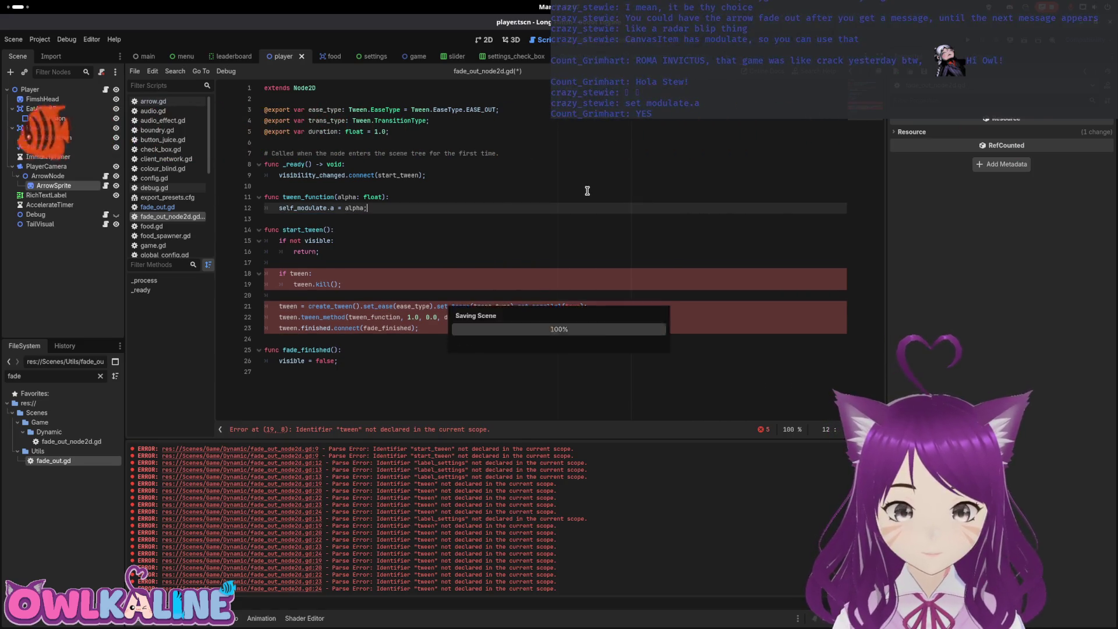
# - Review start_tween's tween code and copy fade_out.gd's var tween: Tween declaration
pyautogui.click(305, 240)
pyautogui.click(312, 262)
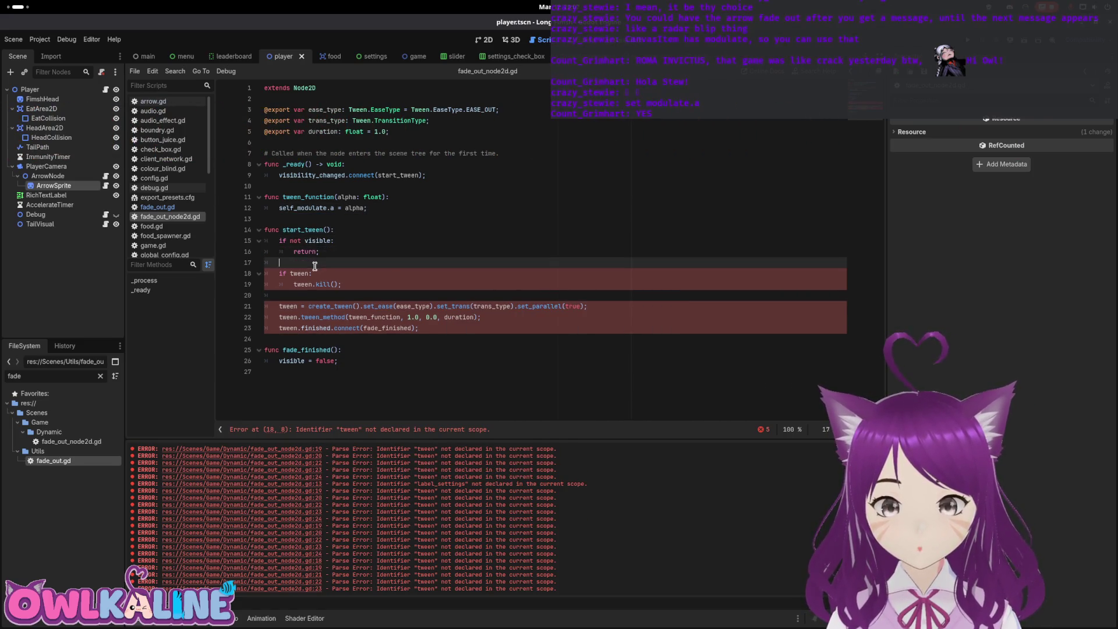
pyautogui.click(316, 273)
pyautogui.click(327, 284)
pyautogui.click(373, 306)
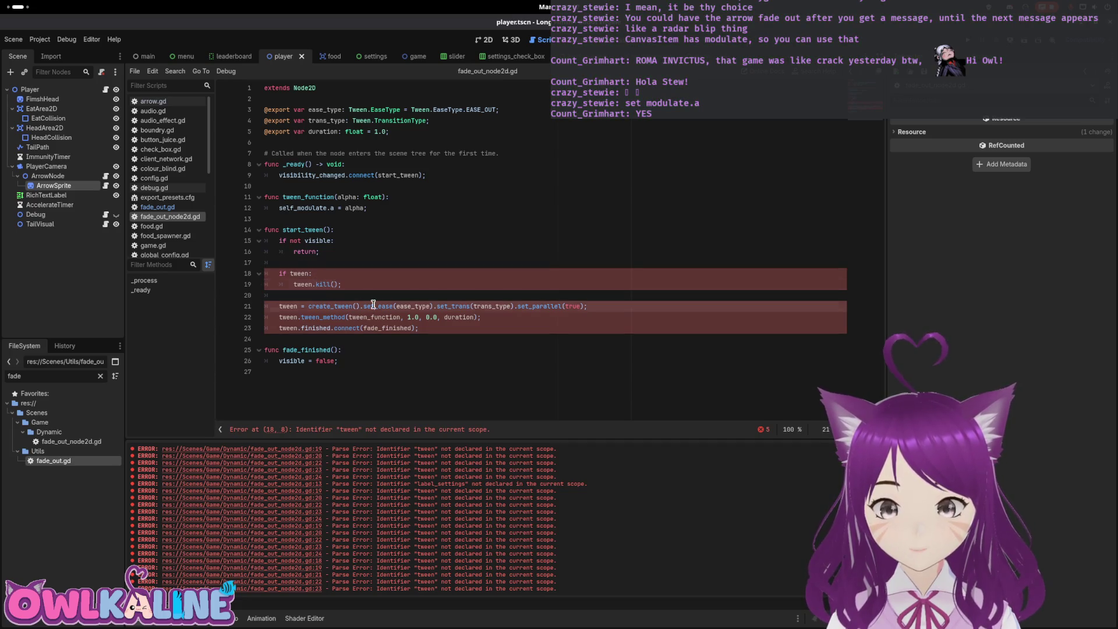
pyautogui.click(417, 328)
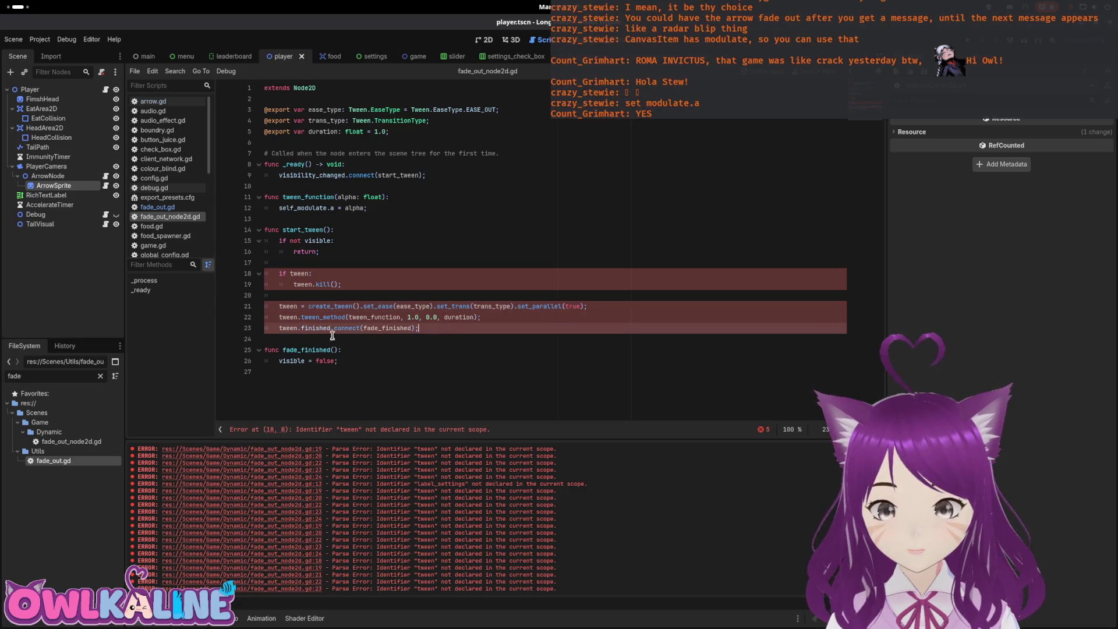
pyautogui.click(387, 195)
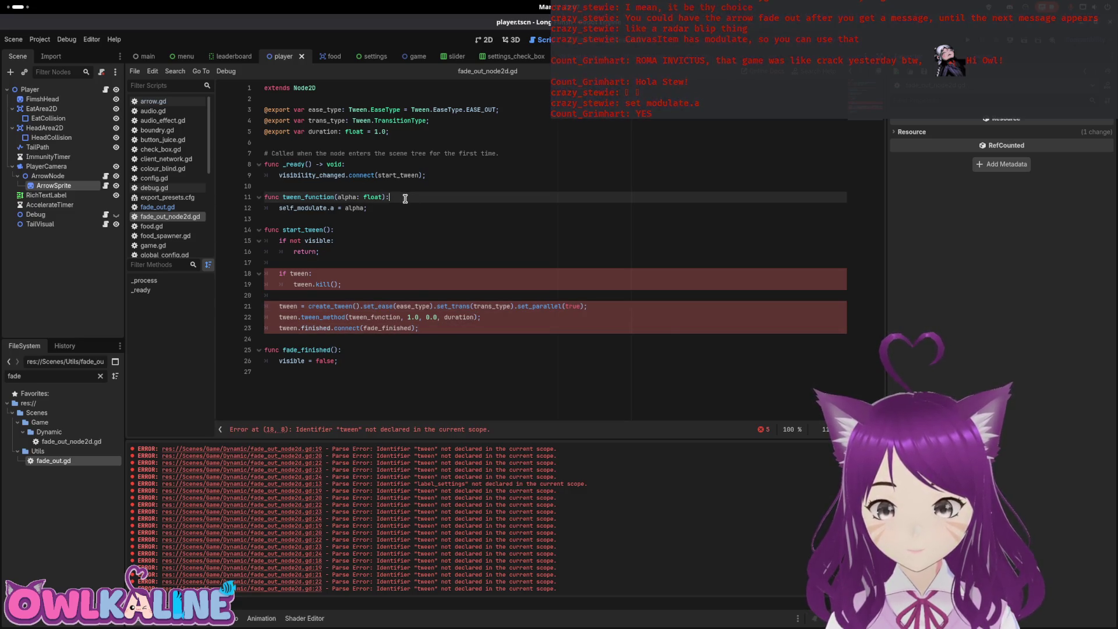
pyautogui.doubleClick(56, 460)
pyautogui.click(294, 188)
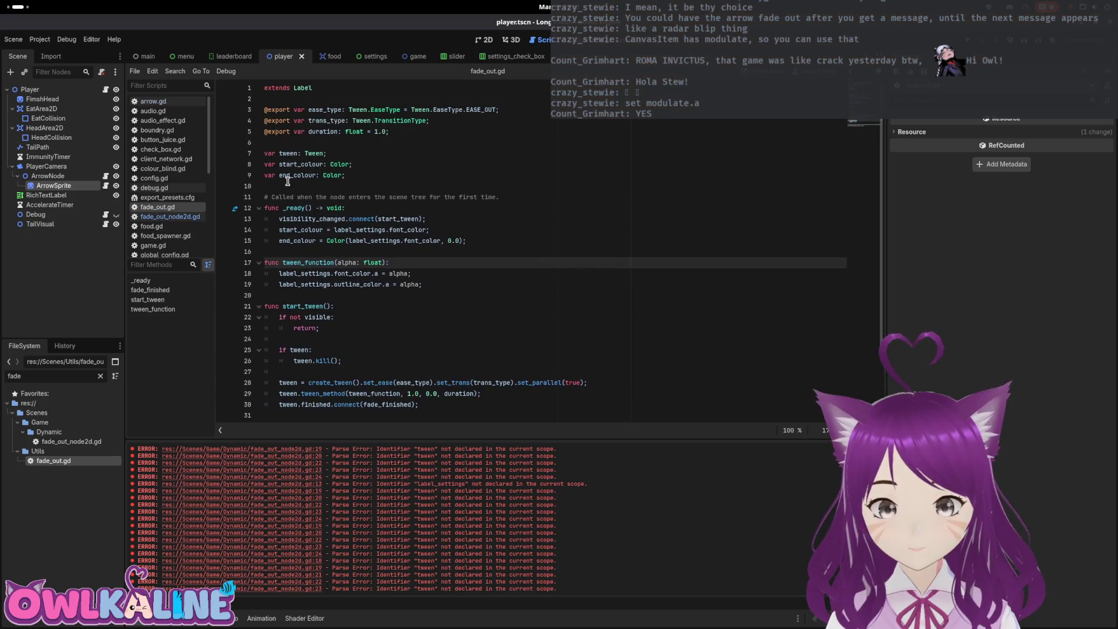
pyautogui.click(329, 153)
pyautogui.tripleClick(330, 153)
# - Paste var tween: Tween below the exported variables in fade_out_node2d.gd and save
pyautogui.click(106, 176)
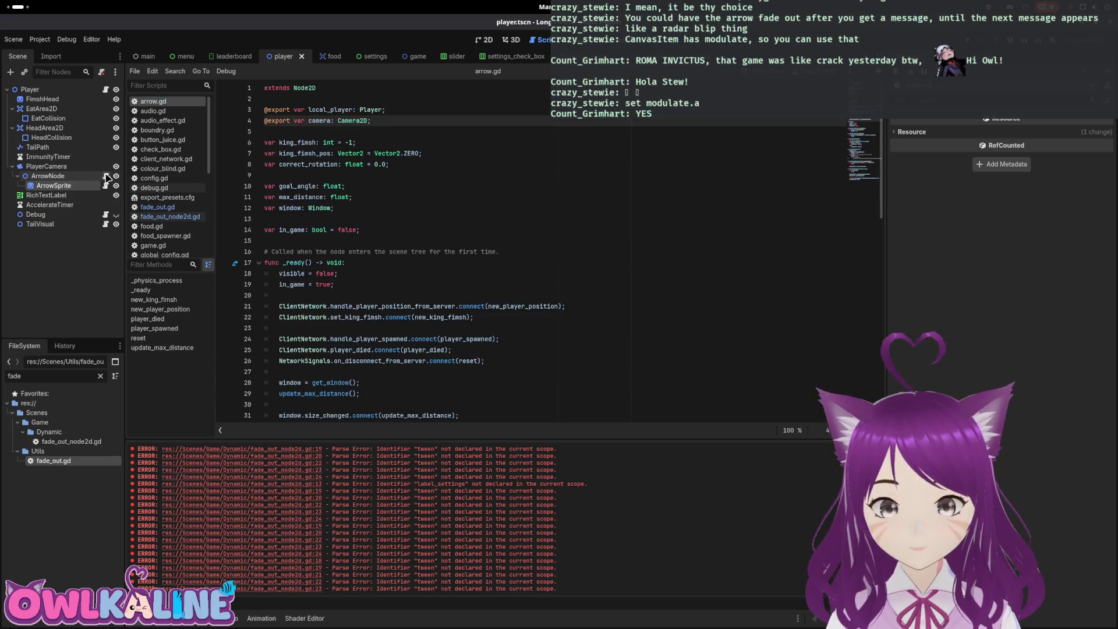
pyautogui.click(361, 132)
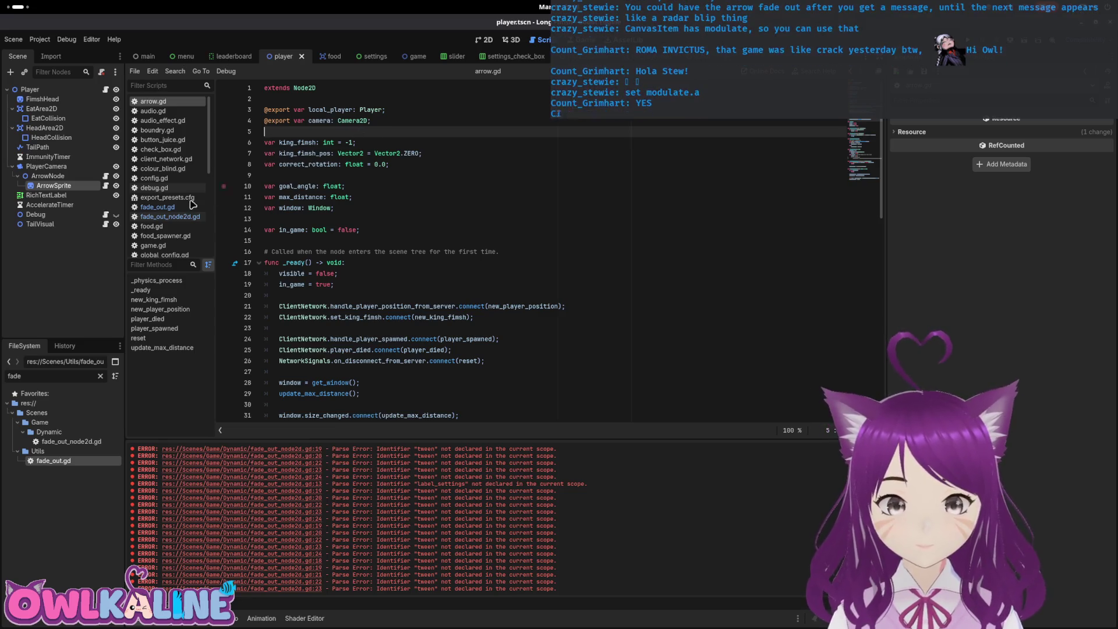
pyautogui.click(105, 185)
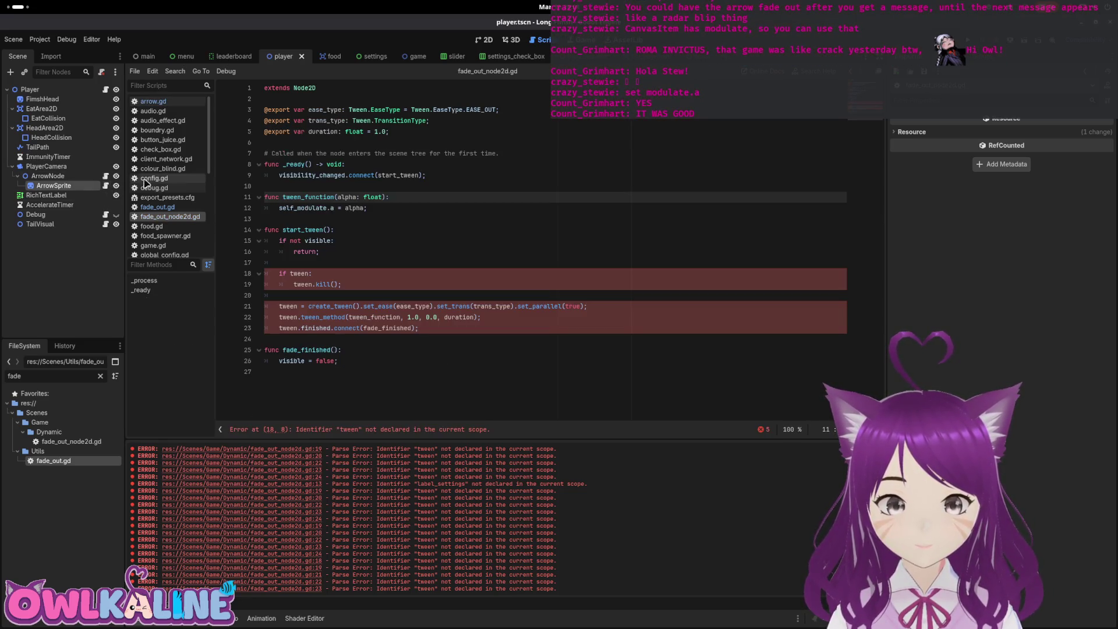
pyautogui.click(373, 132)
pyautogui.click(399, 132)
pyautogui.press('Return')
pyautogui.press('Return')
pyautogui.hotkey('ctrl', 'v')
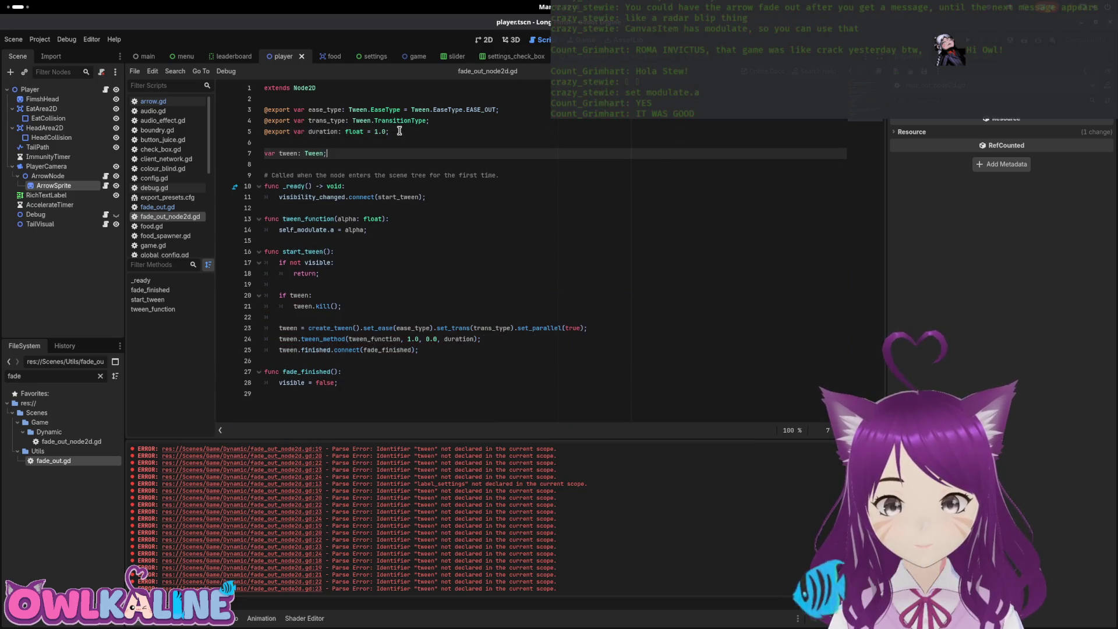
pyautogui.click(427, 241)
pyautogui.hotkey('ctrl', 's')
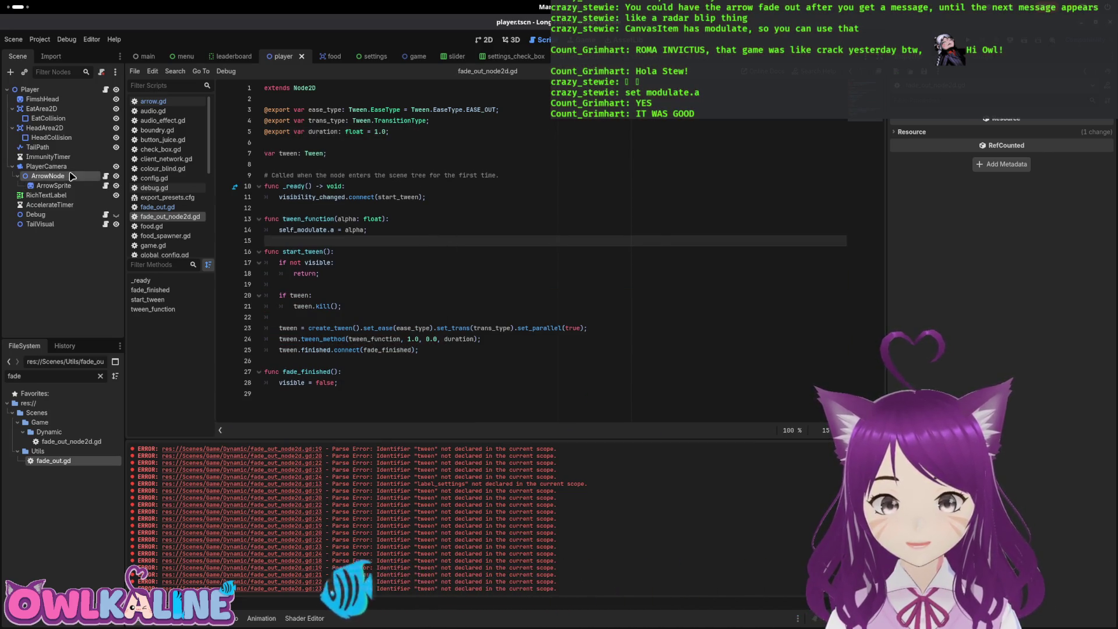
# - Set ArrowSprite's fade Duration to 4.0 in the Inspector and save the scene
pyautogui.click(53, 185)
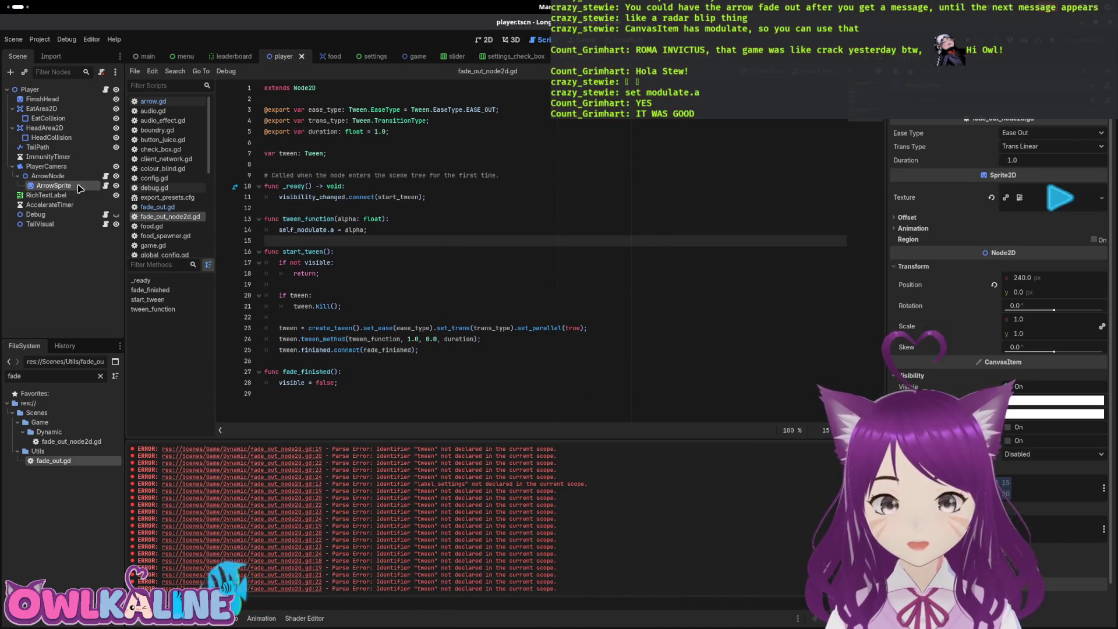
pyautogui.click(1013, 160)
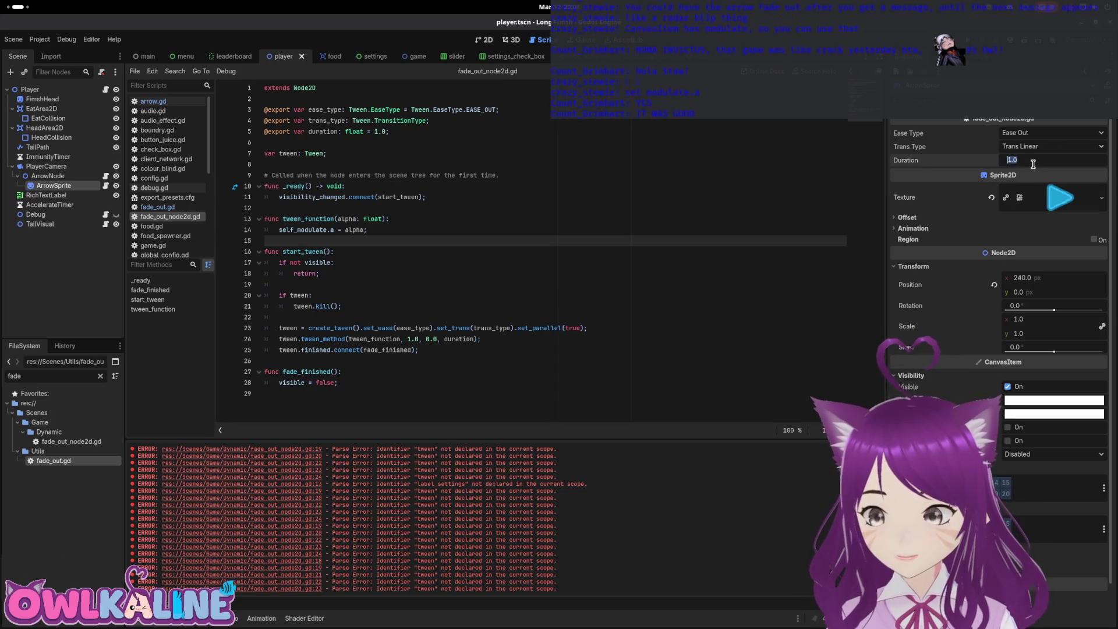
pyautogui.hotkey('ctrl', 's')
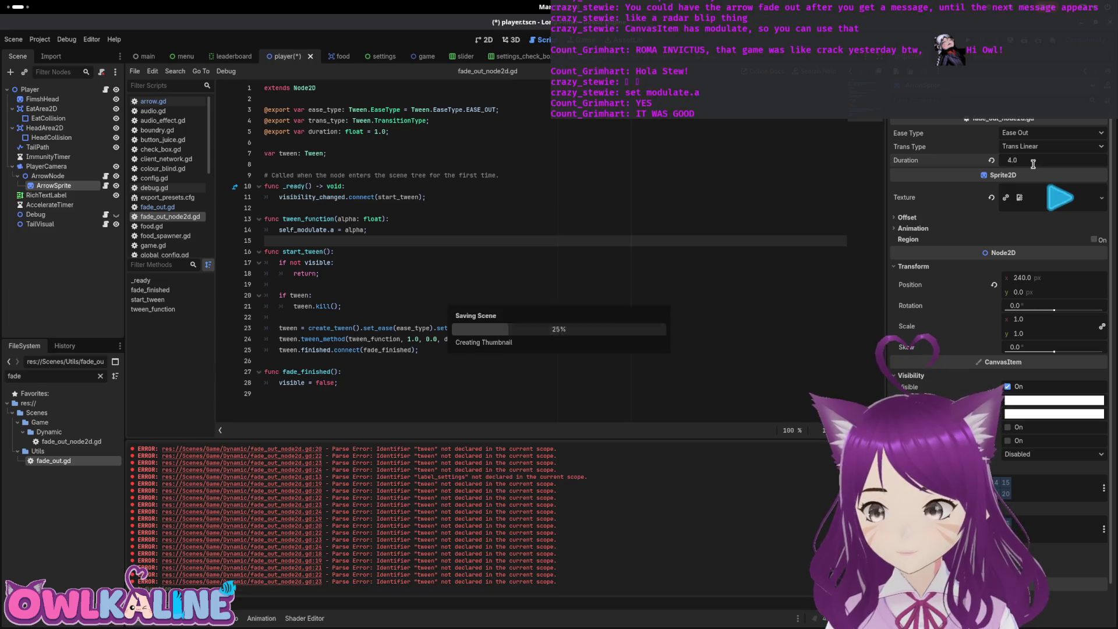
pyautogui.click(666, 185)
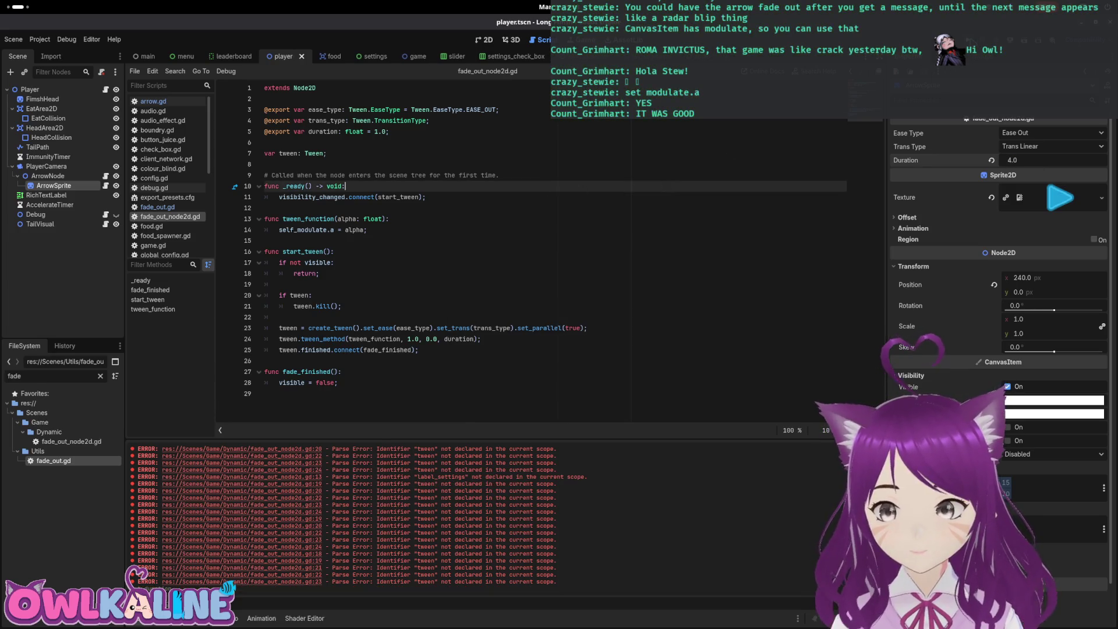
pyautogui.click(105, 176)
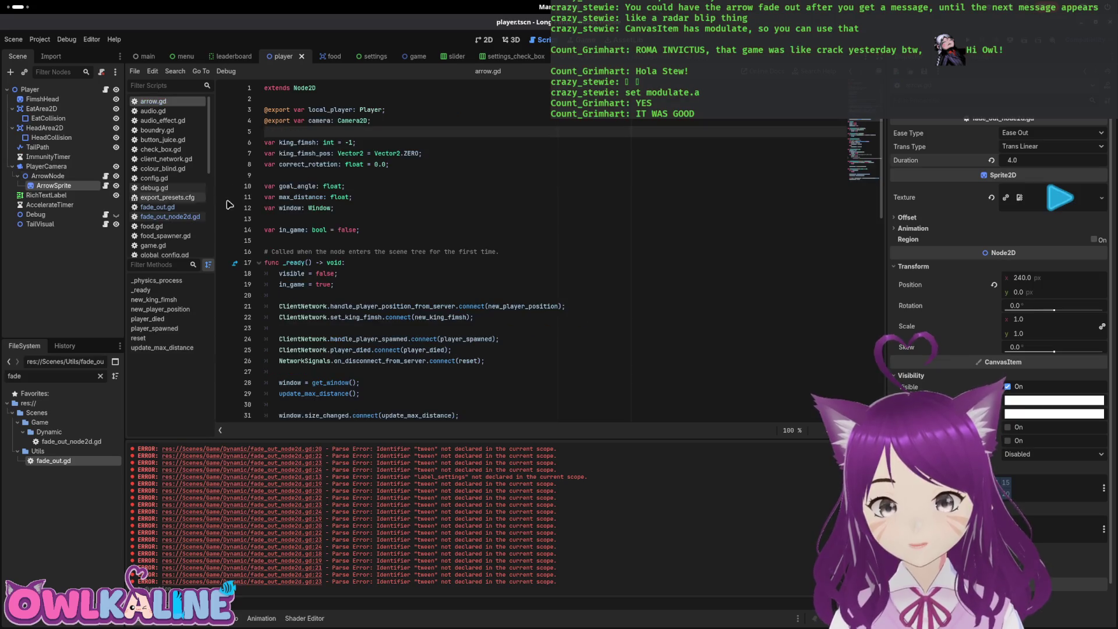
# - Replace the undeclared arrow_sprite statement on line 73 of _physics_process with visible = true
pyautogui.scroll(-10, 466, 244)
pyautogui.scroll(-5, 467, 244)
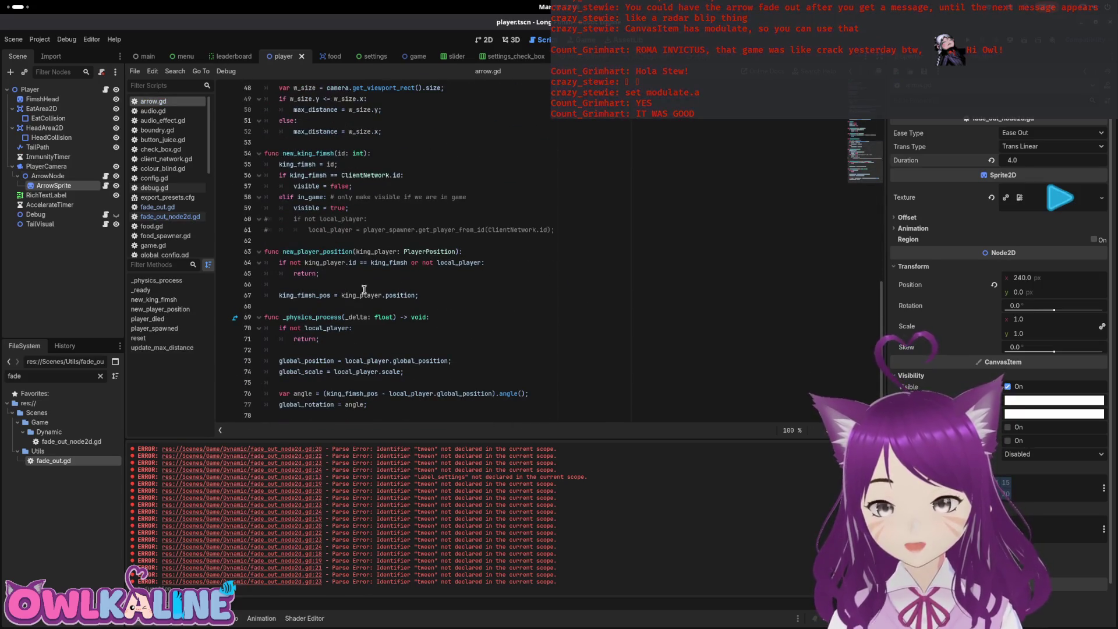
pyautogui.click(344, 347)
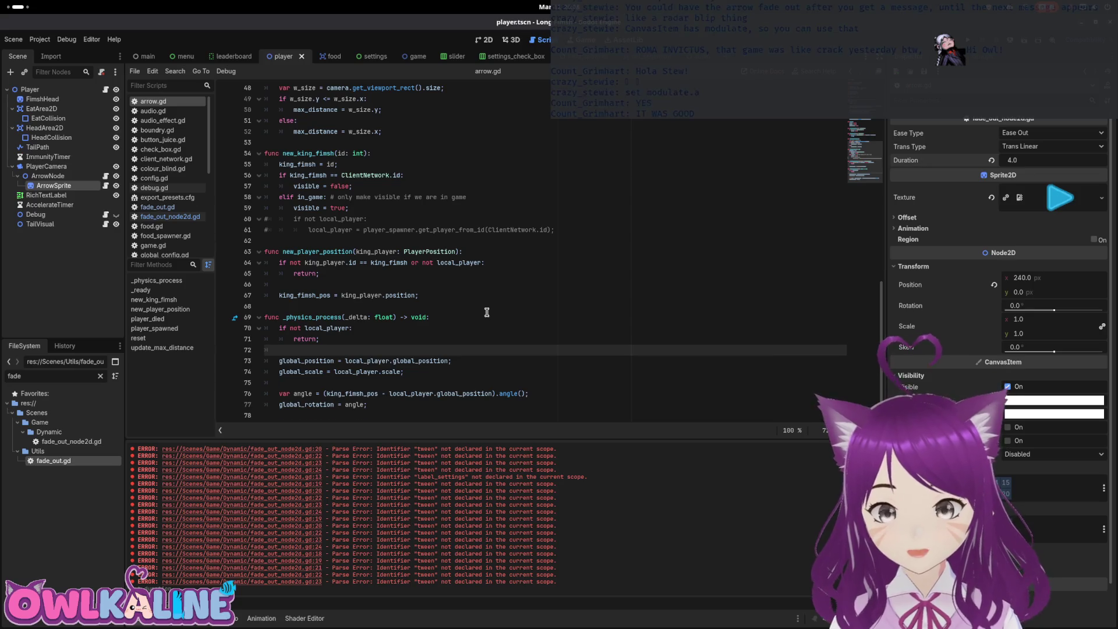
pyautogui.press('Return')
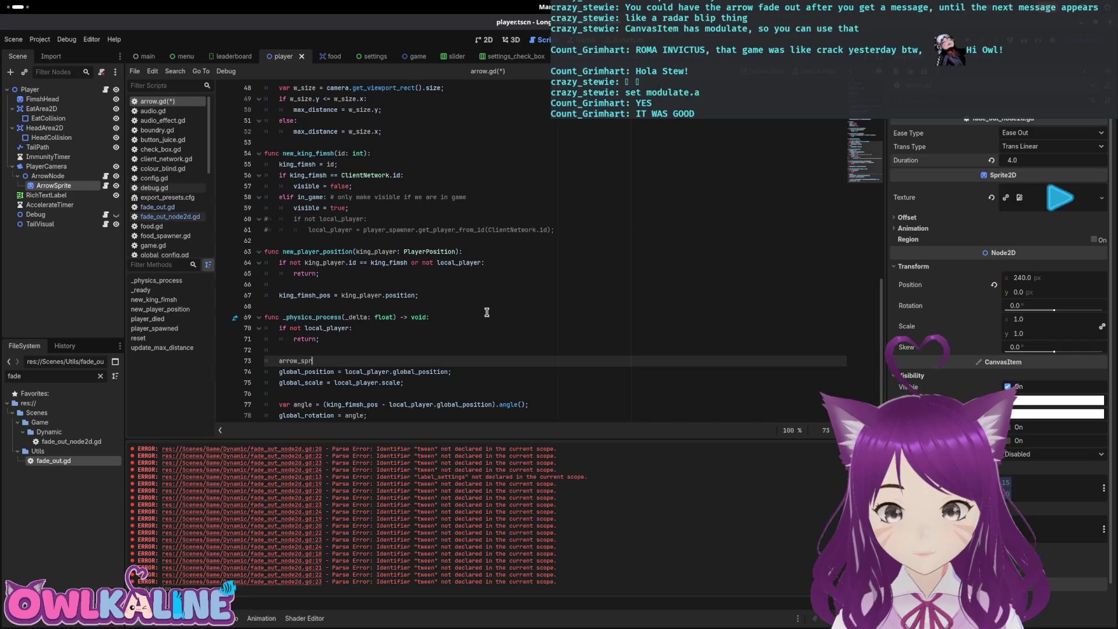
pyautogui.write('ite.visible = true;')
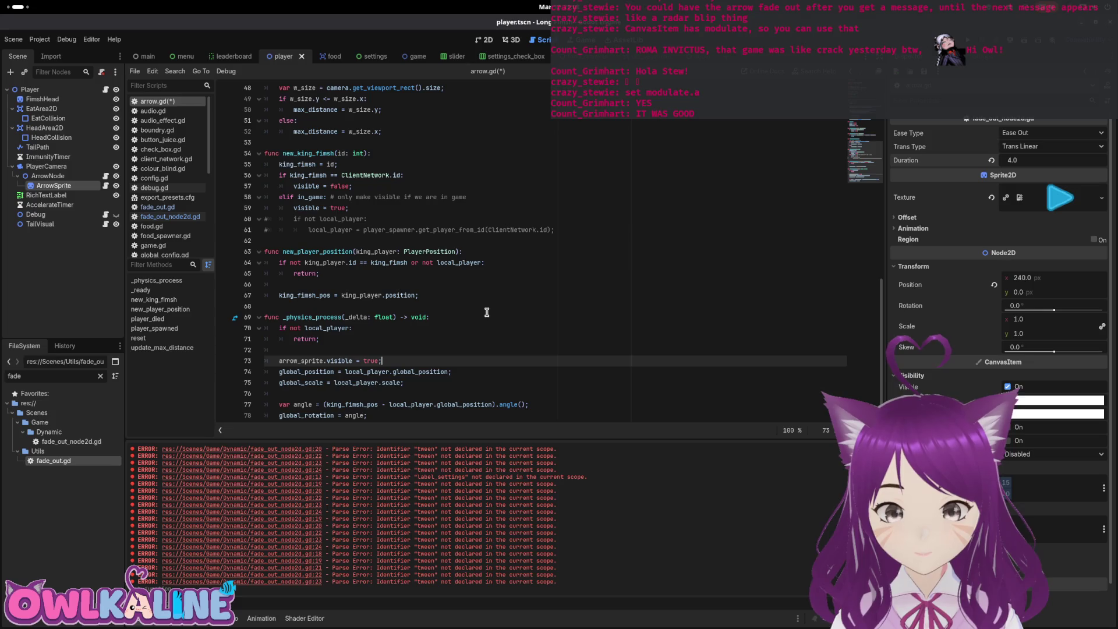
pyautogui.hotkey('ctrl', 's')
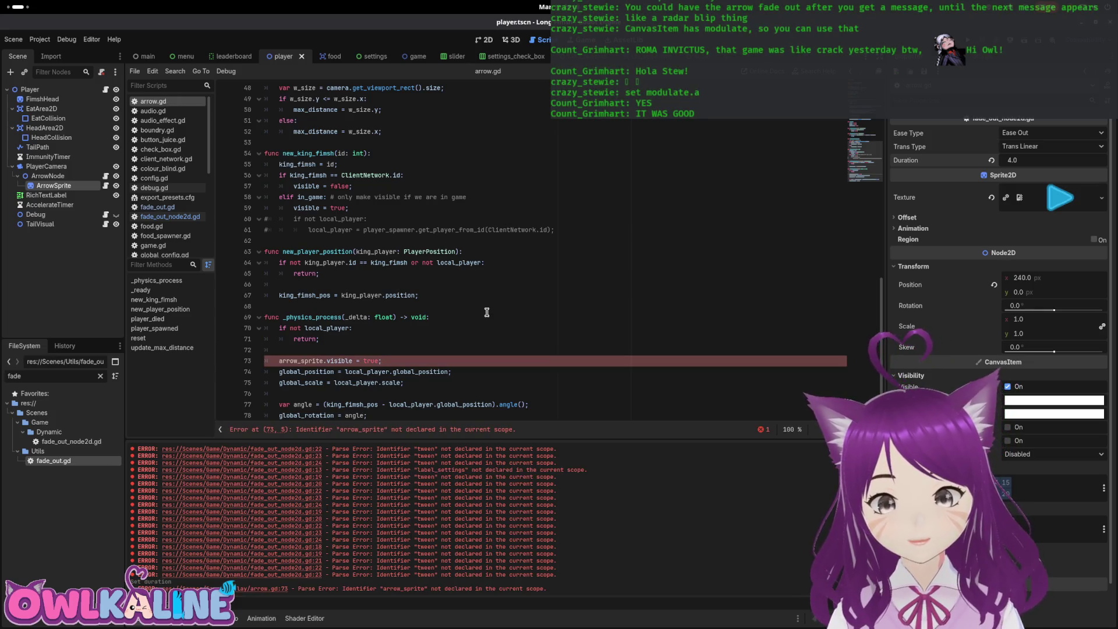
pyautogui.hotkey('ctrl', 'a')
pyautogui.hotkey('shift', 'Up')
pyautogui.hotkey('shift', 'Up')
pyautogui.hotkey('shift', 'Up')
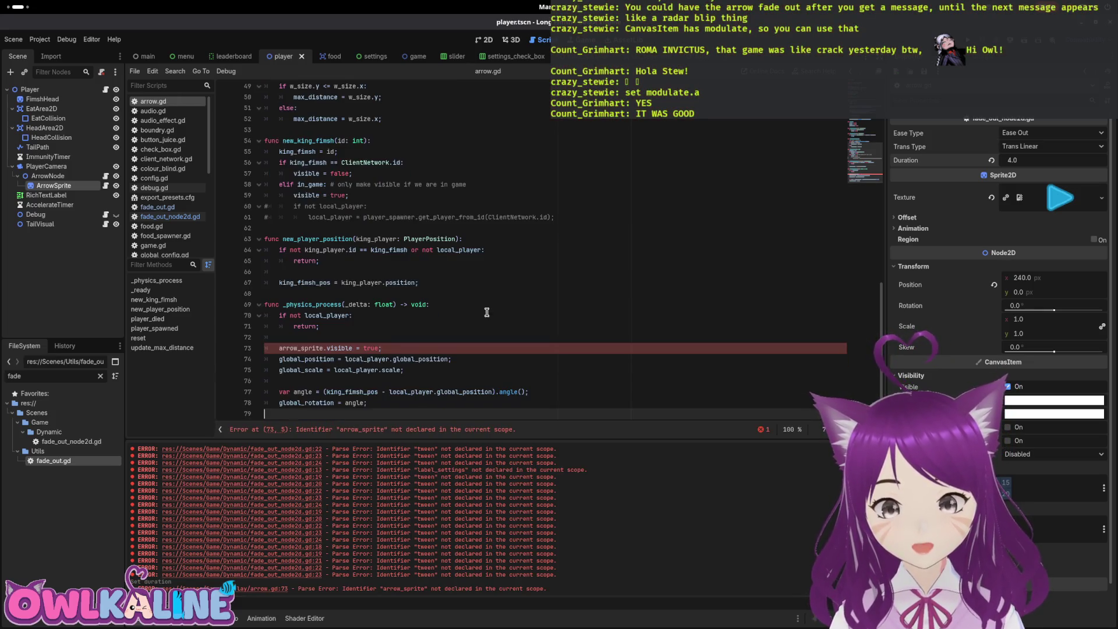
pyautogui.press('BackSpace')
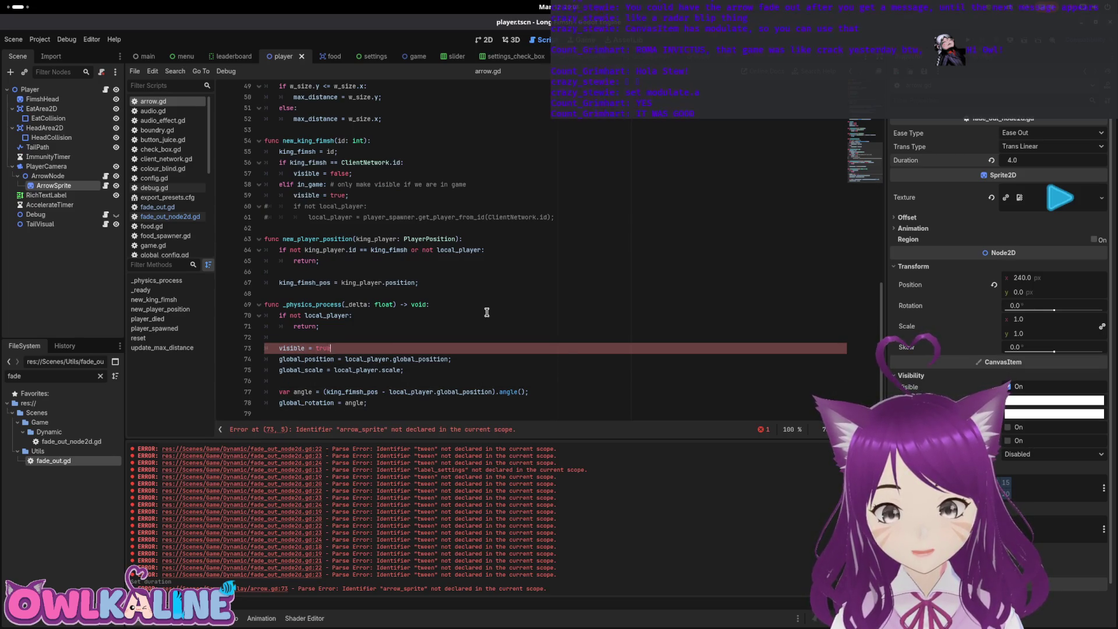
pyautogui.write(';')
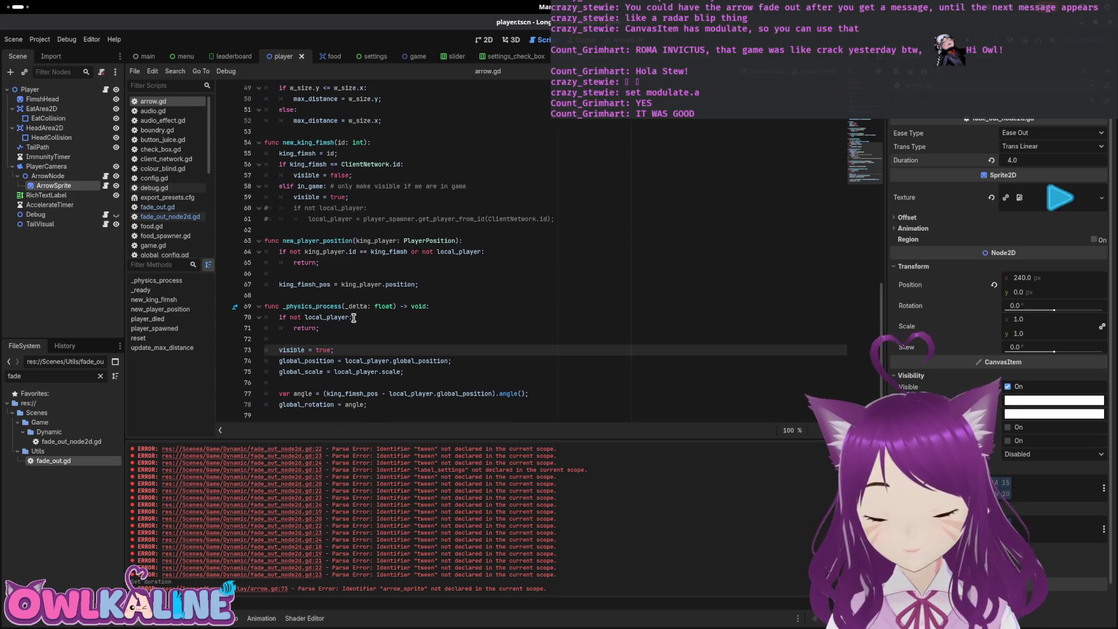
# - Correct the misspelled ingame to in_game in line 70's early-return condition
pyautogui.click(348, 315)
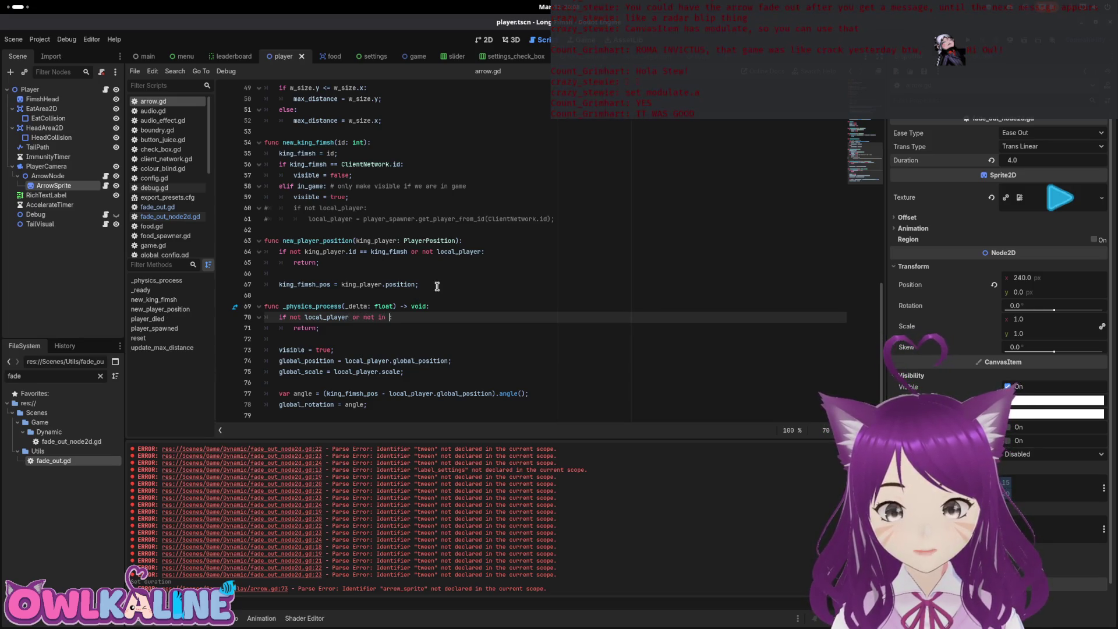
pyautogui.write(':')
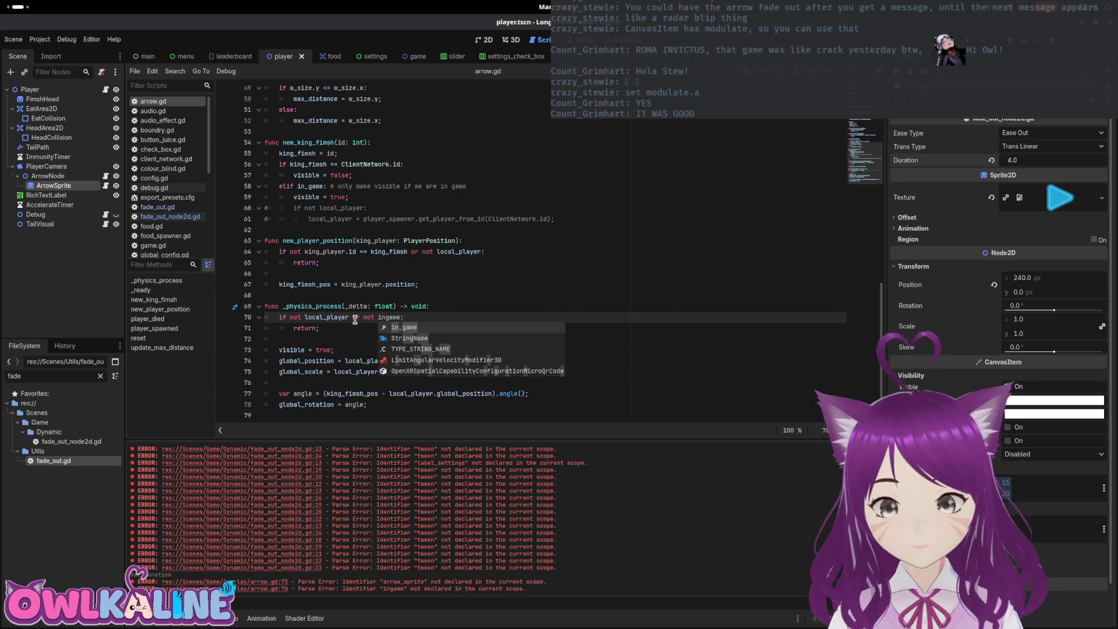
pyautogui.click(360, 330)
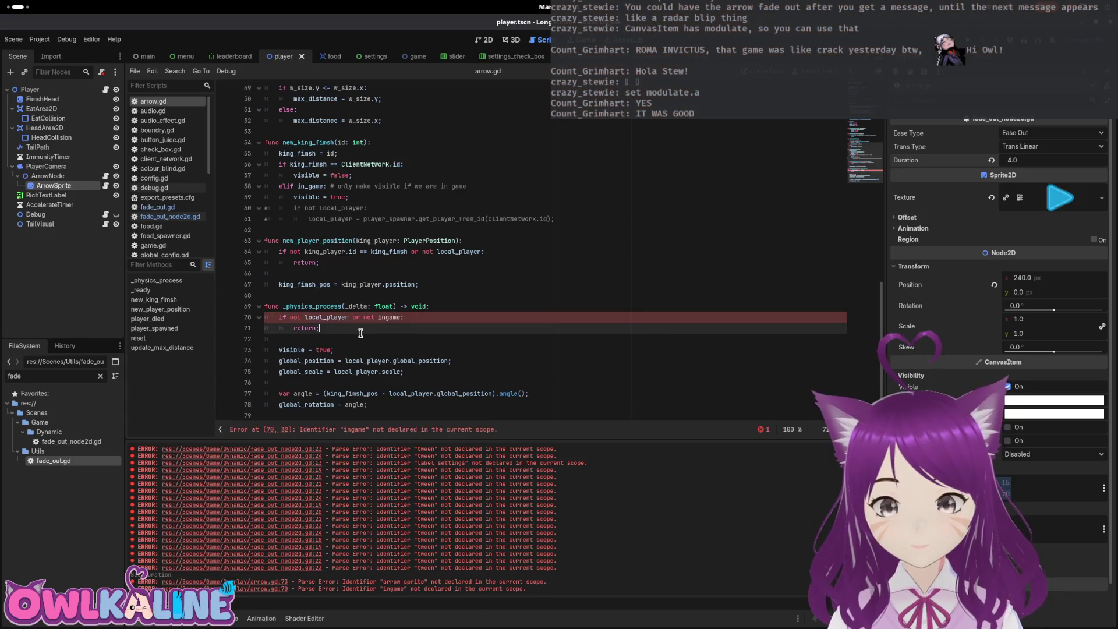
pyautogui.doubleClick(311, 187)
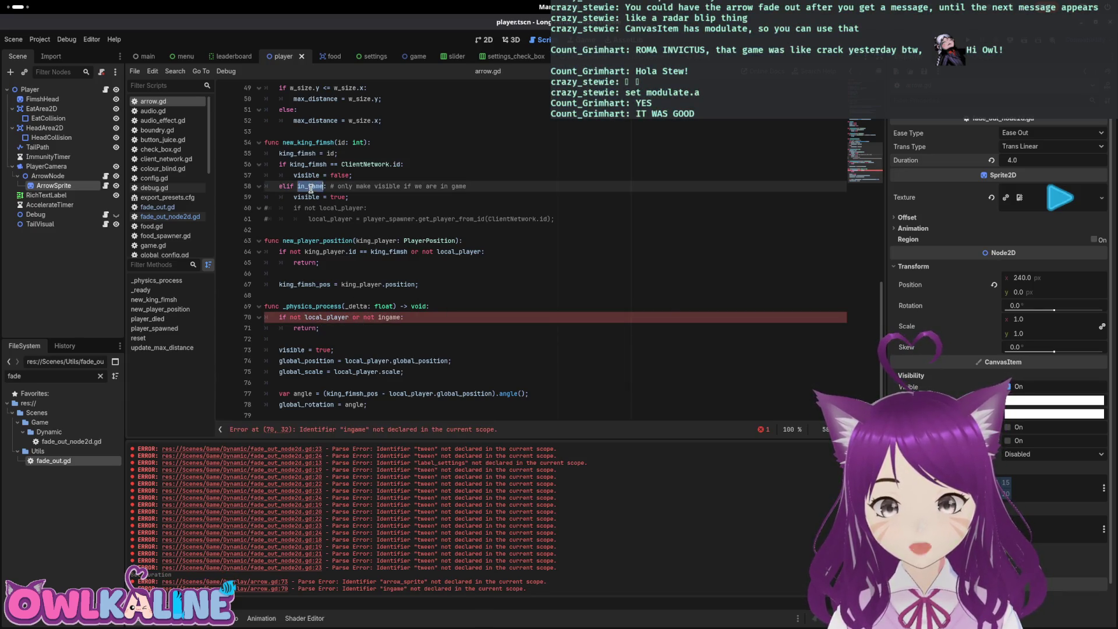
pyautogui.click(384, 318)
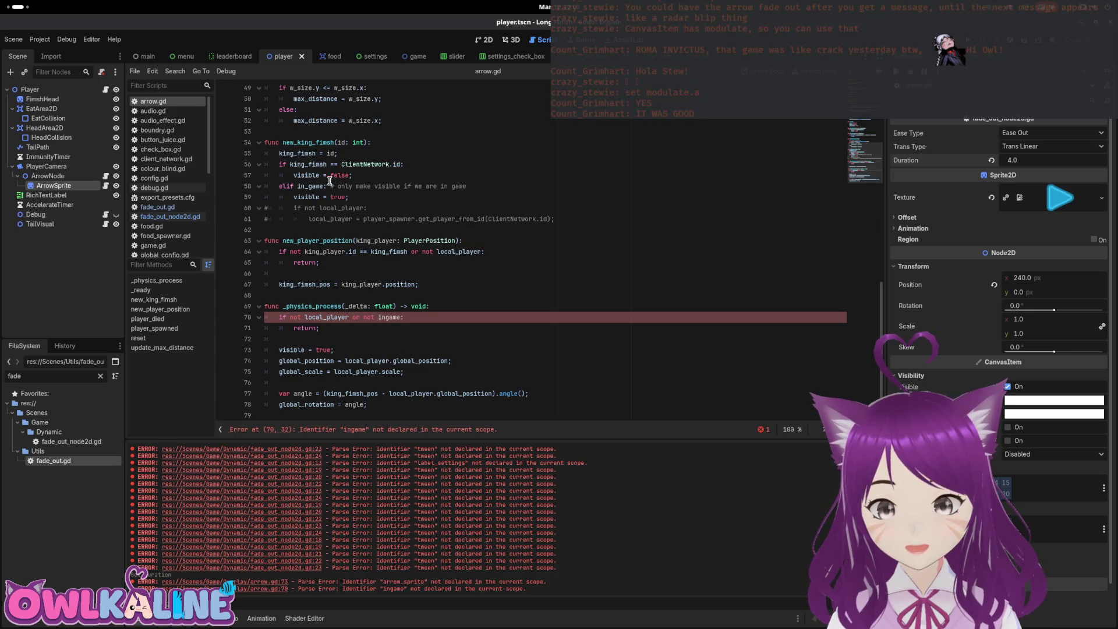
pyautogui.doubleClick(309, 186)
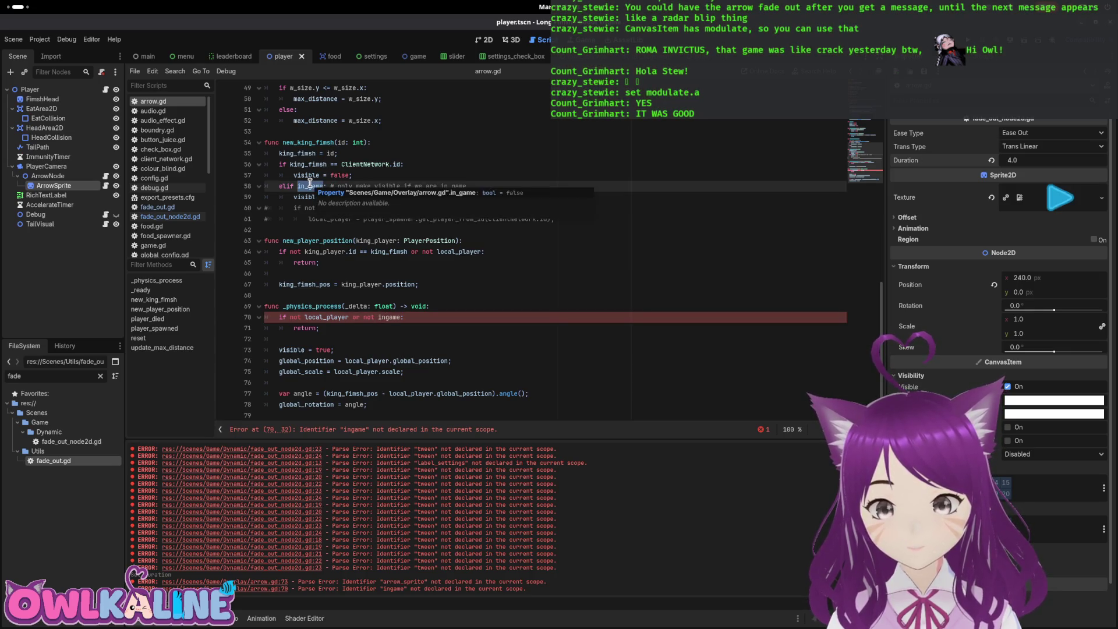
pyautogui.click(385, 317)
pyautogui.doubleClick(385, 317)
pyautogui.write('in_game')
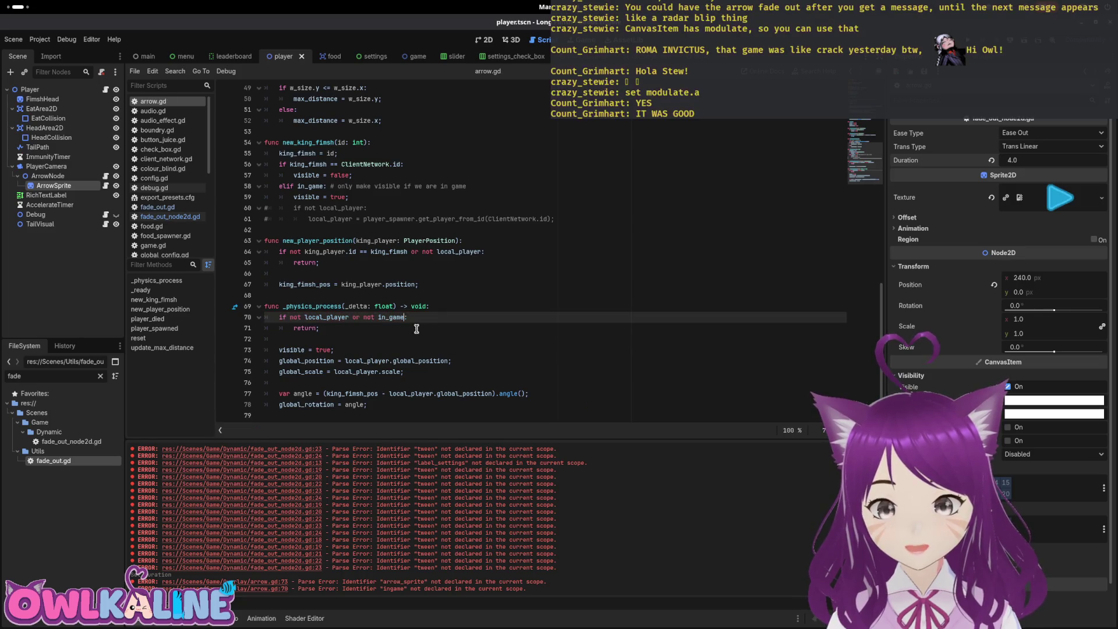
# - Copy king_fimsh == ClientNetwork.id from line 56 and append it after 'or' on line 70
pyautogui.scroll(2, 321, 274)
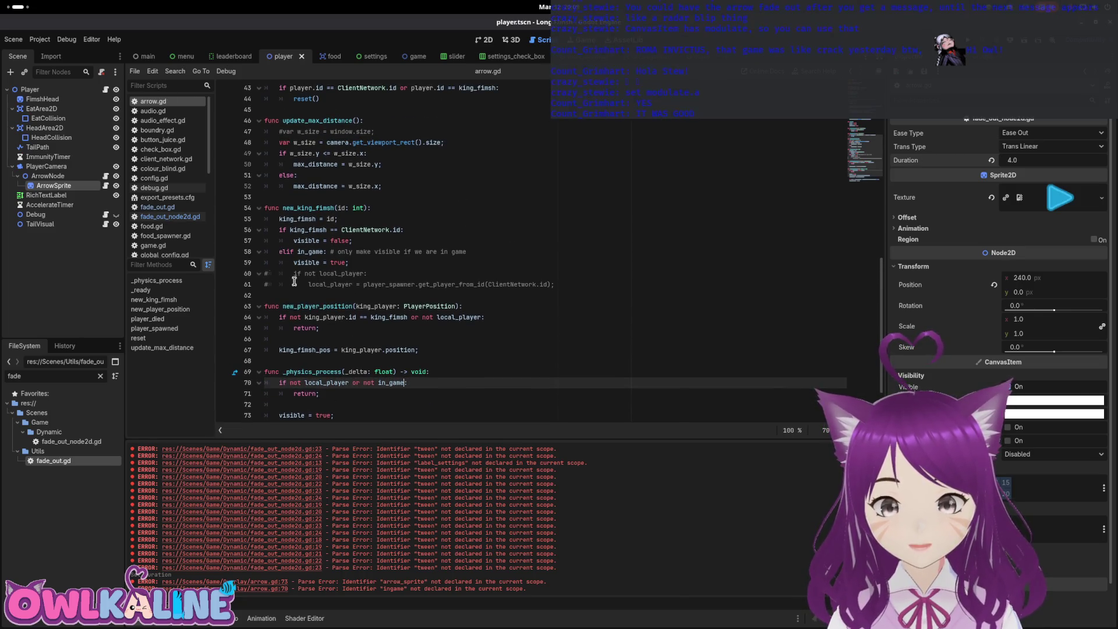
pyautogui.click(269, 255)
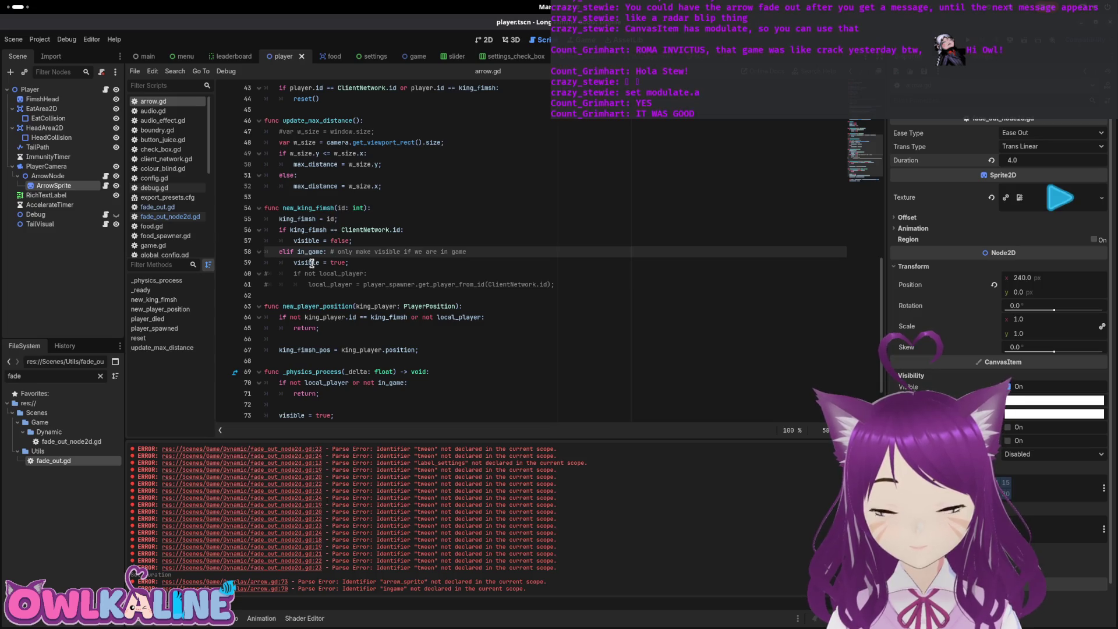
pyautogui.moveTo(364, 230)
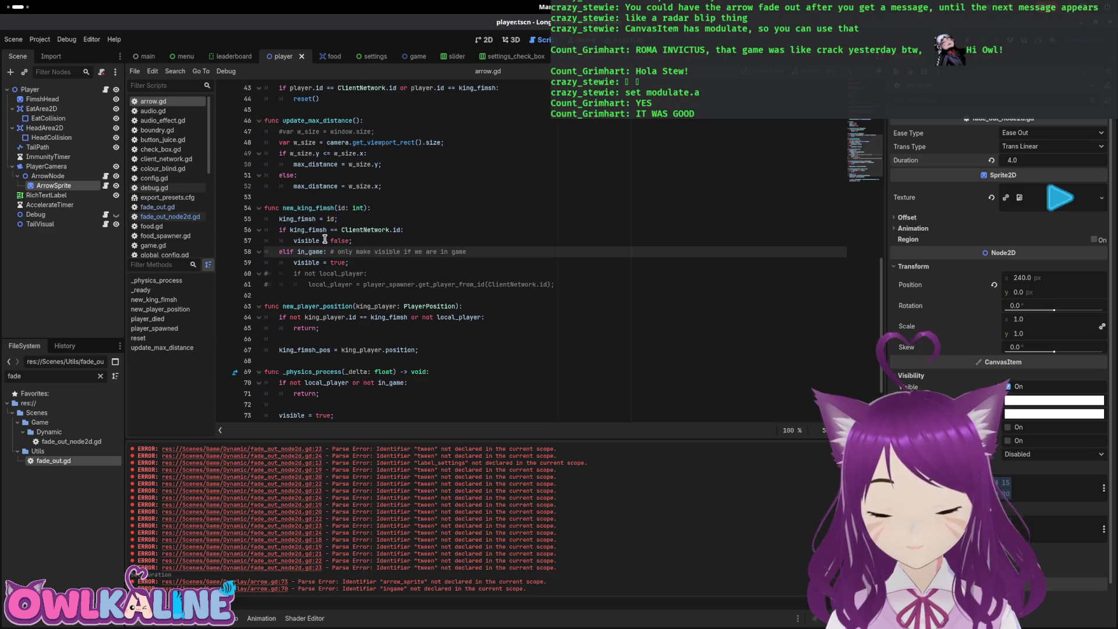
pyautogui.scroll(-1, 325, 239)
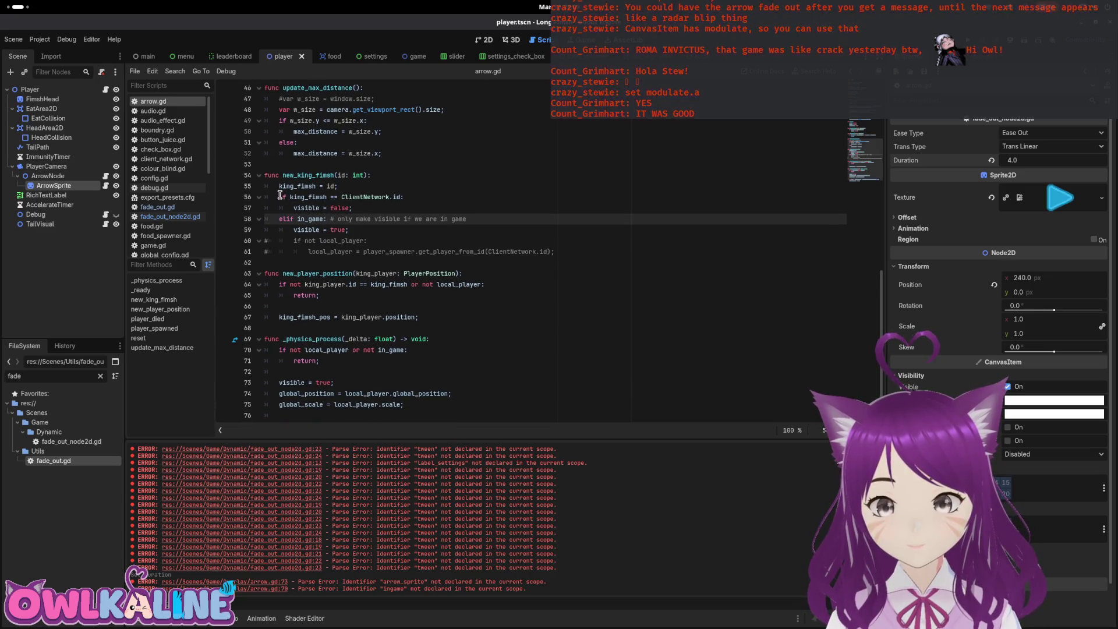
pyautogui.click(412, 198)
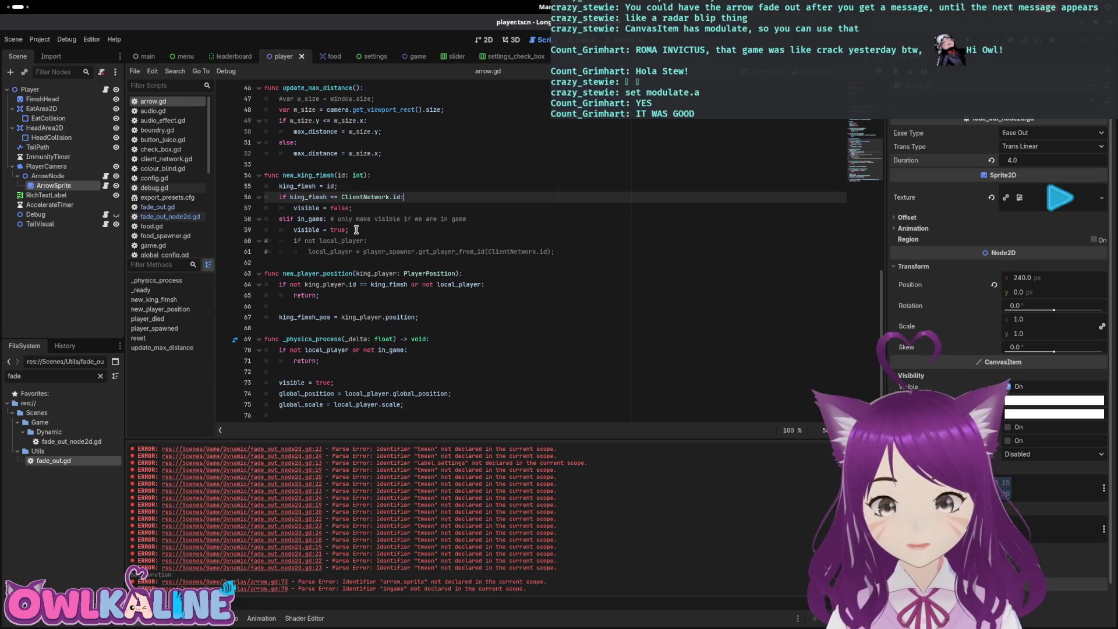
pyautogui.click(290, 197)
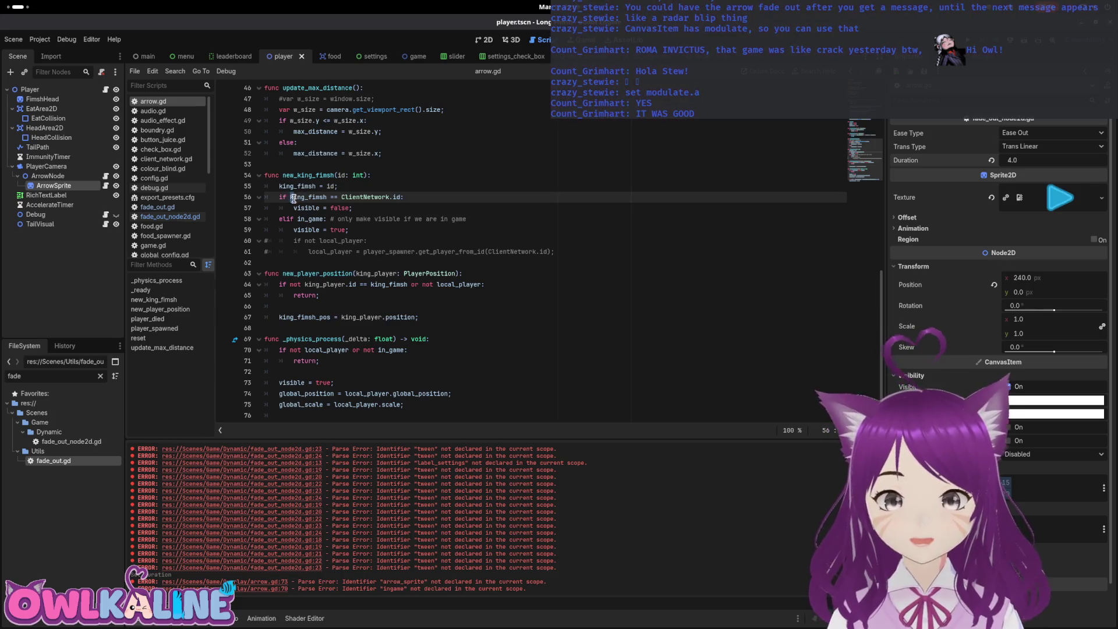
pyautogui.moveTo(294, 197); pyautogui.dragTo(403, 197)
pyautogui.hotkey('ctrl', 'c')
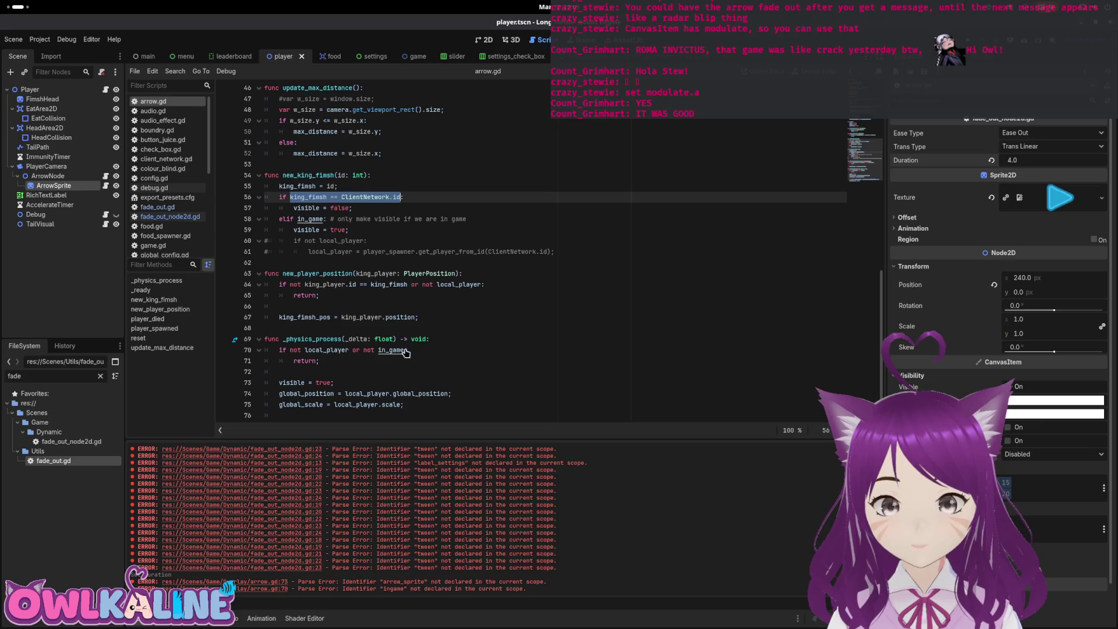
pyautogui.click(450, 345)
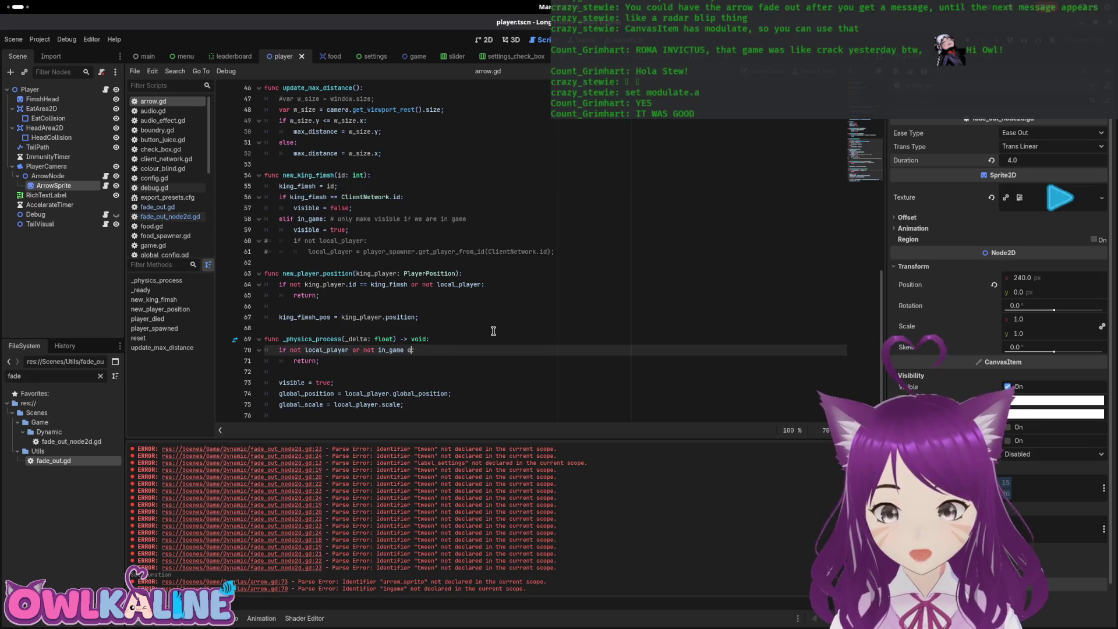
pyautogui.write('r')
pyautogui.hotkey('ctrl', 'v')
pyautogui.click(345, 357)
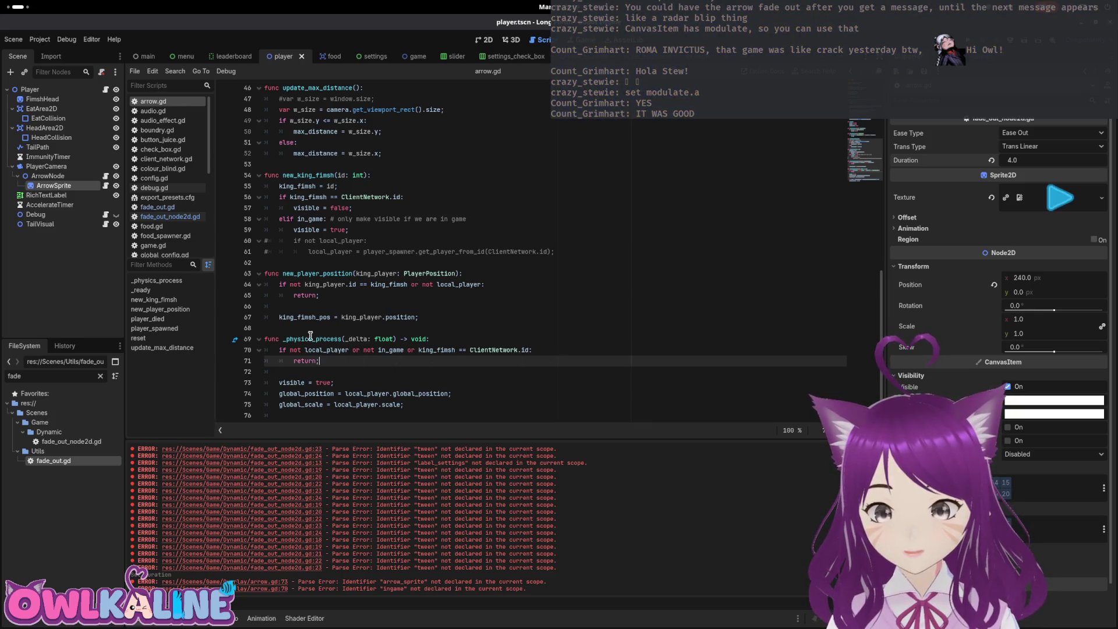
# - Delete the old visibility block on lines 56–61 of arrow.gd
pyautogui.moveTo(589, 254)
pyautogui.mouseDown()
pyautogui.moveTo(268, 229)
pyautogui.moveTo(271, 197)
pyautogui.mouseUp()
pyautogui.press('BackSpace')
pyautogui.press('BackSpace')
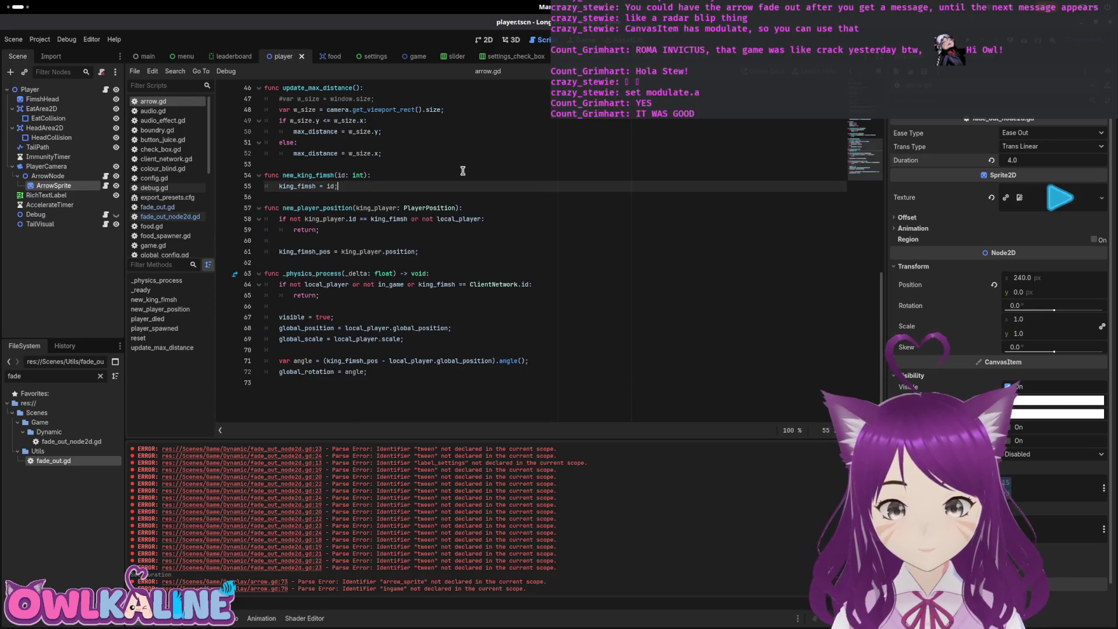
pyautogui.scroll(5, 368, 237)
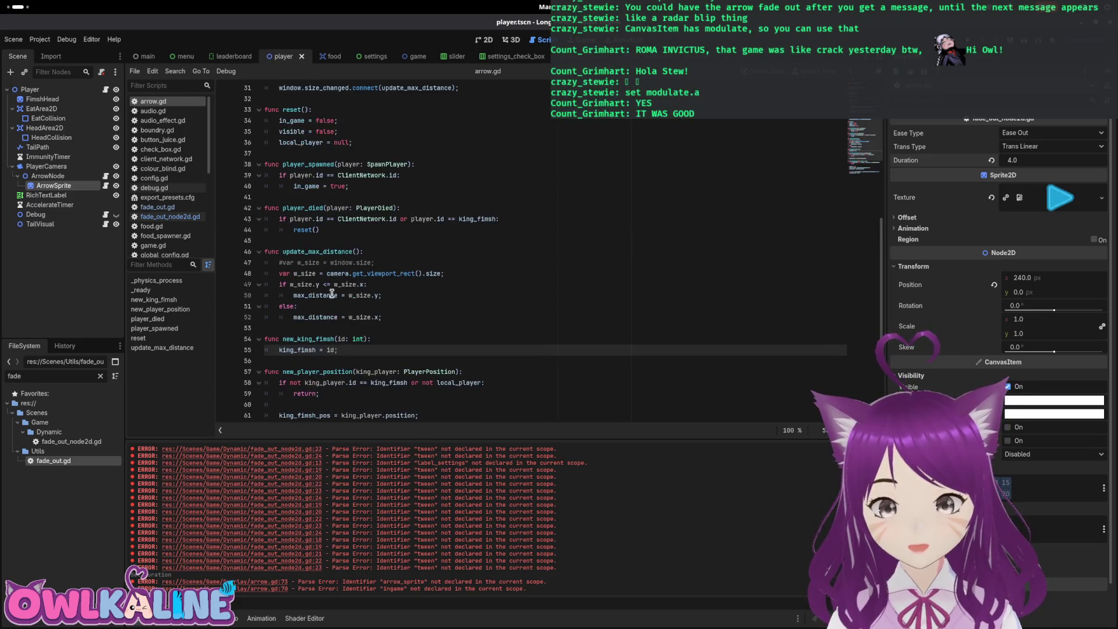
pyautogui.scroll(3, 349, 267)
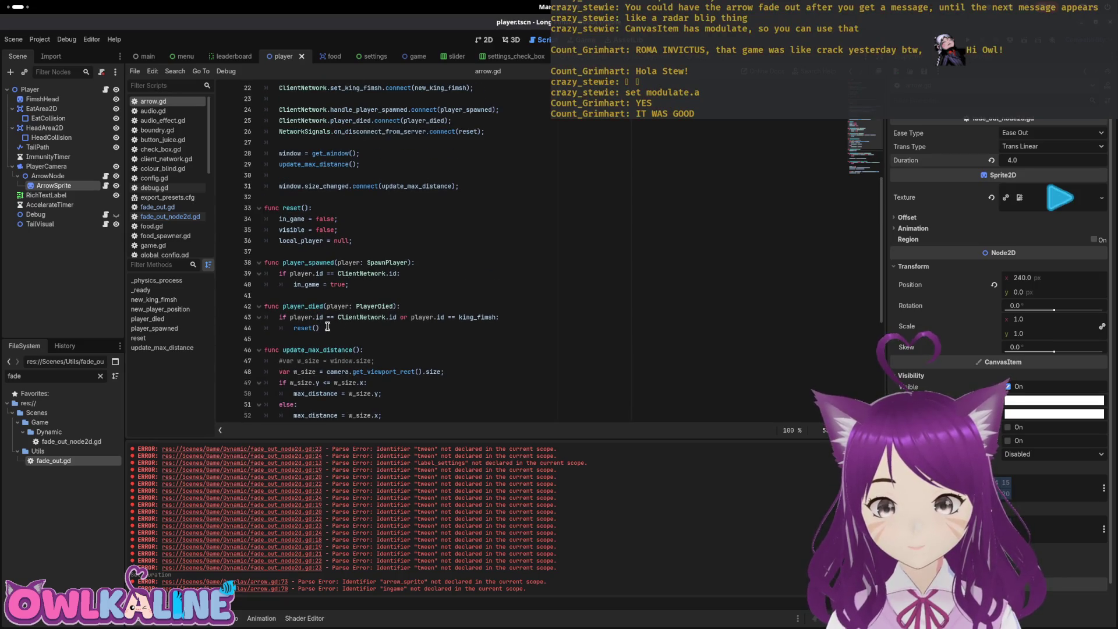
# - Check reset()'s visible = false and the visible = true line, then run the game with F5
pyautogui.click(324, 327)
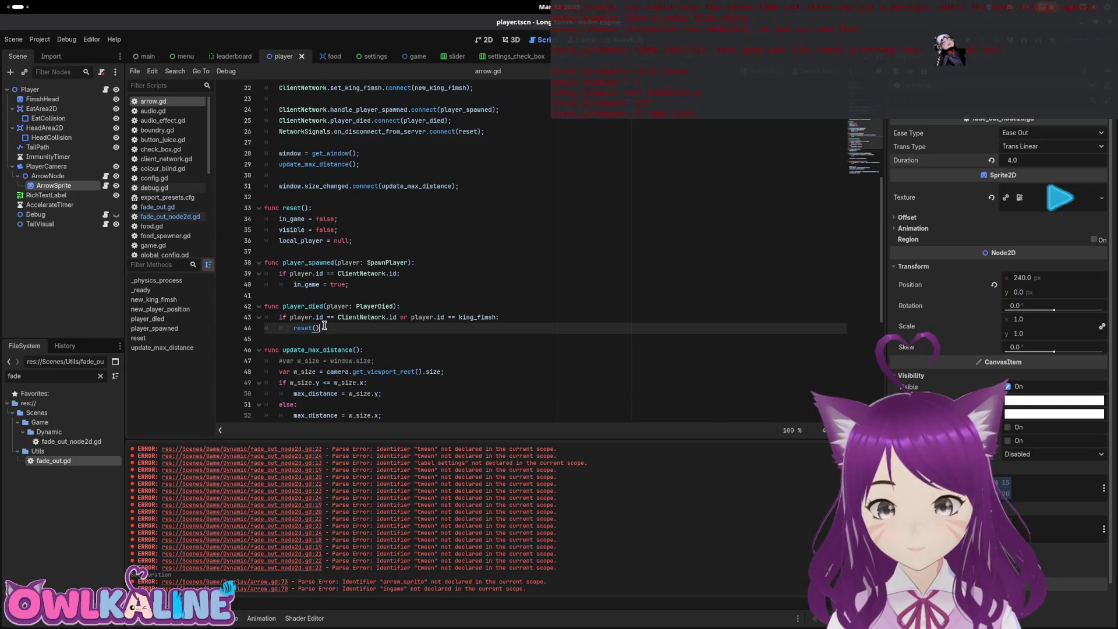
pyautogui.scroll(1, 317, 259)
pyautogui.doubleClick(322, 263)
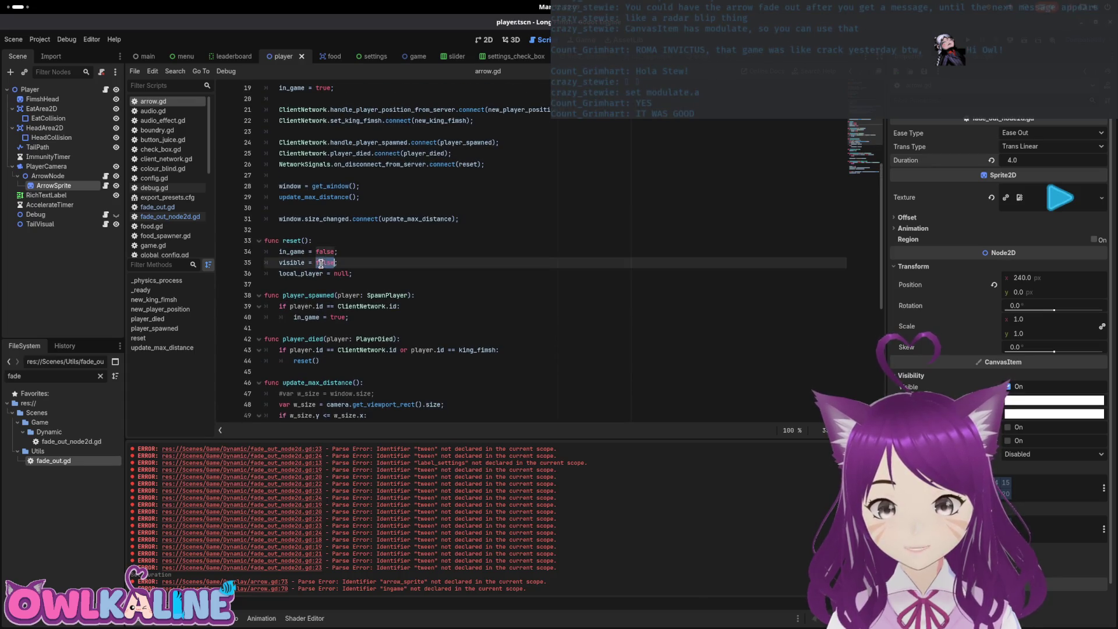
pyautogui.scroll(6, 319, 284)
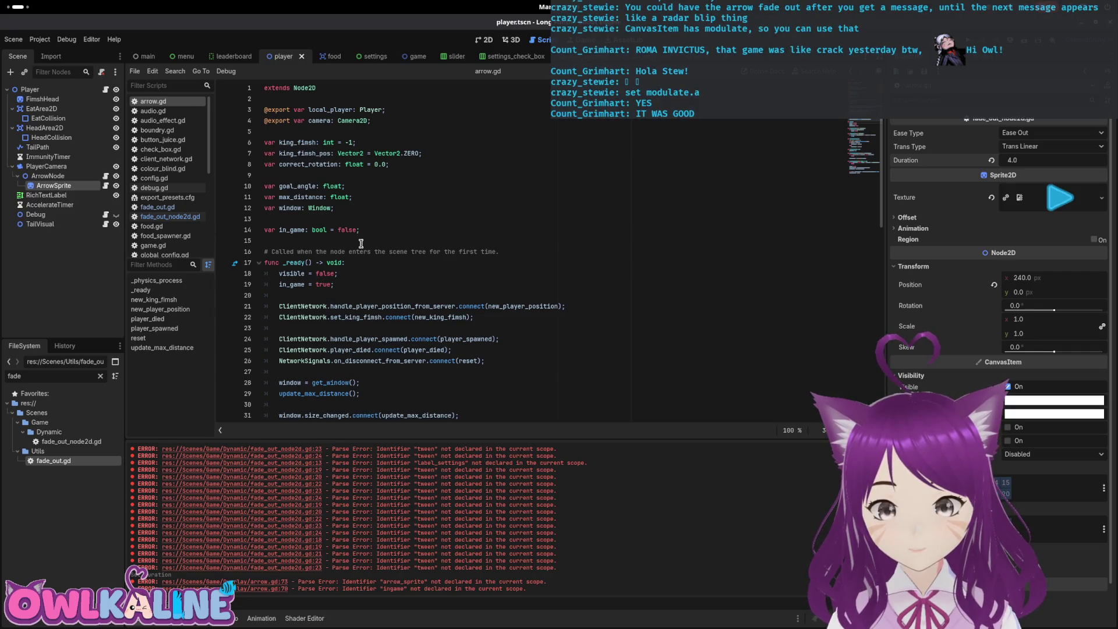
pyautogui.scroll(-14, 361, 284)
pyautogui.click(383, 339)
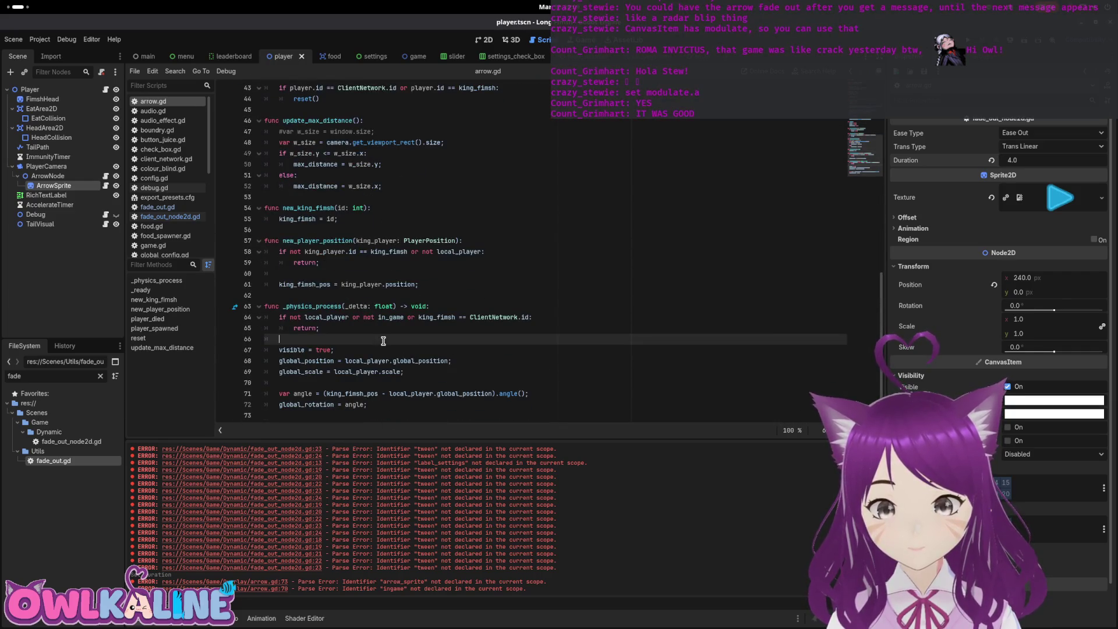
pyautogui.press('Down')
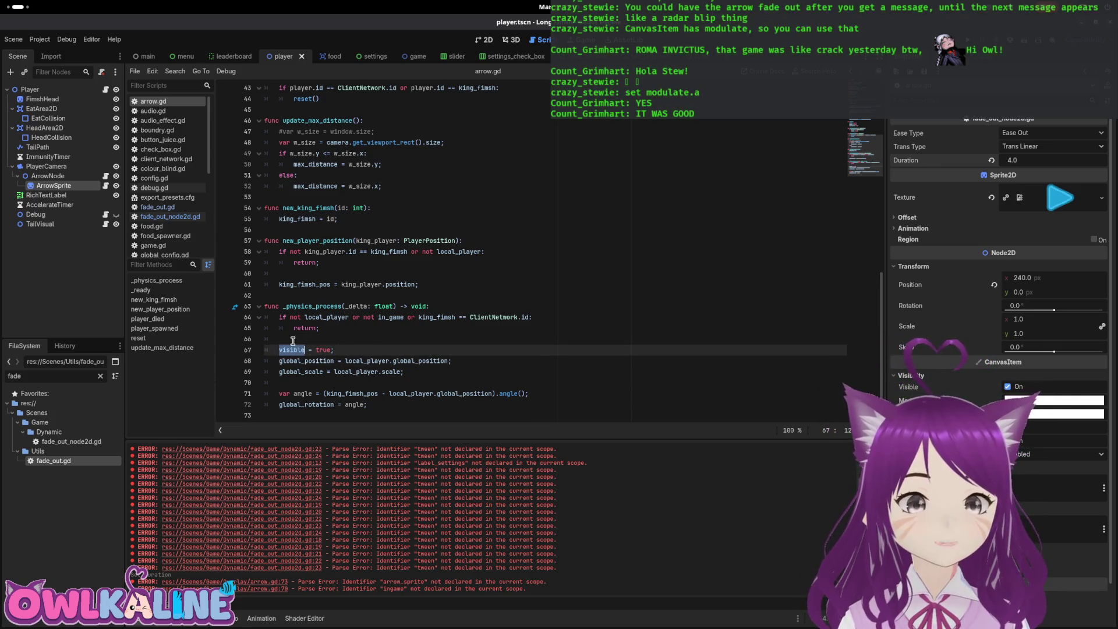
pyautogui.click(353, 258)
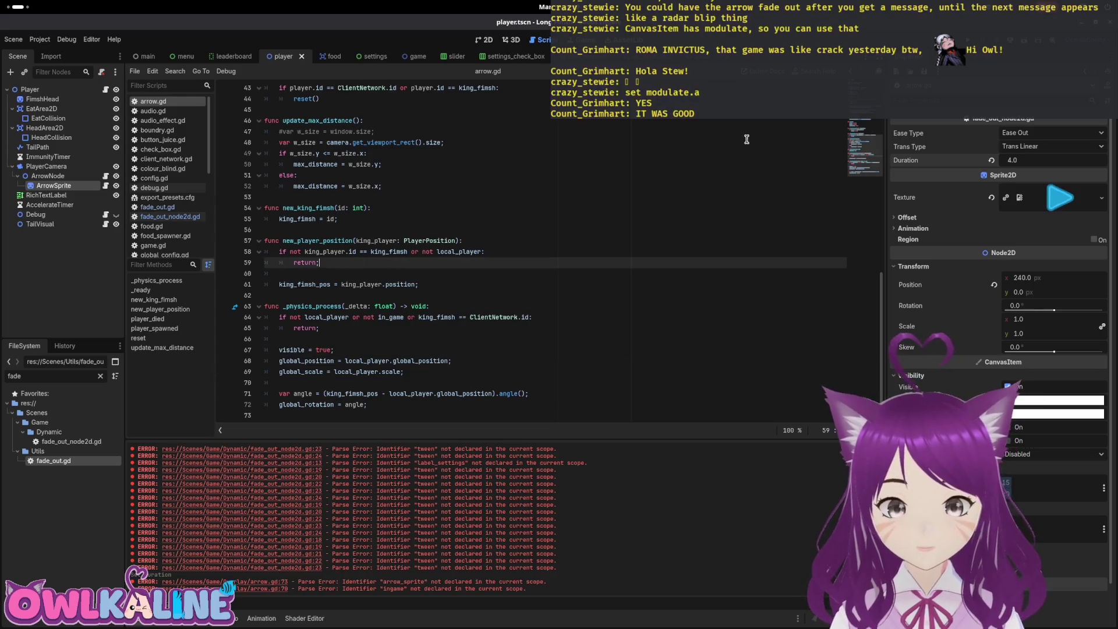
pyautogui.press('F5')
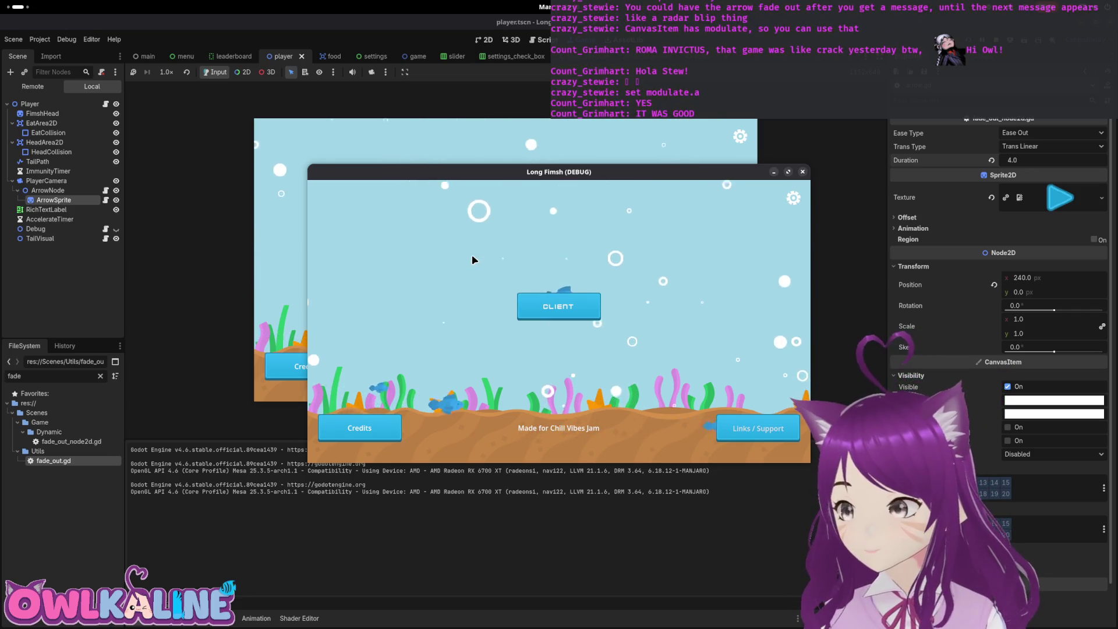
# - Connect both game windows as CLIENT to the hex-grid match, then stop the run with F8
pyautogui.click(556, 306)
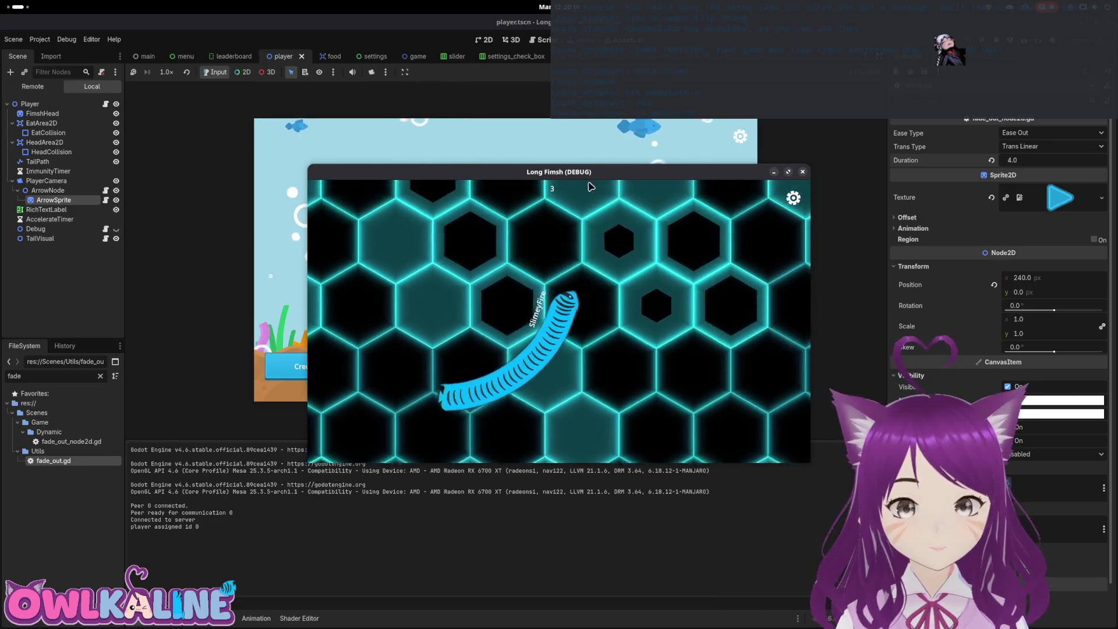
pyautogui.moveTo(590, 171); pyautogui.dragTo(1117, 275)
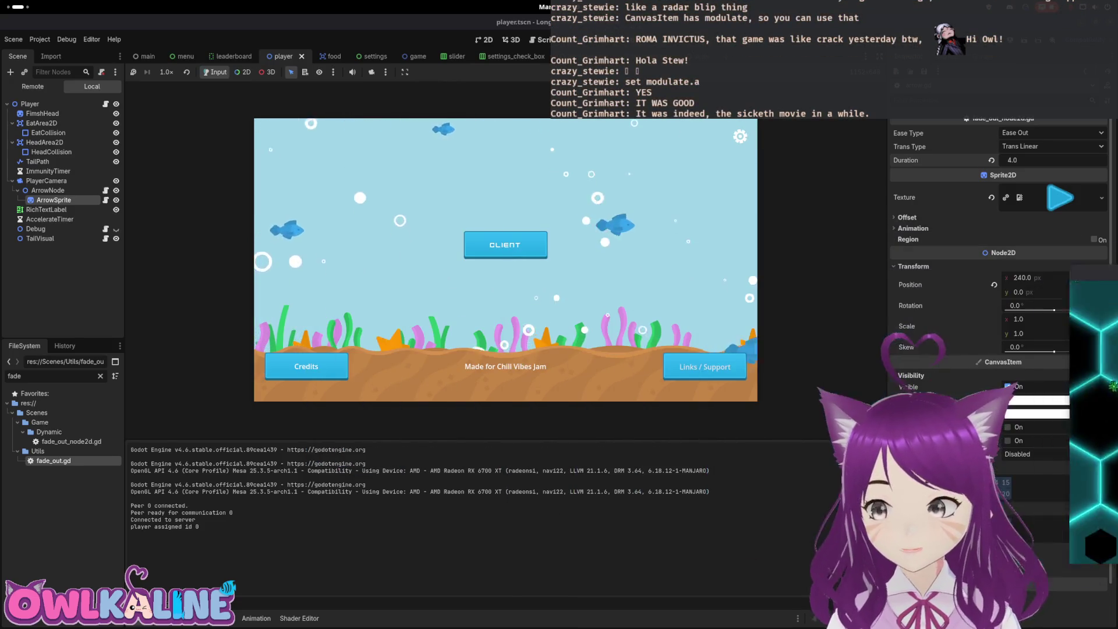
pyautogui.click(504, 244)
pyautogui.click(506, 267)
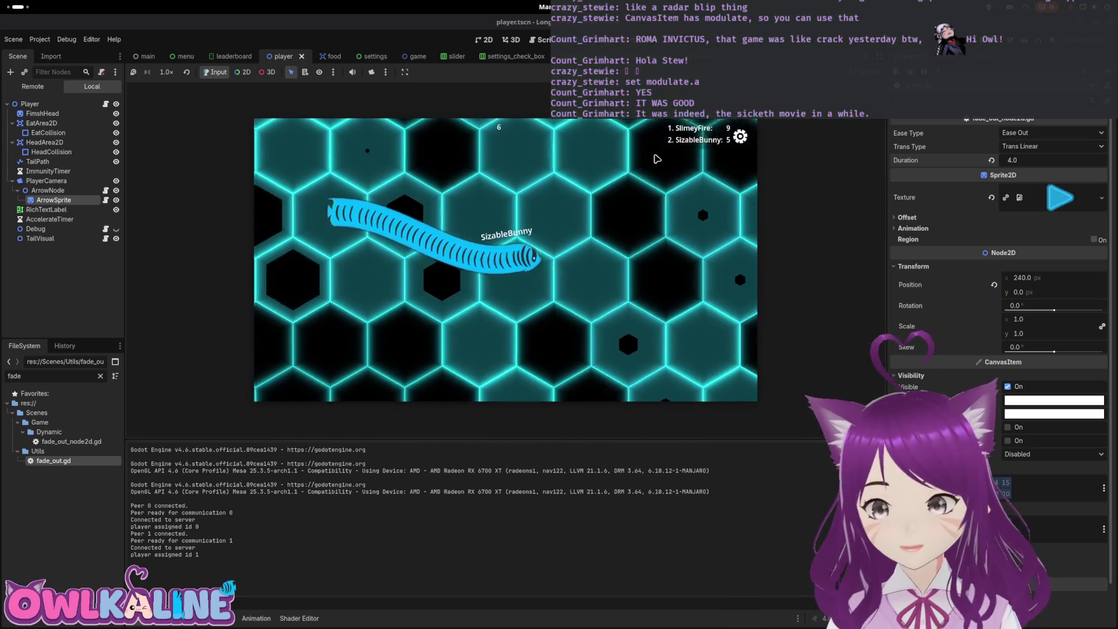
pyautogui.press('F8')
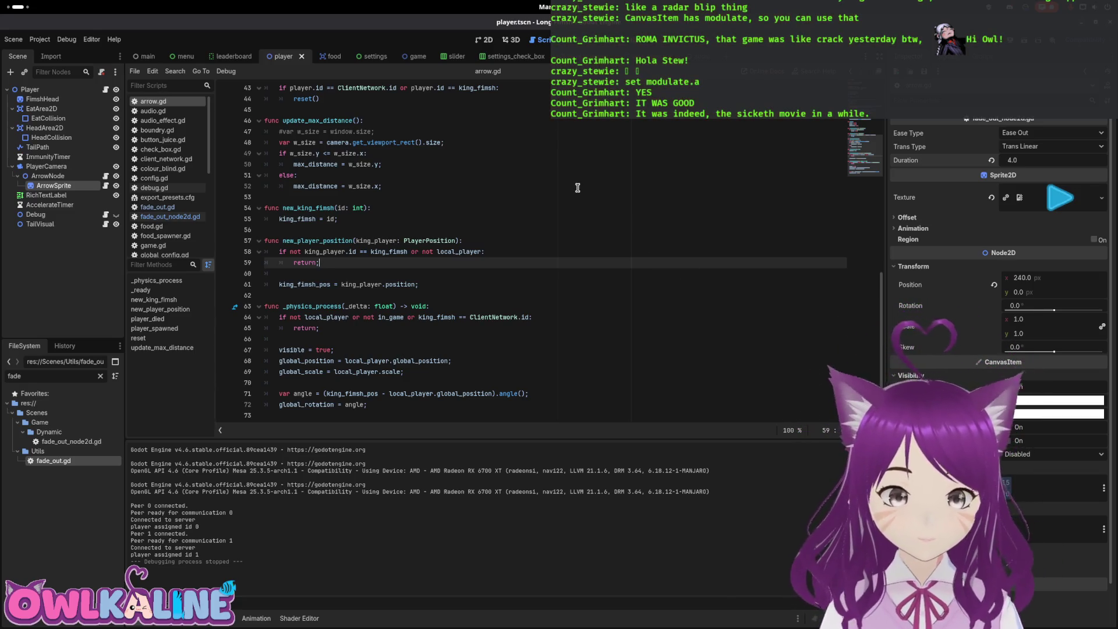
pyautogui.scroll(12, 324, 200)
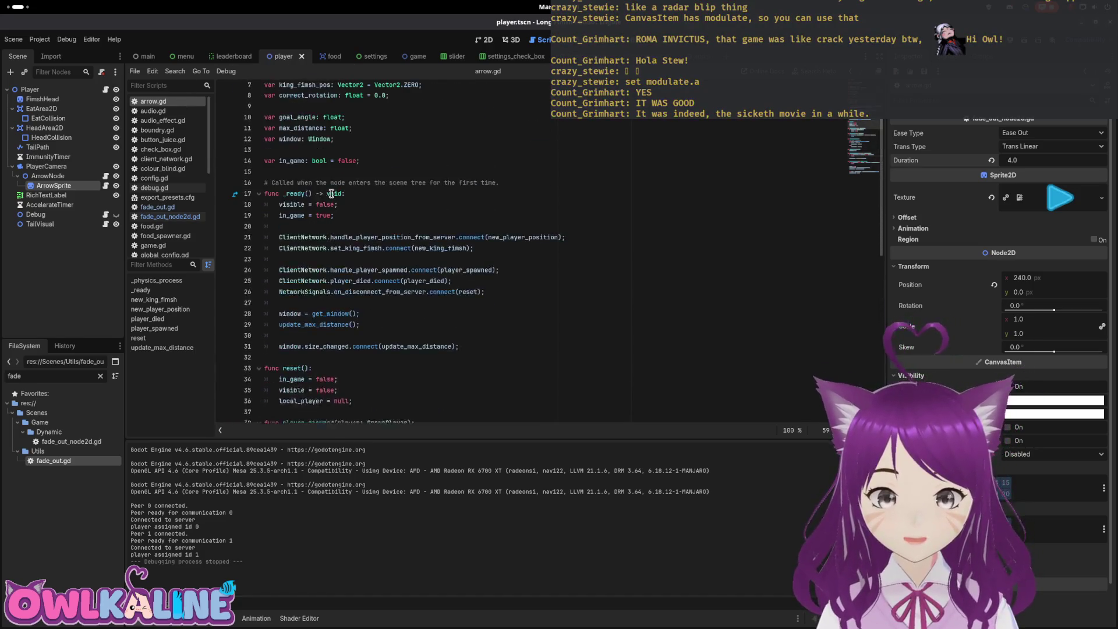
pyautogui.scroll(1, 324, 201)
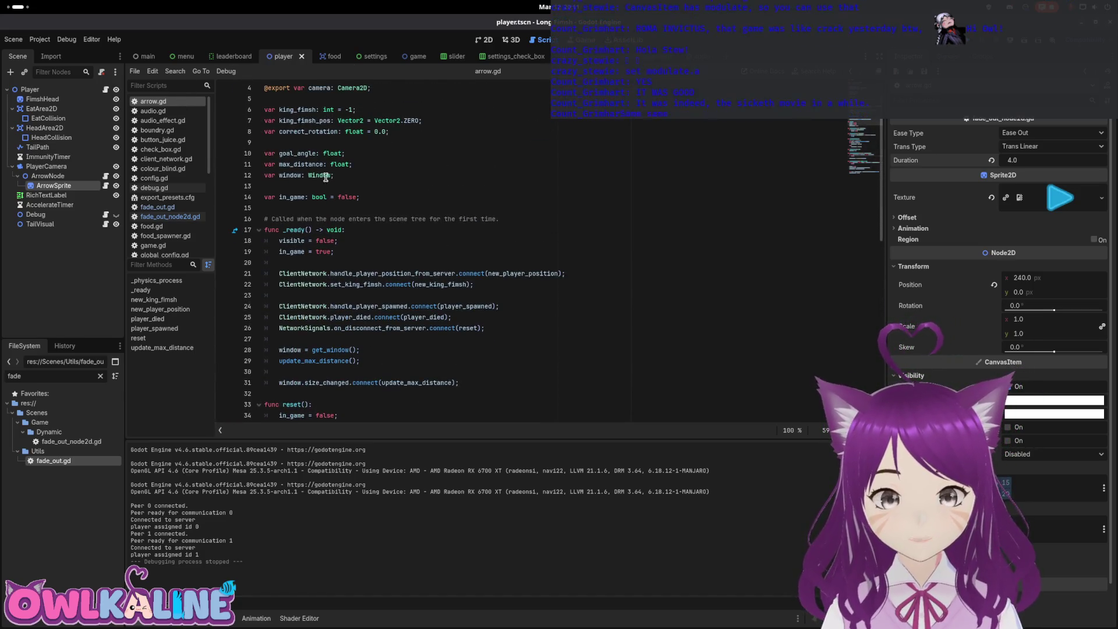
pyautogui.scroll(1, 326, 177)
pyautogui.click(399, 121)
pyautogui.press('Return')
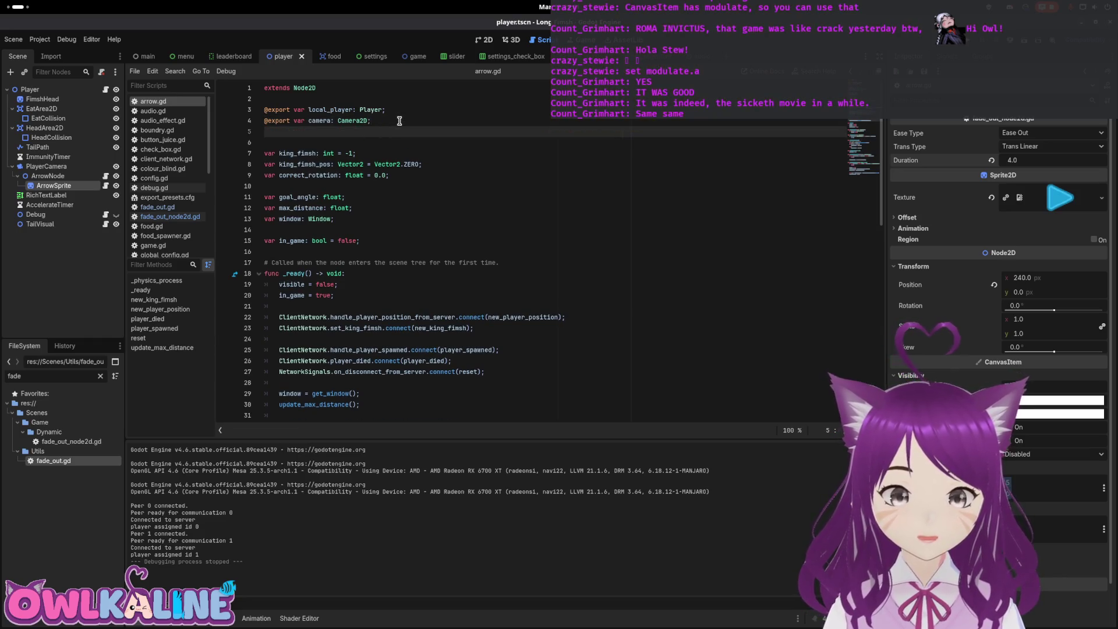
pyautogui.write('@export var arrow')
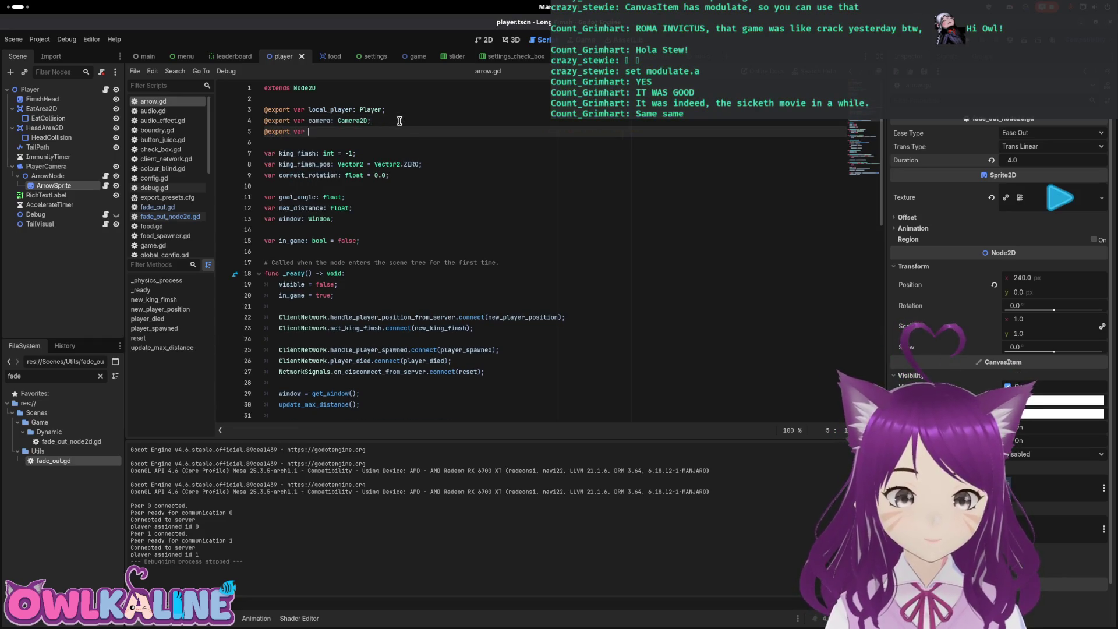
pyautogui.write('_sprite: Sprite')
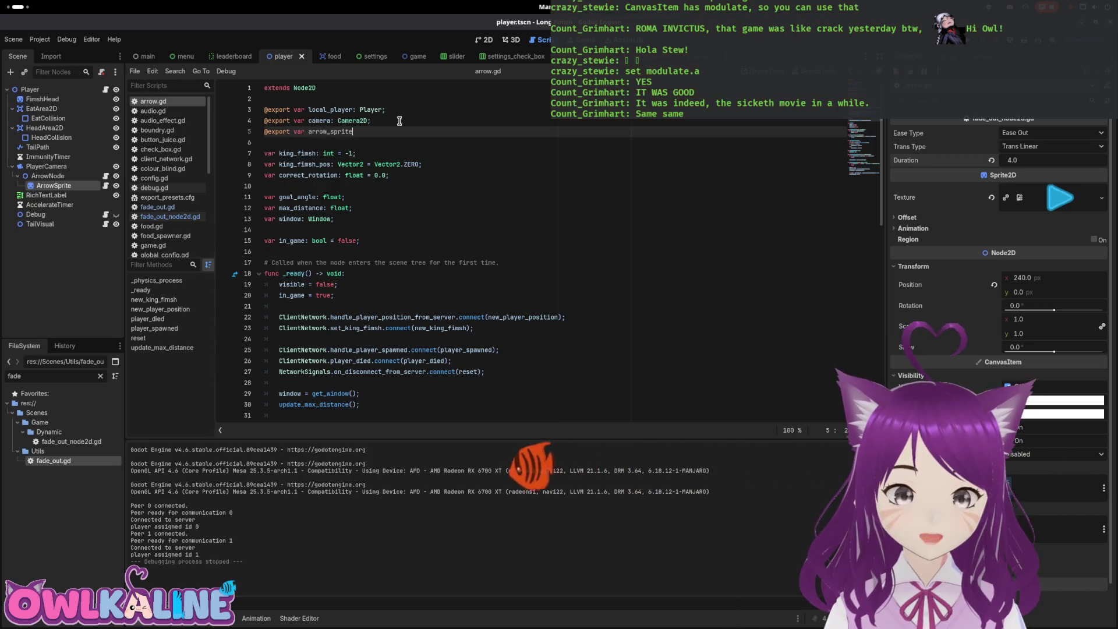
pyautogui.write('2D;')
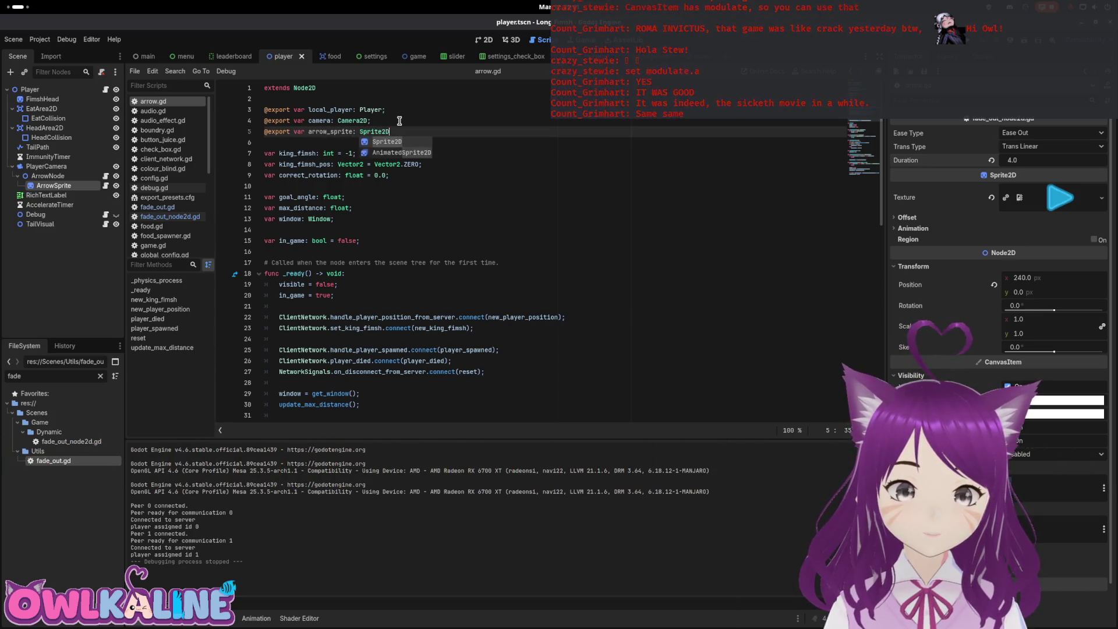
pyautogui.click(48, 176)
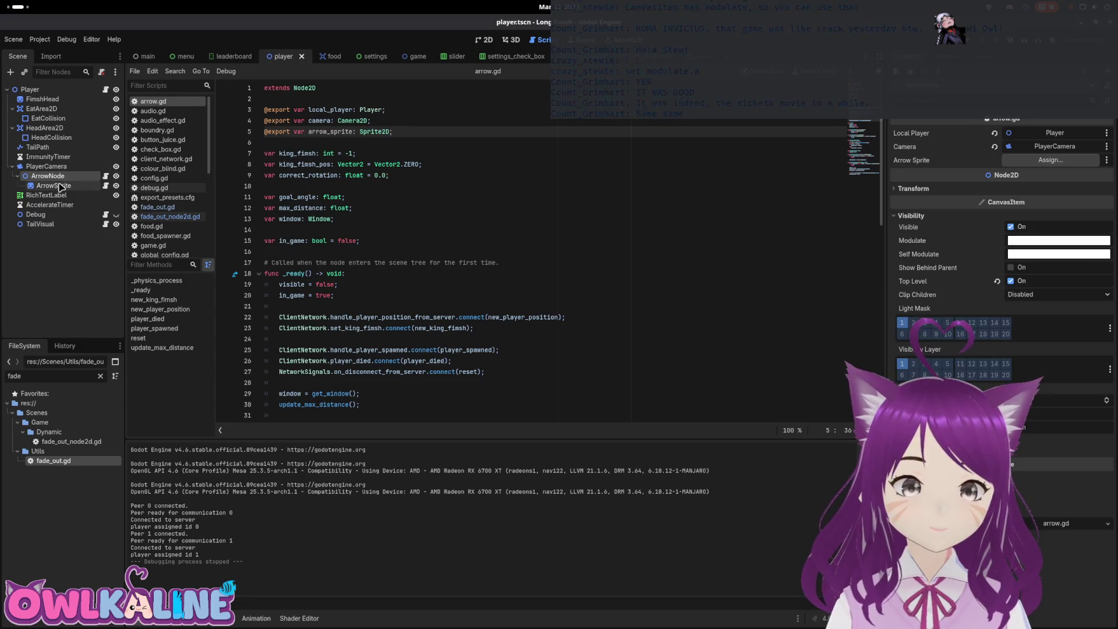
pyautogui.moveTo(53, 185); pyautogui.dragTo(844, 157)
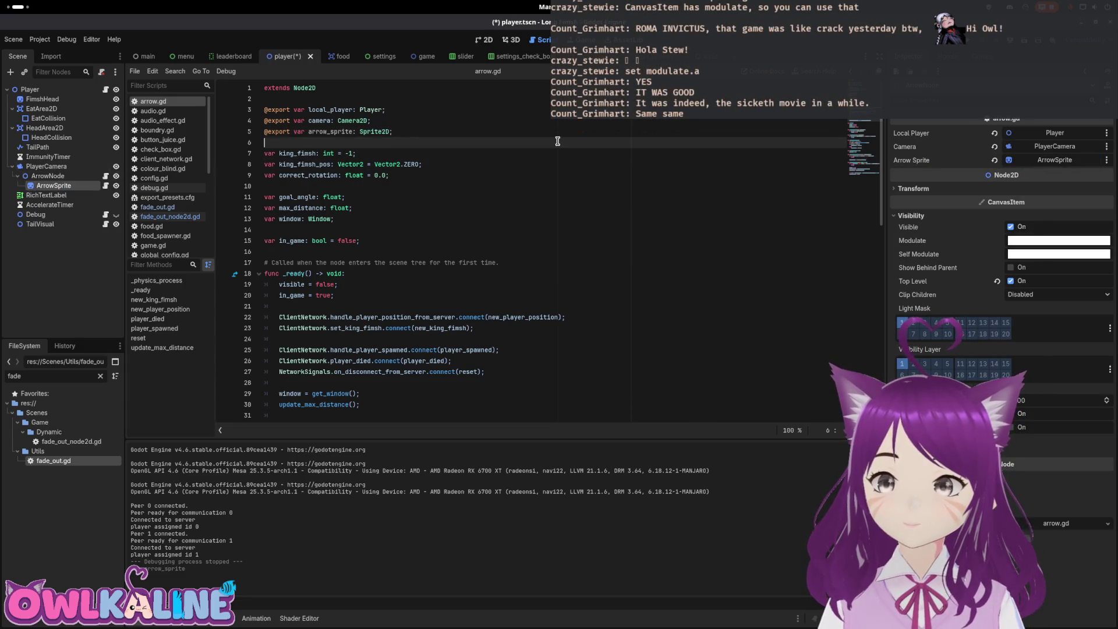
# - Change line 19 in _ready to hide arrow_sprite instead of the whole node
pyautogui.doubleClick(347, 130)
pyautogui.click(277, 283)
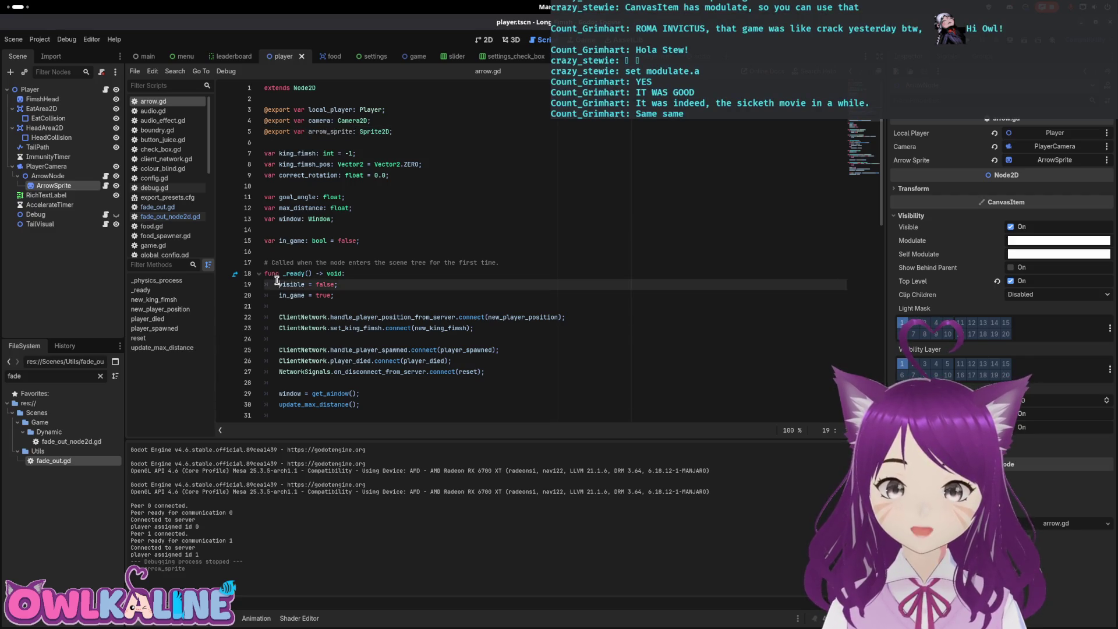
pyautogui.write('arrow_sprite.')
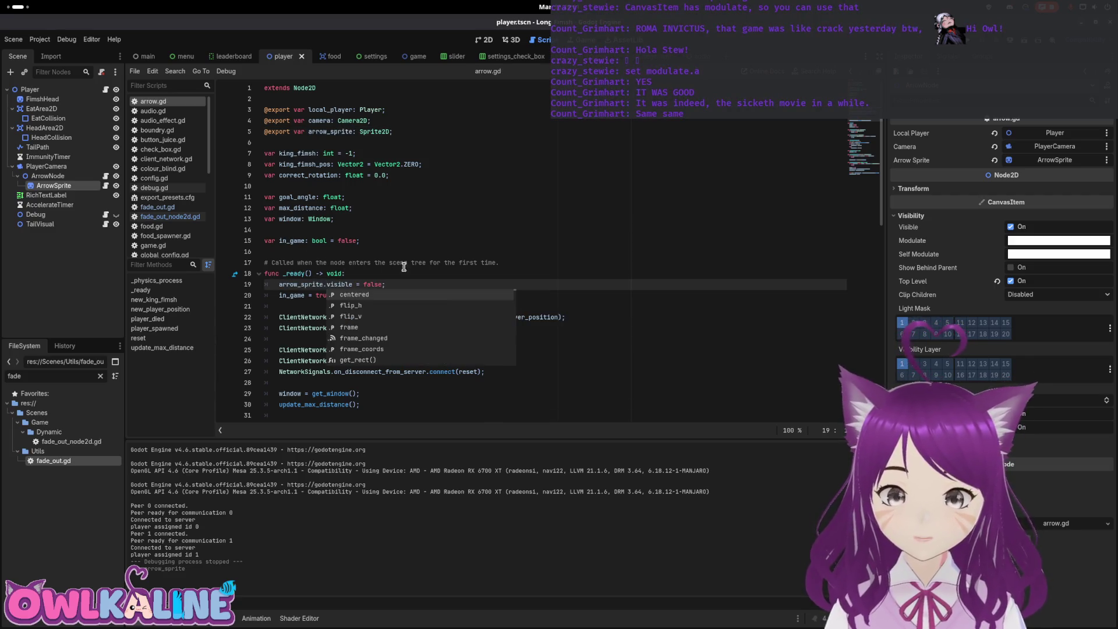
pyautogui.click(420, 274)
pyautogui.click(417, 281)
pyautogui.scroll(-1, 417, 282)
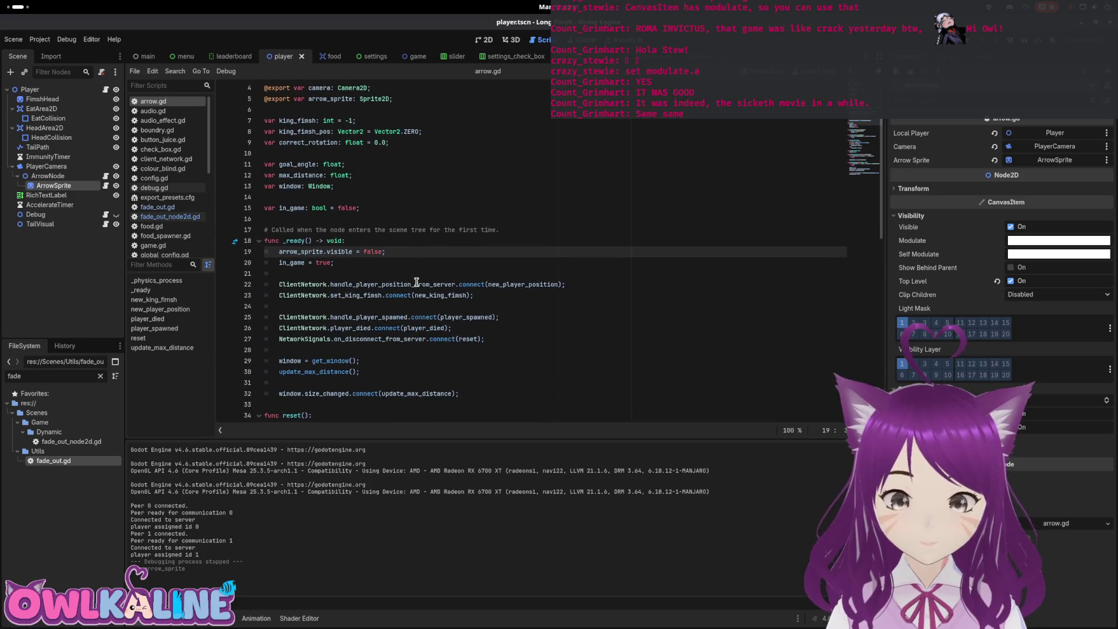
# - Check how start_tween and its visible check work in ArrowSprite's fade script
pyautogui.click(107, 187)
pyautogui.click(358, 199)
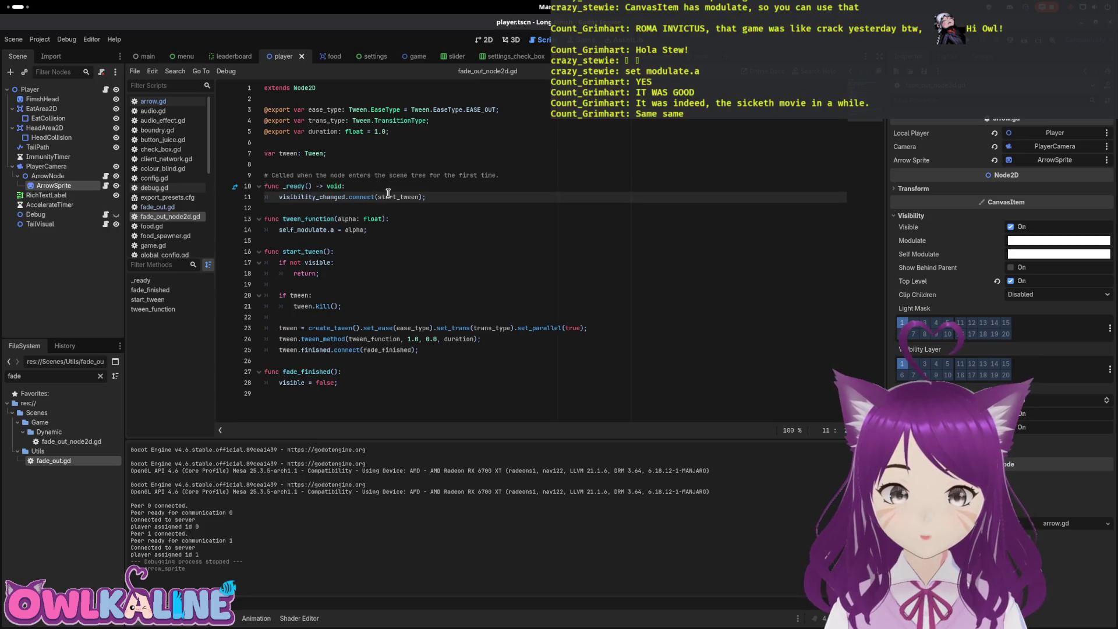
pyautogui.doubleClick(398, 197)
pyautogui.click(326, 262)
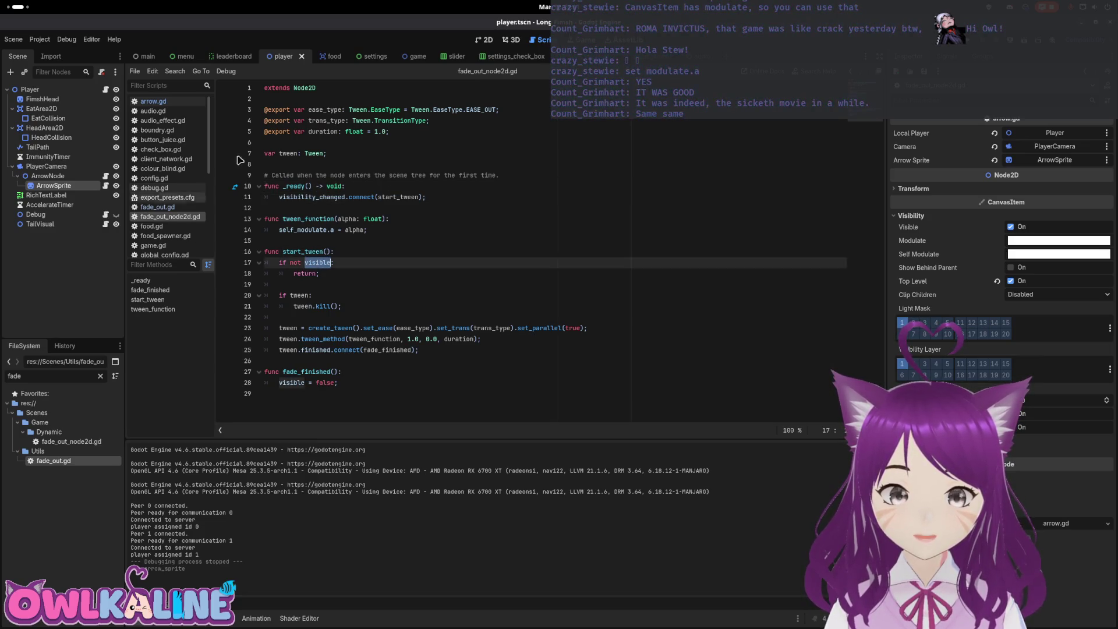
# - Back in arrow.gd, make reset() set arrow_sprite.visible = false
pyautogui.click(107, 176)
pyautogui.doubleClick(297, 188)
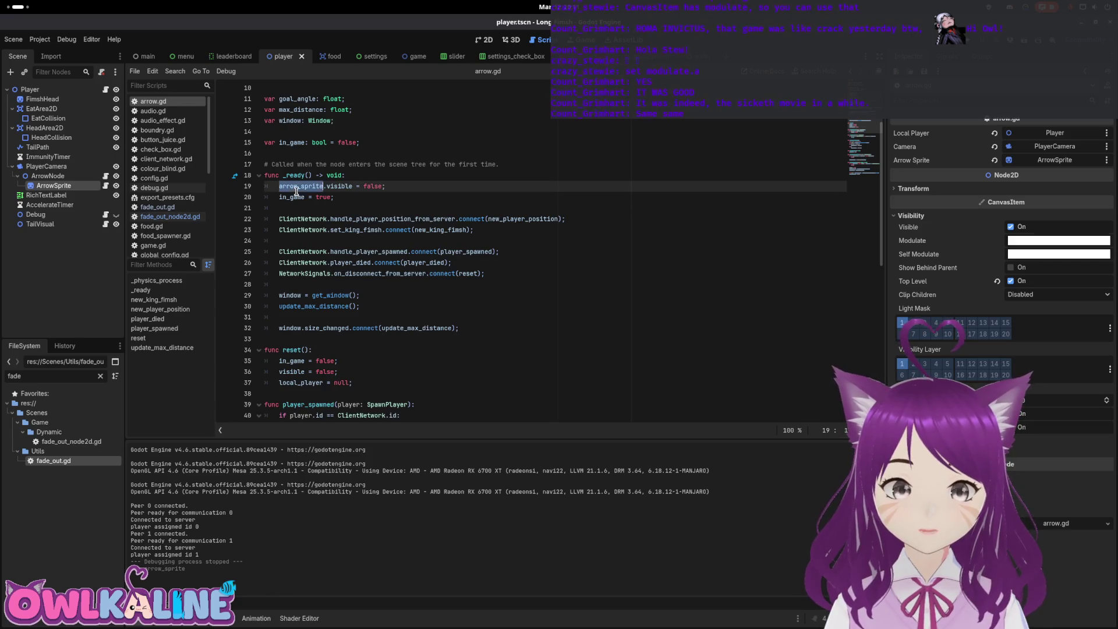
pyautogui.scroll(-2, 370, 207)
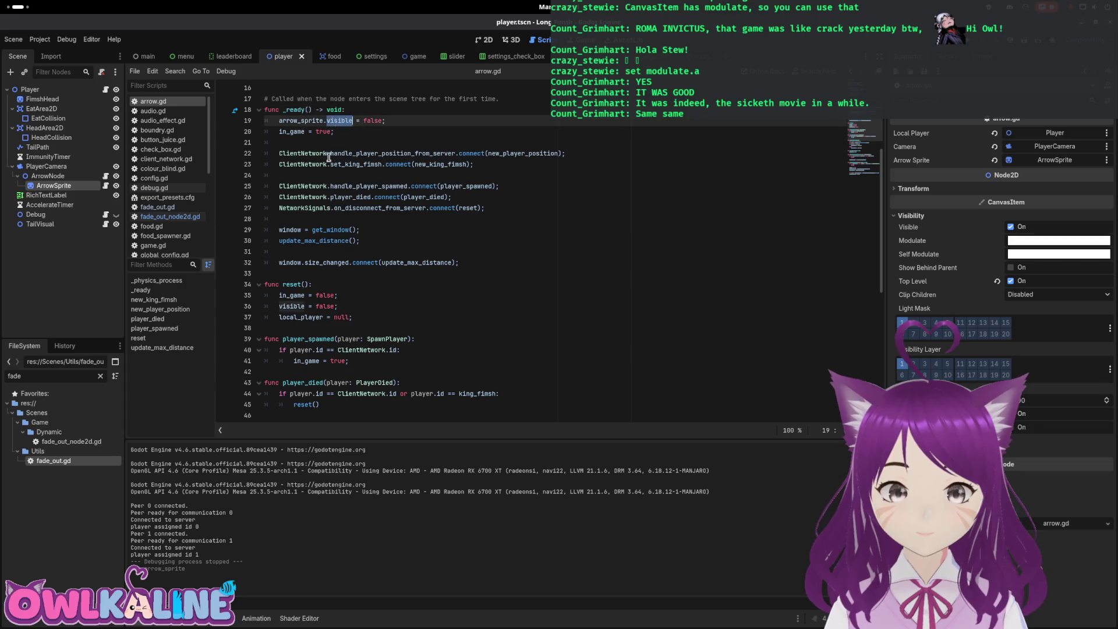
pyautogui.scroll(-2, 319, 213)
pyautogui.click(280, 240)
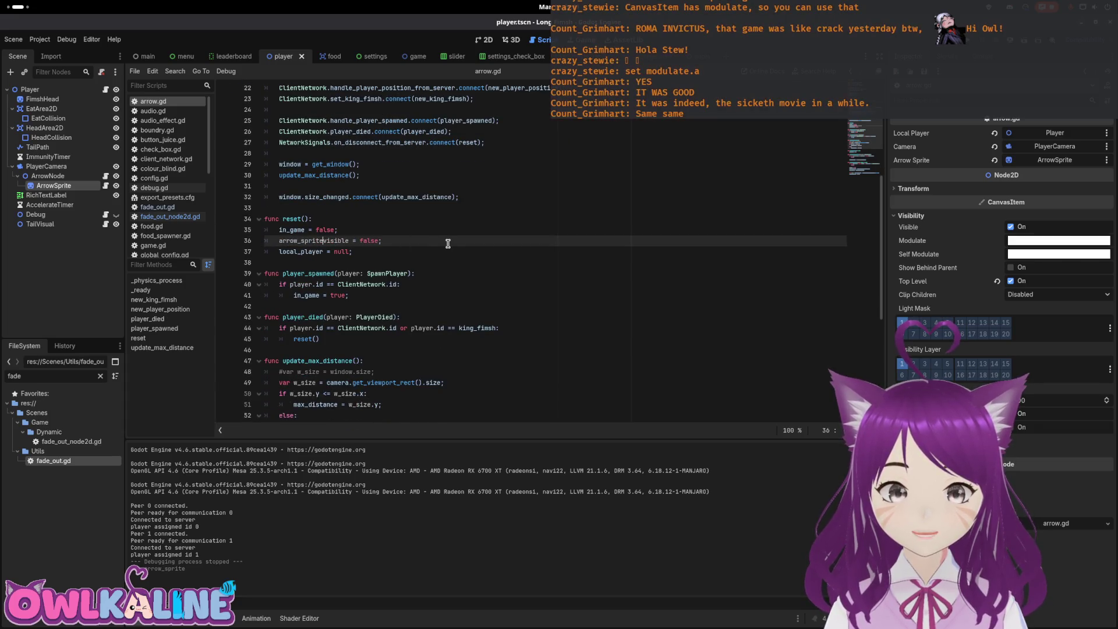
pyautogui.write('.')
pyautogui.press('Escape')
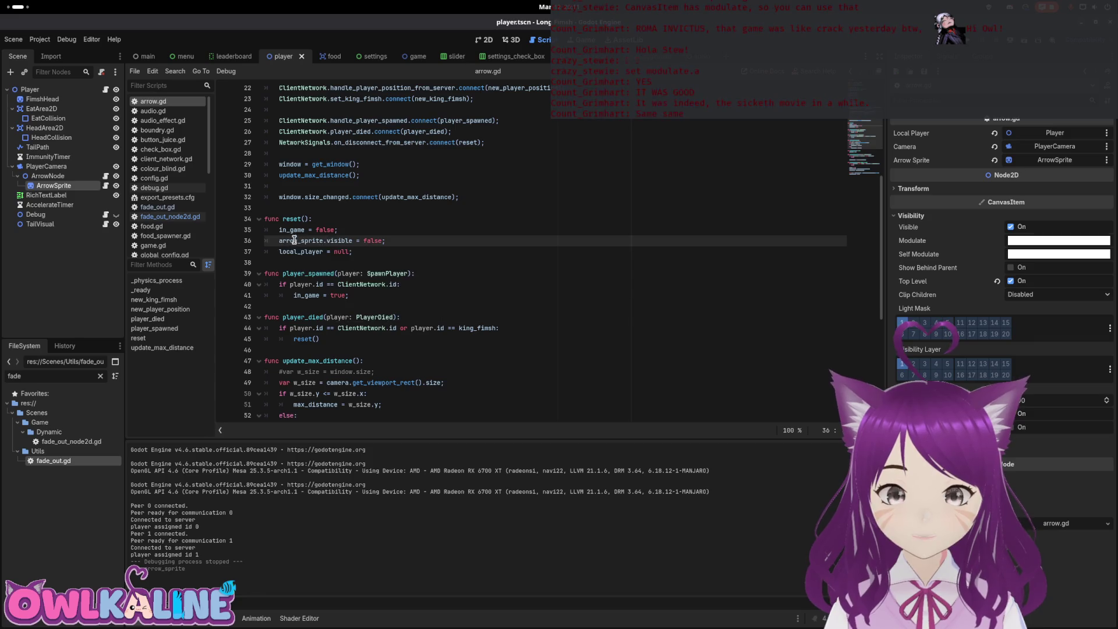
# - Review reset() and the king_fimsh check in _physics_process
pyautogui.doubleClick(348, 241)
pyautogui.scroll(-6, 442, 227)
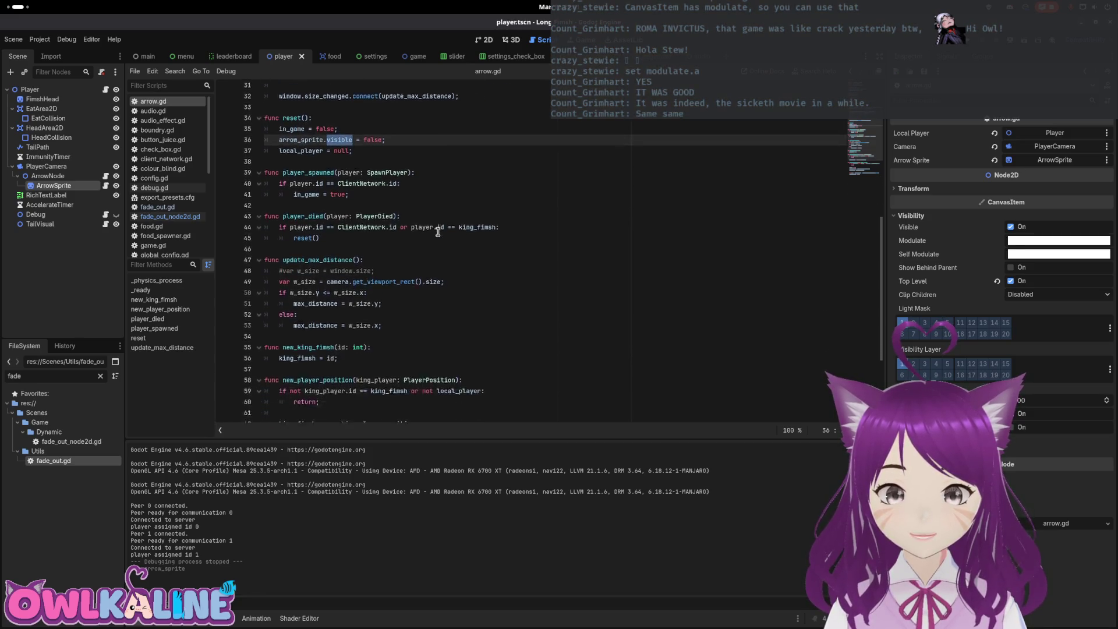
pyautogui.scroll(-2, 376, 285)
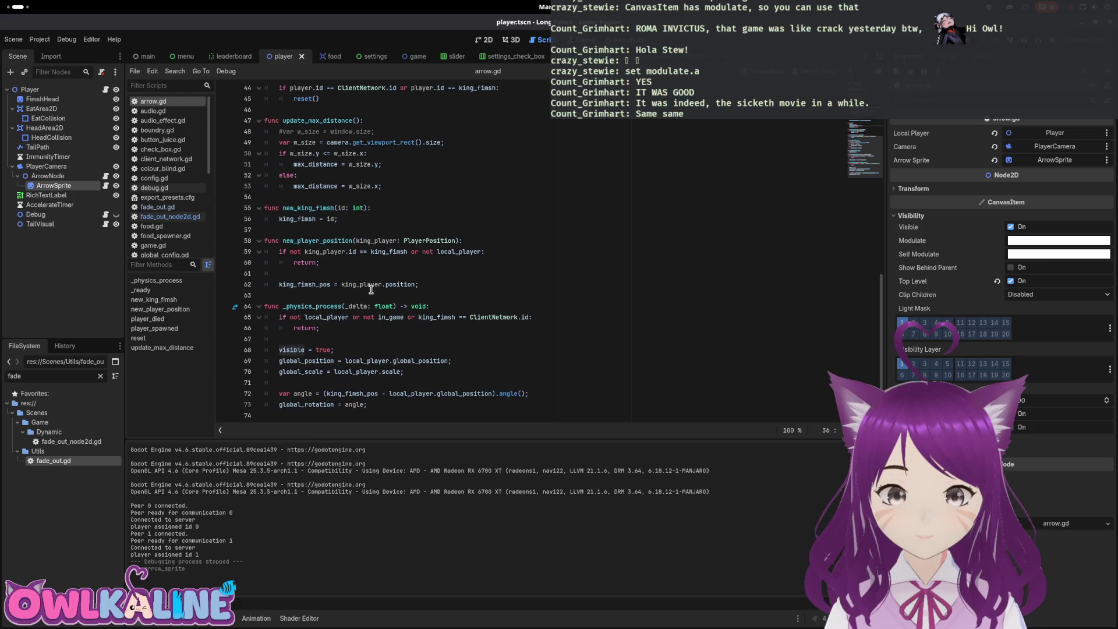
pyautogui.click(317, 317)
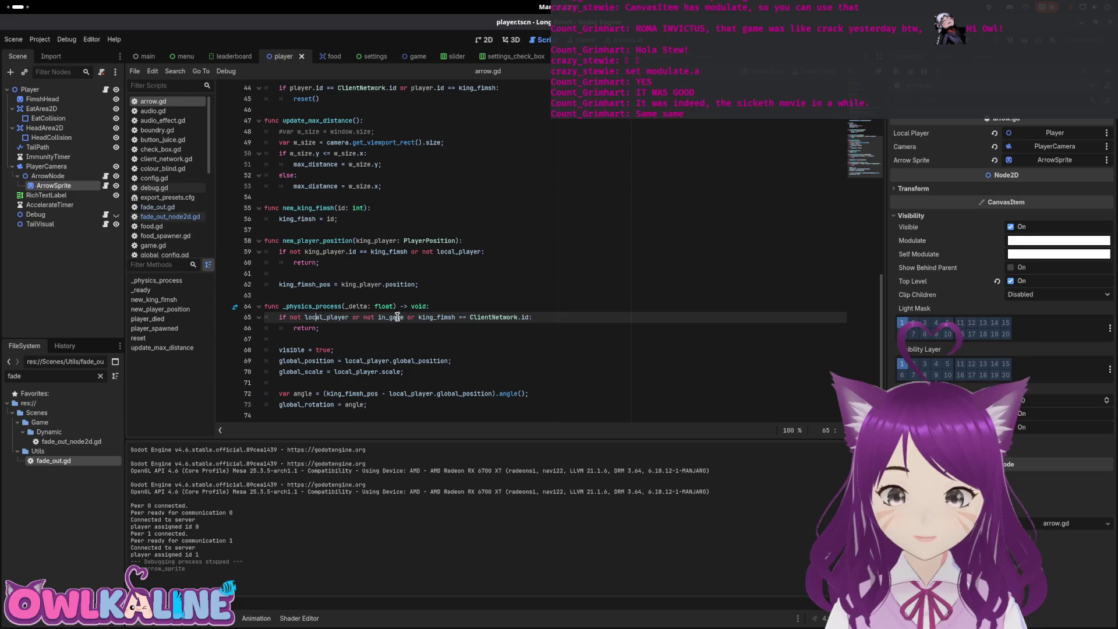
pyautogui.click(430, 317)
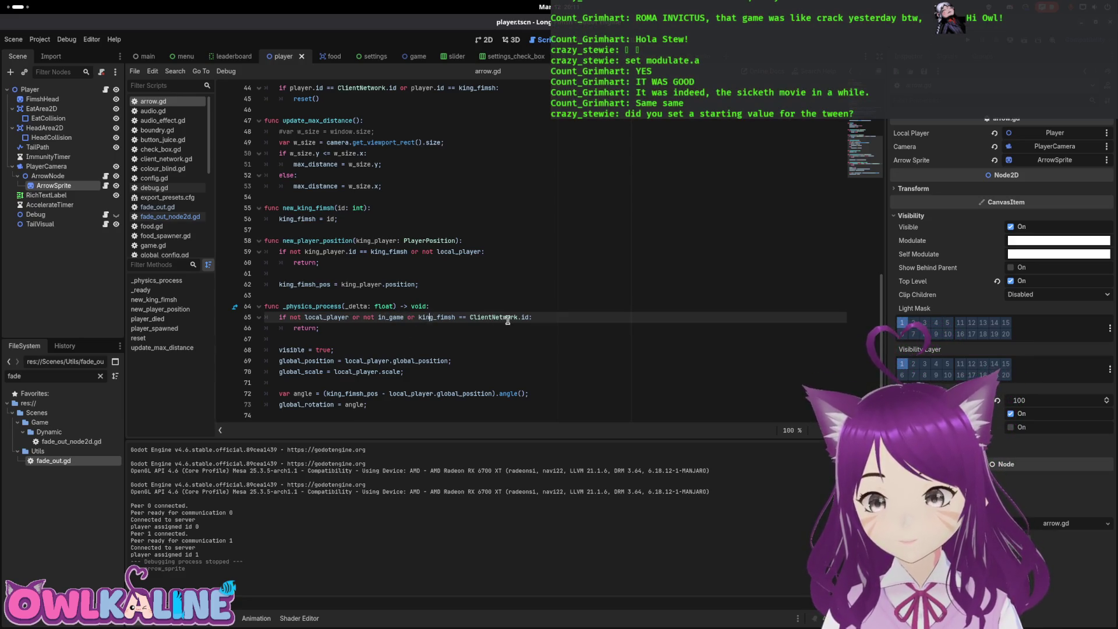
pyautogui.scroll(10, 621, 225)
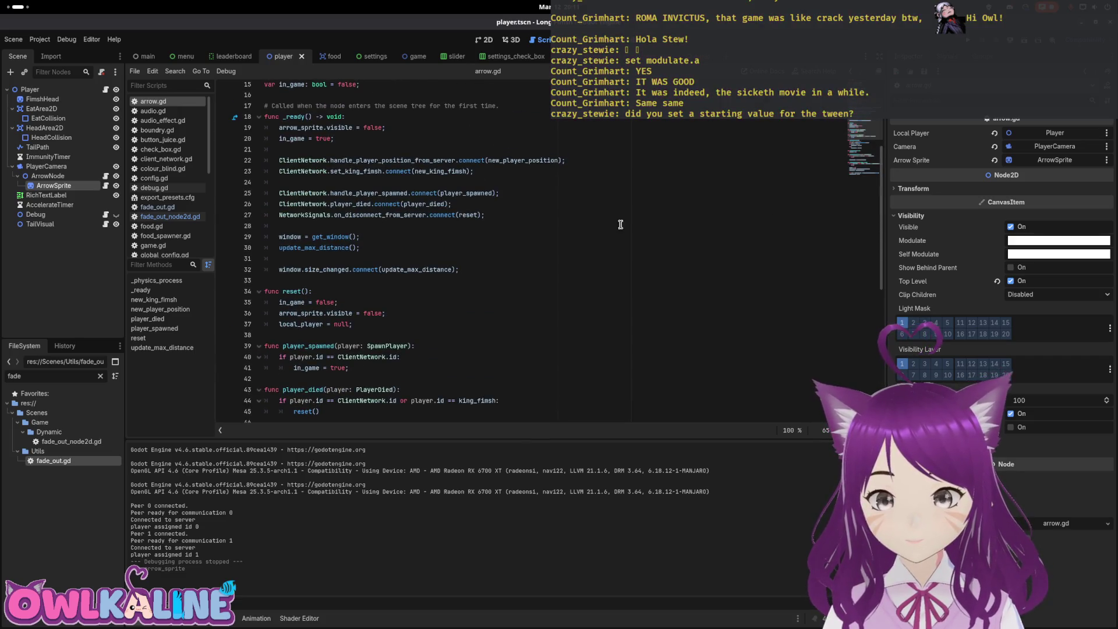
# - Add 'king_fimsh = local_player.owner_id;' to reset() and save arrow.gd
pyautogui.click(377, 324)
pyautogui.press('Return')
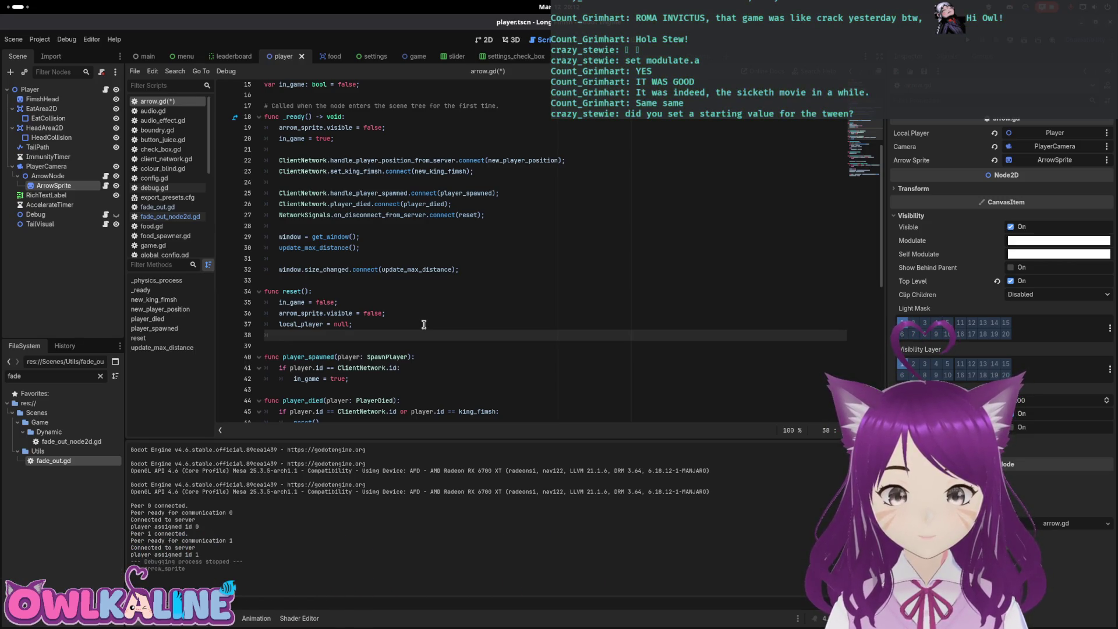
pyautogui.write('i')
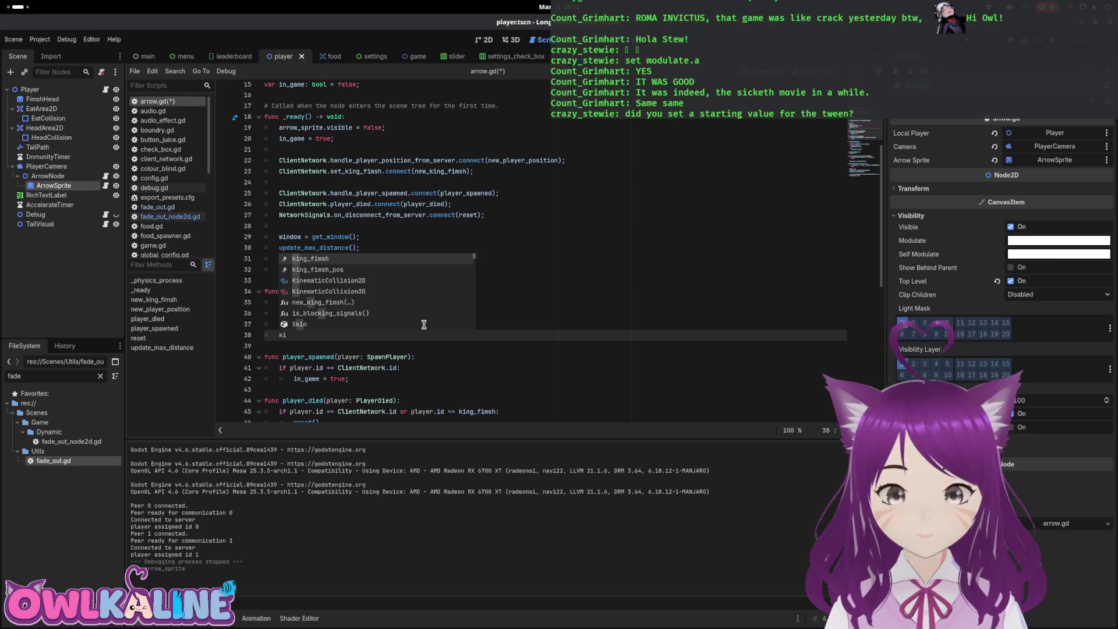
pyautogui.press('Return')
pyautogui.write('= lo')
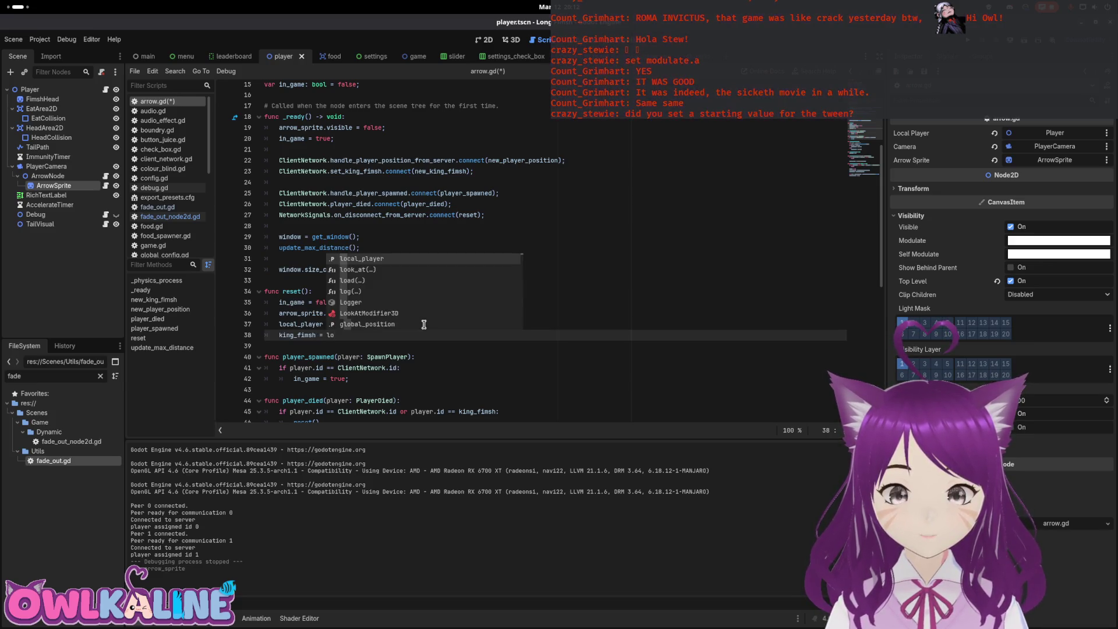
pyautogui.press('Return')
pyautogui.write('.ow')
pyautogui.press('Return')
pyautogui.write(';')
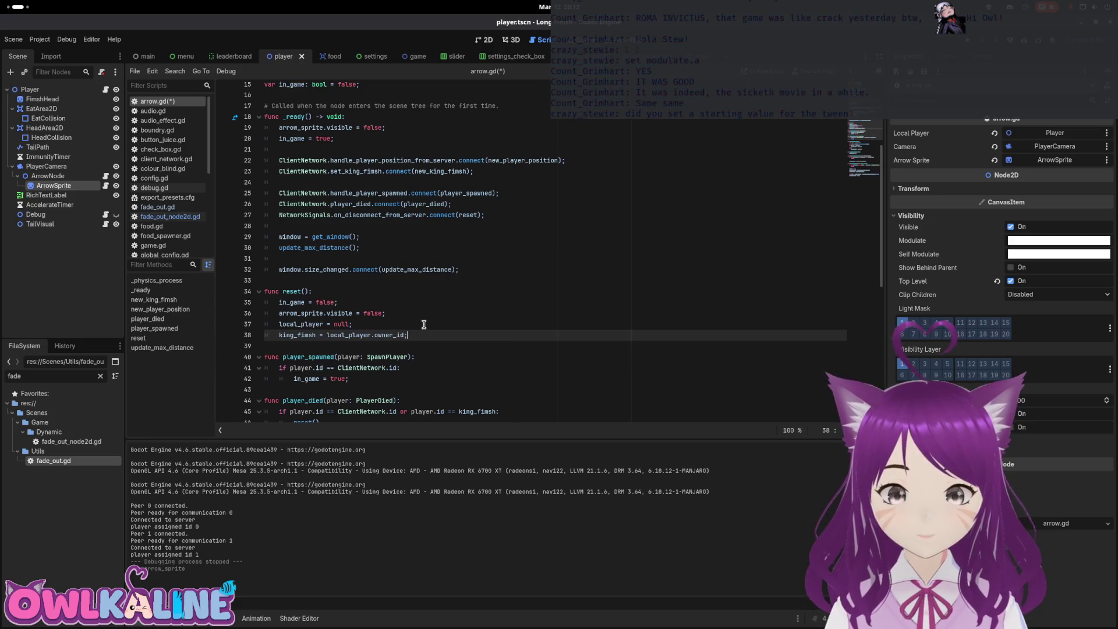
pyautogui.hotkey('ctrl', 's')
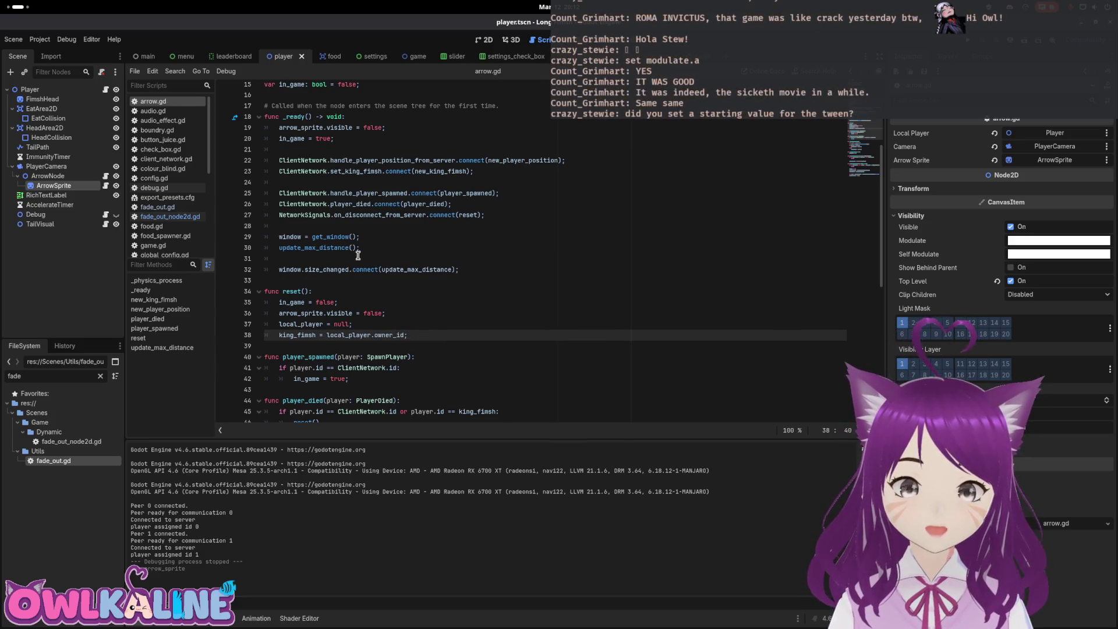
# - Remove the reset() call that followed the update_max_distance call
pyautogui.click(369, 246)
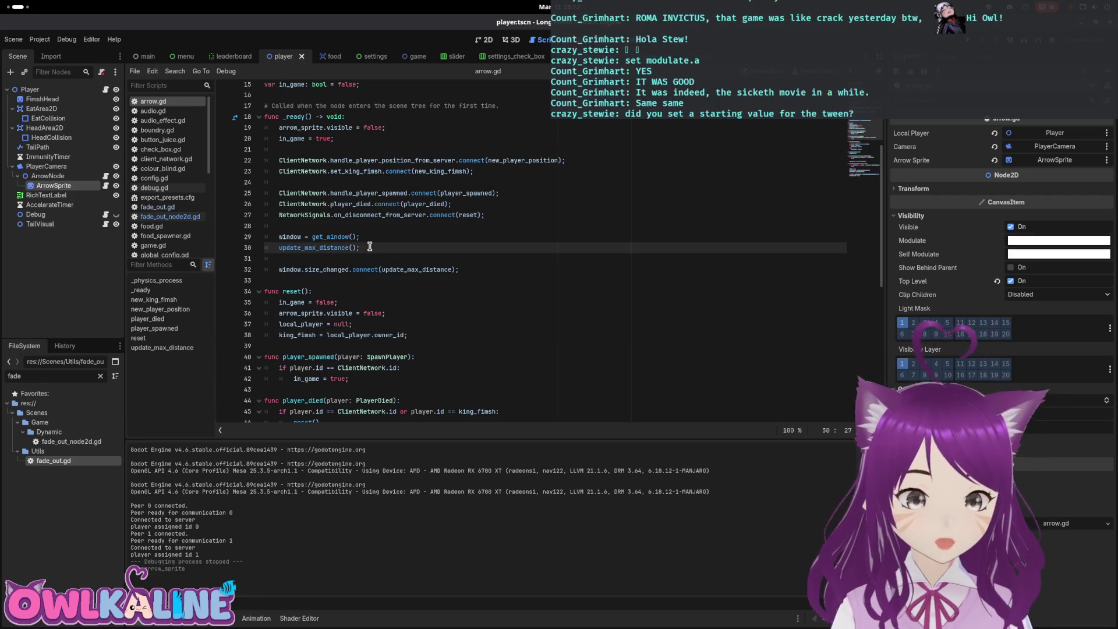
pyautogui.press('Return')
pyautogui.press('Return')
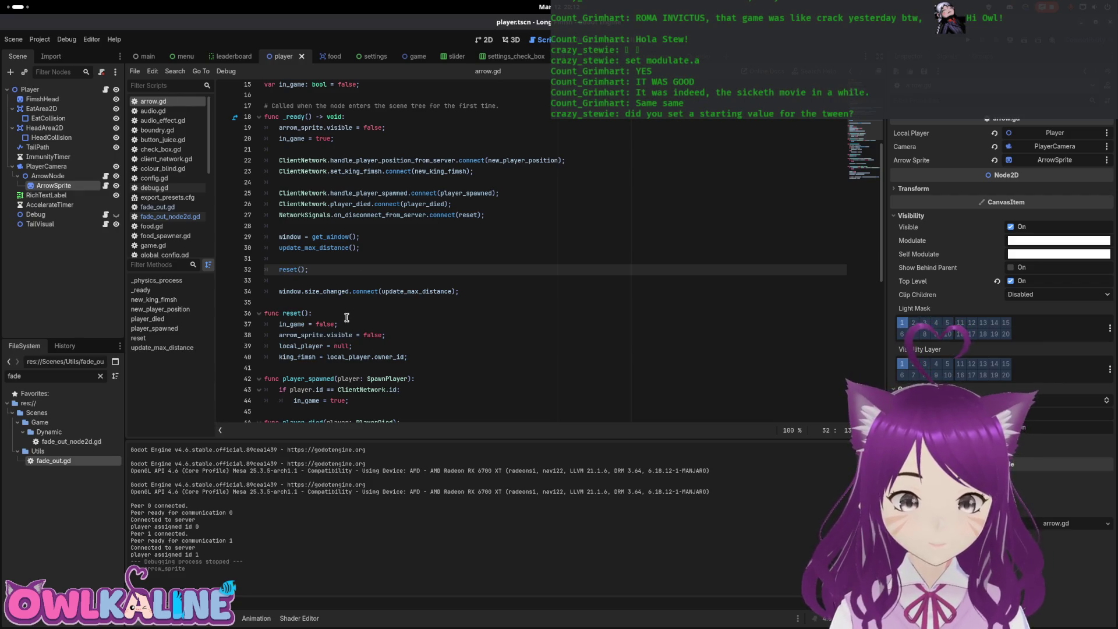
pyautogui.click(327, 140)
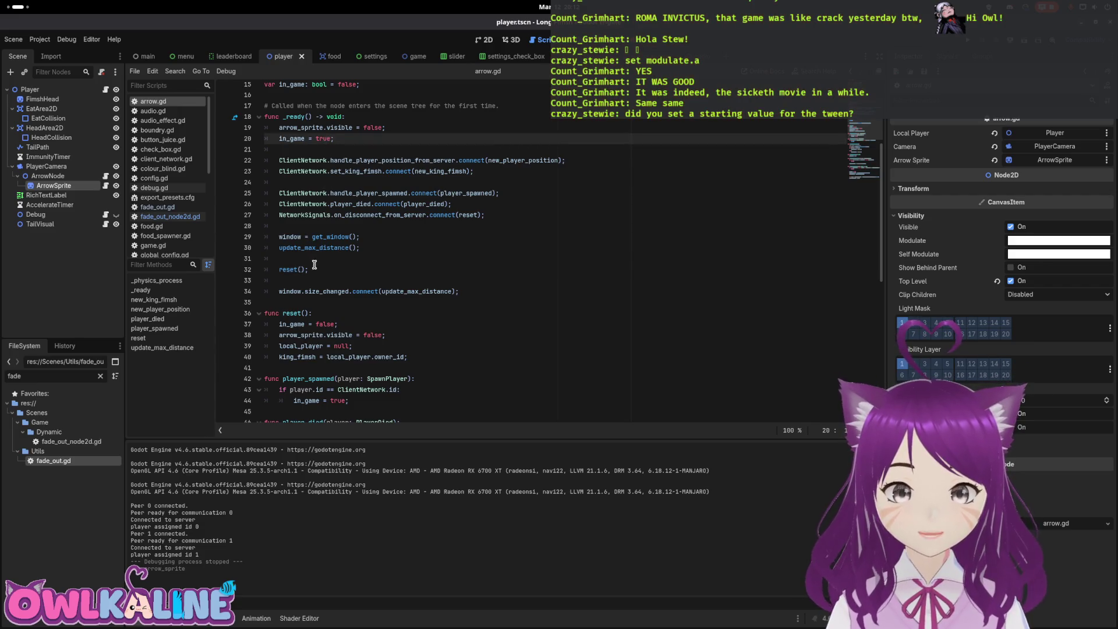
pyautogui.moveTo(314, 264); pyautogui.dragTo(237, 264)
pyautogui.hotkey('ctrl', 'c')
pyautogui.press('BackSpace')
# - Replace _ready's visibility and 'in_game = true' lines with a single reset() call and save
pyautogui.click(400, 126)
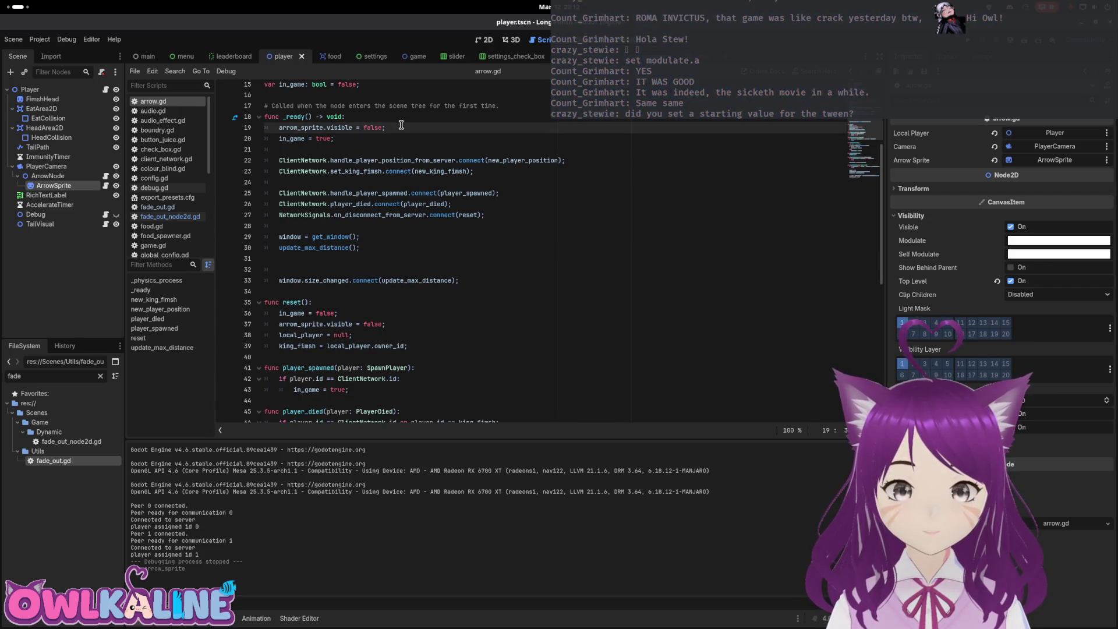
pyautogui.hotkey('shift', 'Home')
pyautogui.hotkey('ctrl', 'v')
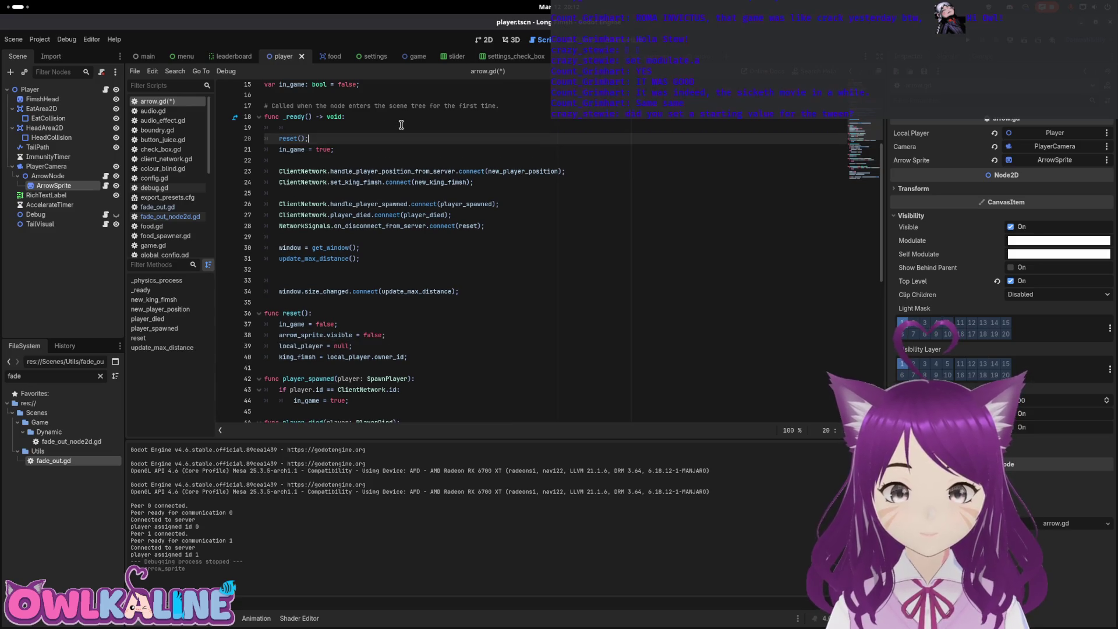
pyautogui.hotkey('ctrl', 's')
pyautogui.press('BackSpace')
pyautogui.hotkey('ctrl', 's')
pyautogui.press('Down')
pyautogui.press('Down')
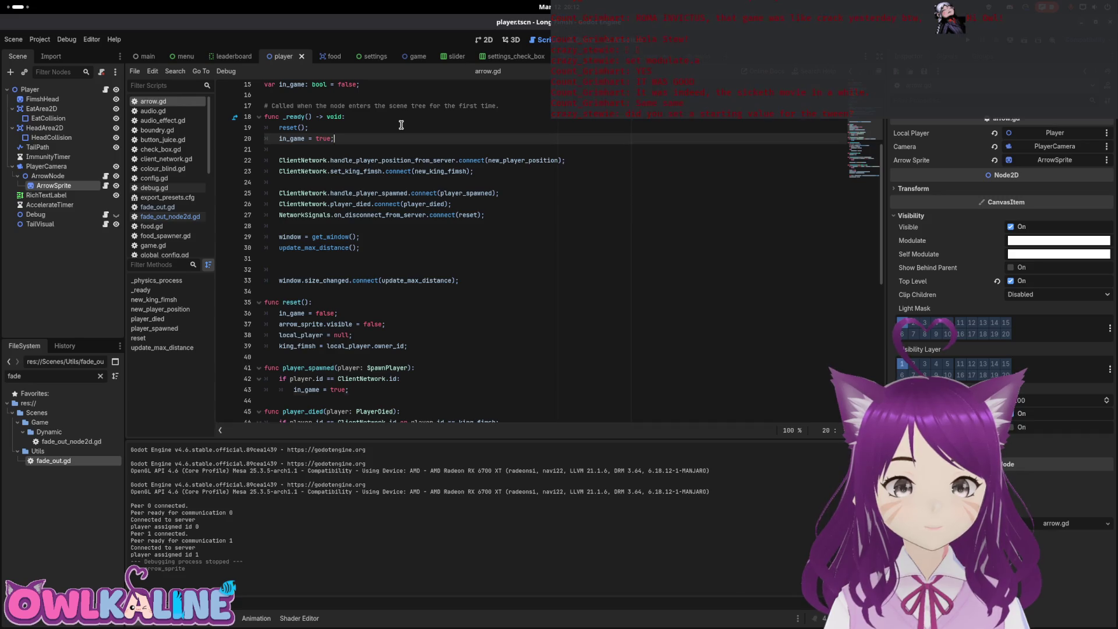
pyautogui.hotkey('shift', 'Home')
pyautogui.press('BackSpace')
pyautogui.press('BackSpace')
pyautogui.press('BackSpace')
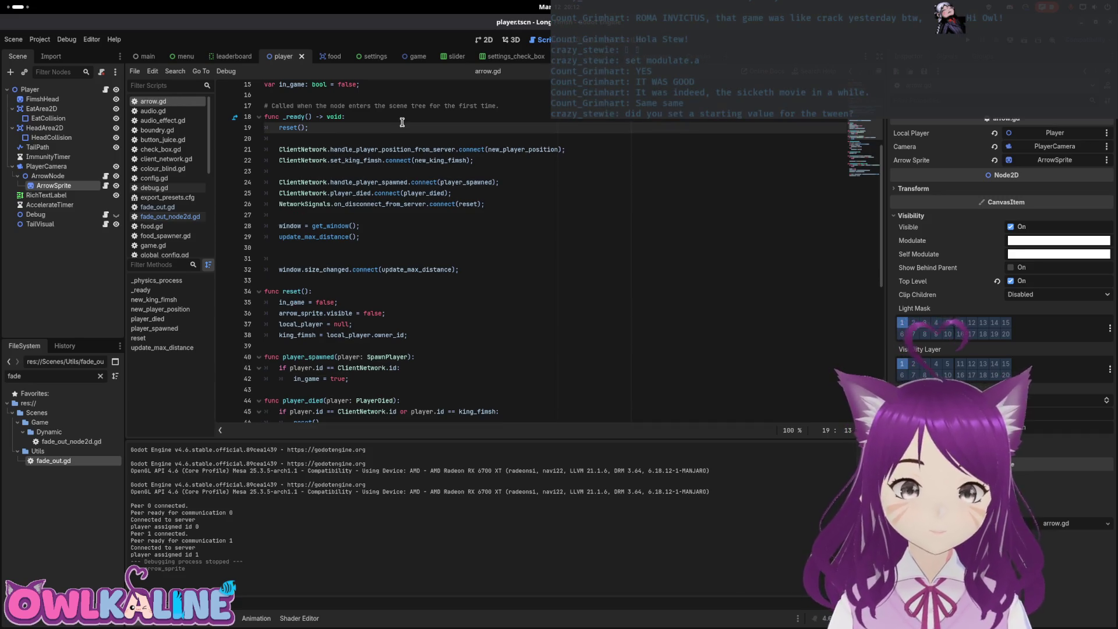
# - Review the player ID check in arrow.gd's player_spawned function
pyautogui.doubleClick(302, 300)
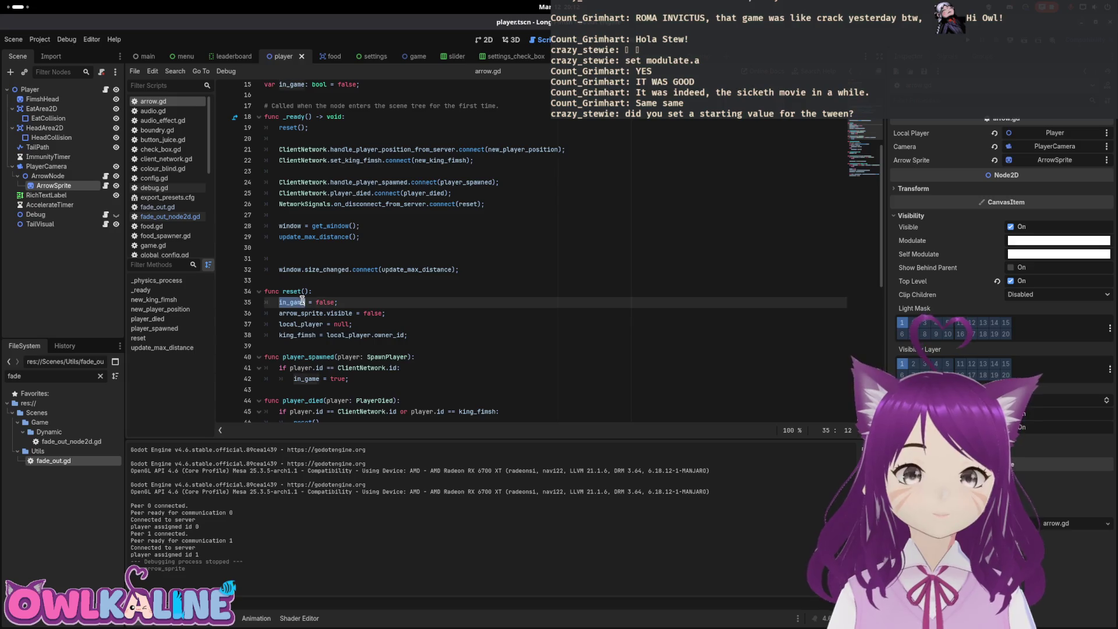
pyautogui.scroll(-3, 348, 282)
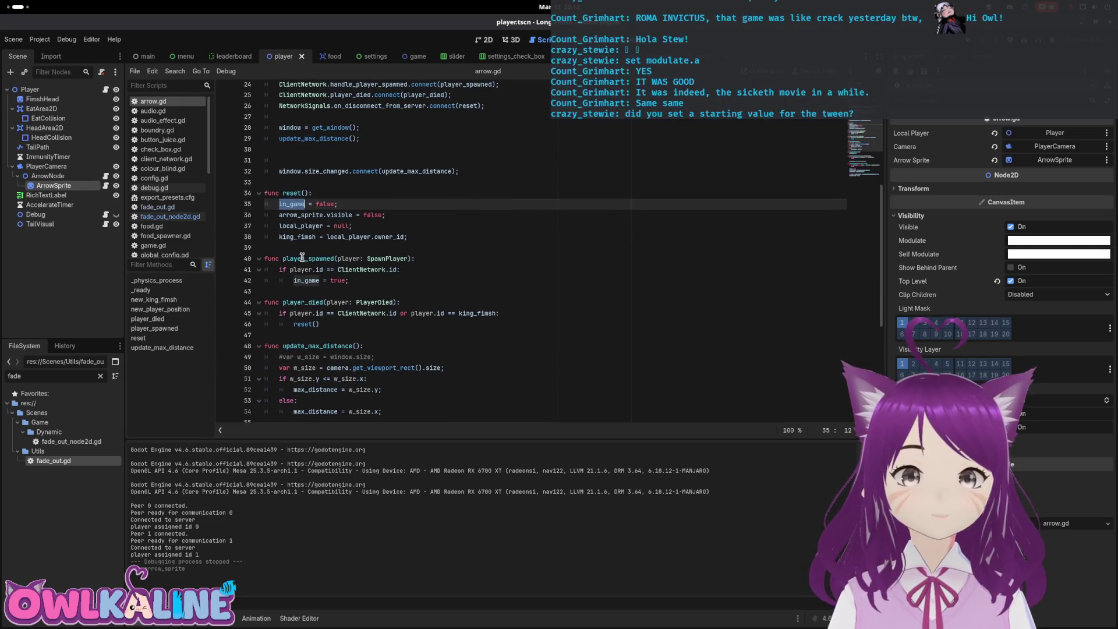
pyautogui.doubleClick(302, 258)
pyautogui.doubleClick(383, 258)
pyautogui.moveTo(291, 269)
pyautogui.mouseDown()
pyautogui.moveTo(386, 269)
pyautogui.moveTo(265, 269)
pyautogui.mouseUp()
pyautogui.click(350, 269)
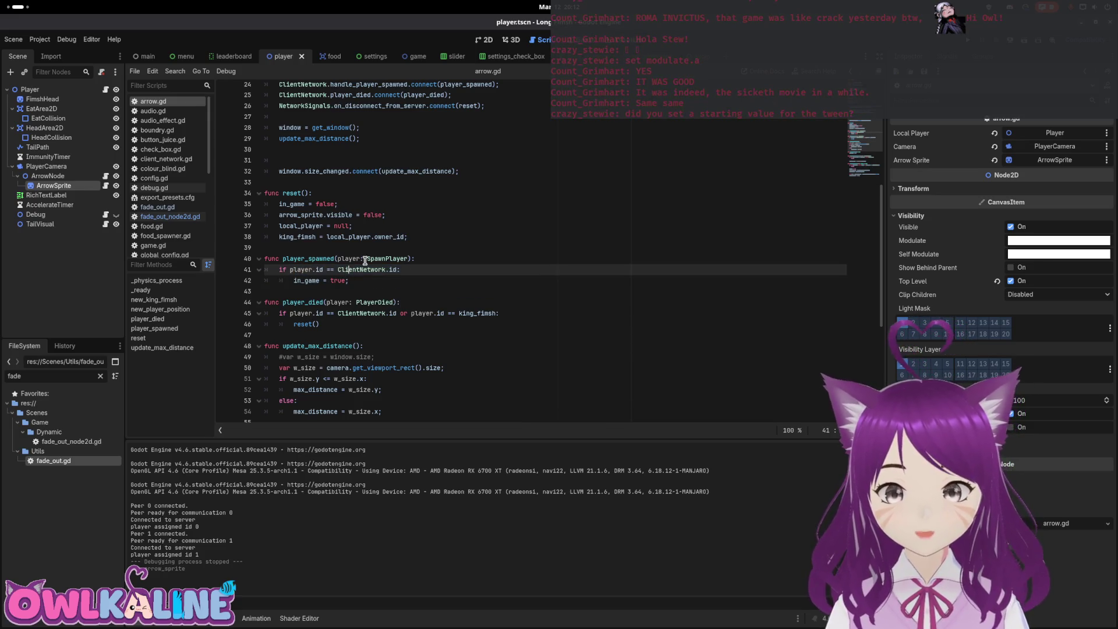
# - Review player_died's king_fimsh comparison and its reset() call
pyautogui.scroll(-1, 363, 248)
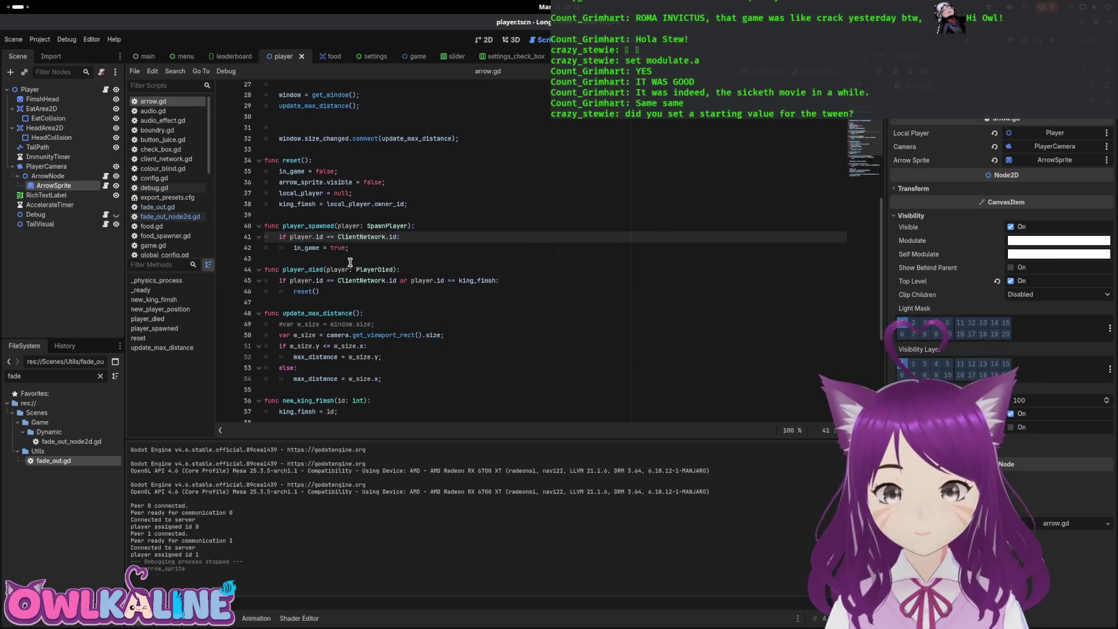
pyautogui.scroll(-2, 349, 262)
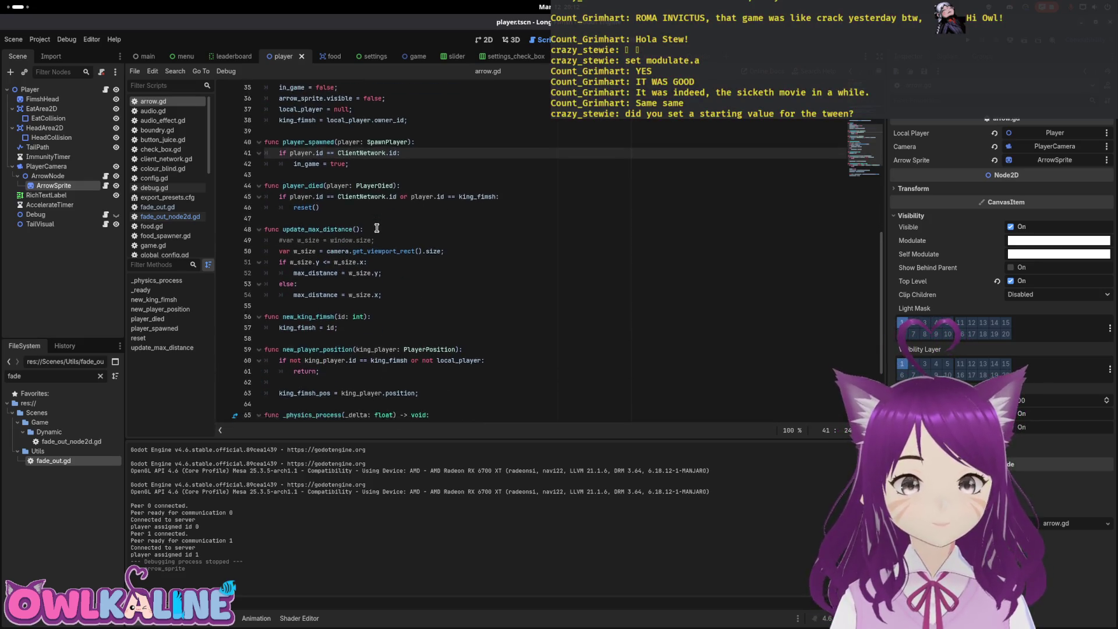
pyautogui.scroll(-1, 439, 223)
pyautogui.click(370, 161)
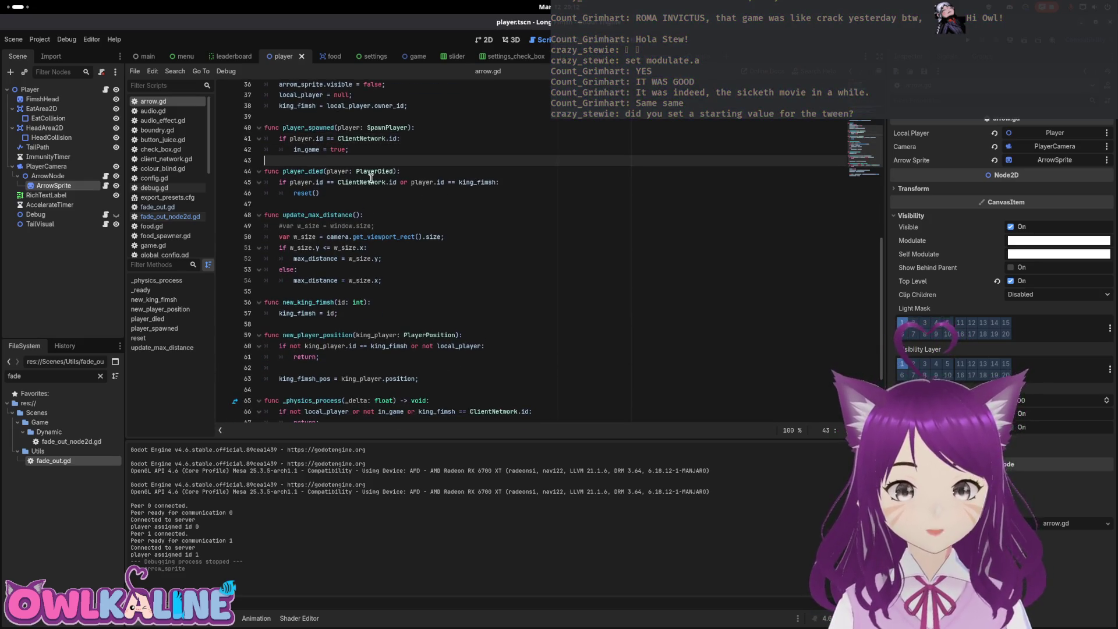
pyautogui.moveTo(422, 183); pyautogui.dragTo(492, 182)
pyautogui.click(322, 193)
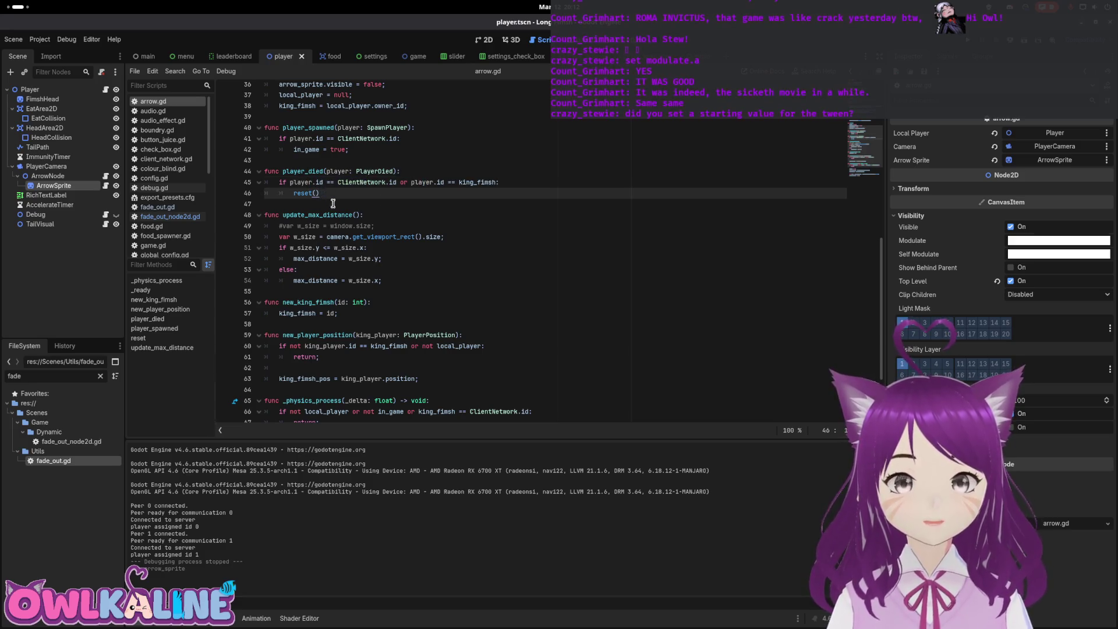
pyautogui.scroll(-2, 333, 202)
pyautogui.scroll(-1, 364, 216)
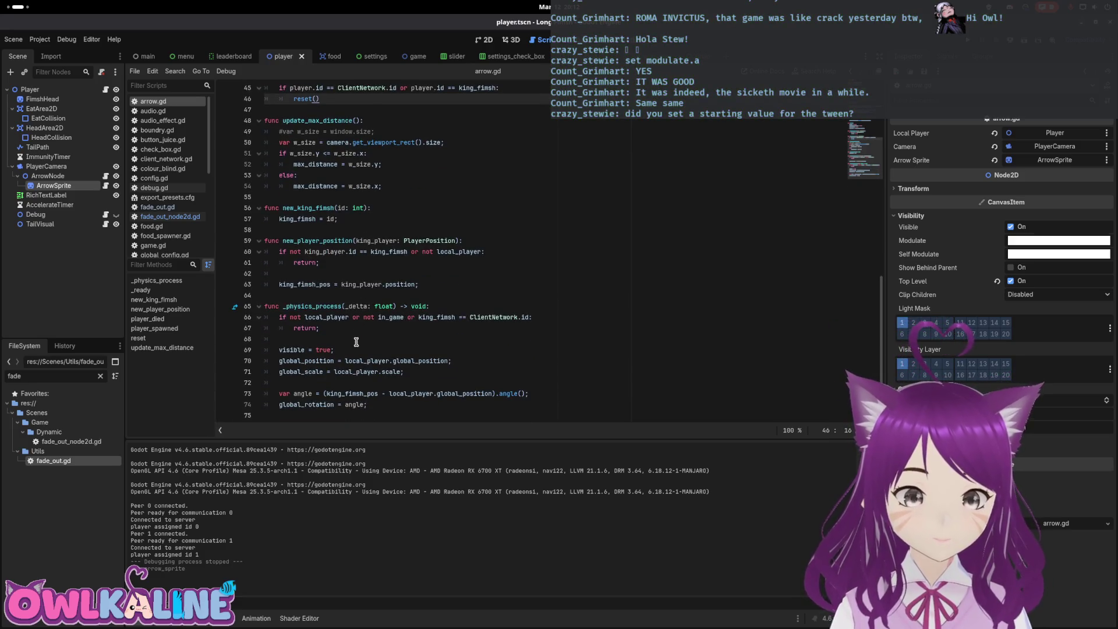
# - Change line 69 to 'arrow_sprite.visible = true' and run the project with F5
pyautogui.click(279, 349)
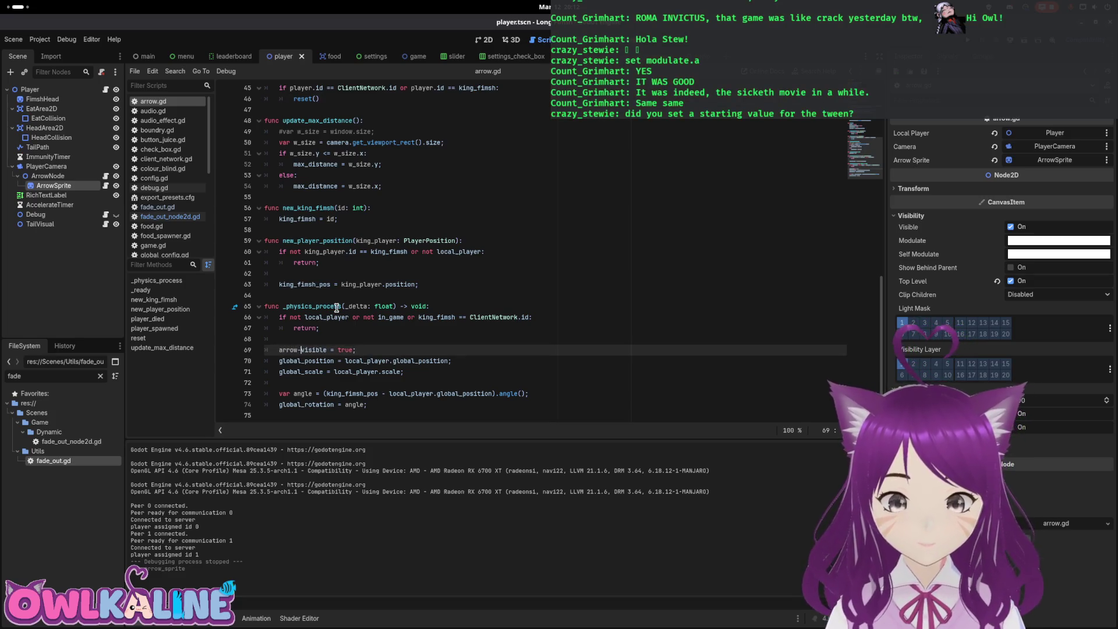
pyautogui.write('sprite.')
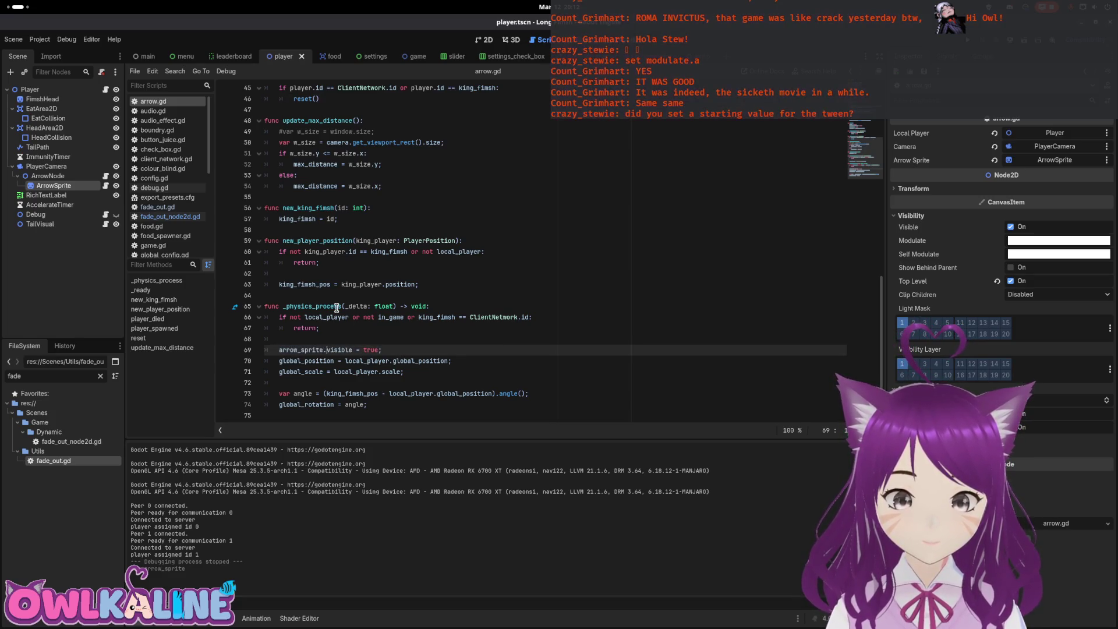
pyautogui.press('Escape')
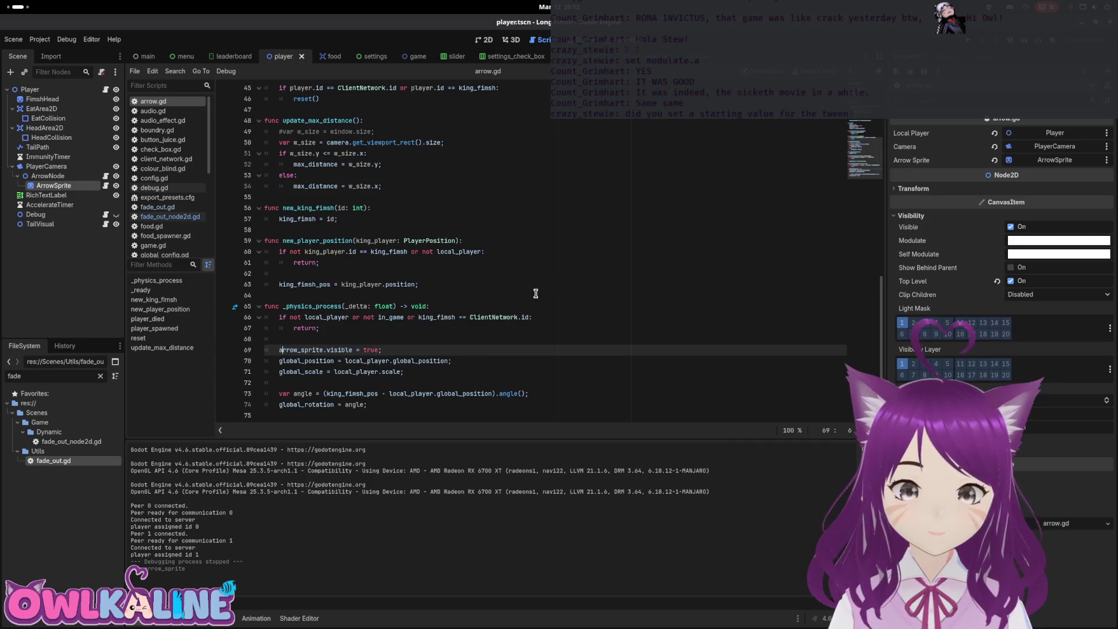
pyautogui.click(606, 260)
pyautogui.press('F5')
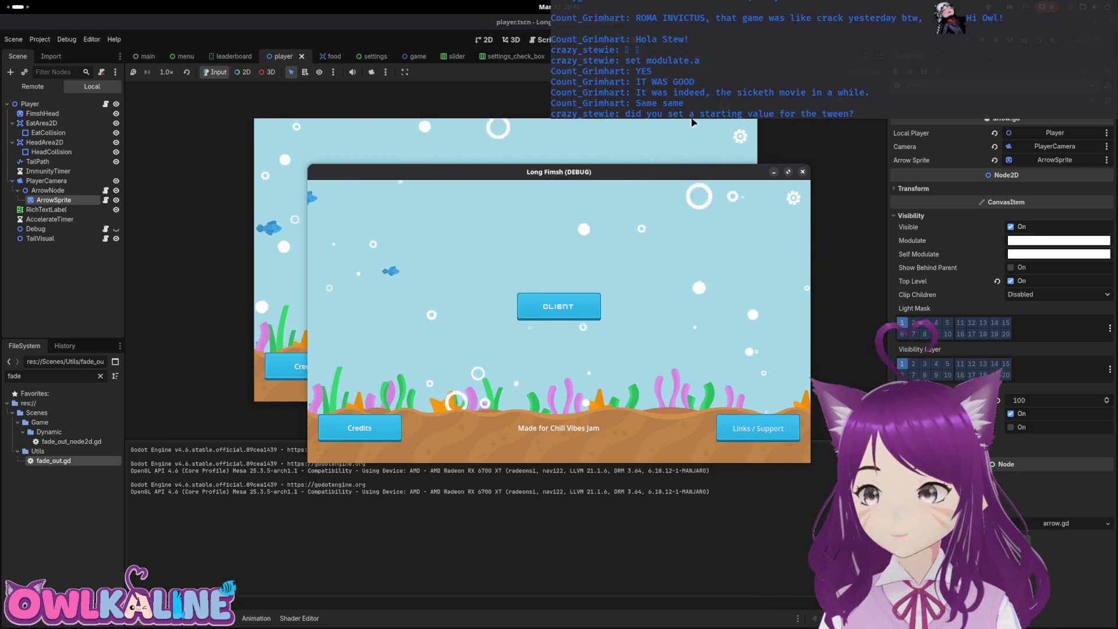
# - Open ArrowSprite's fade_out_node2d.gd to check the tween's starting alpha, then bring the game window forward
pyautogui.click(69, 200)
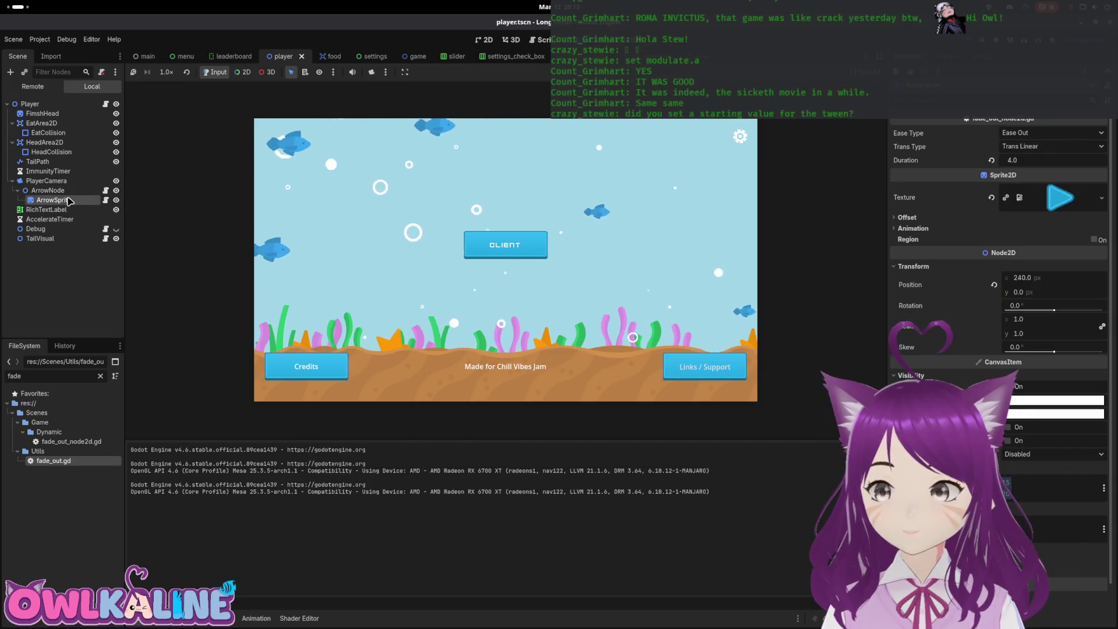
pyautogui.click(105, 199)
pyautogui.click(416, 207)
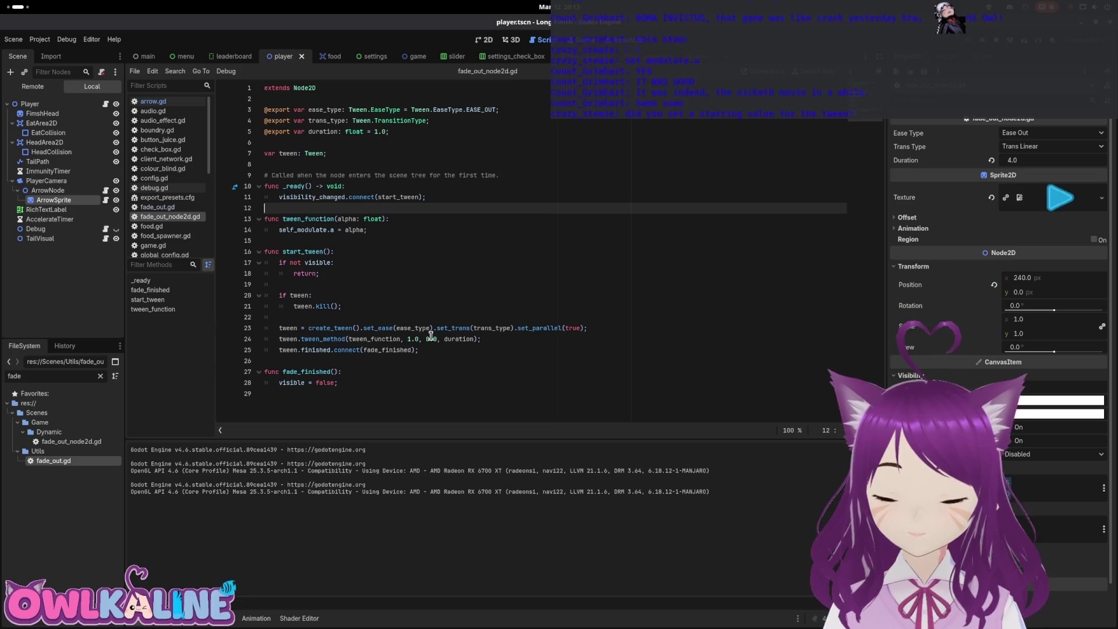
pyautogui.doubleClick(408, 339)
pyautogui.click(448, 285)
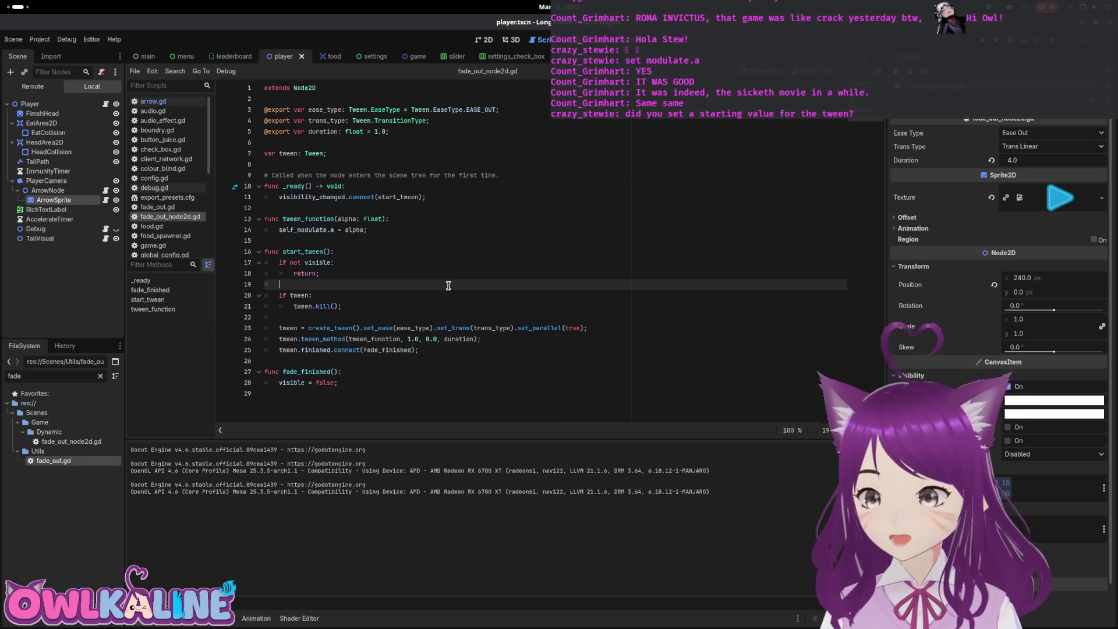
pyautogui.press('super')
pyautogui.click(292, 337)
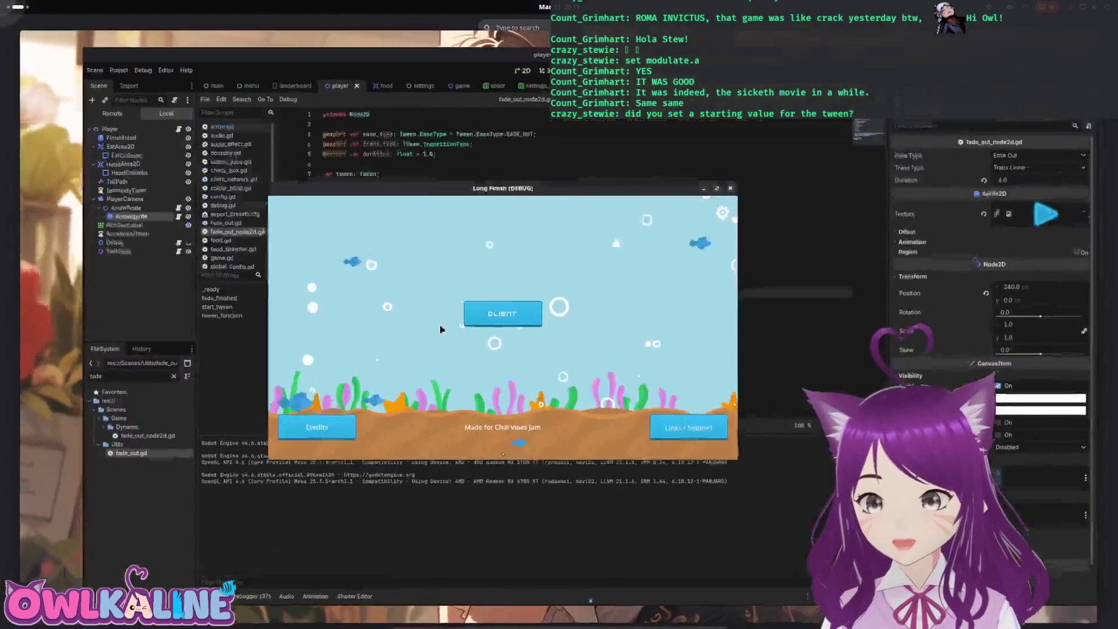
# - Join the game as a client, then stop the crashed debug session with F8
pyautogui.press('super')
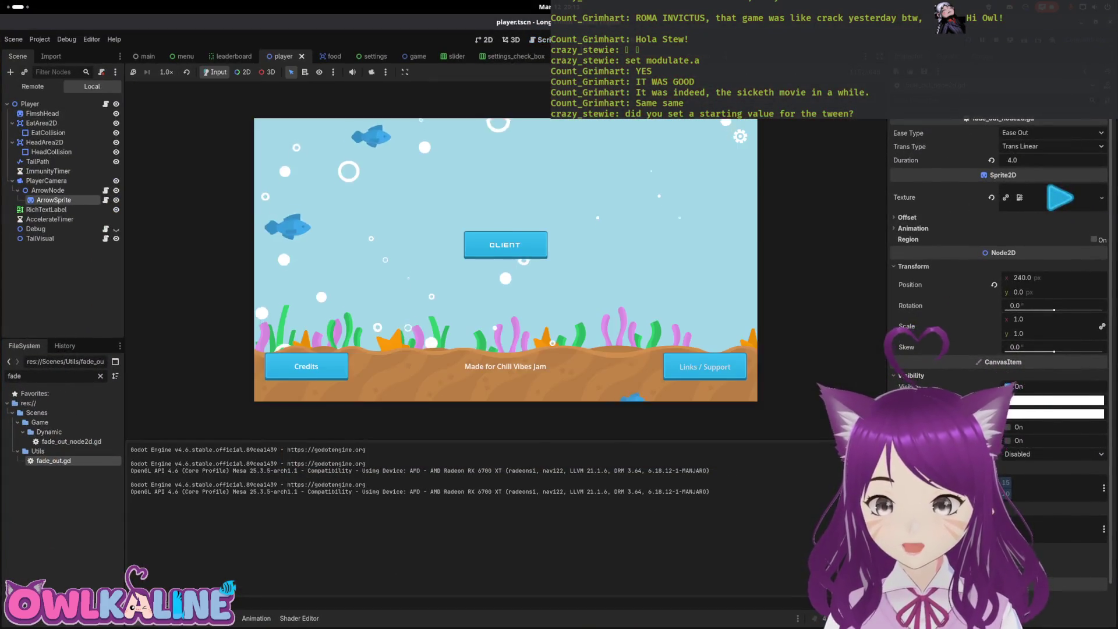
pyautogui.click(434, 348)
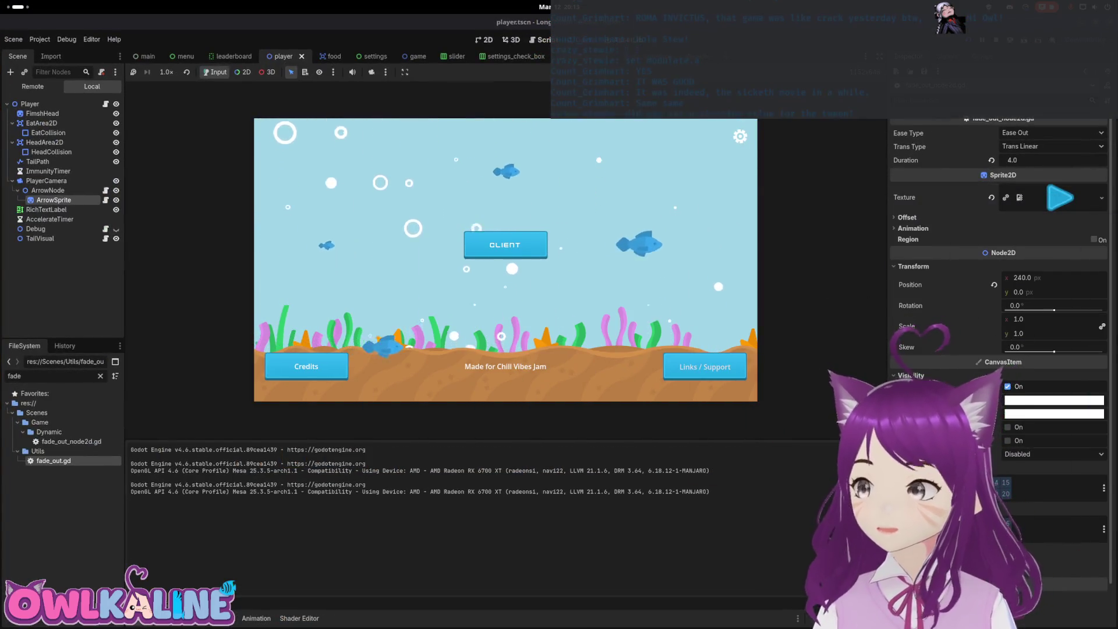
pyautogui.click(505, 244)
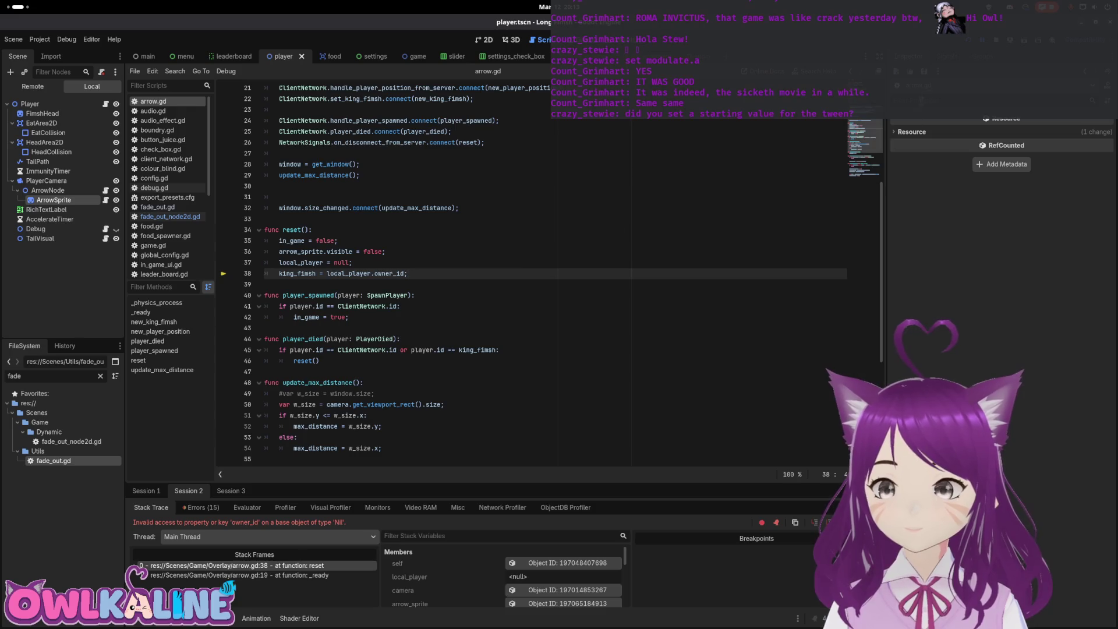
pyautogui.press('F8')
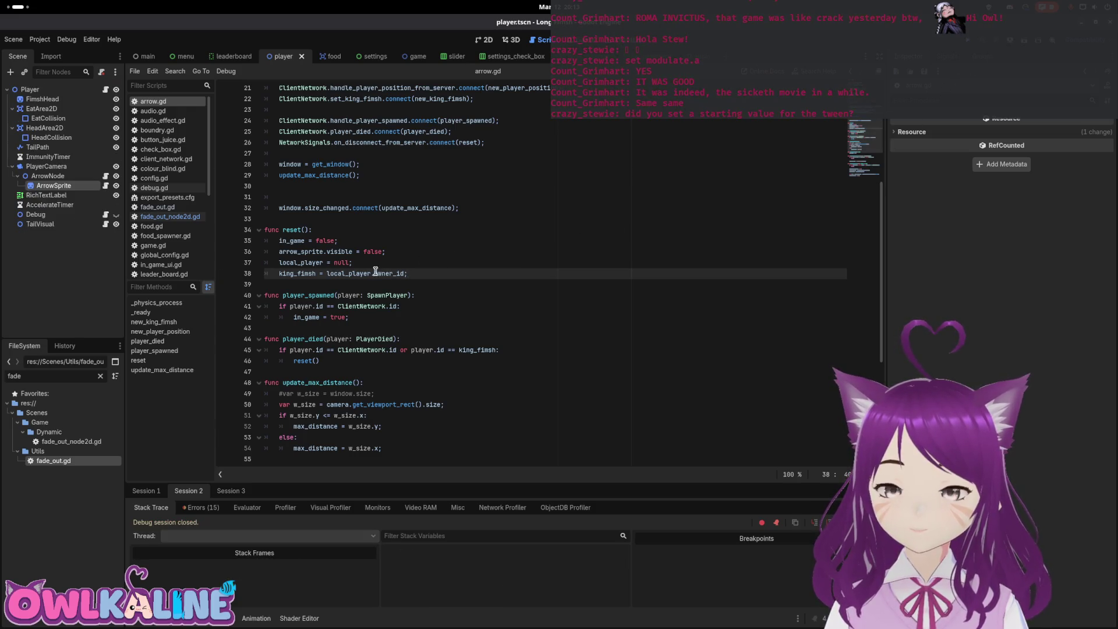
# - Inspect the ArrowNode and ArrowSprite properties, then look through player.gd
pyautogui.click(67, 176)
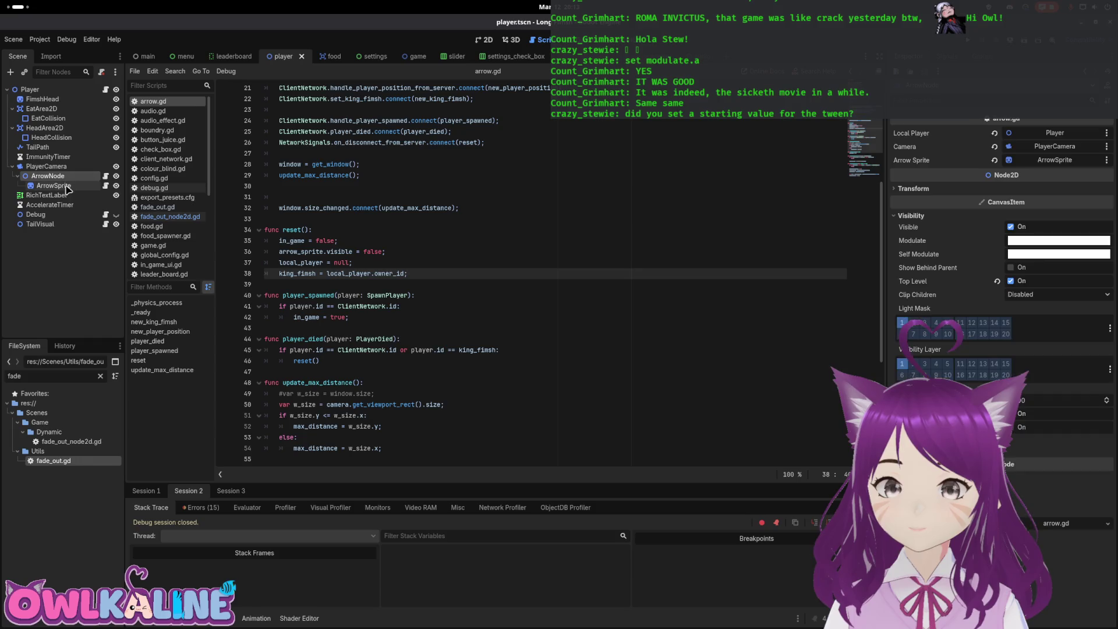
pyautogui.click(54, 186)
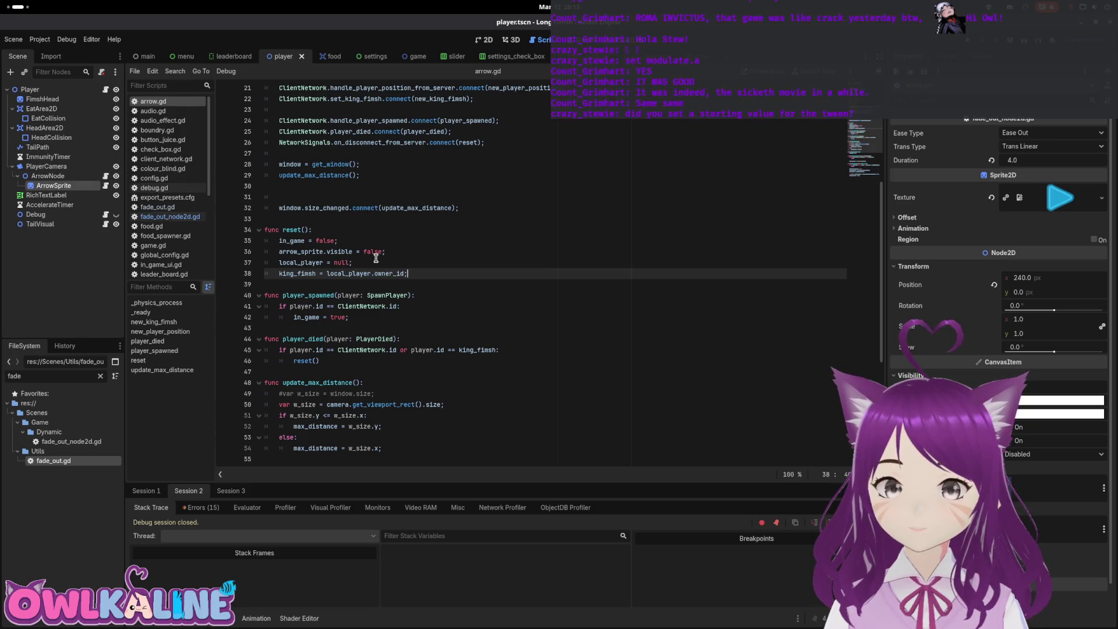
pyautogui.click(105, 89)
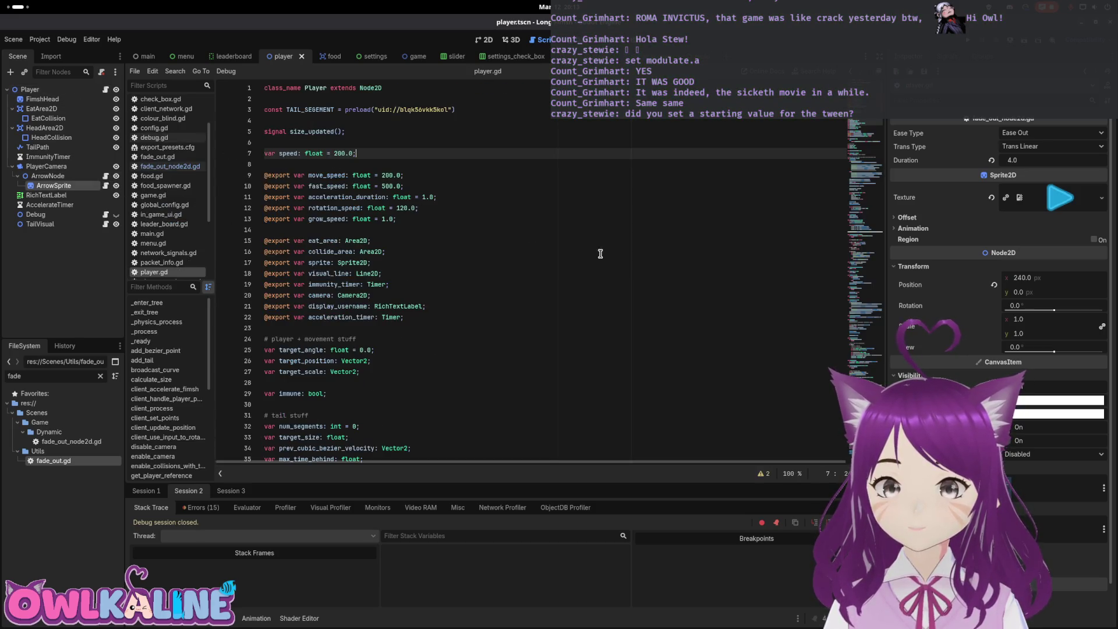
pyautogui.scroll(-7, 377, 278)
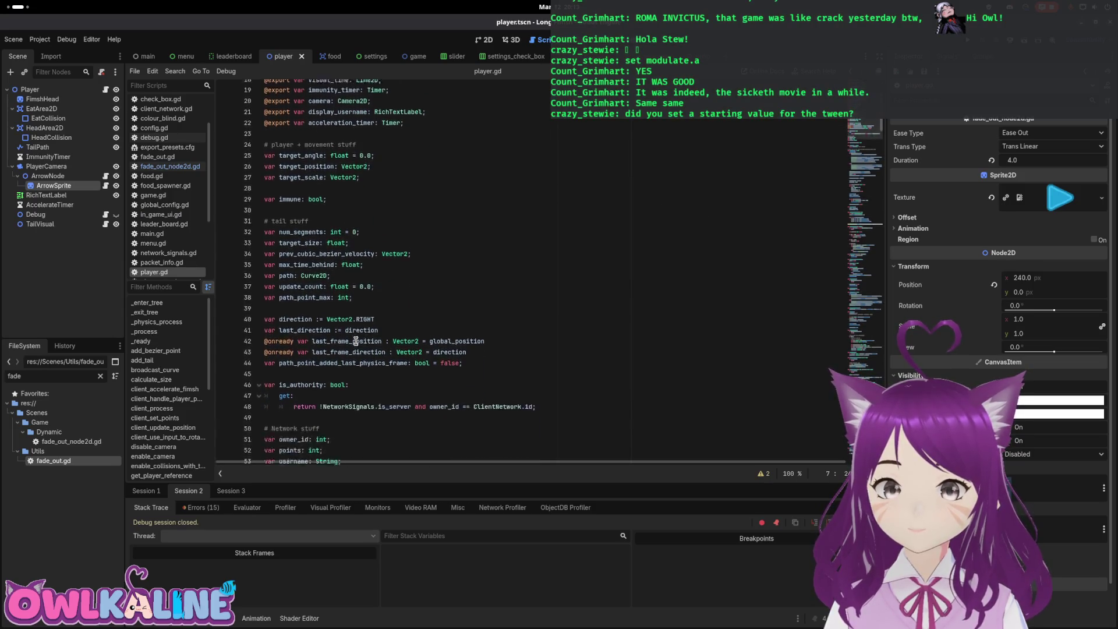
pyautogui.scroll(7, 329, 252)
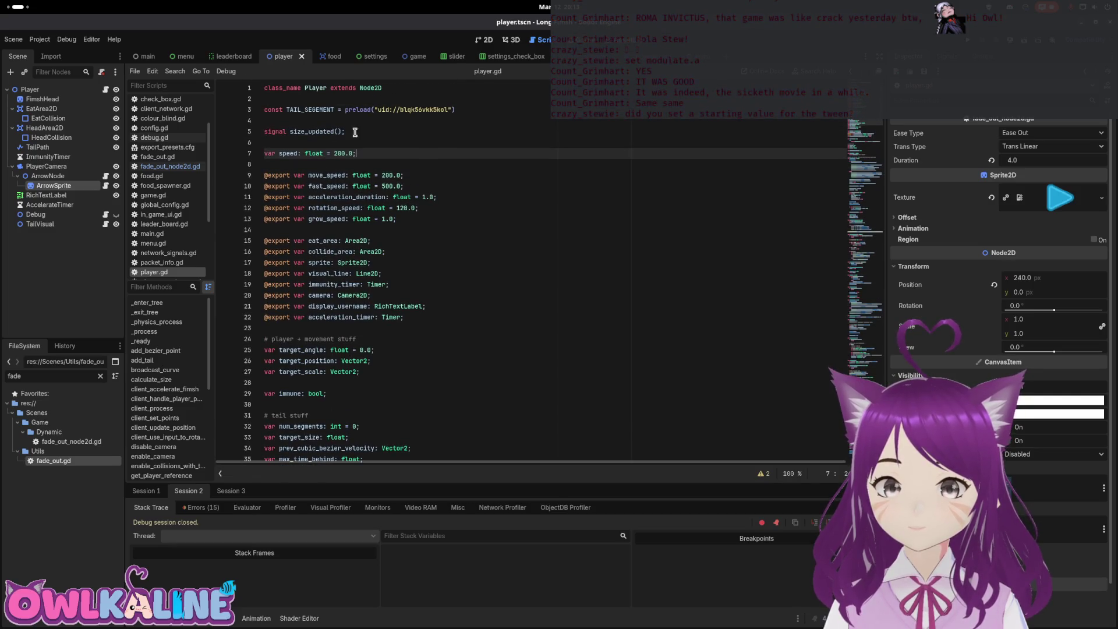
pyautogui.scroll(-5, 855, 121)
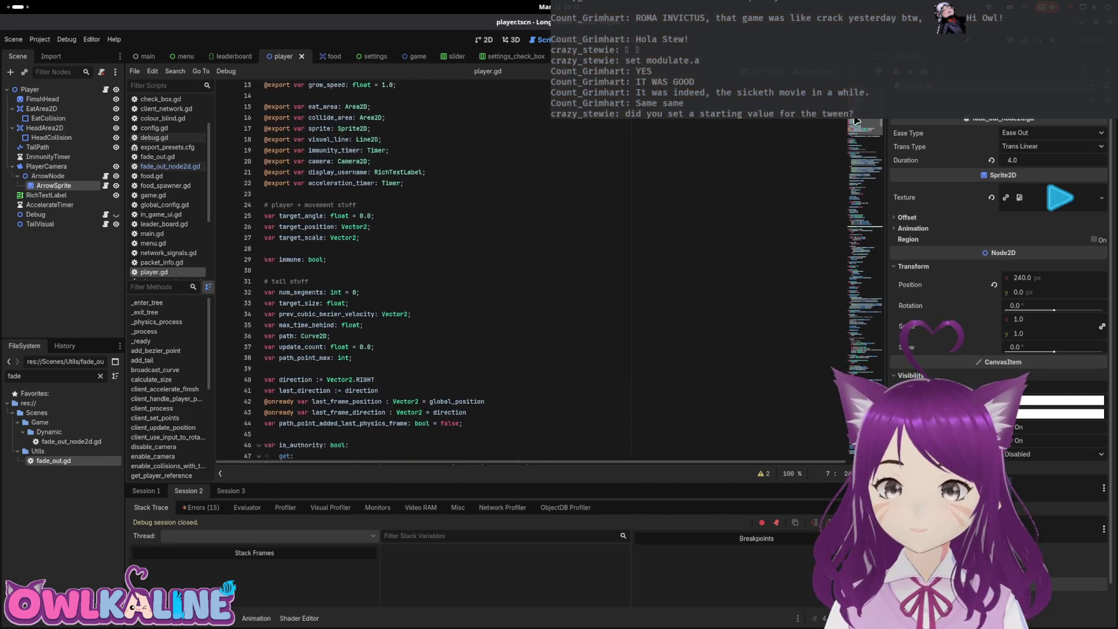
pyautogui.scroll(-1, 854, 121)
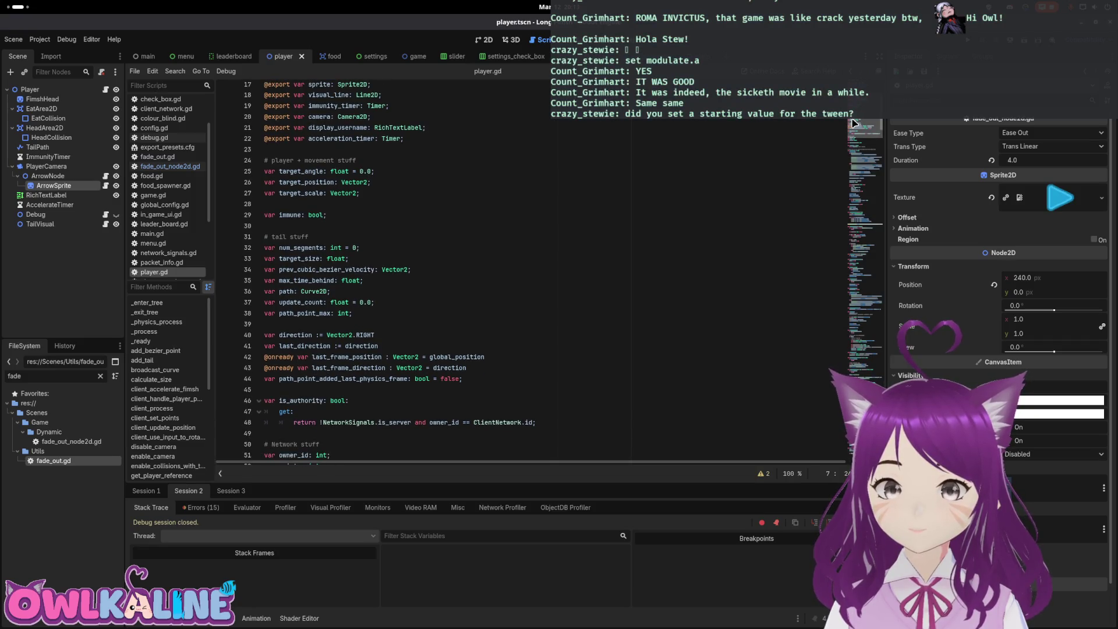
pyautogui.click(533, 189)
# - Search player.gd for owner_id and step through its matches
pyautogui.hotkey('ctrl', 'f')
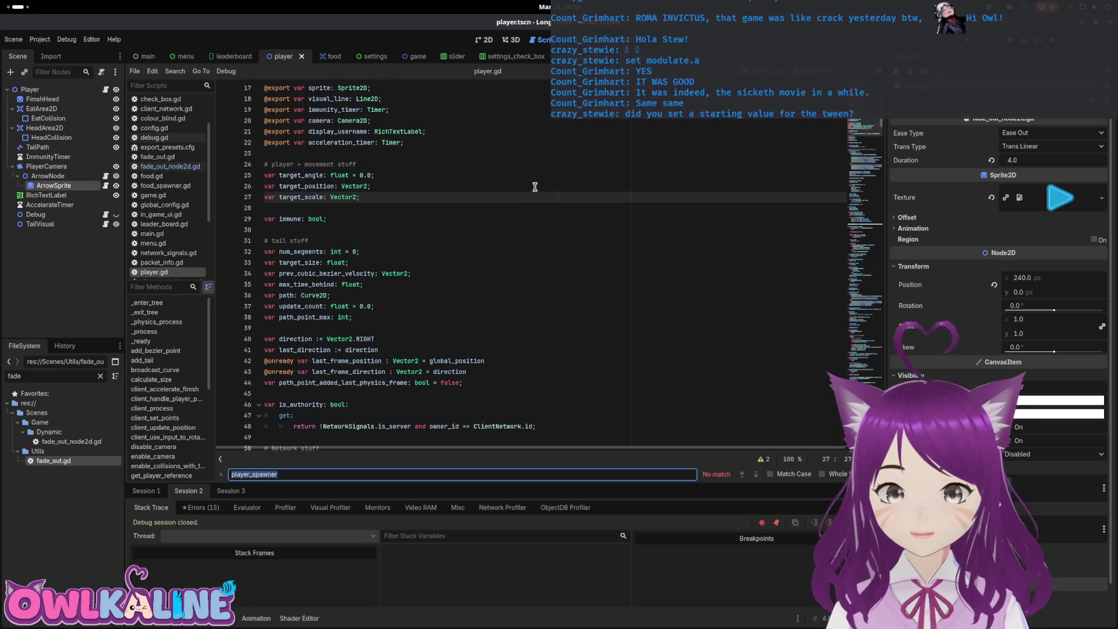
pyautogui.write('id')
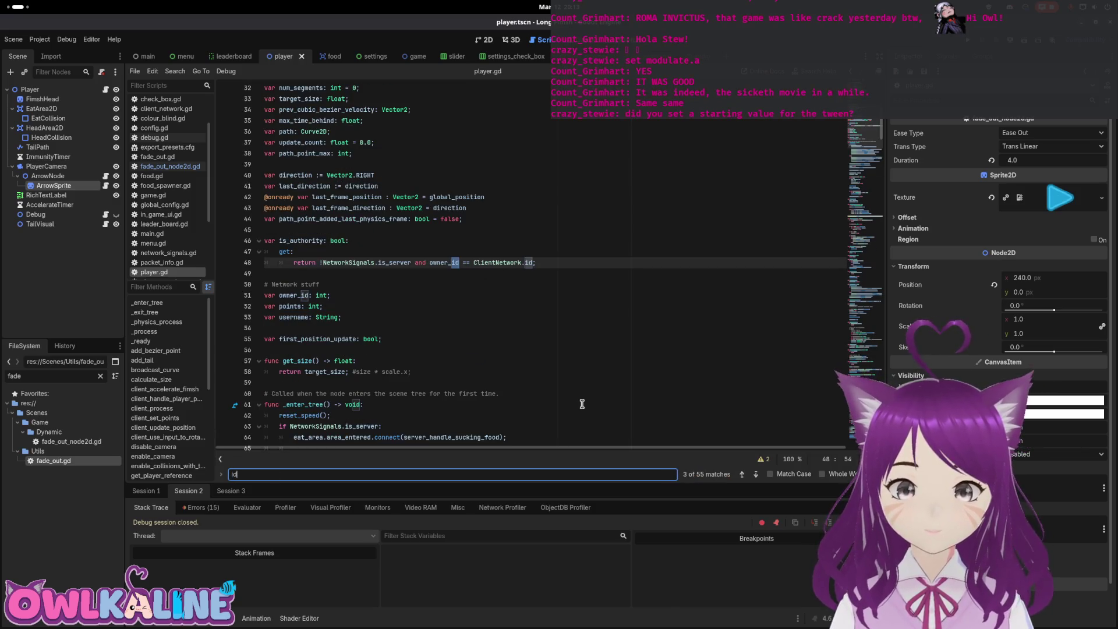
pyautogui.doubleClick(443, 263)
pyautogui.hotkey('ctrl', 'f')
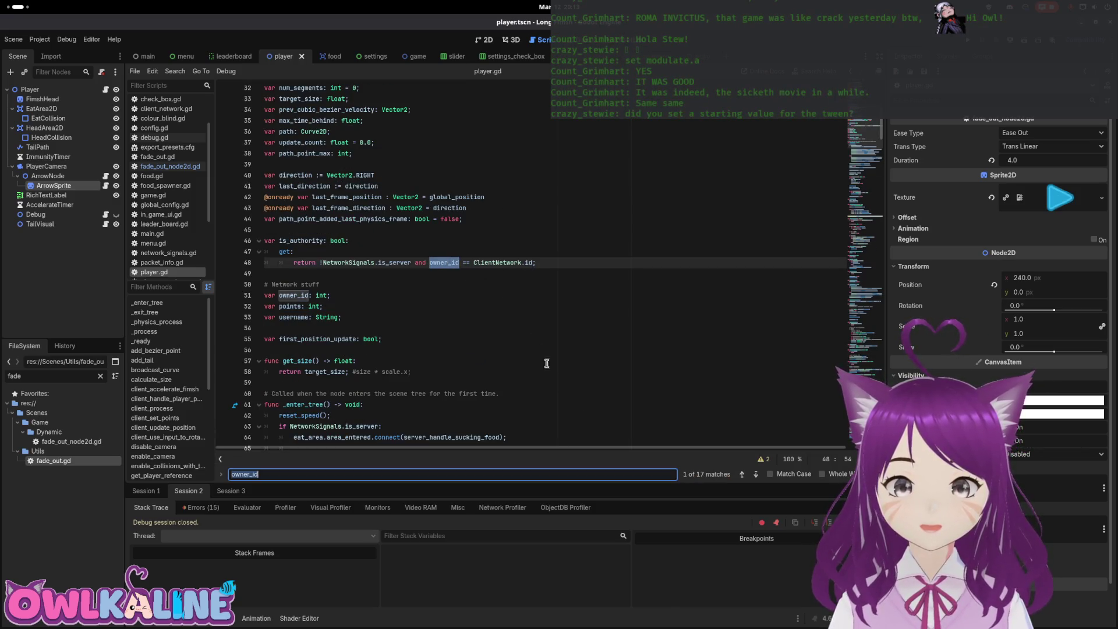
pyautogui.scroll(-2, 311, 242)
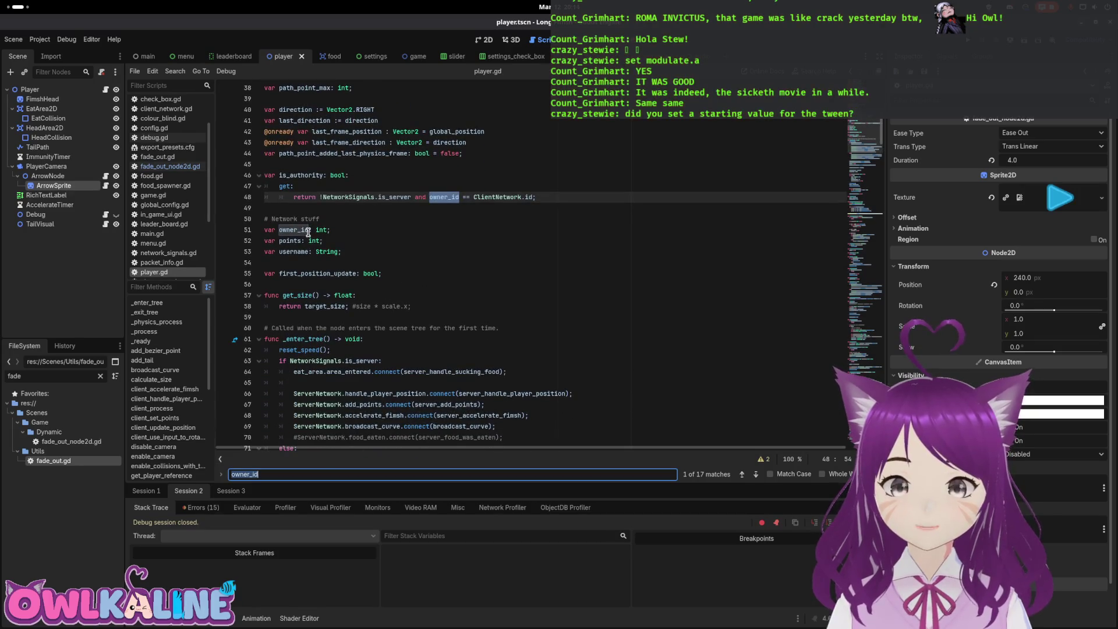
pyautogui.scroll(-7, 394, 274)
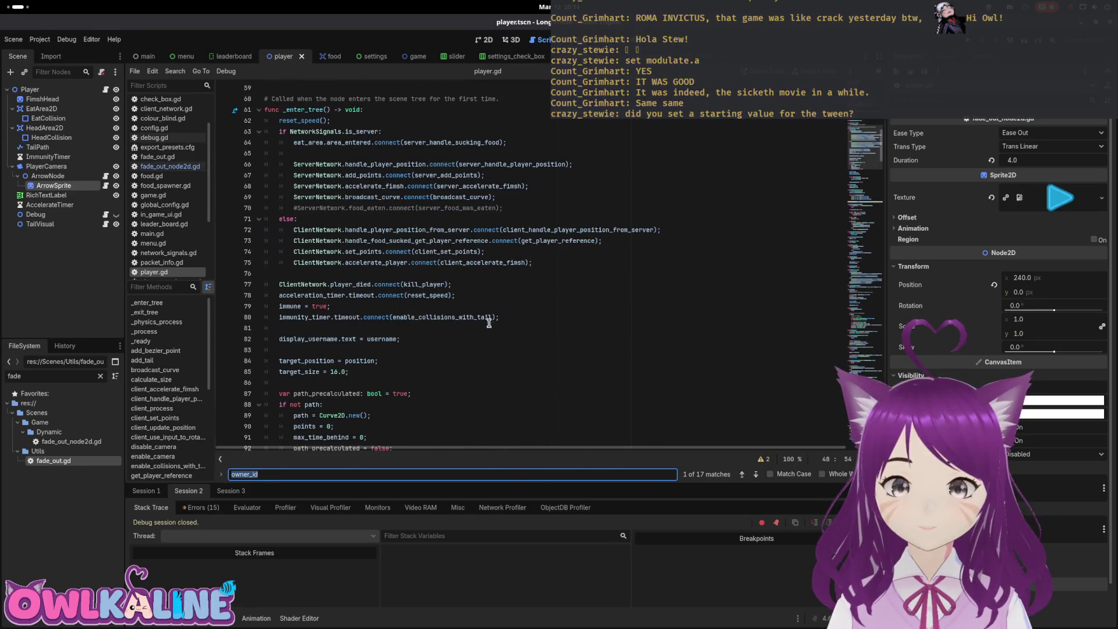
pyautogui.scroll(-5, 564, 375)
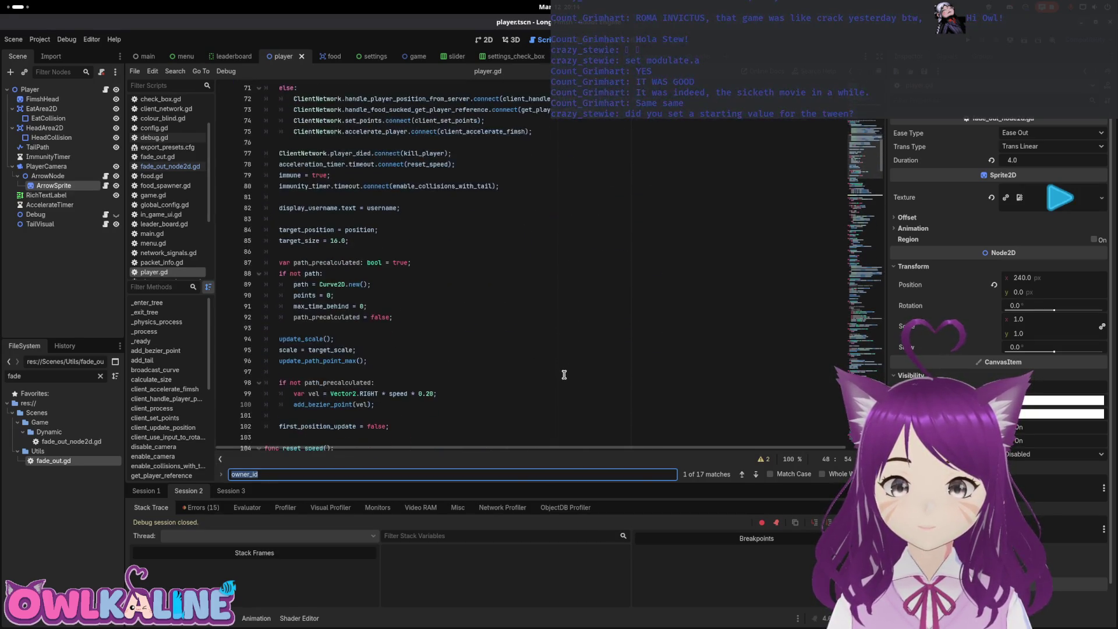
pyautogui.click(755, 474)
pyautogui.click(756, 474)
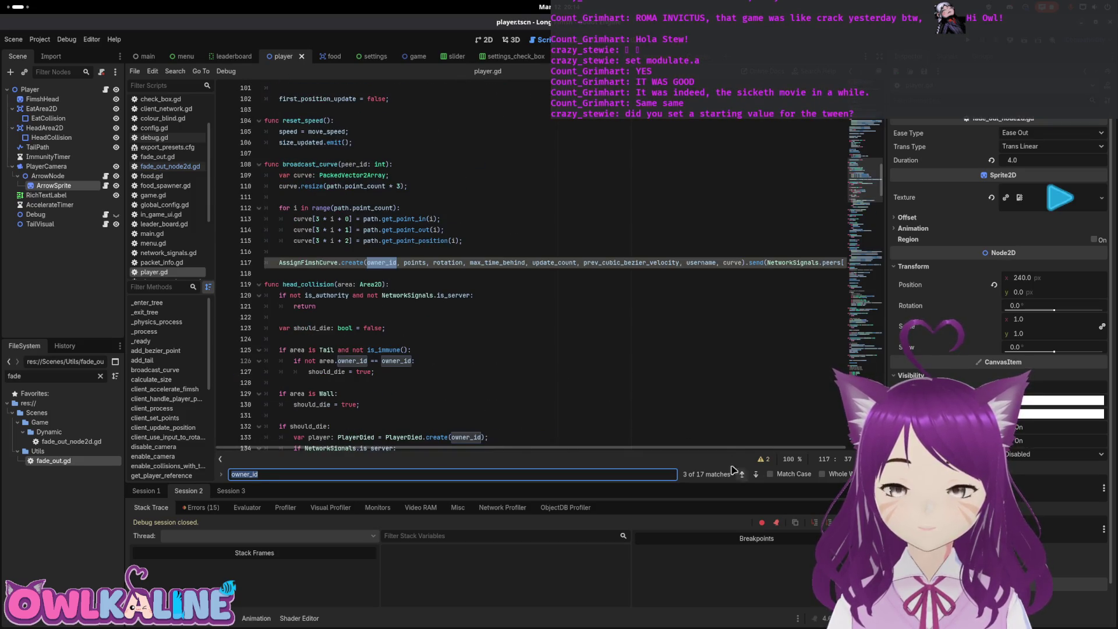
# - Check the debugger's Errors list for the Nil owner_id access, then reopen arrow.gd
pyautogui.click(211, 507)
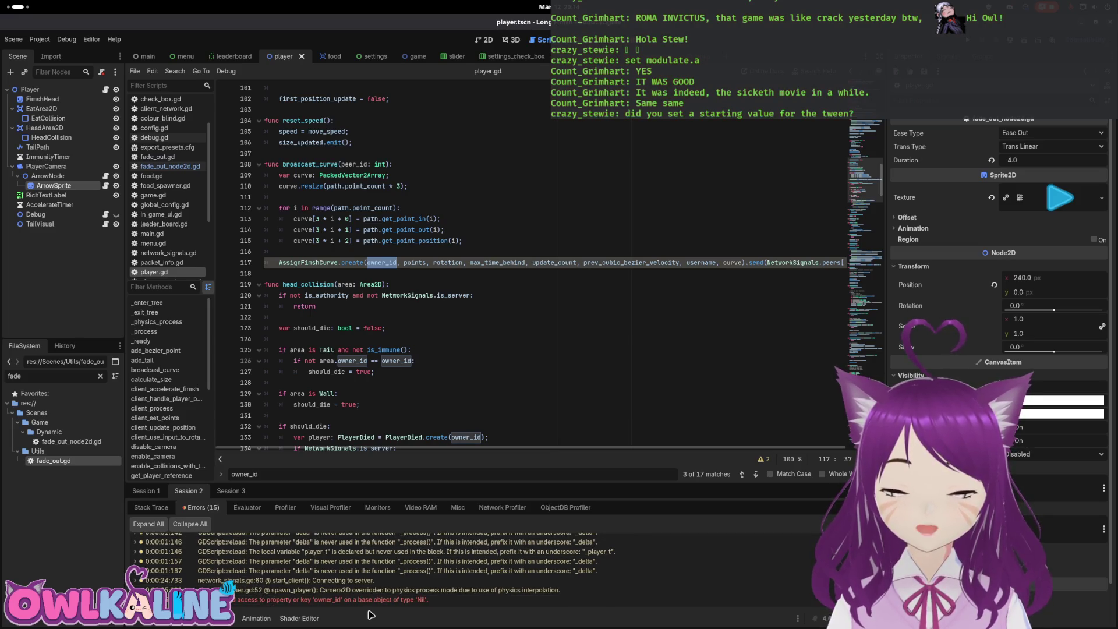
pyautogui.moveTo(373, 605)
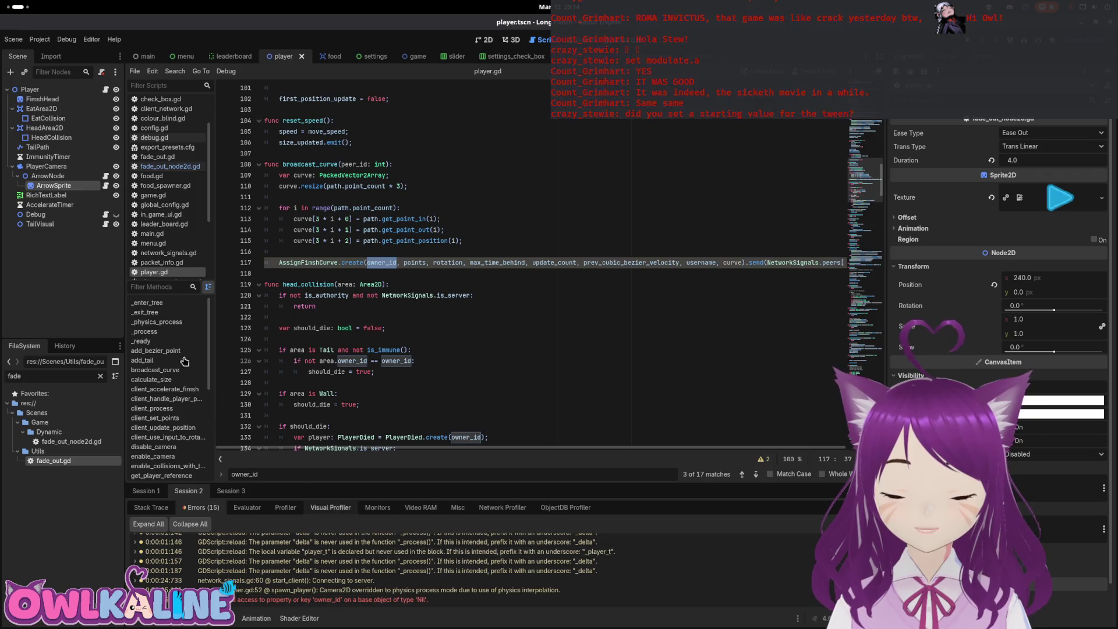
pyautogui.click(106, 184)
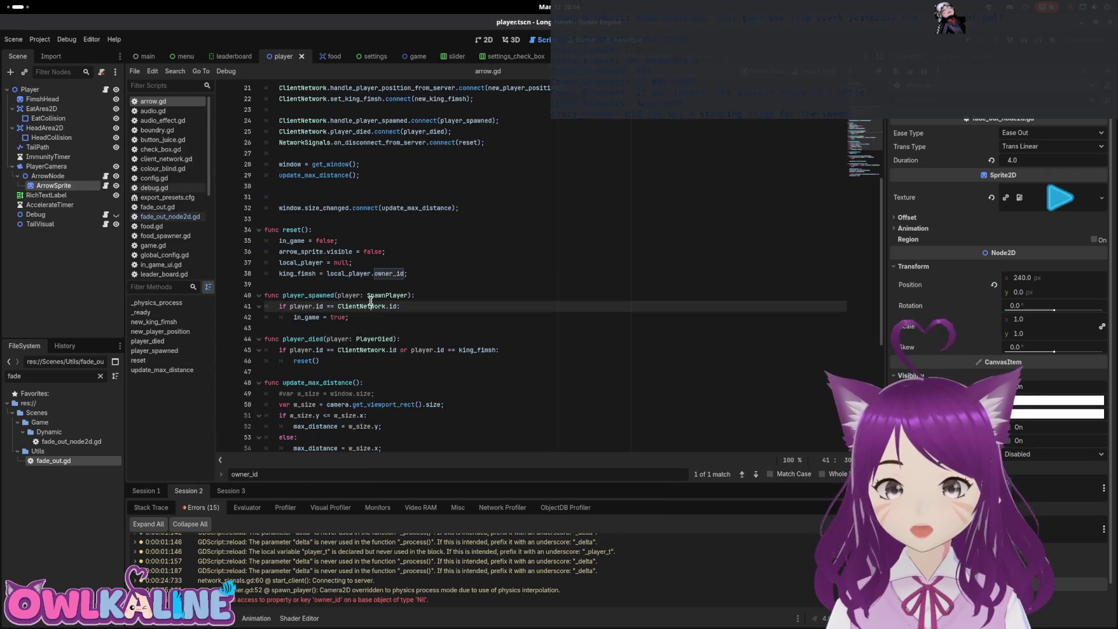
# - Put reset()'s king_fimsh assignment under 'if local_player:', save arrow.gd, and run with F5
pyautogui.click(371, 262)
pyautogui.press('Return')
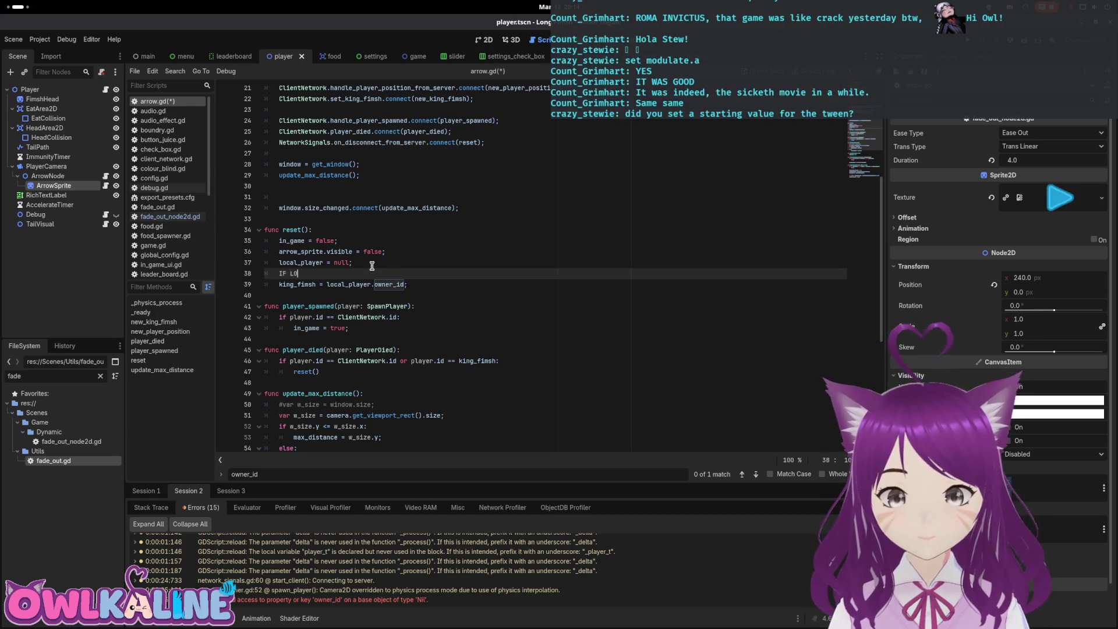
pyautogui.press('BackSpace')
pyautogui.press('BackSpace')
pyautogui.press('BackSpace')
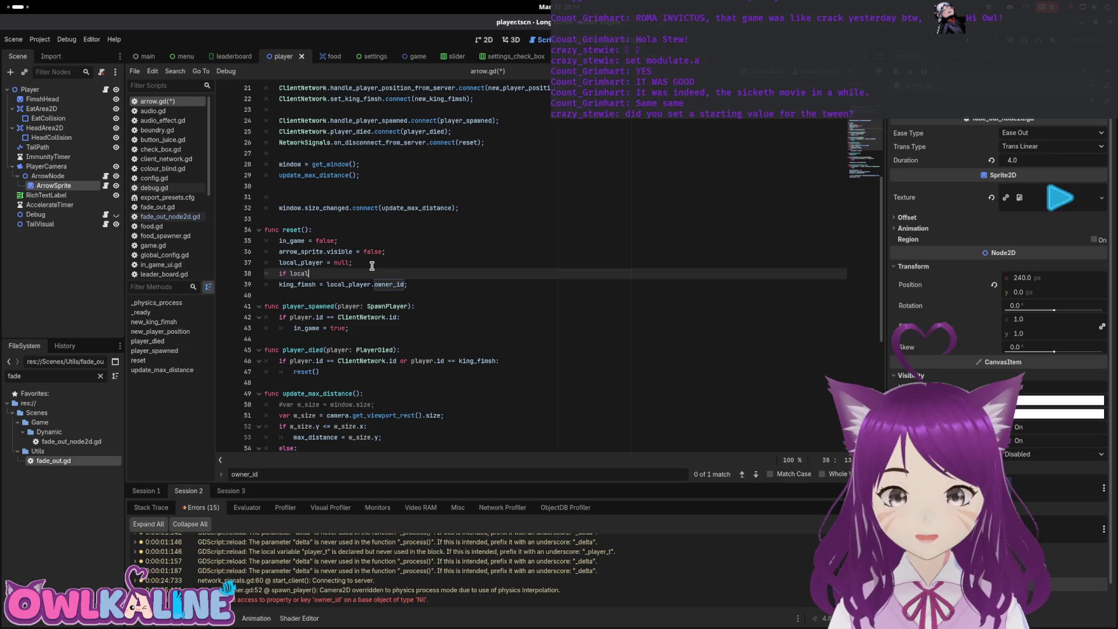
pyautogui.write('_player:')
pyautogui.press('Down')
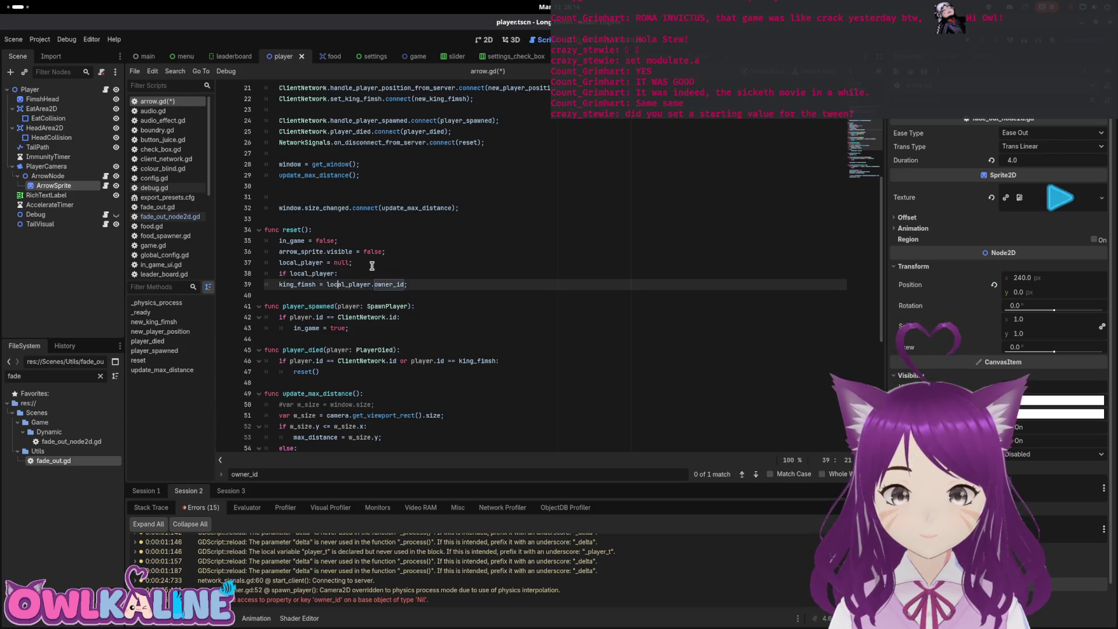
pyautogui.press('Home')
pyautogui.press('Tab')
pyautogui.hotkey('ctrl', 's')
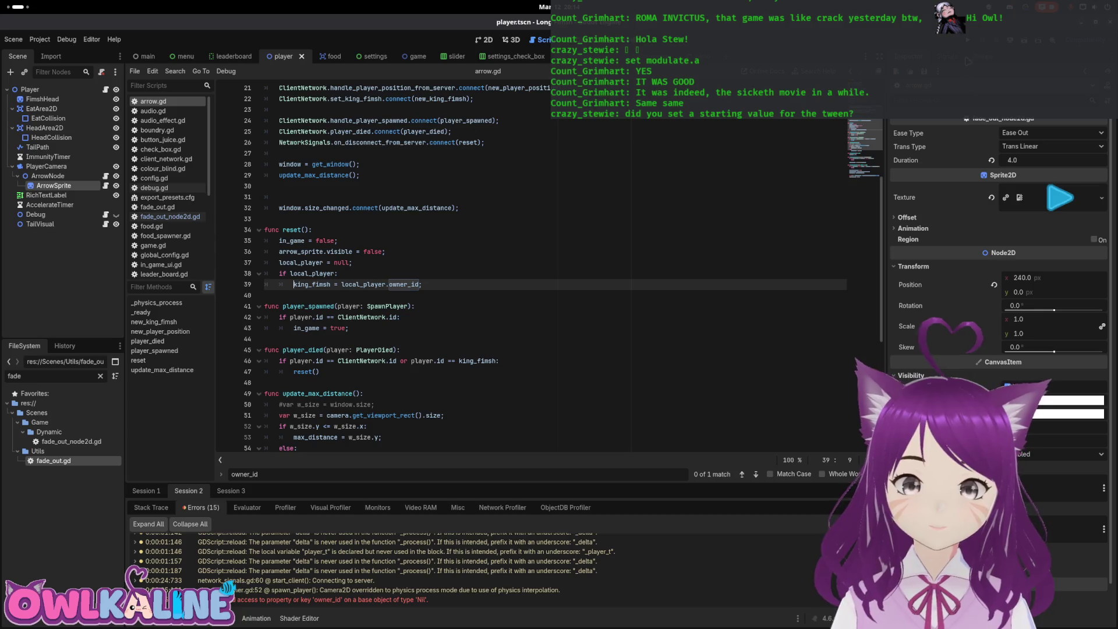
pyautogui.press('F5')
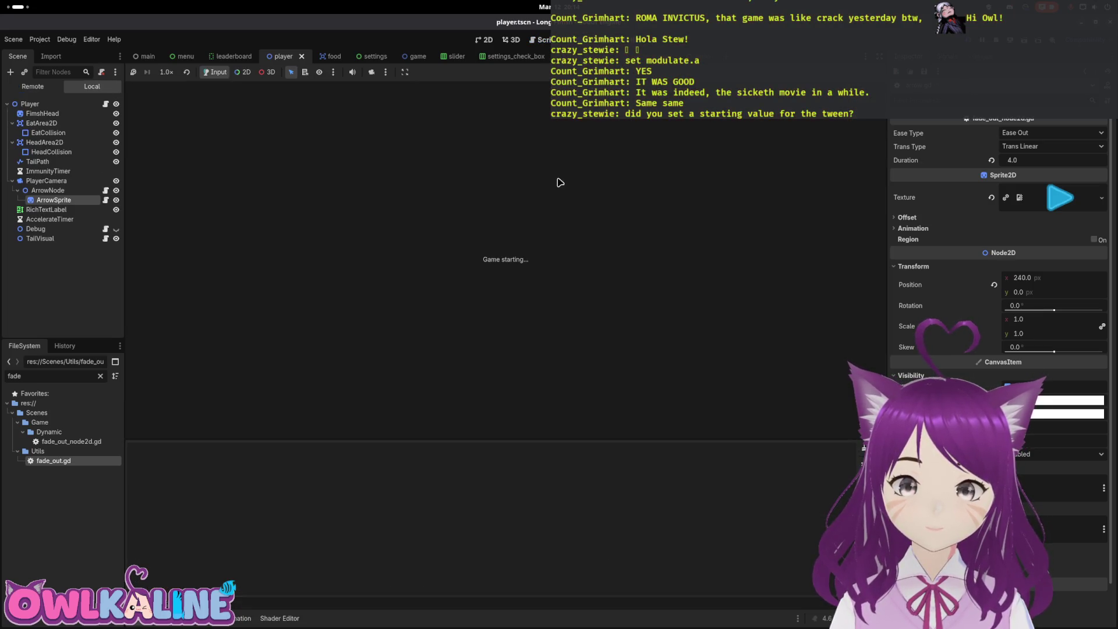
# - Join with both game windows as CLIENT, then stop with F8 and toggle ArrowNode's visibility icon
pyautogui.click(581, 320)
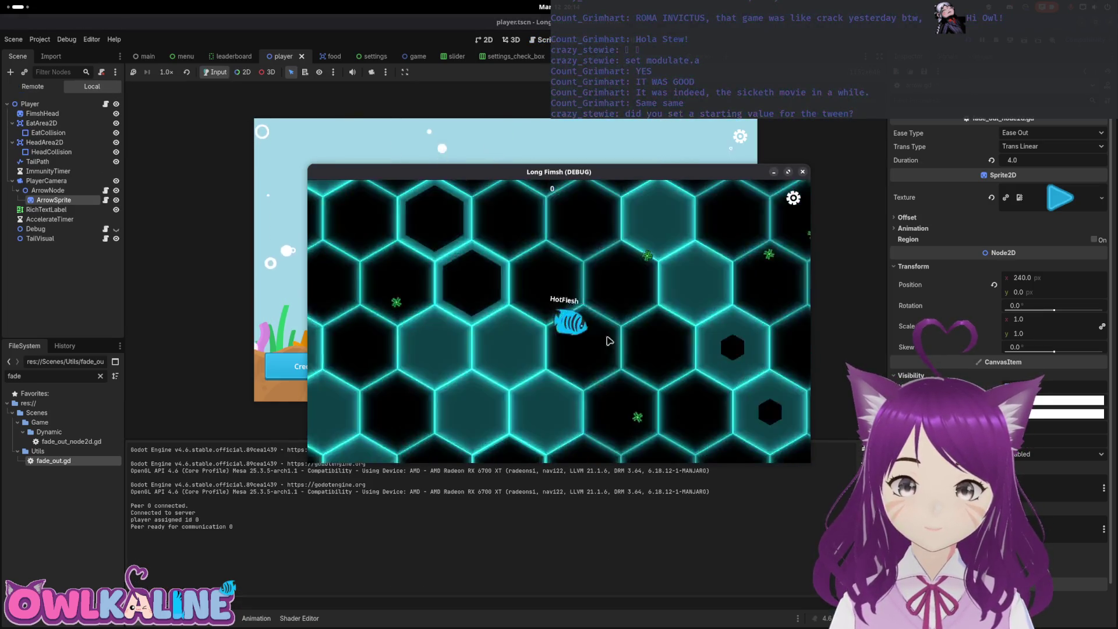
pyautogui.moveTo(602, 177); pyautogui.dragTo(776, 233)
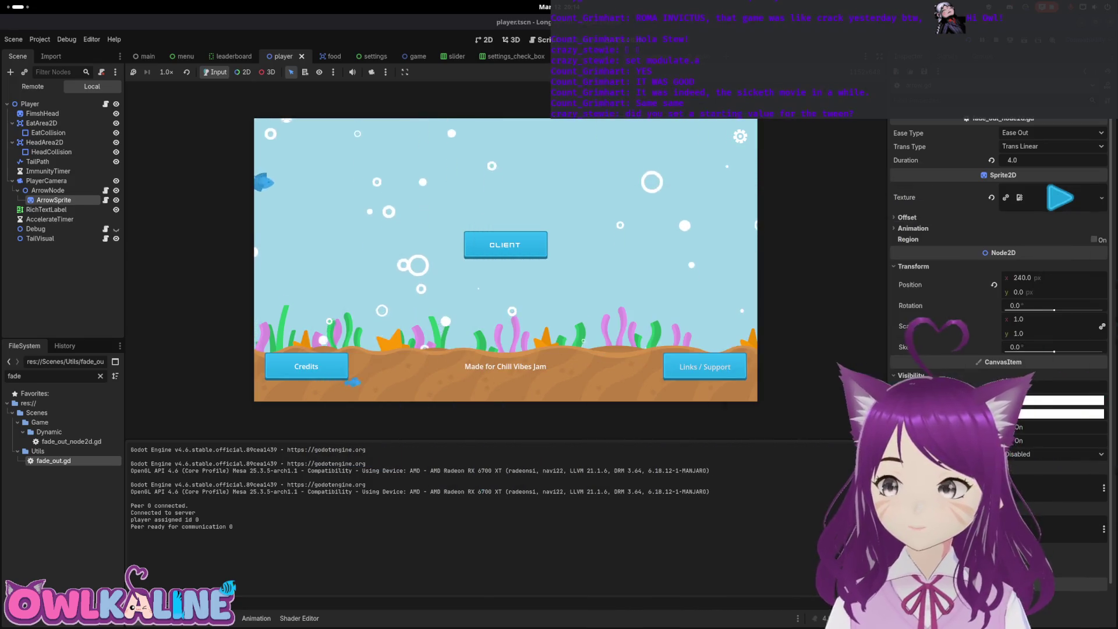
pyautogui.click(521, 254)
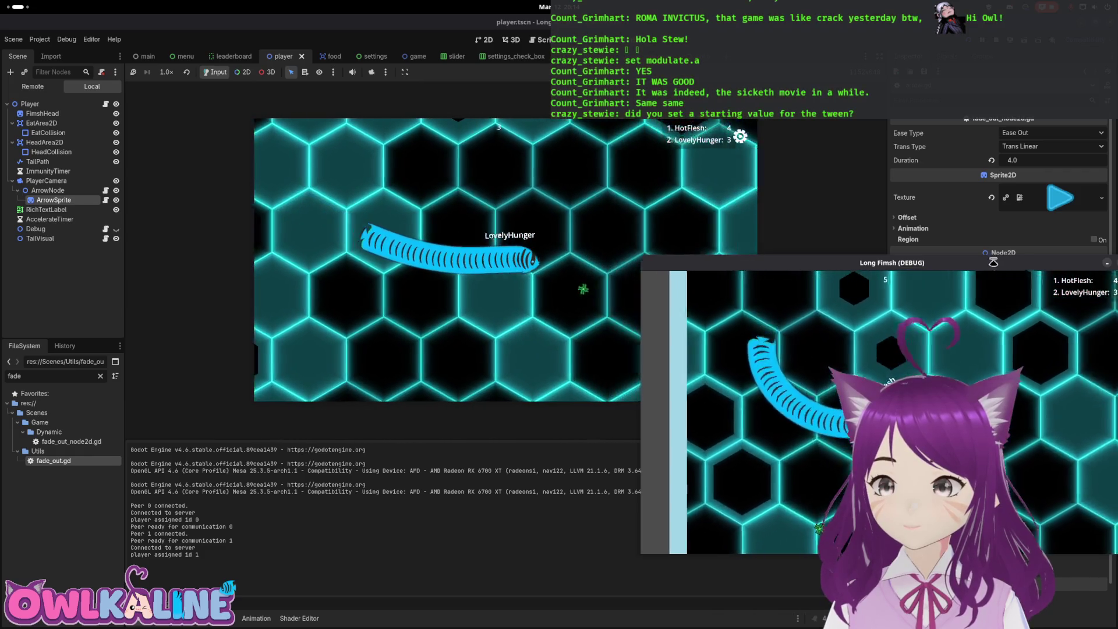
pyautogui.moveTo(990, 266)
pyautogui.mouseDown()
pyautogui.moveTo(379, 291)
pyautogui.moveTo(350, 264)
pyautogui.moveTo(204, 232)
pyautogui.mouseUp()
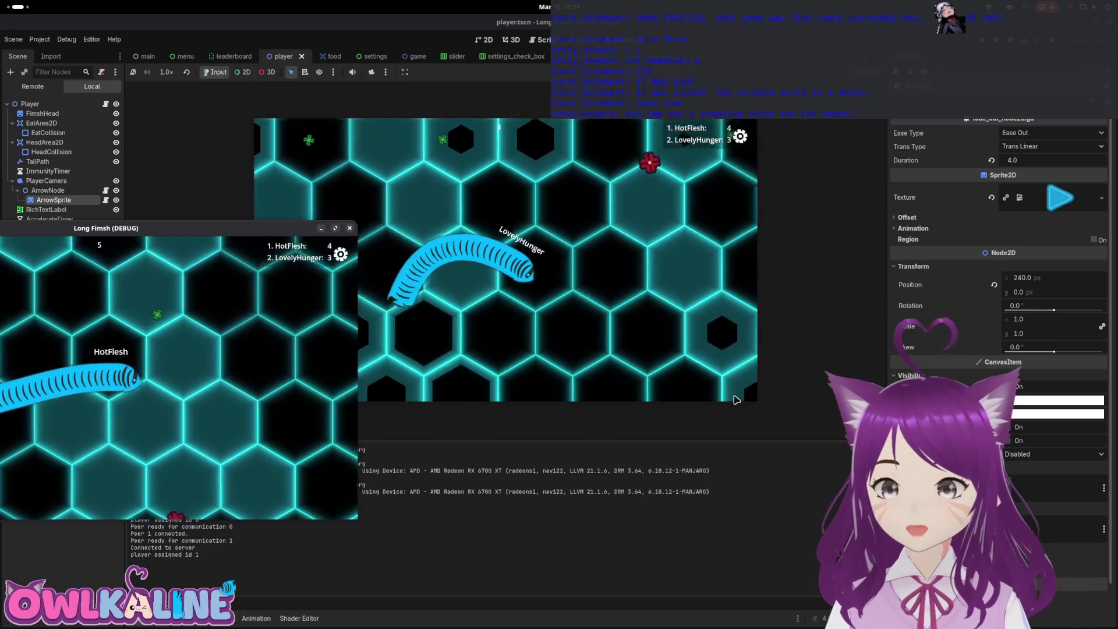
pyautogui.press('F8')
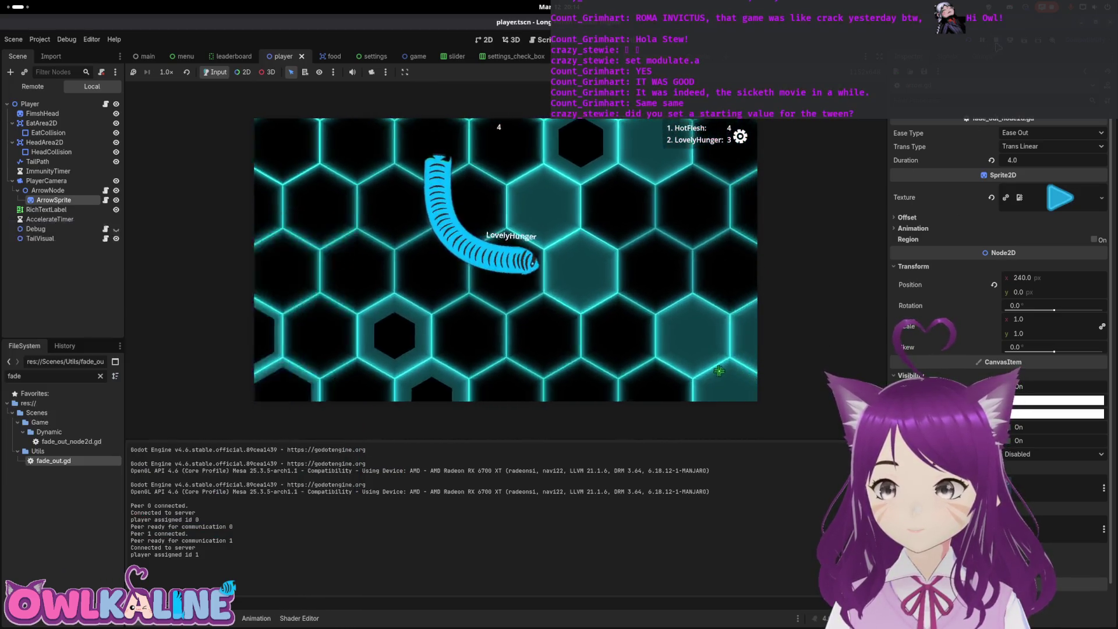
pyautogui.click(116, 176)
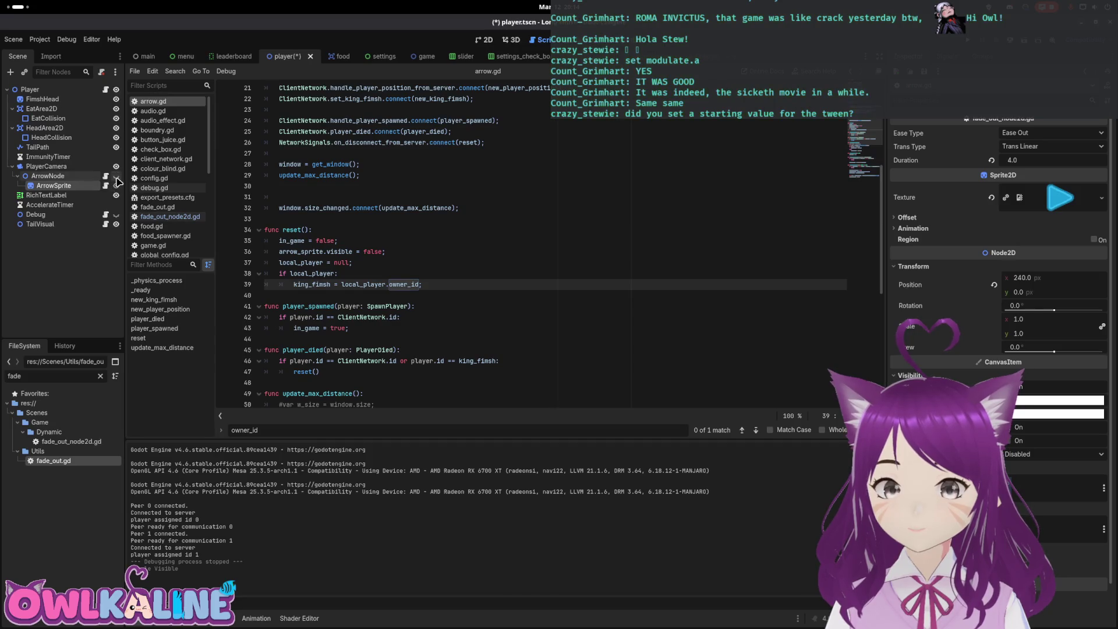
# - Open player.gd from the Scene dock and look around lines 108–109
pyautogui.click(64, 177)
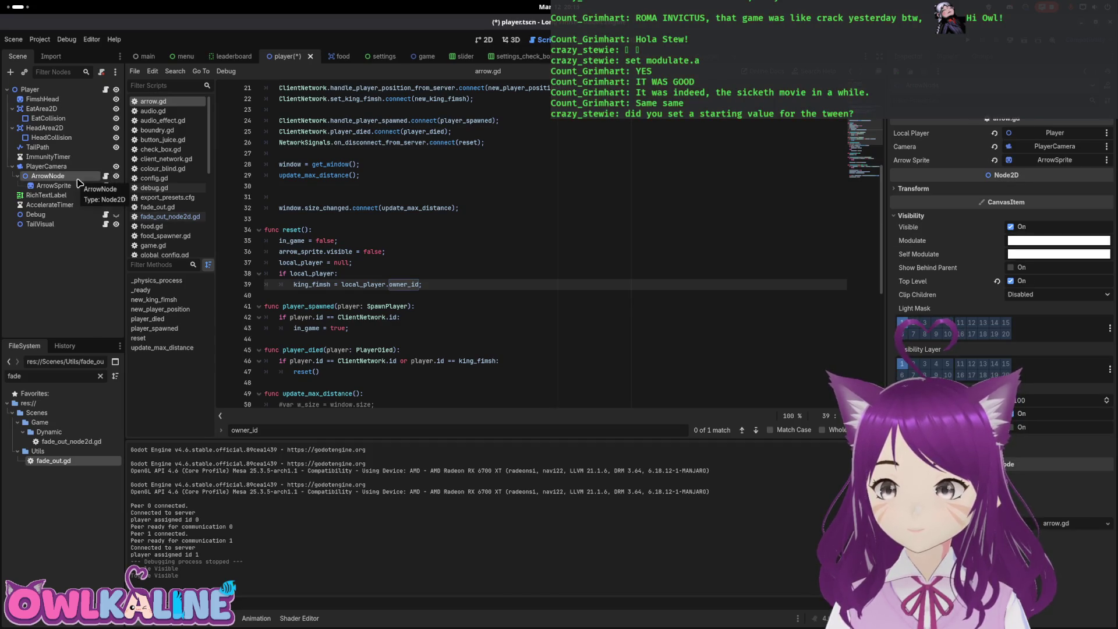
pyautogui.click(106, 89)
pyautogui.click(356, 177)
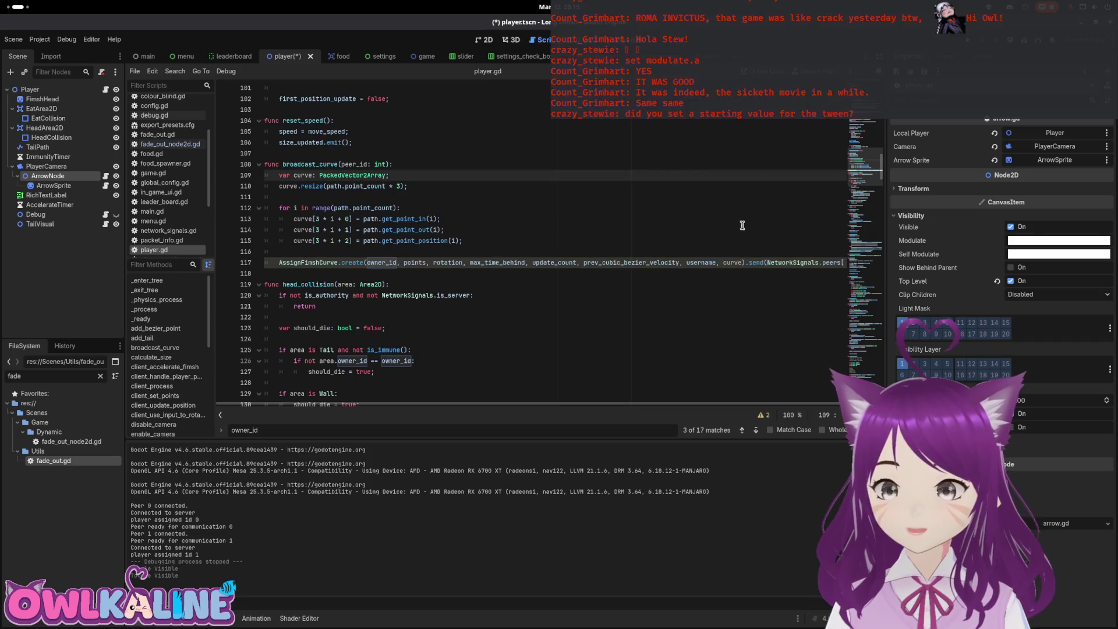
pyautogui.click(609, 168)
pyautogui.scroll(20, 838, 159)
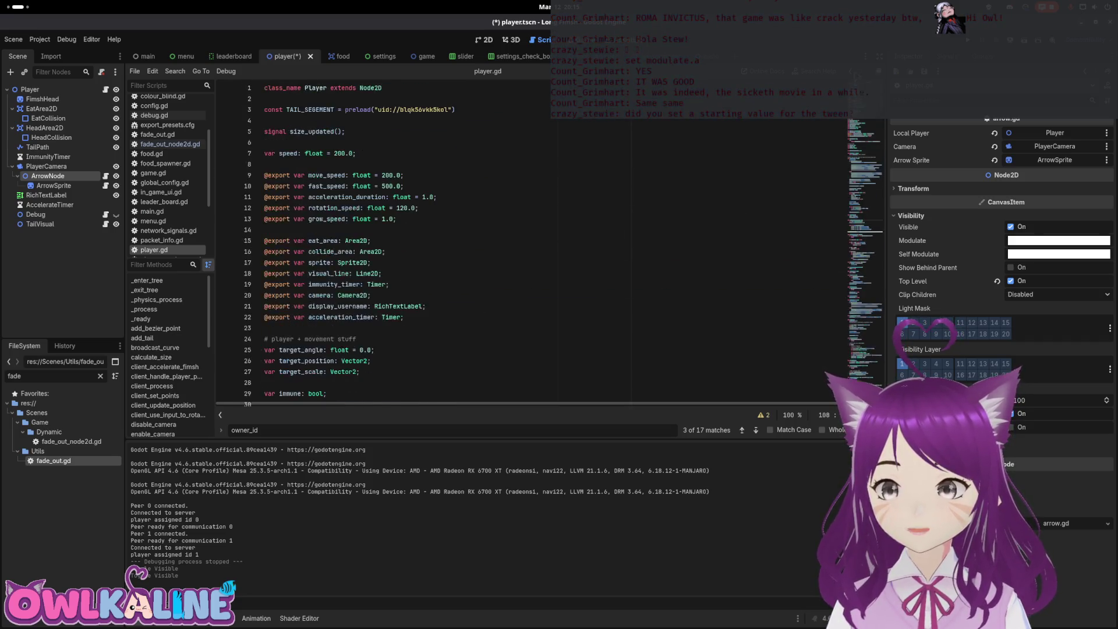
pyautogui.click(58, 91)
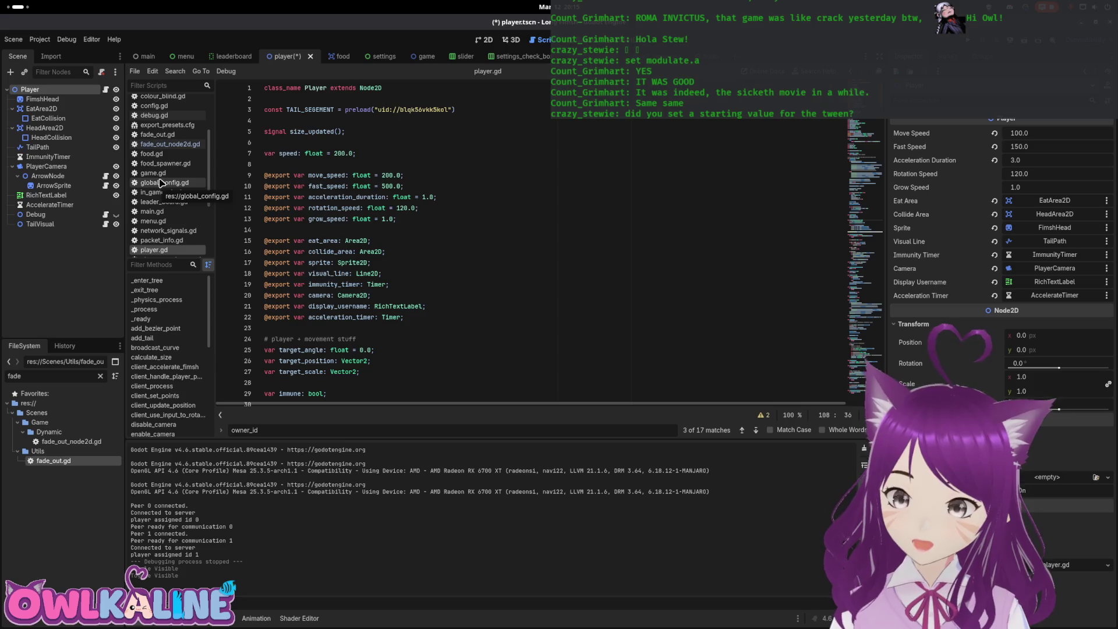
# - Open ArrowNode's arrow.gd and review the early-return check in _physics_process
pyautogui.click(76, 177)
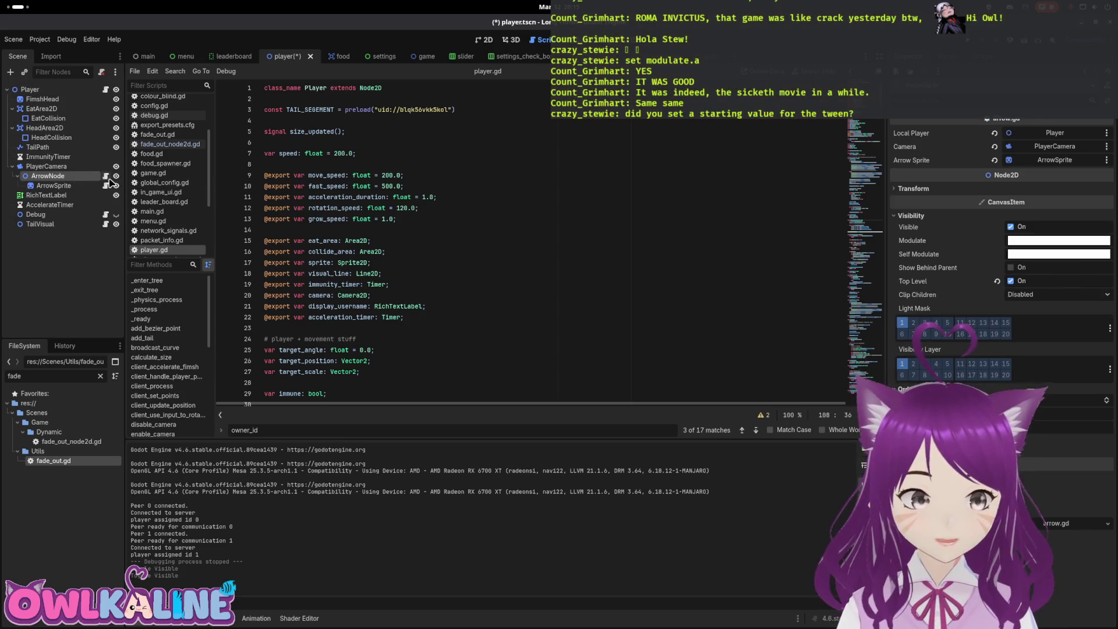
pyautogui.click(105, 176)
pyautogui.click(437, 188)
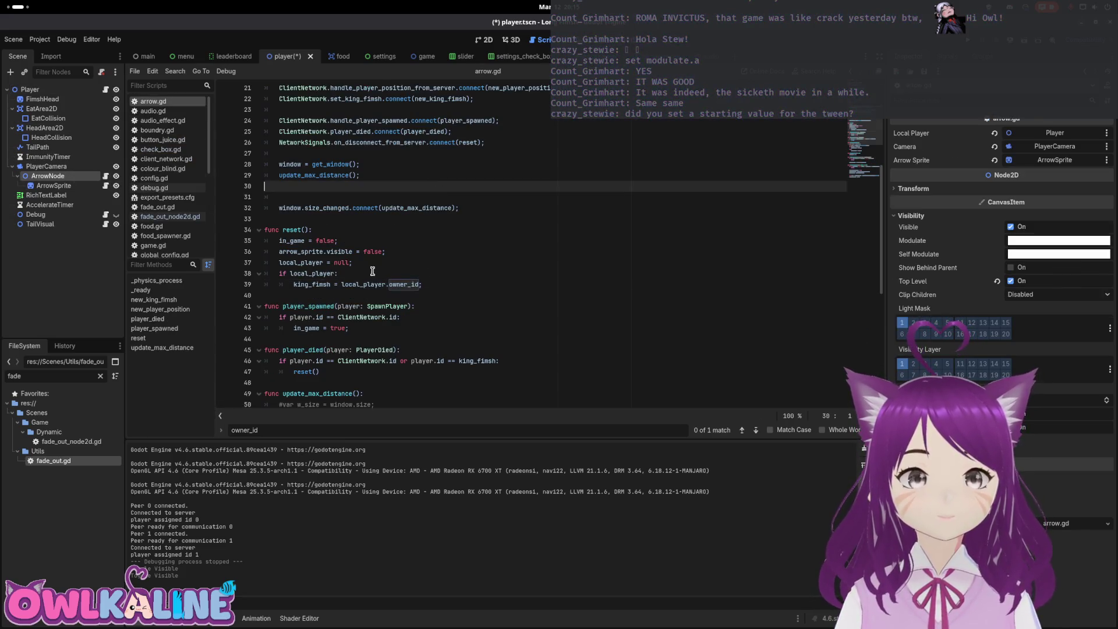
pyautogui.scroll(-9, 378, 254)
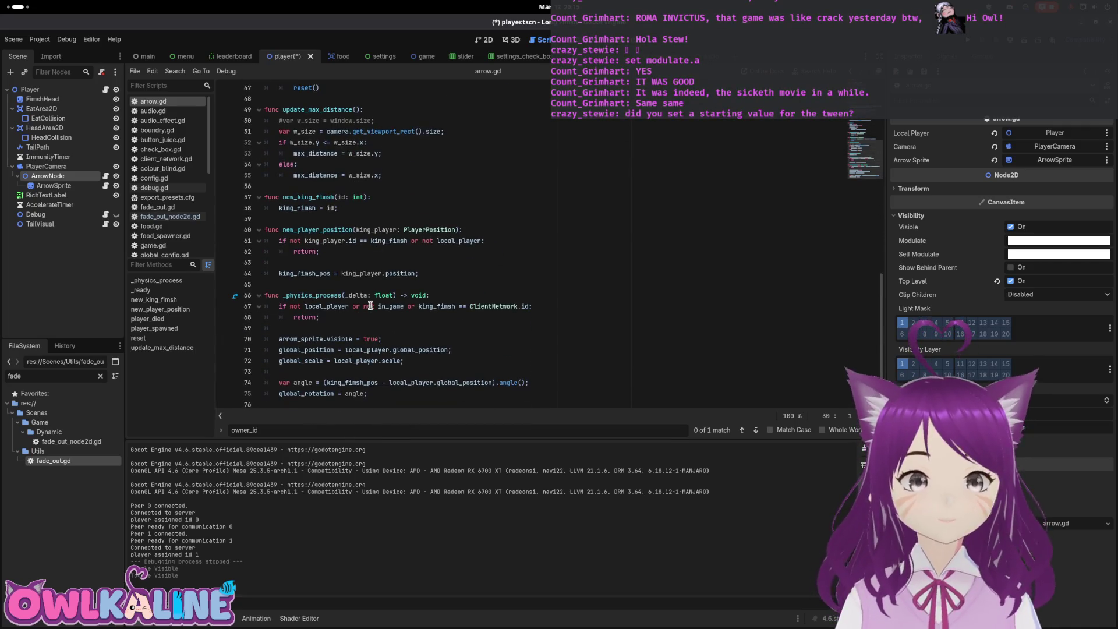
pyautogui.click(394, 296)
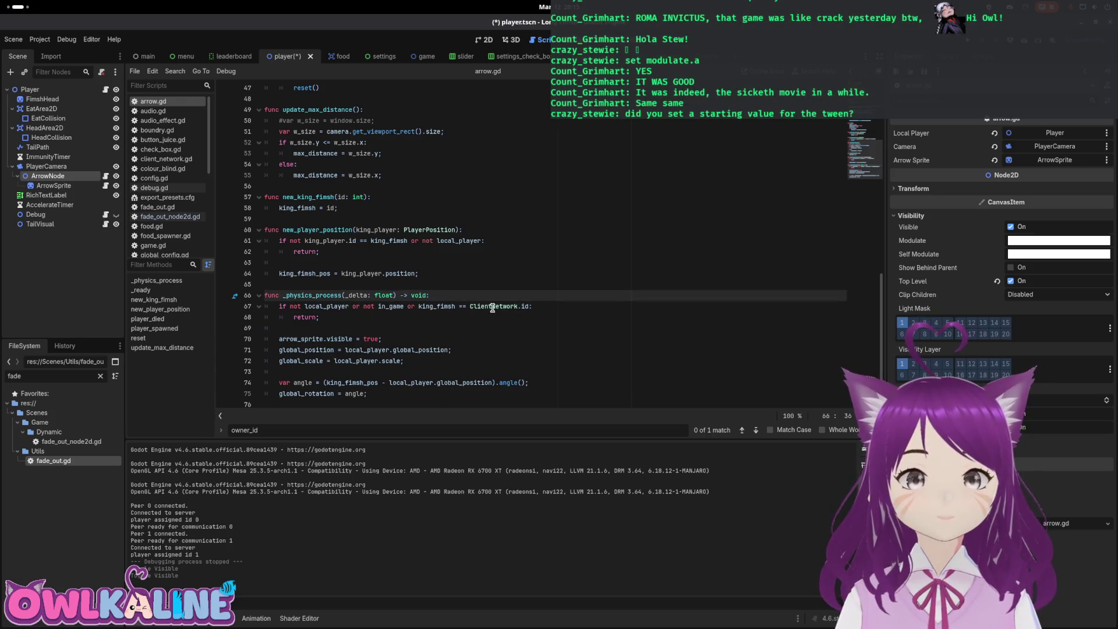
pyautogui.click(320, 316)
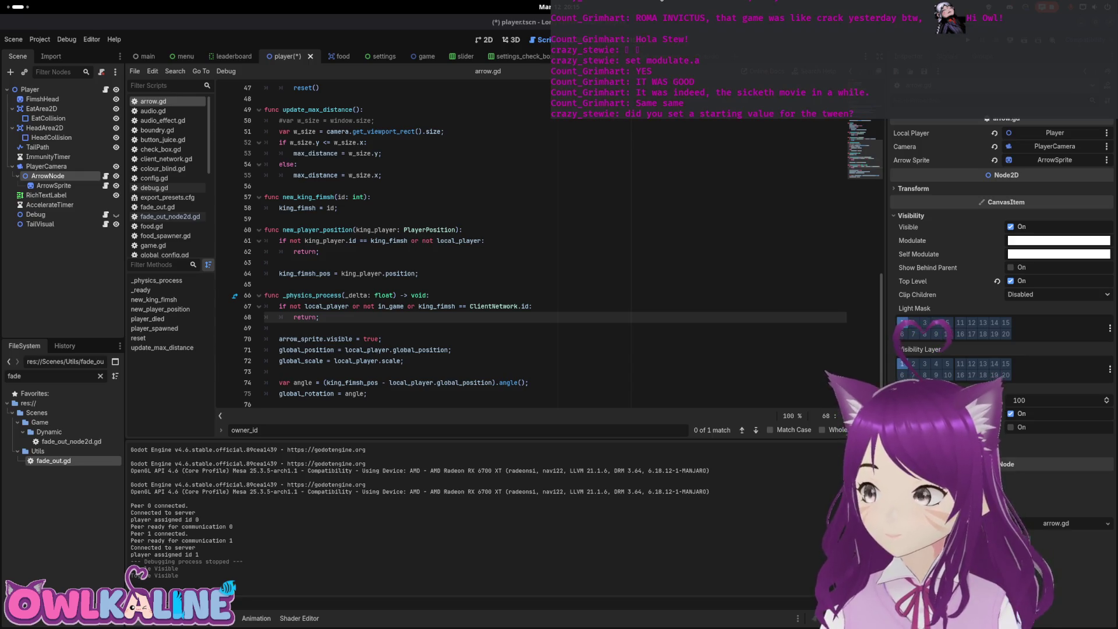
pyautogui.click(104, 185)
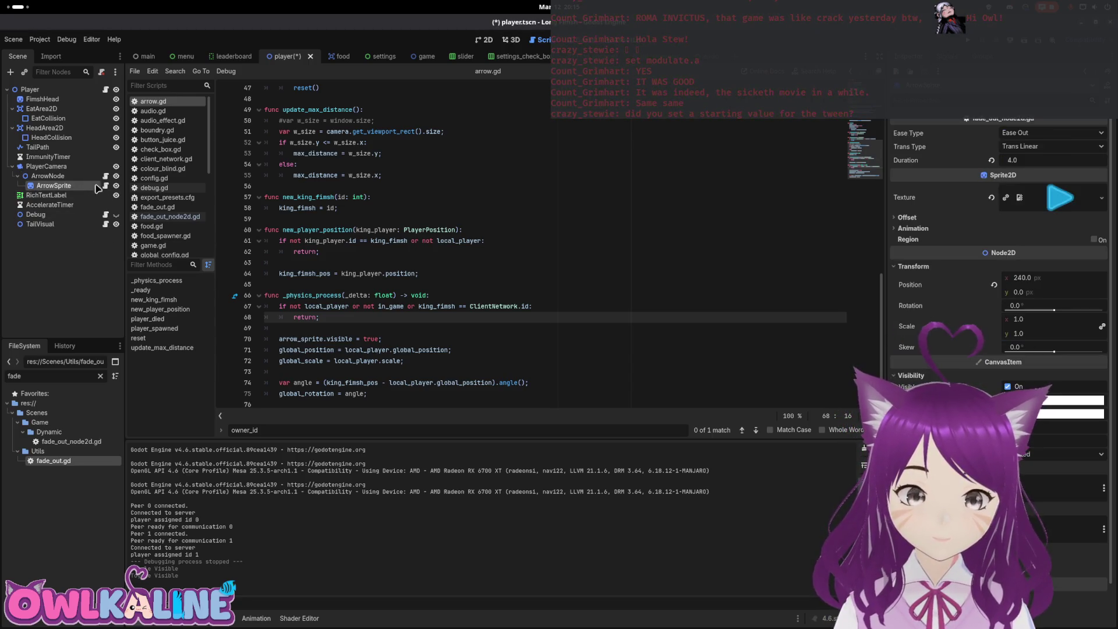
pyautogui.click(533, 231)
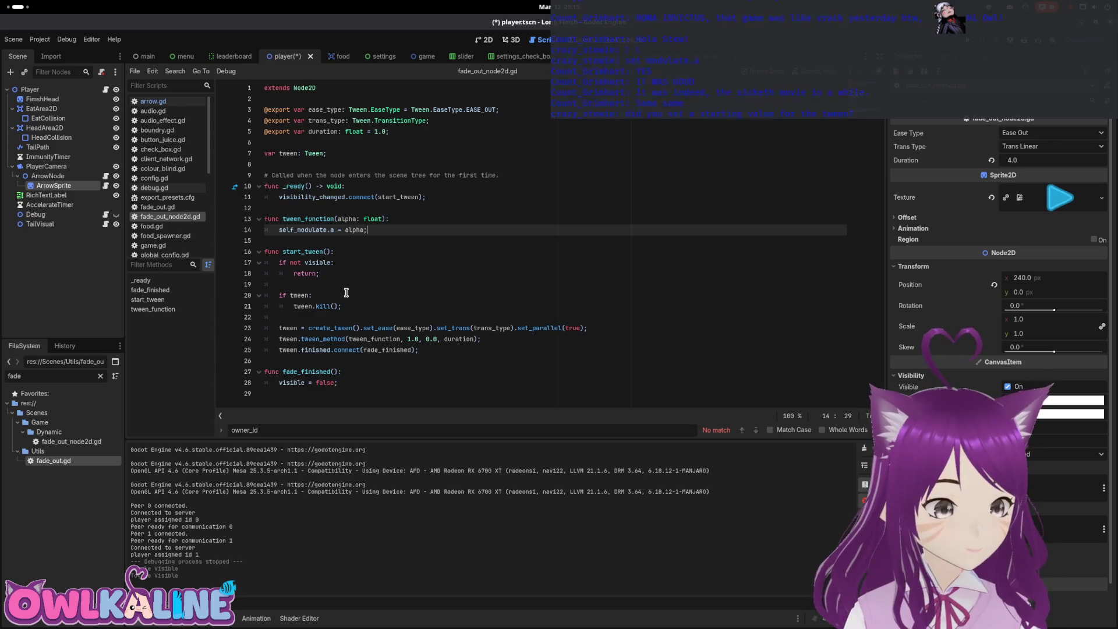
pyautogui.click(331, 270)
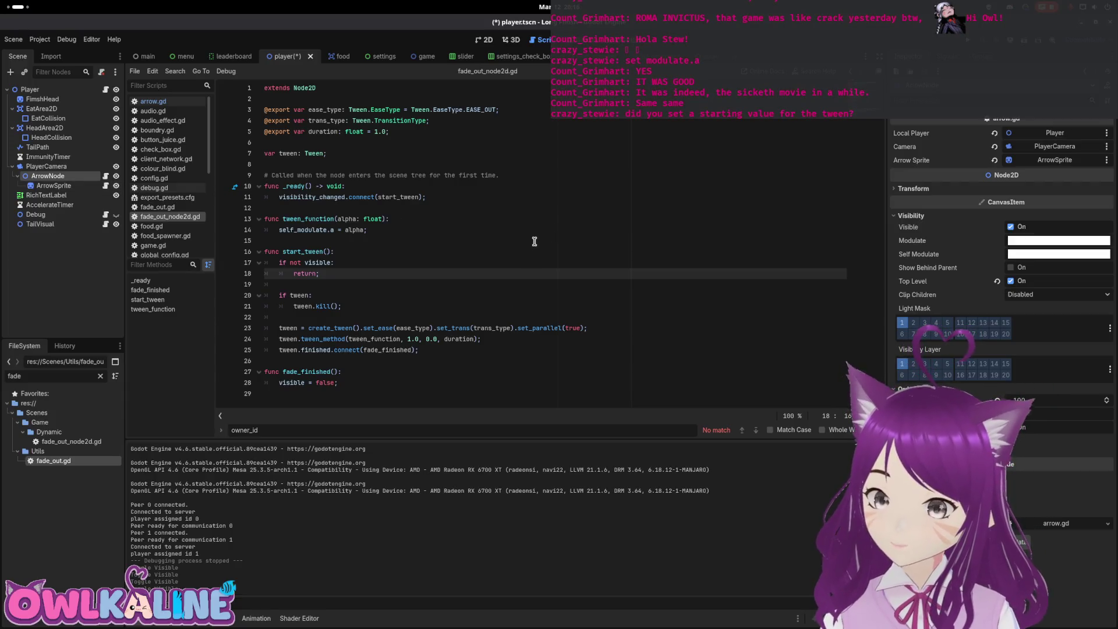
pyautogui.click(105, 176)
pyautogui.scroll(15, 401, 269)
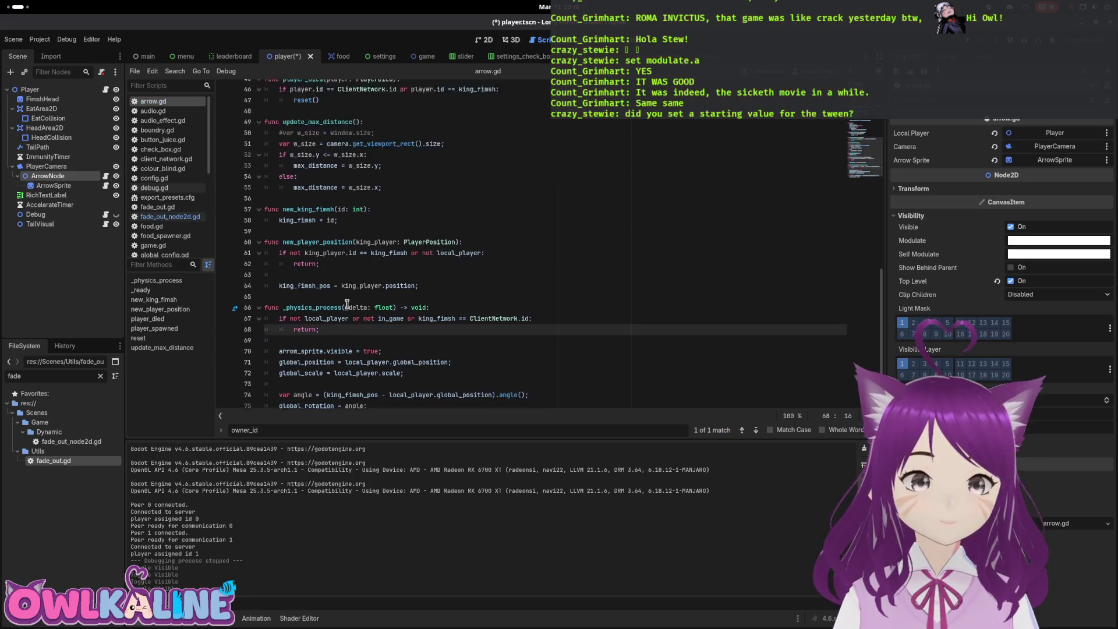
# - In reset(), delete 'local_player = null;' and the 'if local_player:' check, then run the game
pyautogui.scroll(-4, 300, 284)
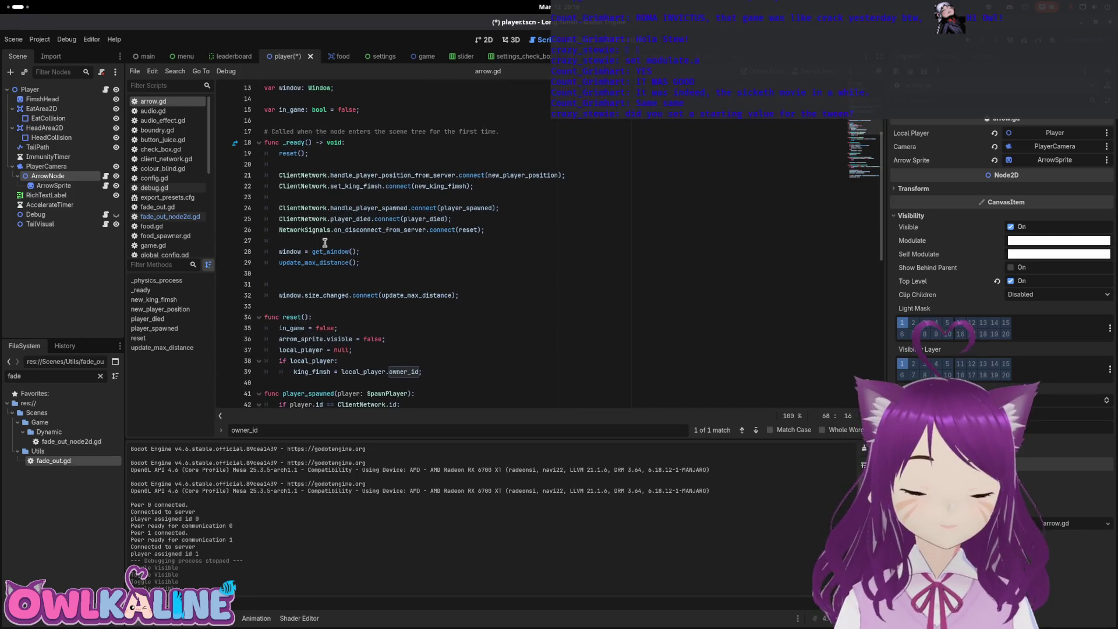
pyautogui.scroll(-2, 333, 249)
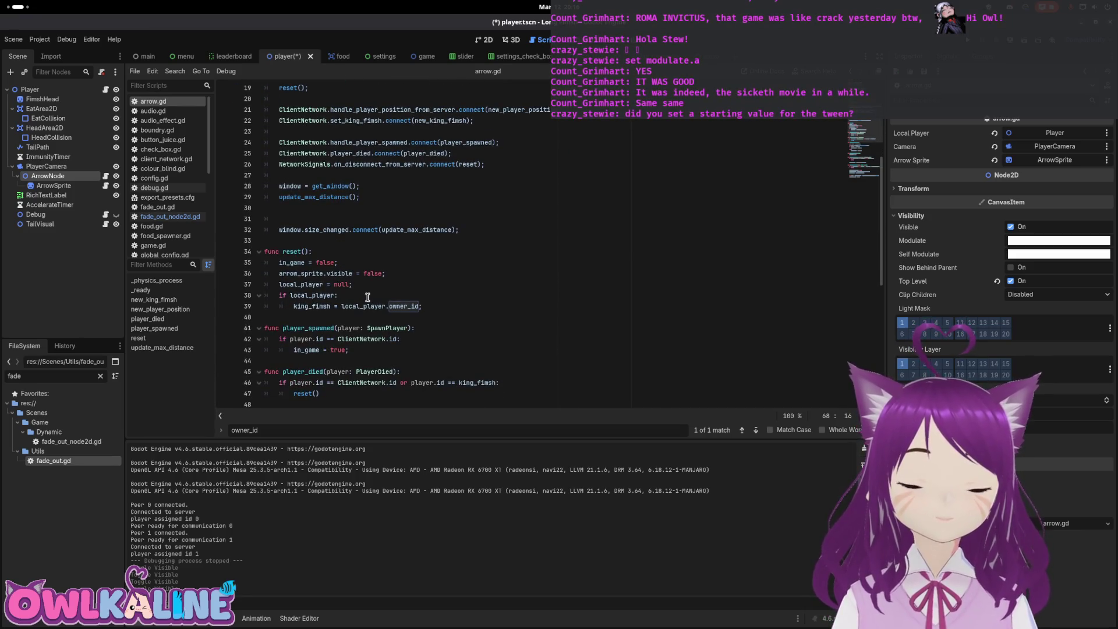
pyautogui.moveTo(329, 287)
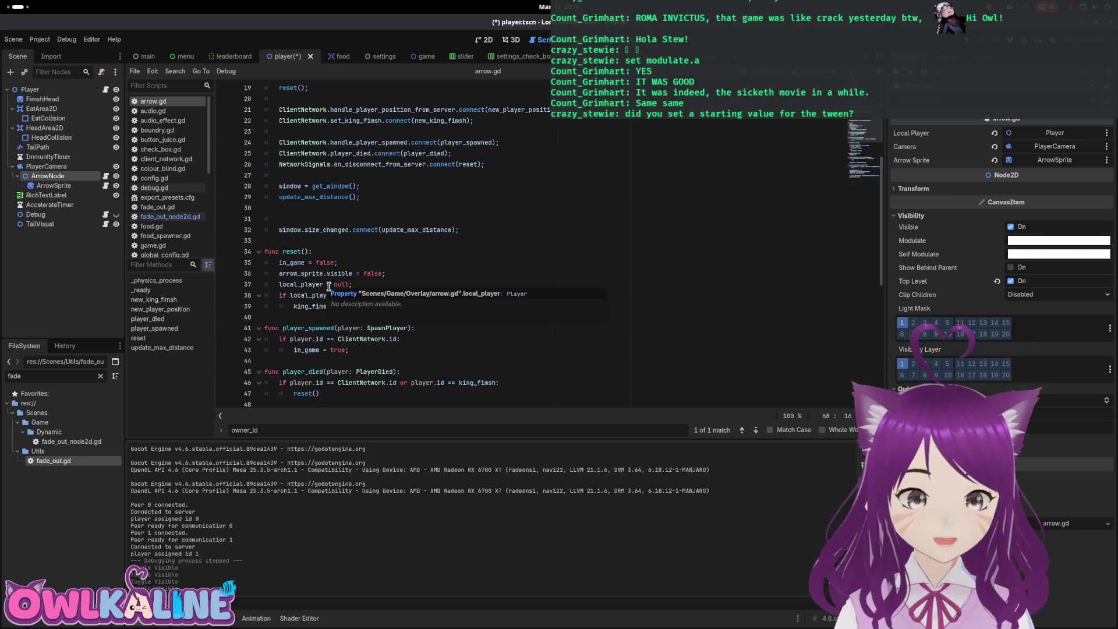
pyautogui.click(448, 218)
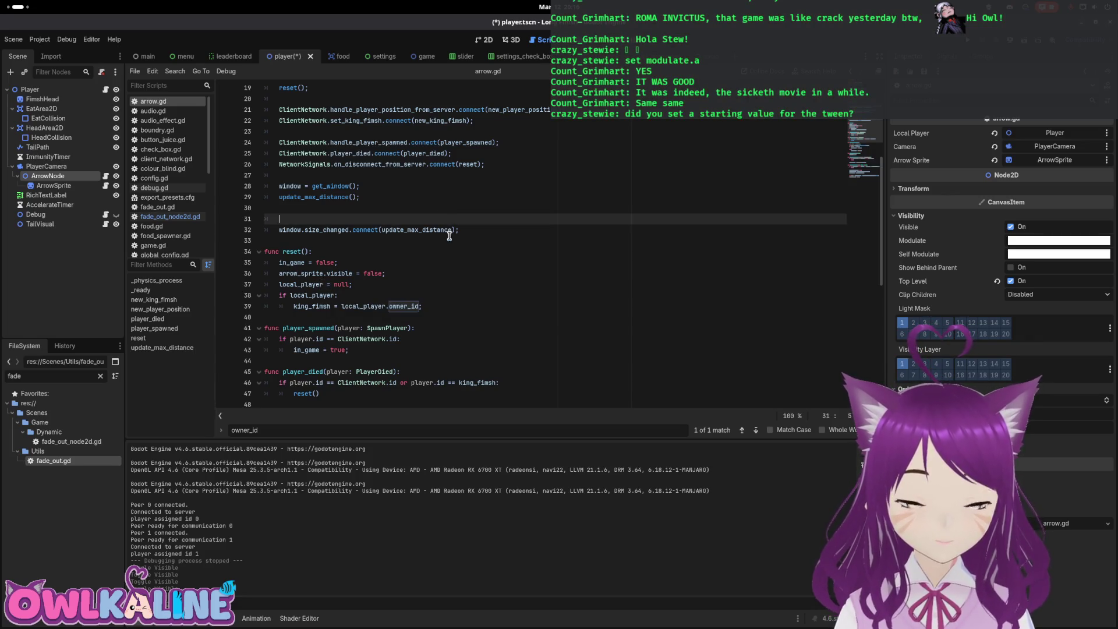
pyautogui.click(323, 284)
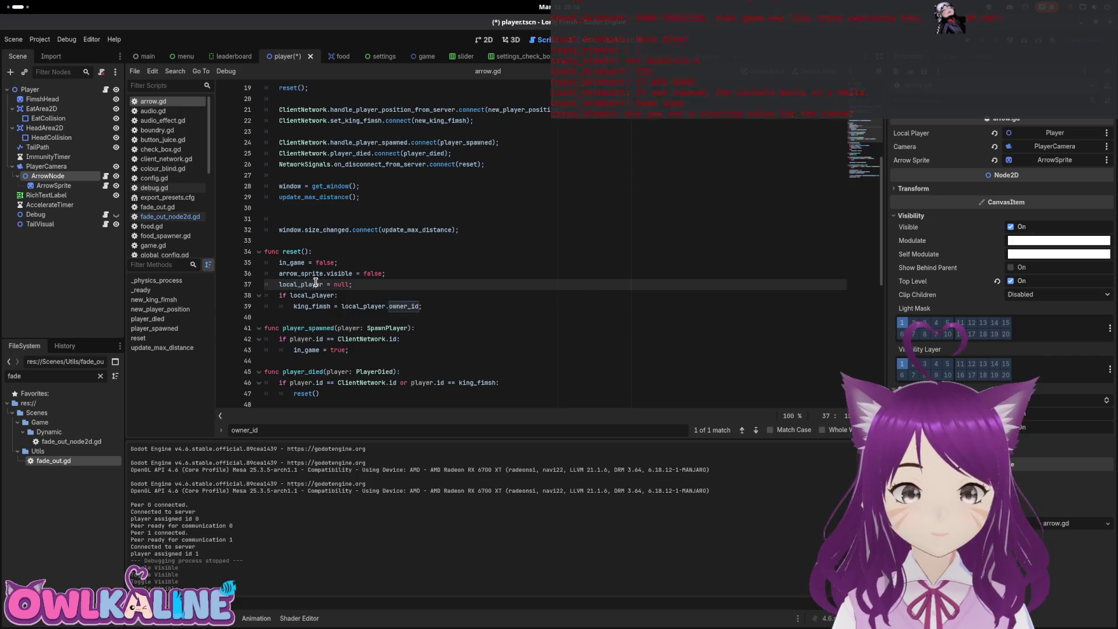
pyautogui.moveTo(353, 284); pyautogui.dragTo(260, 284)
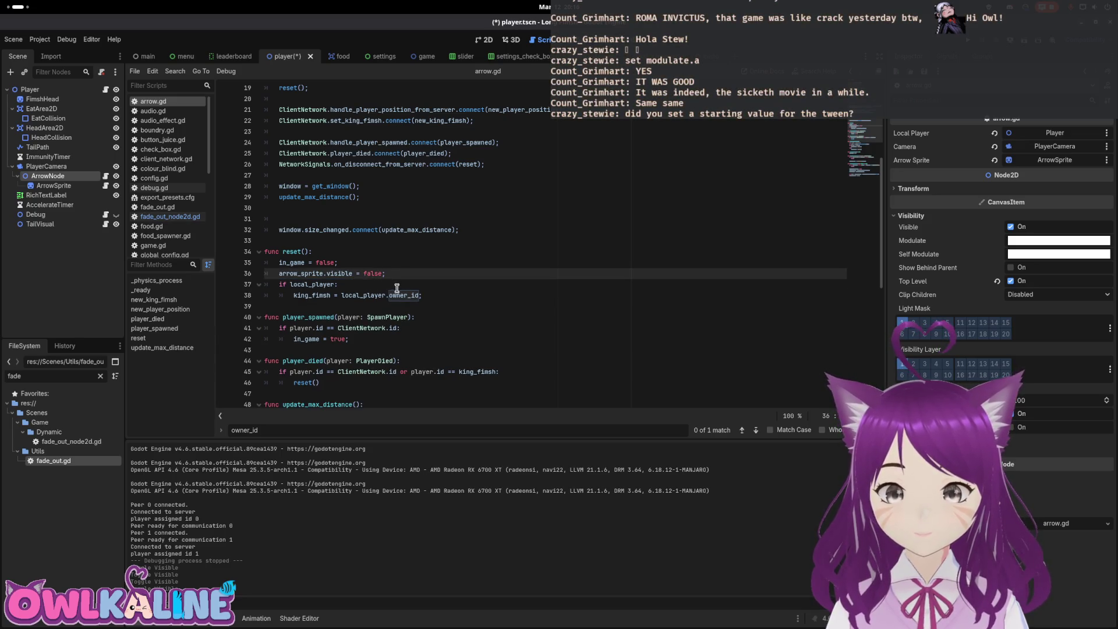
pyautogui.moveTo(279, 284); pyautogui.dragTo(293, 295)
pyautogui.press('BackSpace')
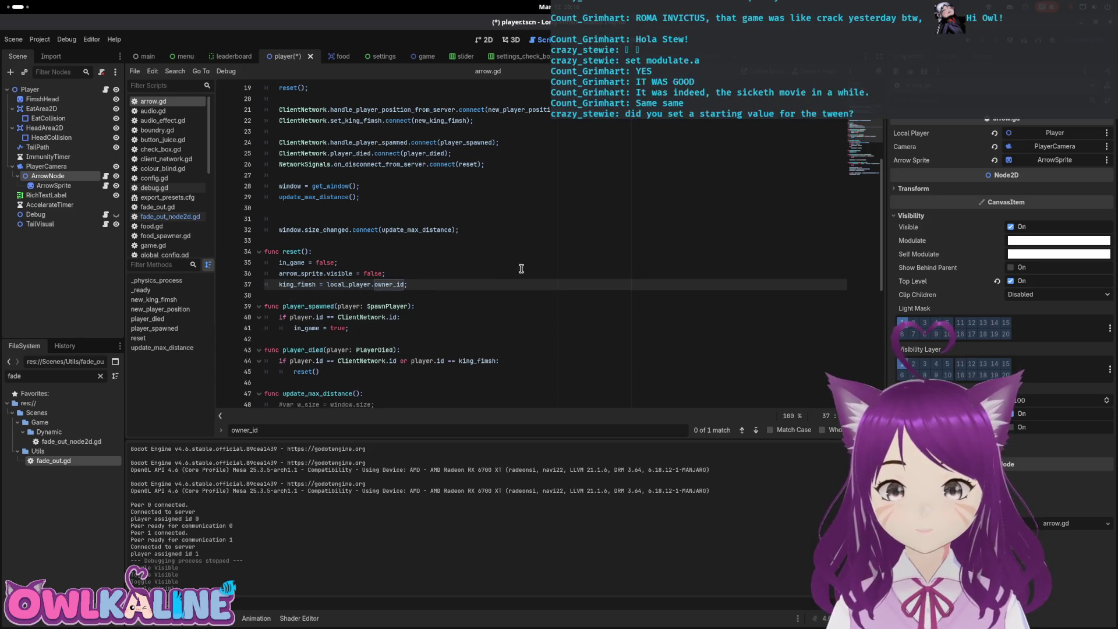
pyautogui.scroll(-6, 556, 286)
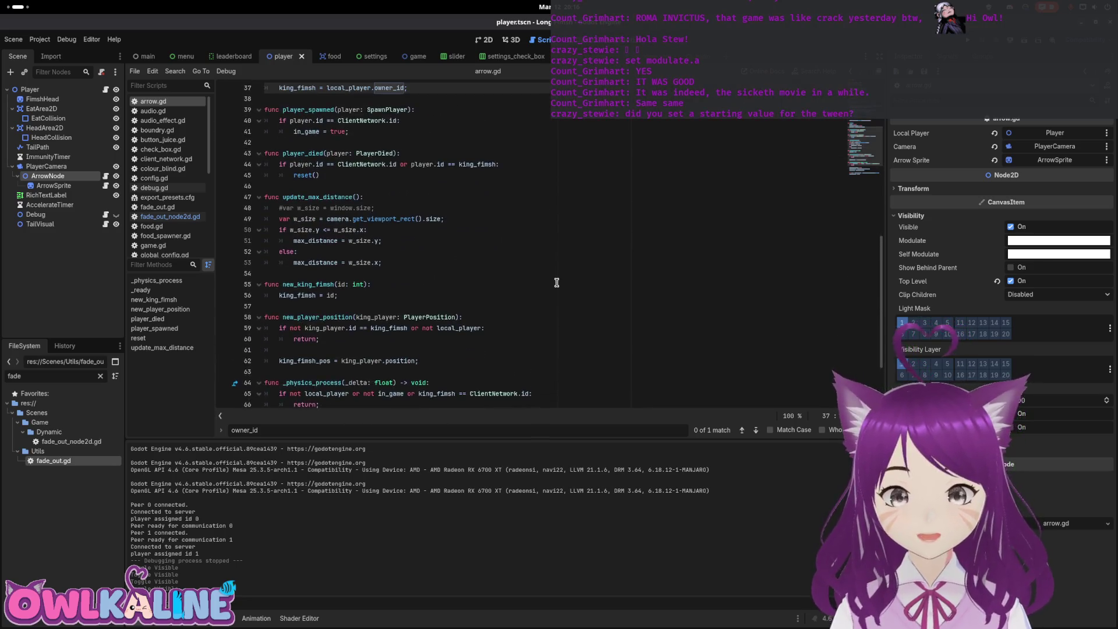
pyautogui.scroll(1, 473, 211)
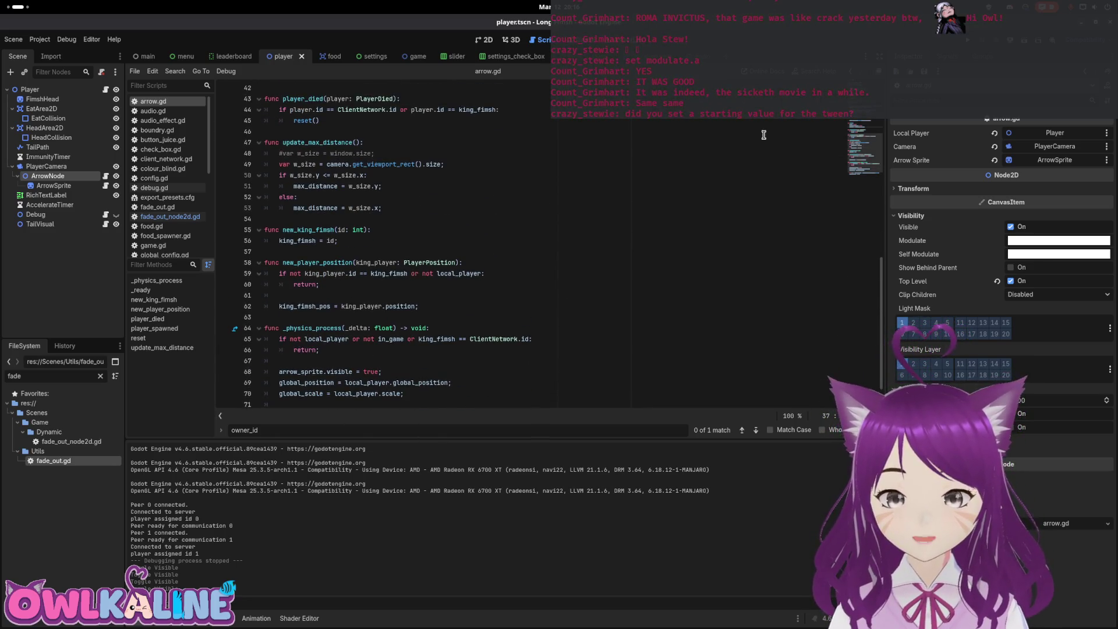
pyautogui.press('F5')
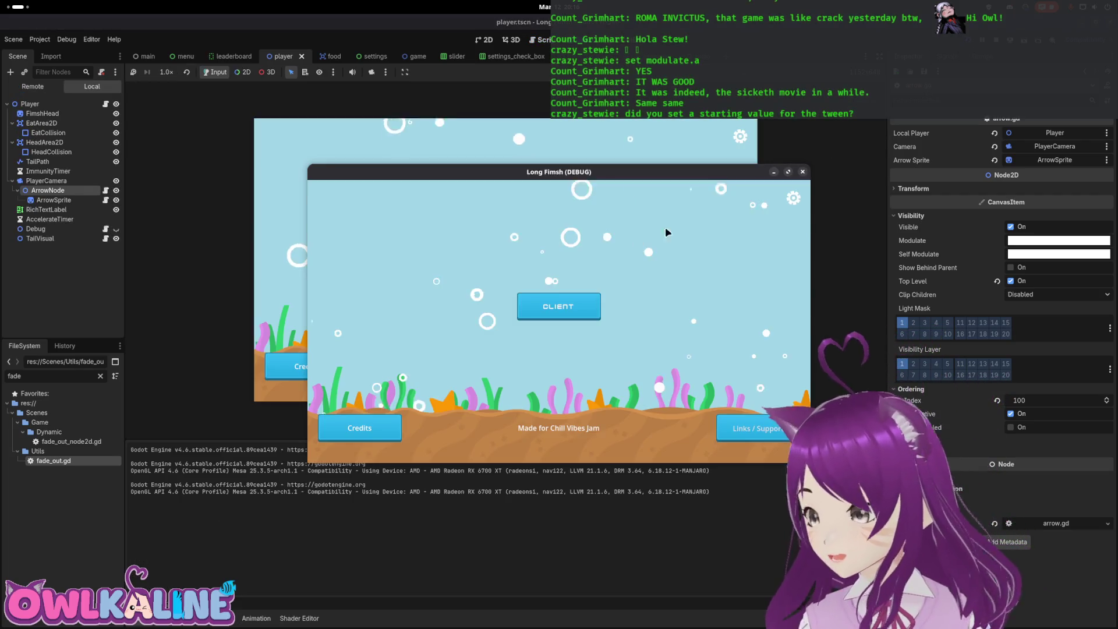
# - Join both game windows as CLIENT and Play, test the arrow, then stop the run
pyautogui.click(546, 310)
pyautogui.click(559, 331)
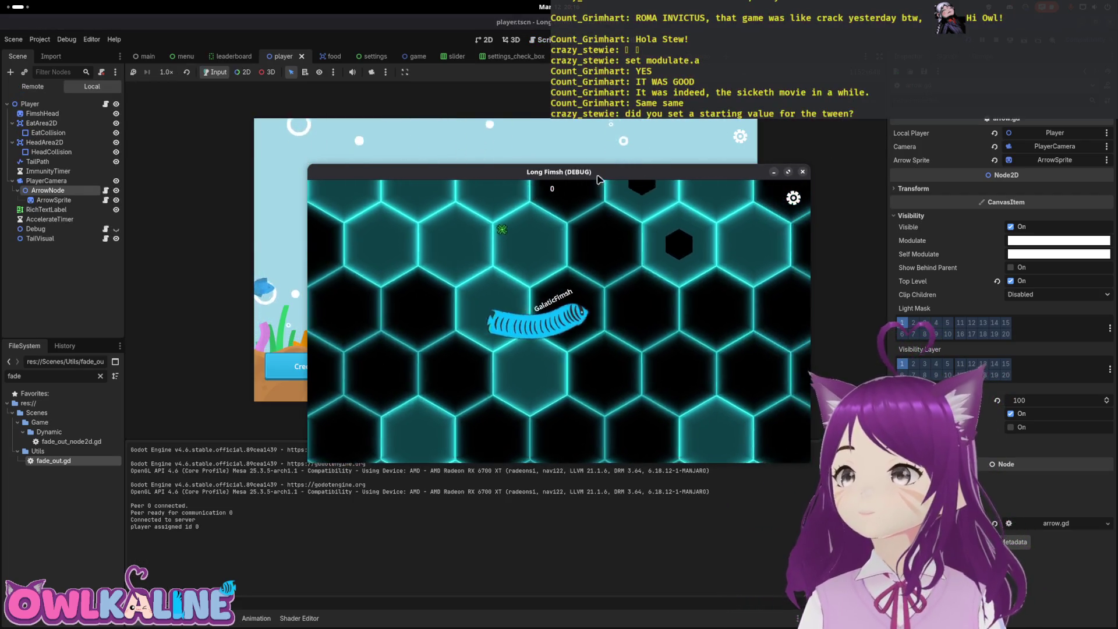
pyautogui.click(495, 249)
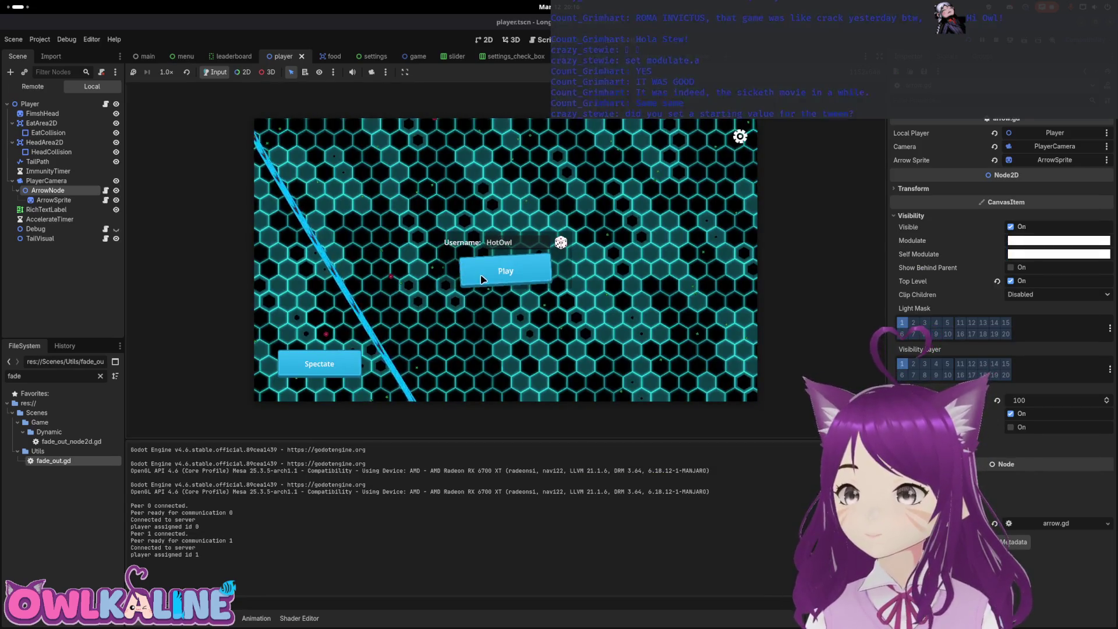
pyautogui.click(494, 267)
pyautogui.press('super')
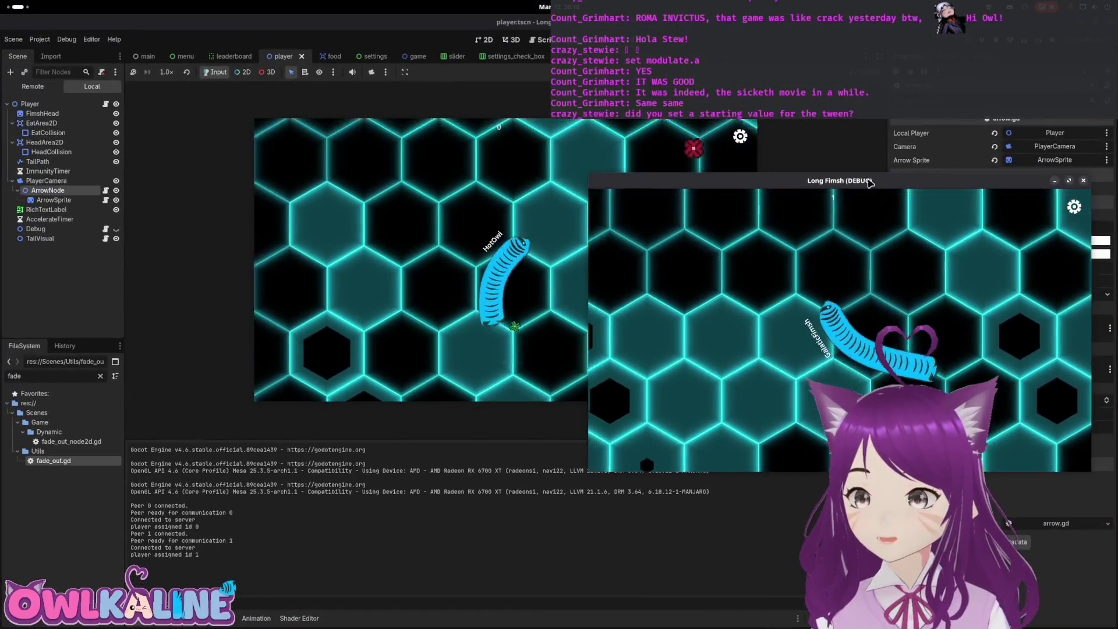
pyautogui.moveTo(869, 183); pyautogui.dragTo(914, 190)
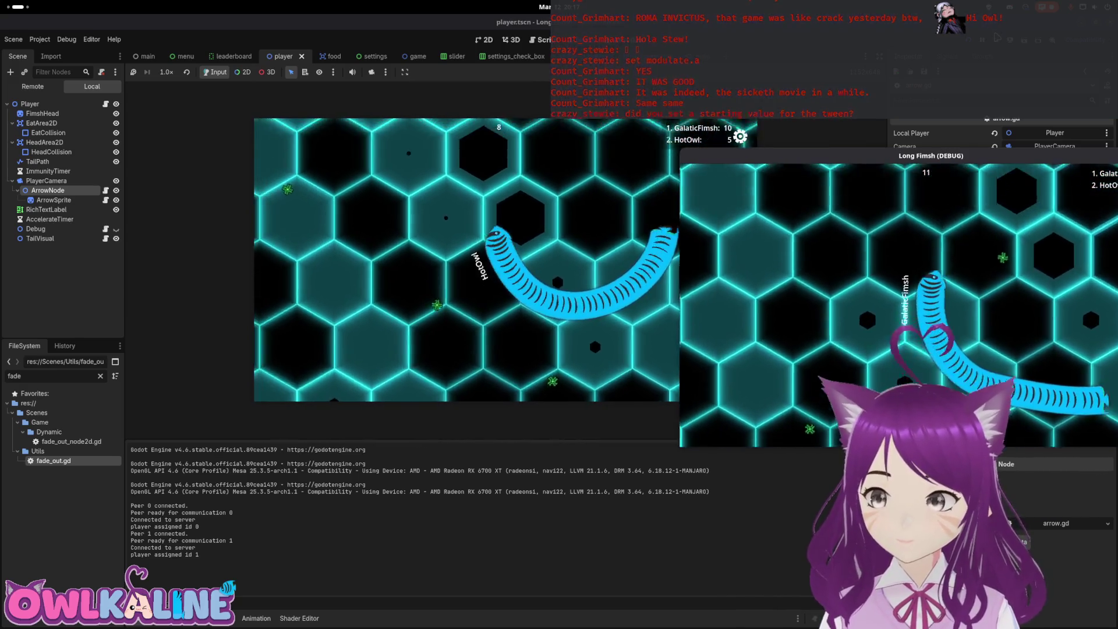
pyautogui.press('F8')
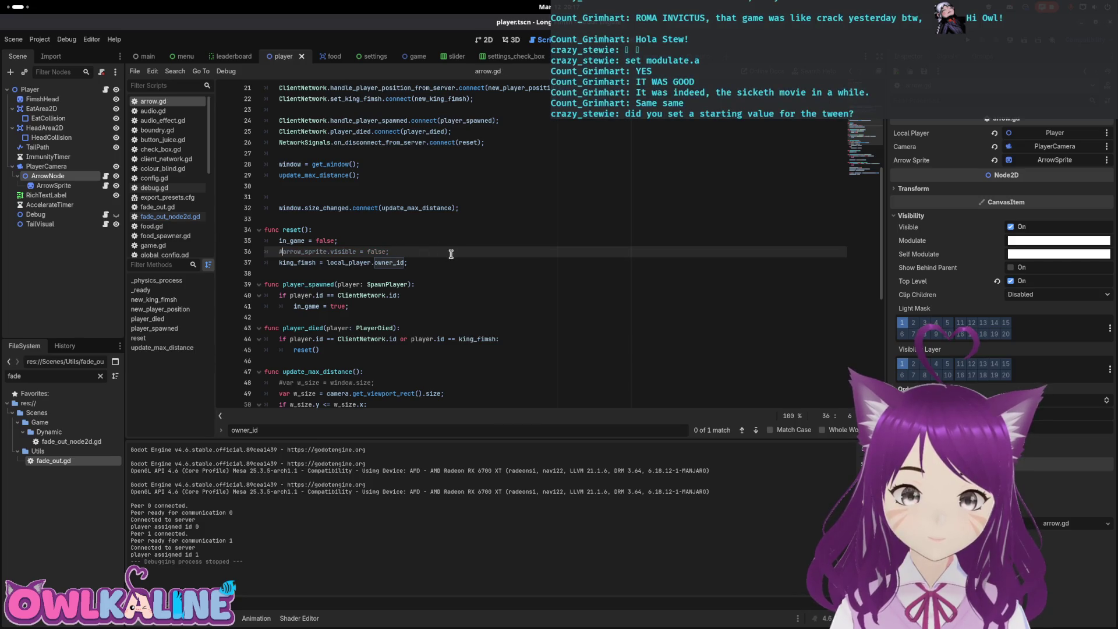
pyautogui.press('F5')
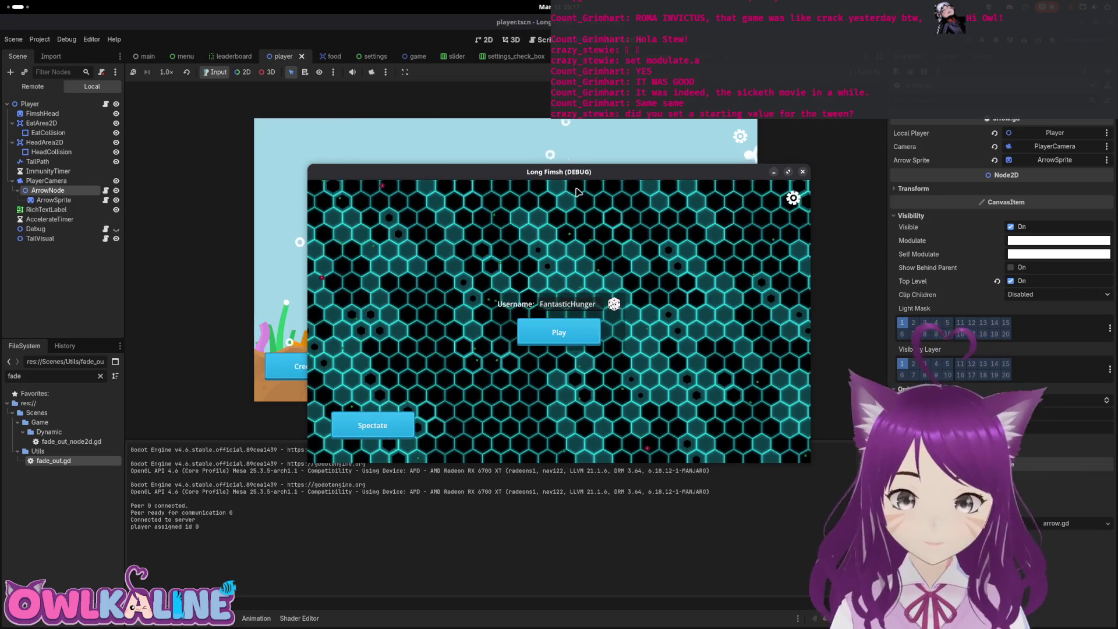
pyautogui.moveTo(576, 169)
pyautogui.mouseDown()
pyautogui.moveTo(886, 143)
pyautogui.moveTo(1117, 361)
pyautogui.moveTo(1117, 407)
pyautogui.mouseUp()
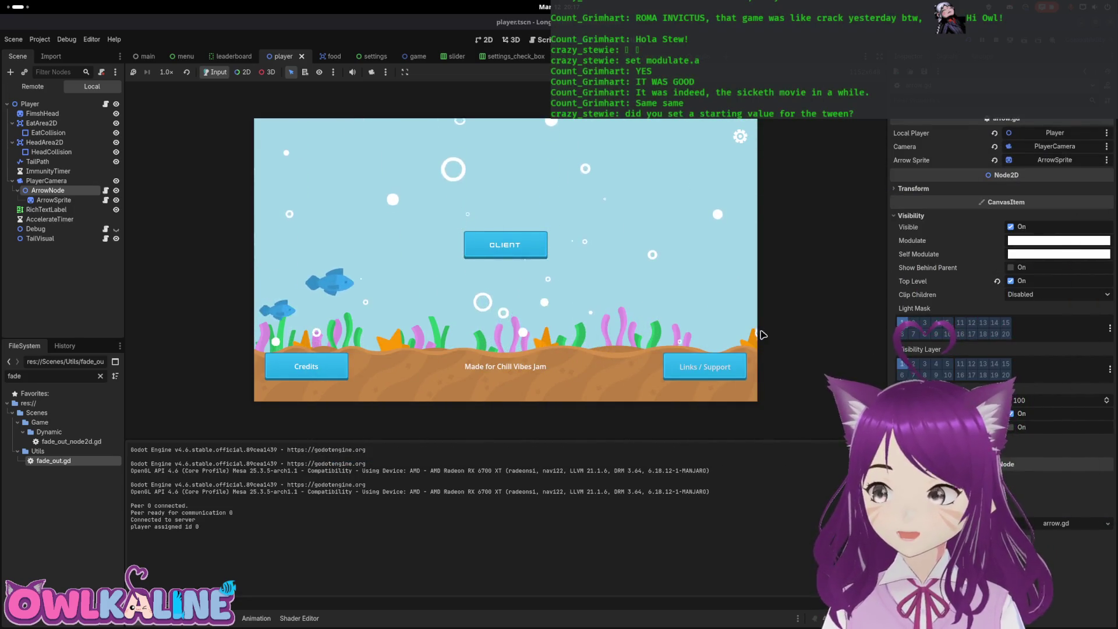
pyautogui.click(528, 239)
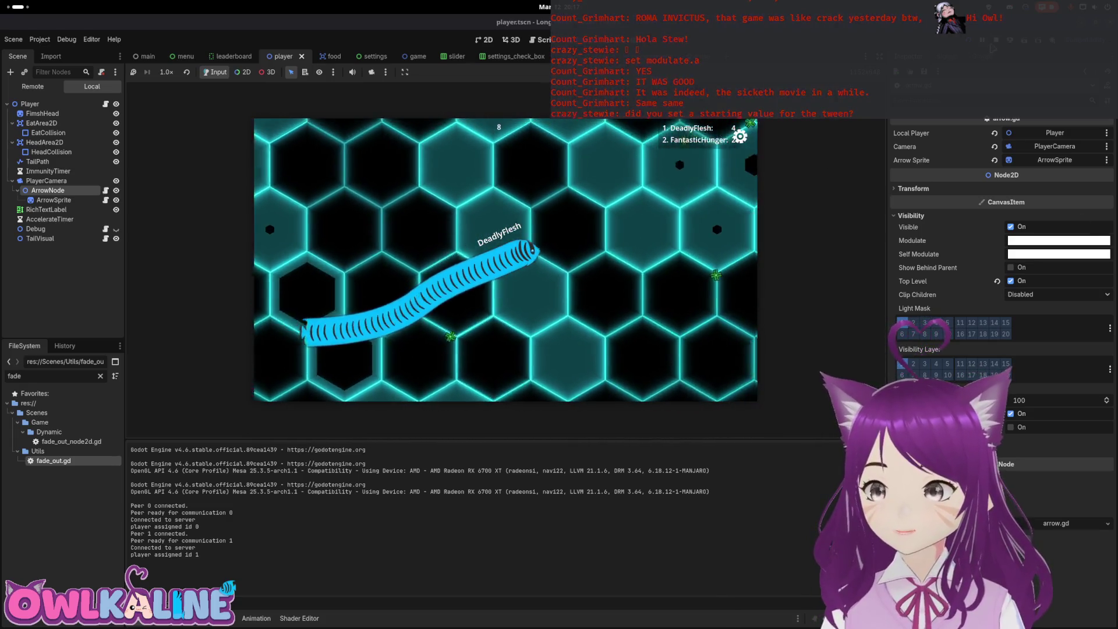
pyautogui.press('F8')
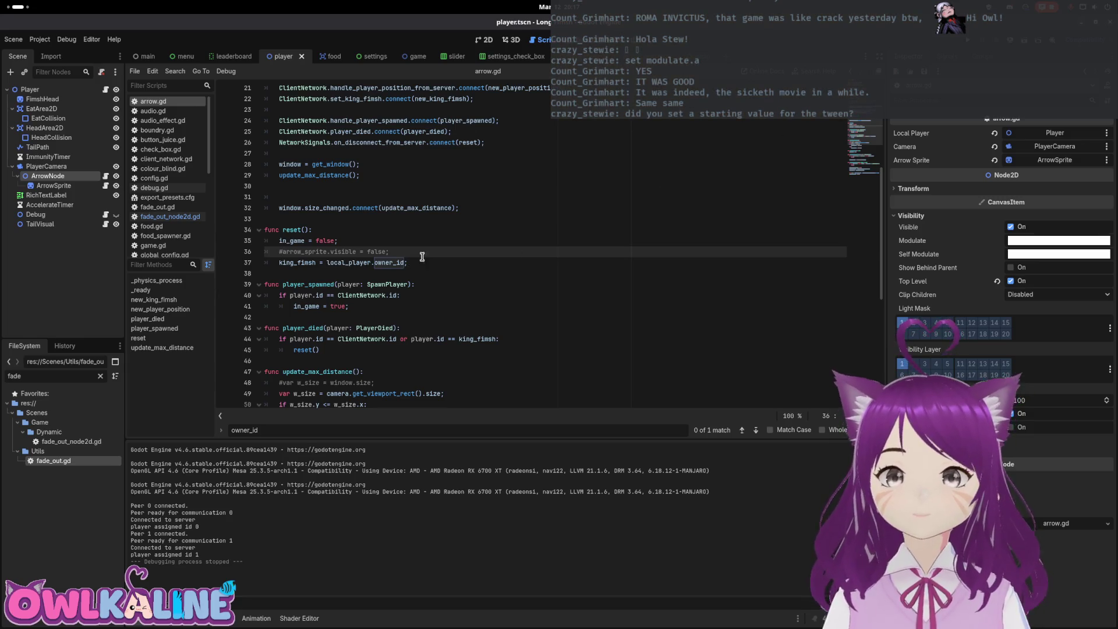
pyautogui.click(278, 262)
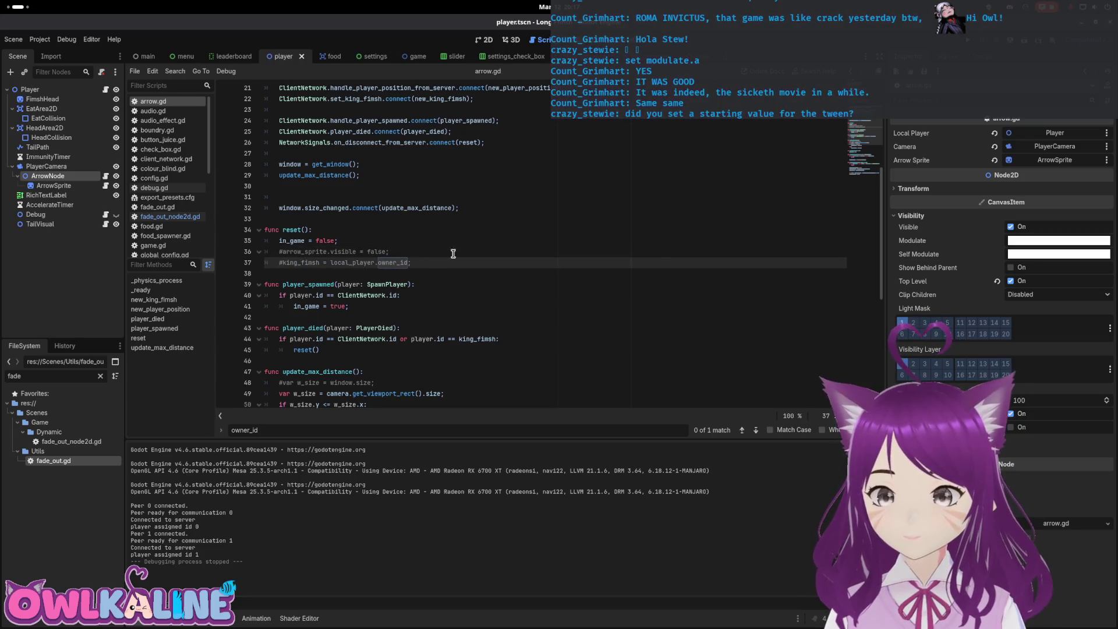
pyautogui.press('F5')
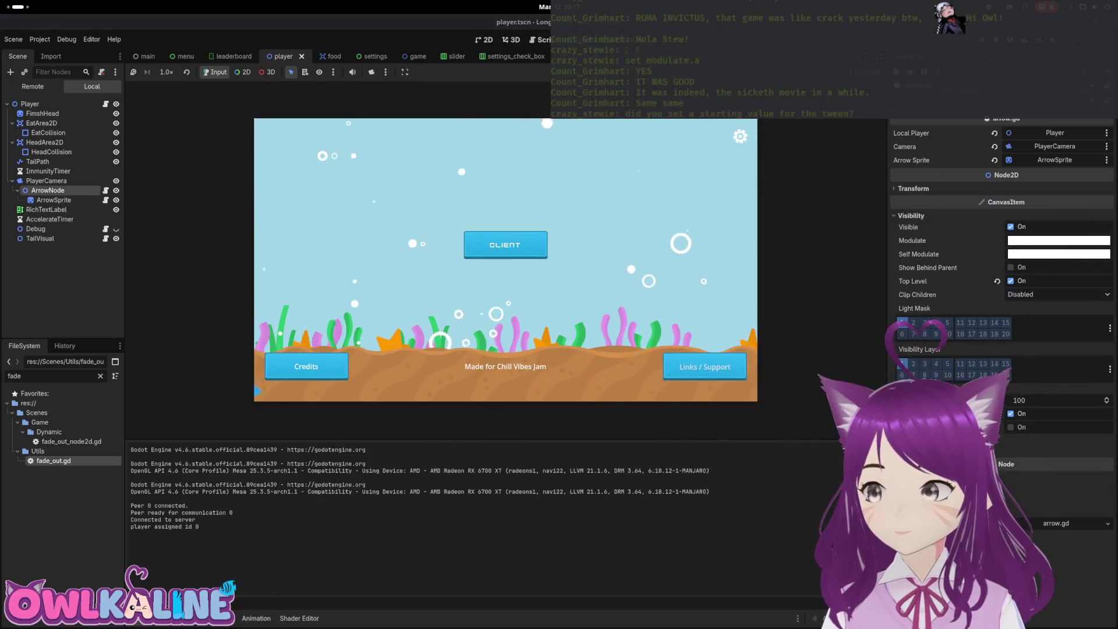
pyautogui.click(505, 258)
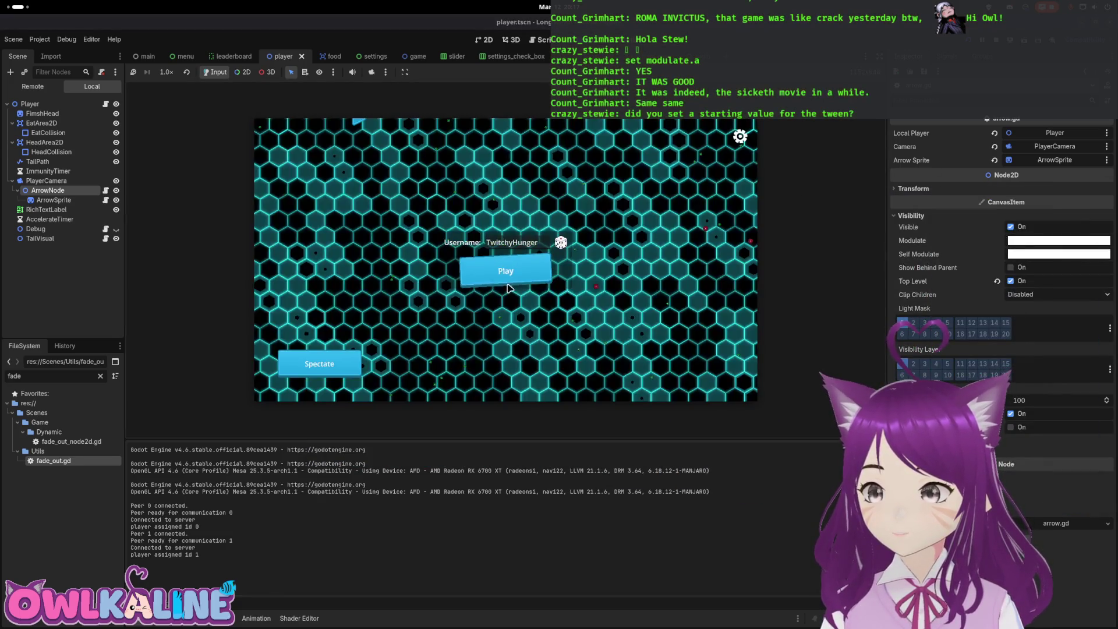
pyautogui.click(498, 341)
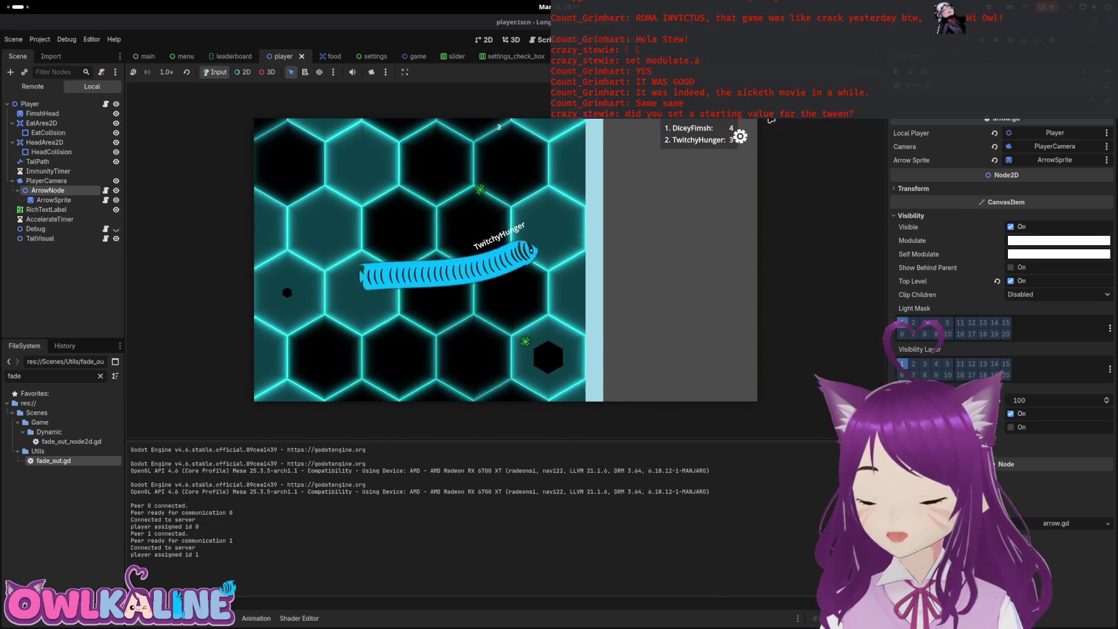
pyautogui.press('F8')
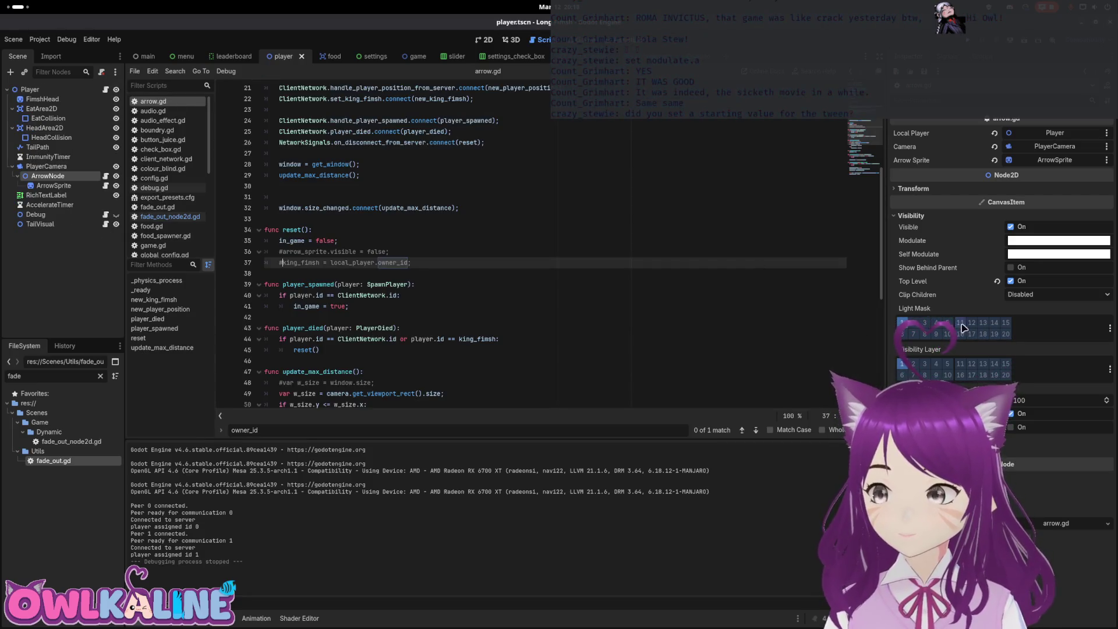
# - Review the 'visible' occurrences in arrow.gd and inspect the fade_out_node2d.gd script
pyautogui.click(331, 251)
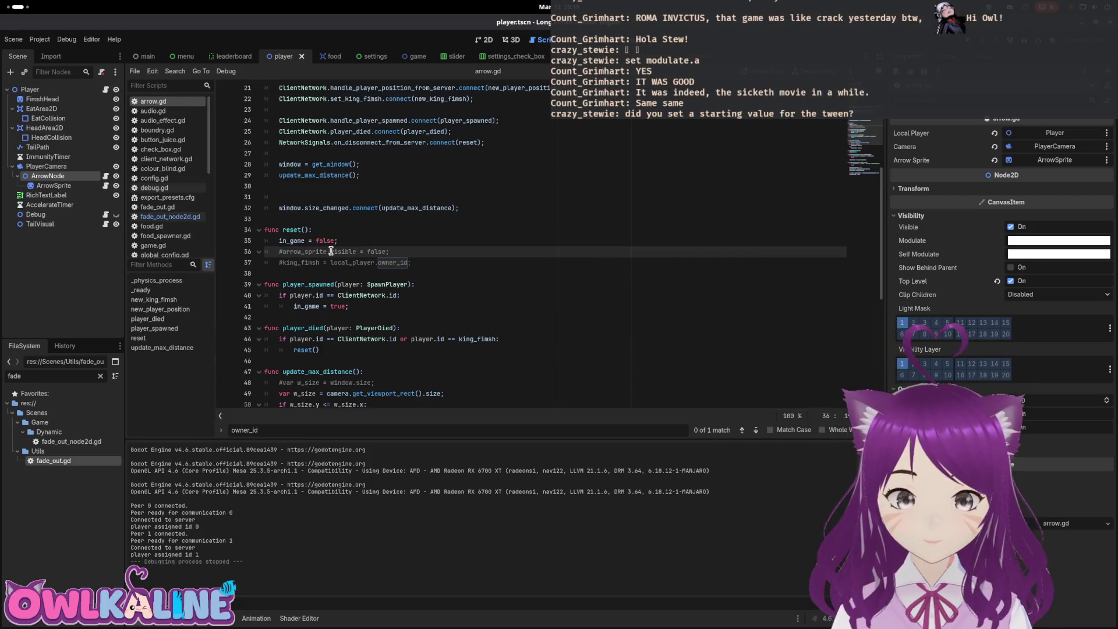
pyautogui.click(756, 430)
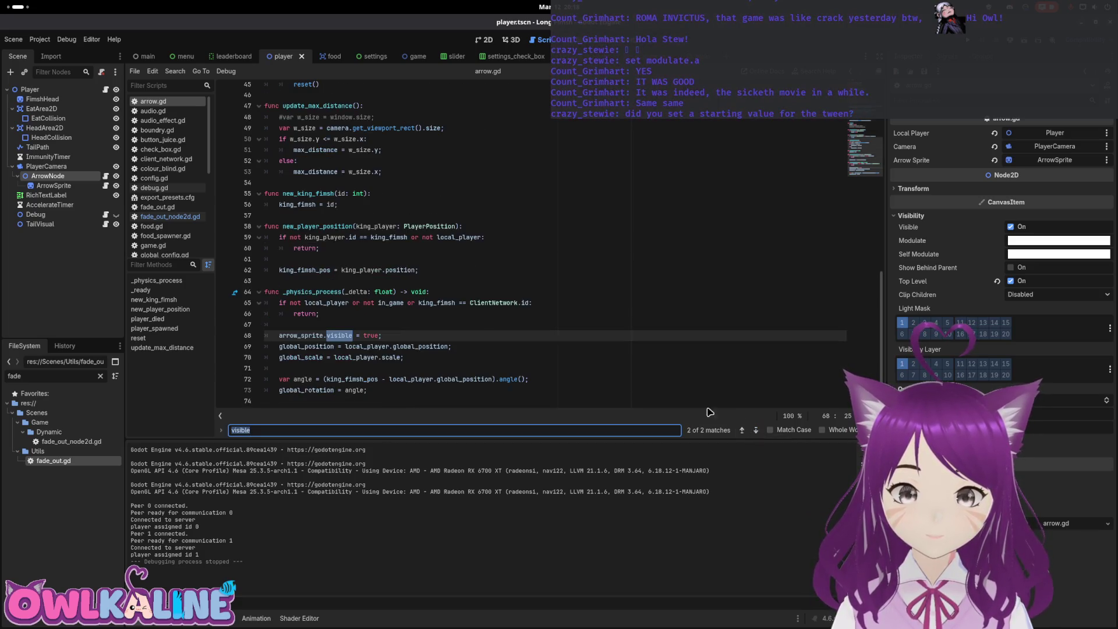
pyautogui.click(105, 185)
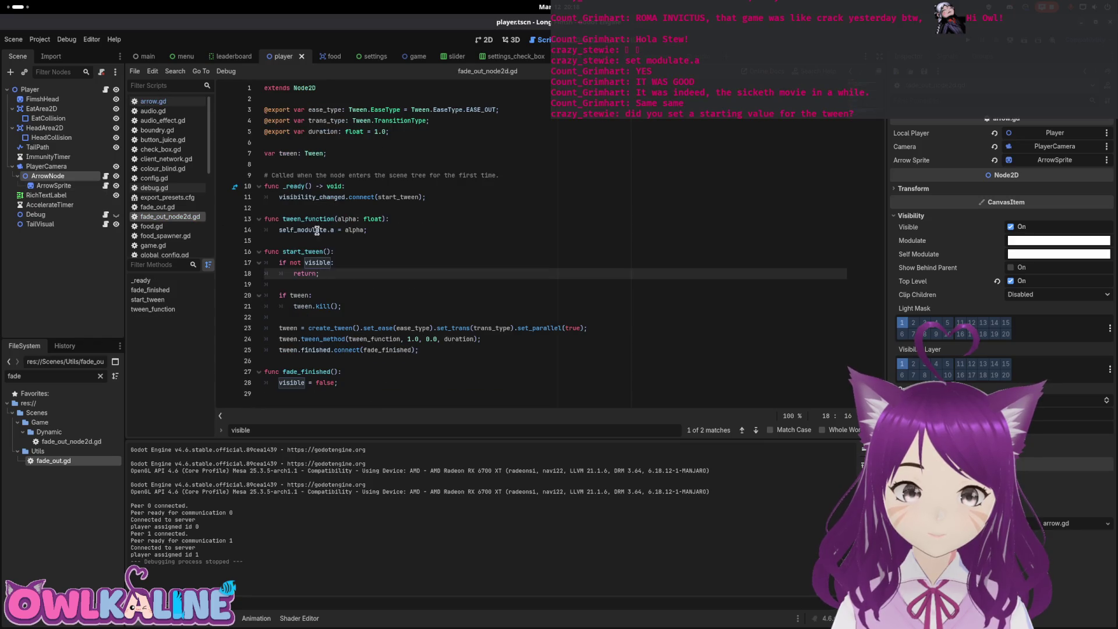
# - Detach the script from ArrowSprite, return to arrow.gd, and run the project again
pyautogui.rightClick(65, 187)
pyautogui.click(118, 285)
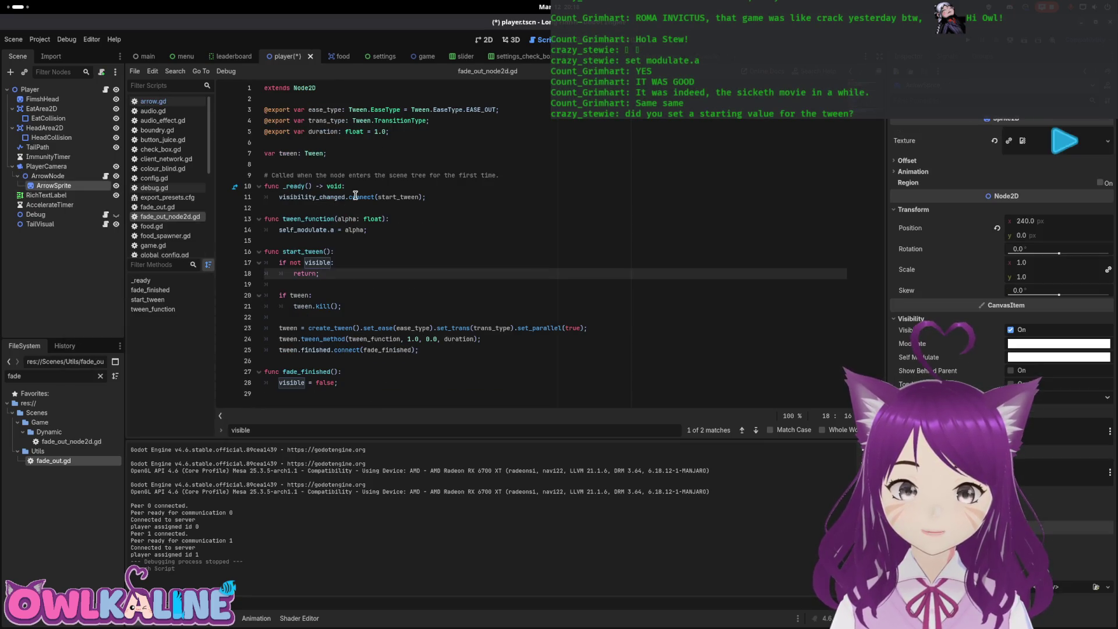
pyautogui.click(77, 176)
pyautogui.click(105, 178)
pyautogui.click(387, 185)
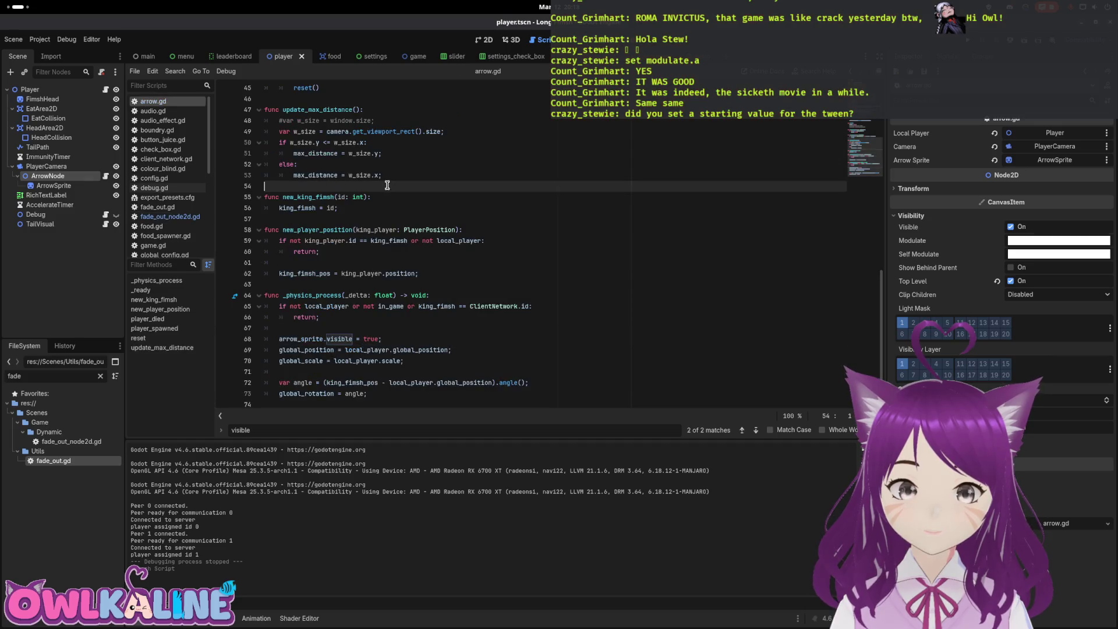
pyautogui.press('F5')
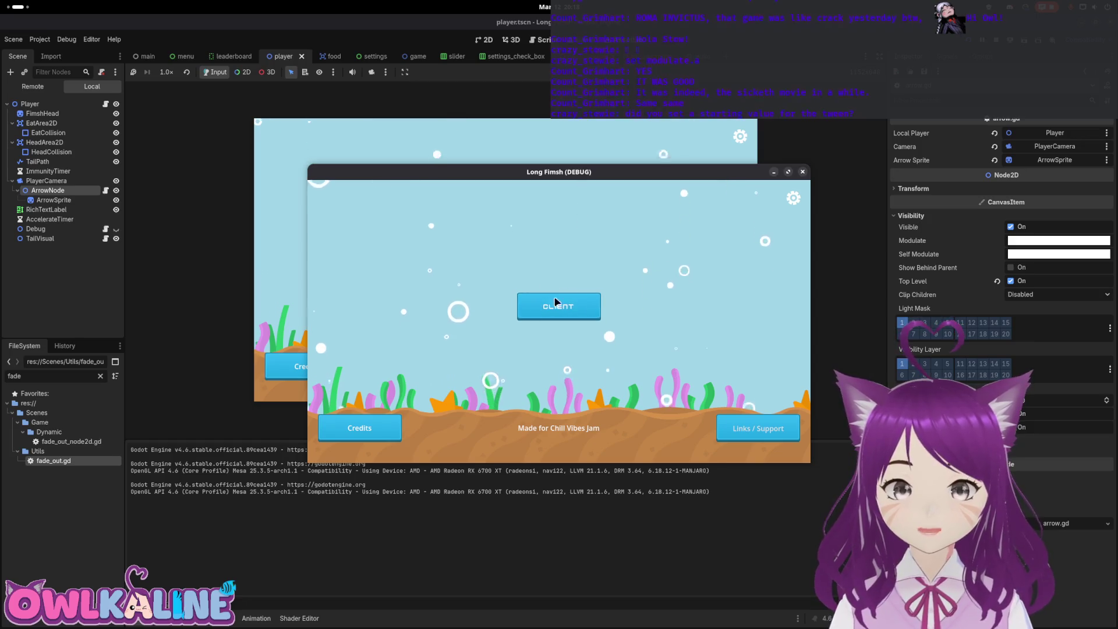
# - Join as CLIENT, close the extra debug window, play in the embedded game, then stop it
pyautogui.click(554, 302)
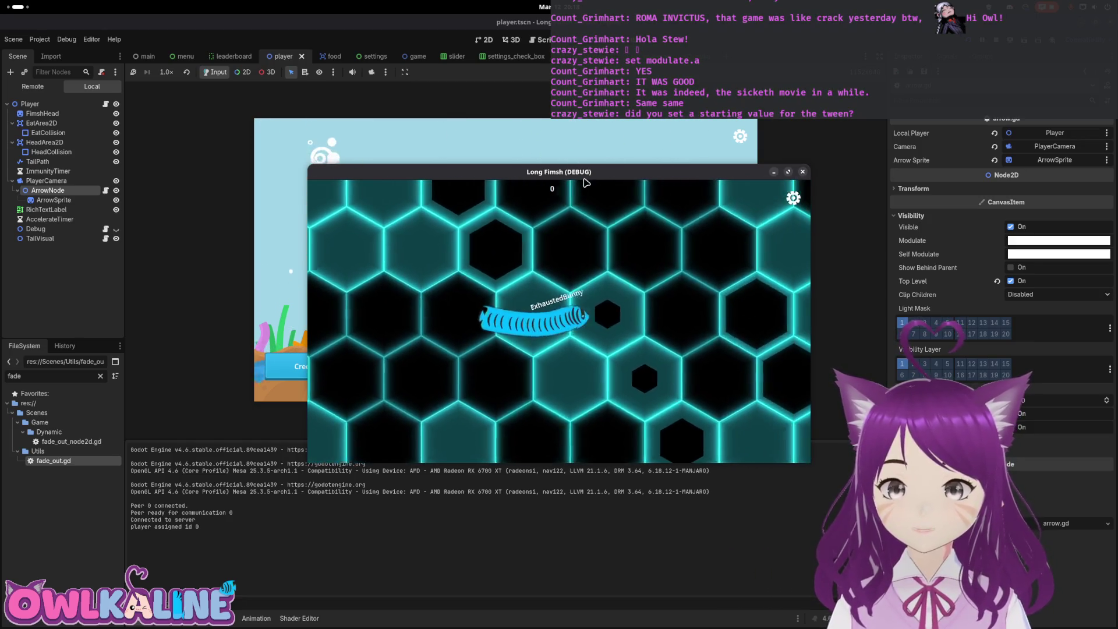
pyautogui.click(802, 171)
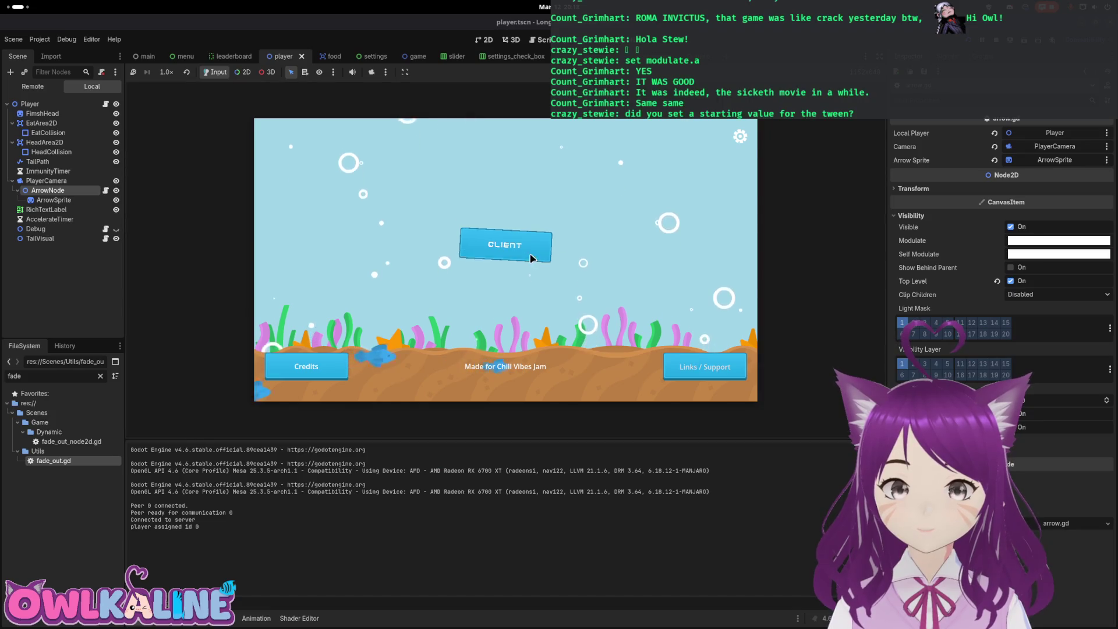
pyautogui.click(531, 257)
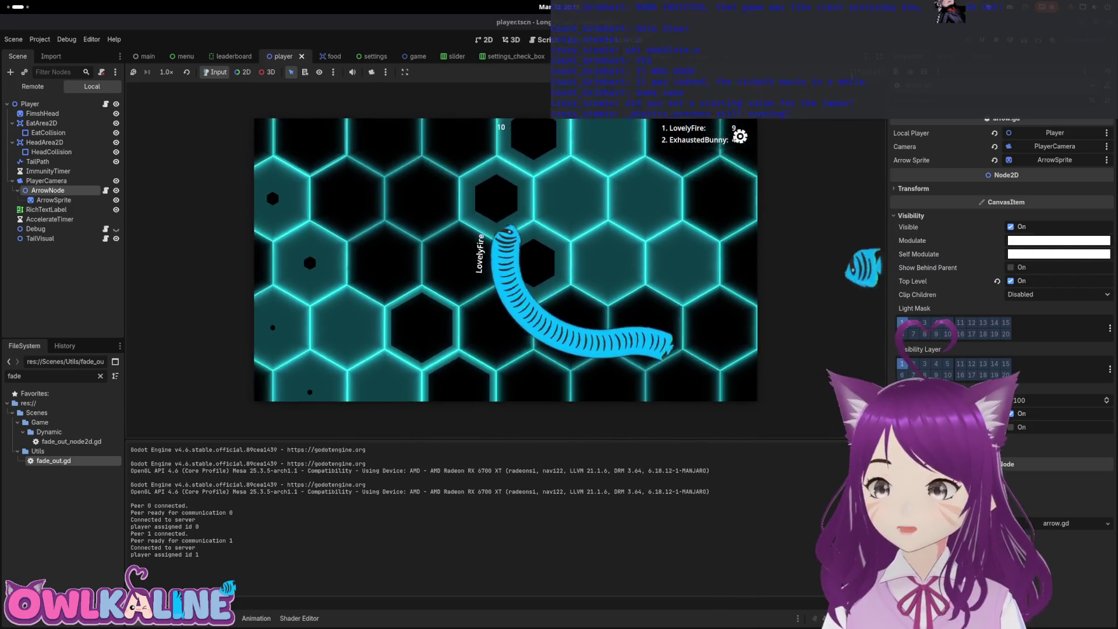
pyautogui.press('F8')
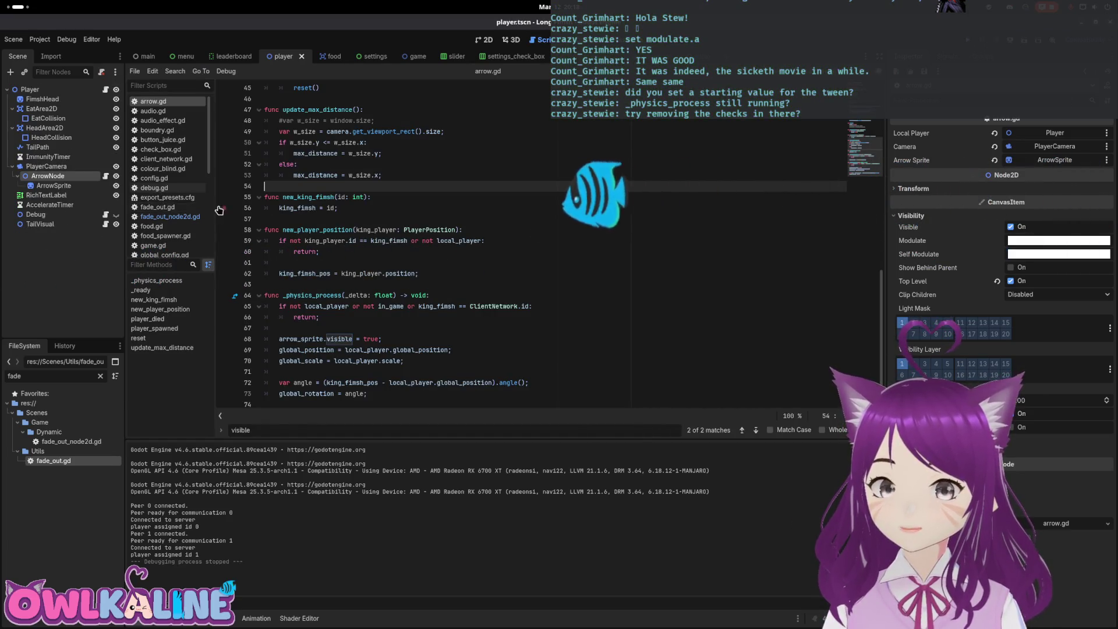
# - Comment out the early-return check and its return on lines 65–66 of _physics_process
pyautogui.click(93, 176)
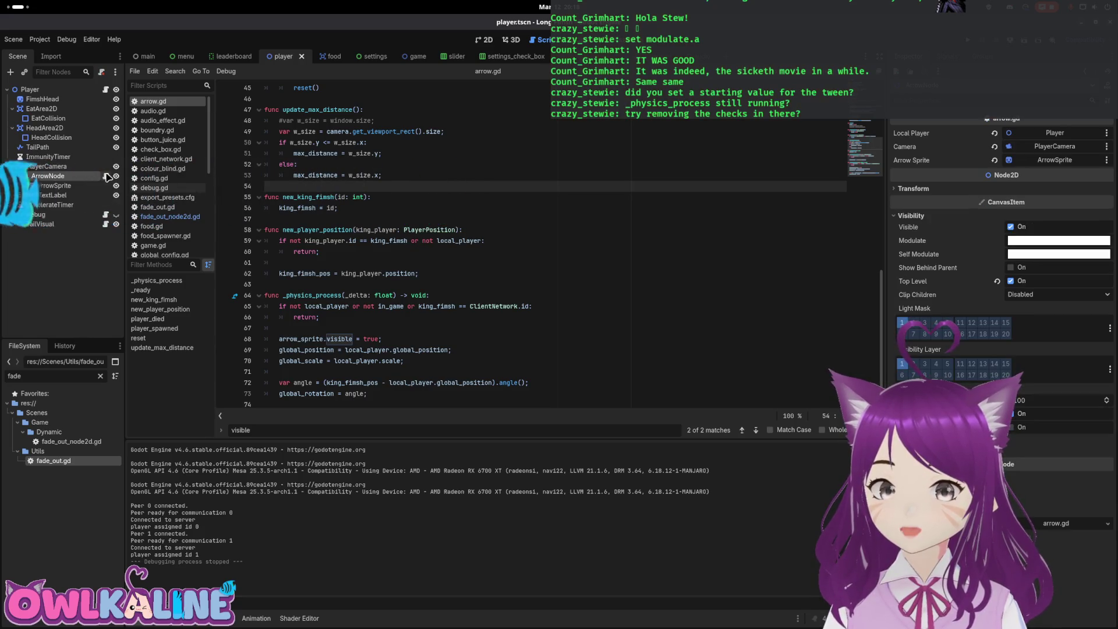
pyautogui.click(401, 220)
pyautogui.click(277, 309)
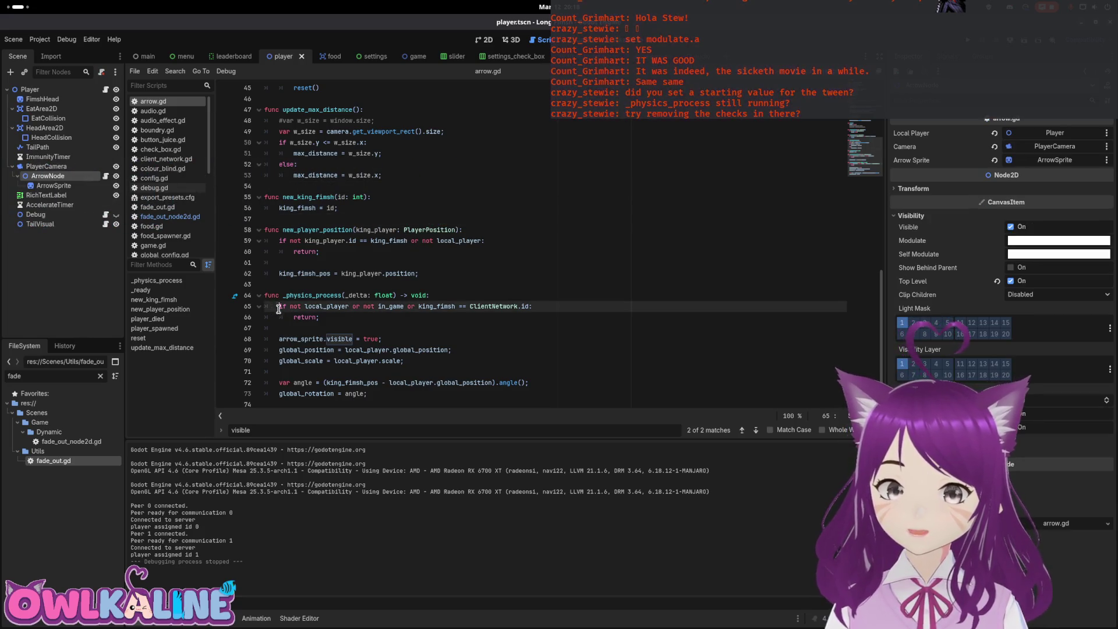
pyautogui.click(278, 314)
pyautogui.hotkey('ctrl', 'k')
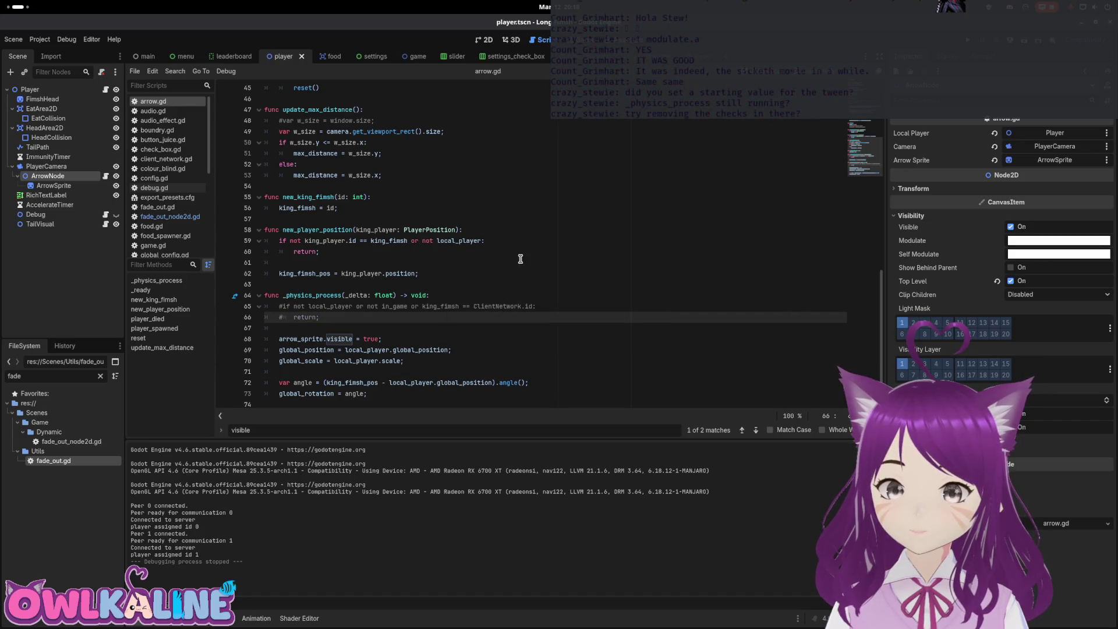
# - Reattach fade_out_node2d.gd to the ArrowSprite node
pyautogui.click(53, 185)
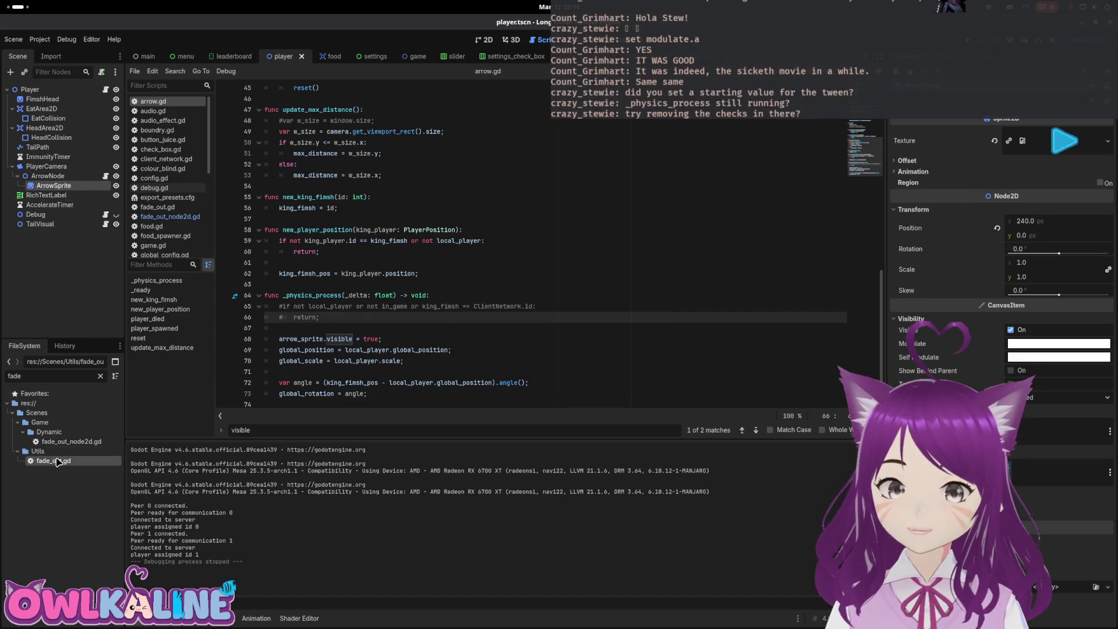
pyautogui.moveTo(71, 184); pyautogui.dragTo(71, 185)
pyautogui.click(404, 196)
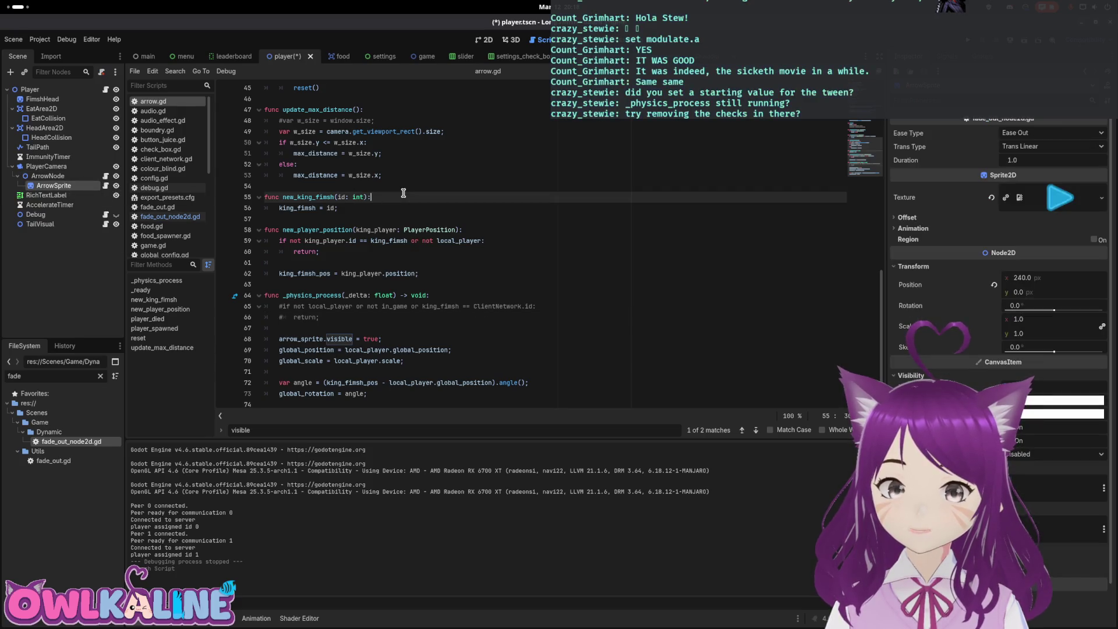
pyautogui.click(70, 177)
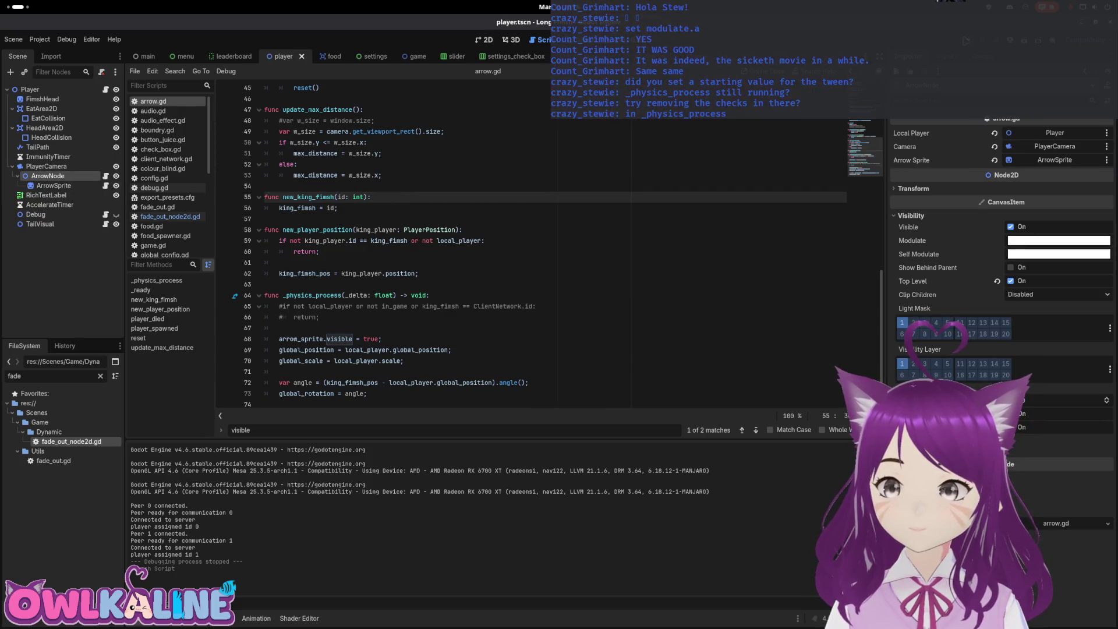
# - Run the game, join as CLIENT in both windows, and start playing in the arena
pyautogui.press('F5')
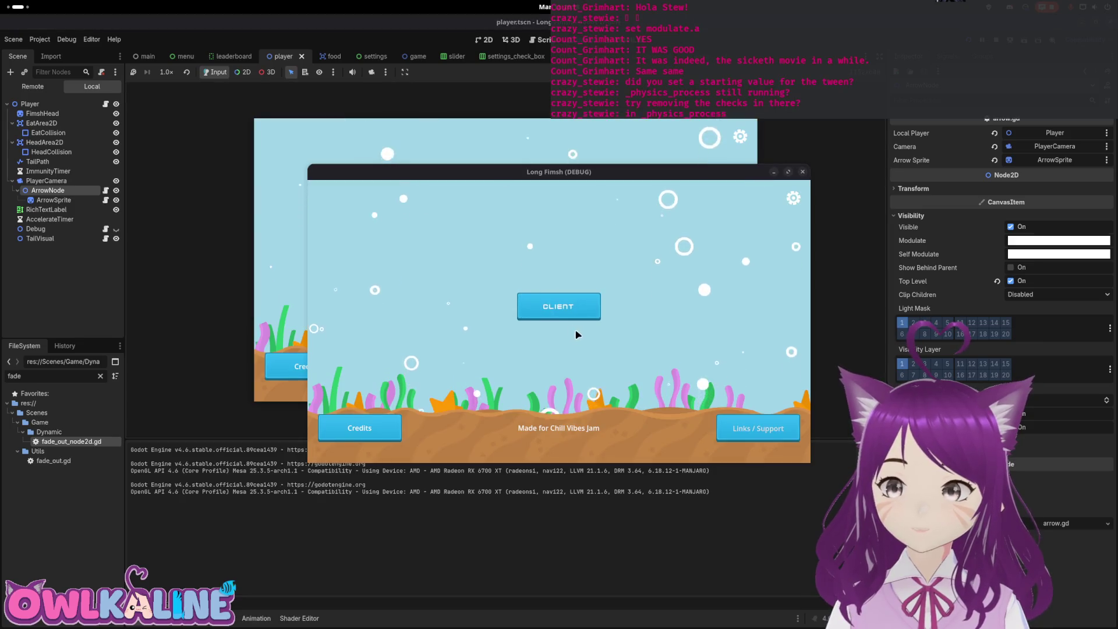
pyautogui.click(567, 307)
pyautogui.moveTo(531, 184); pyautogui.dragTo(1117, 181)
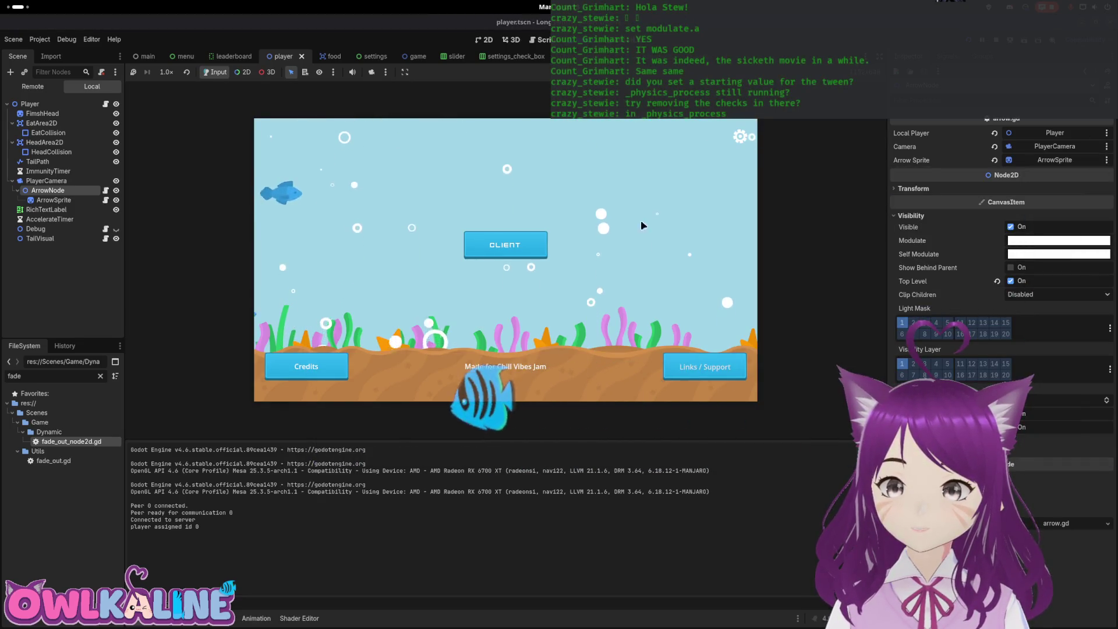
pyautogui.click(504, 244)
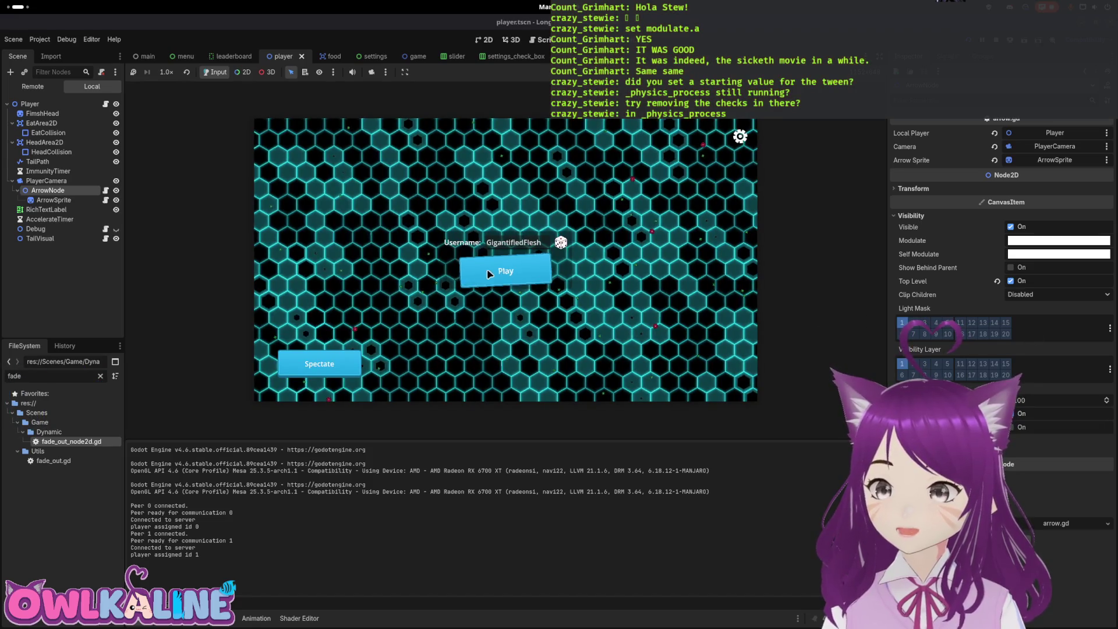
pyautogui.click(488, 270)
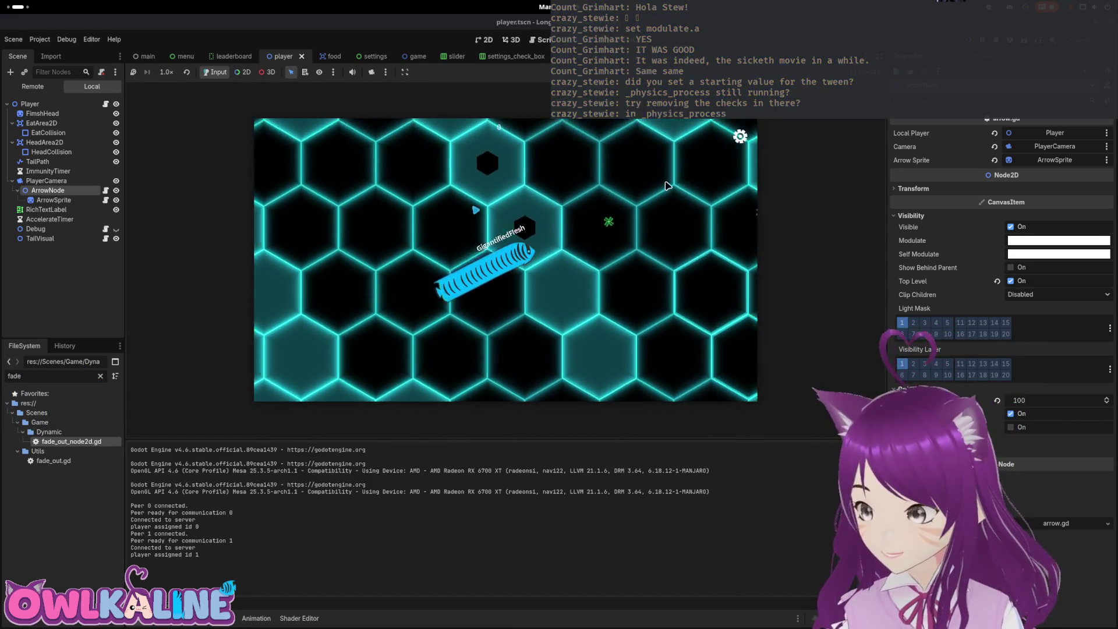
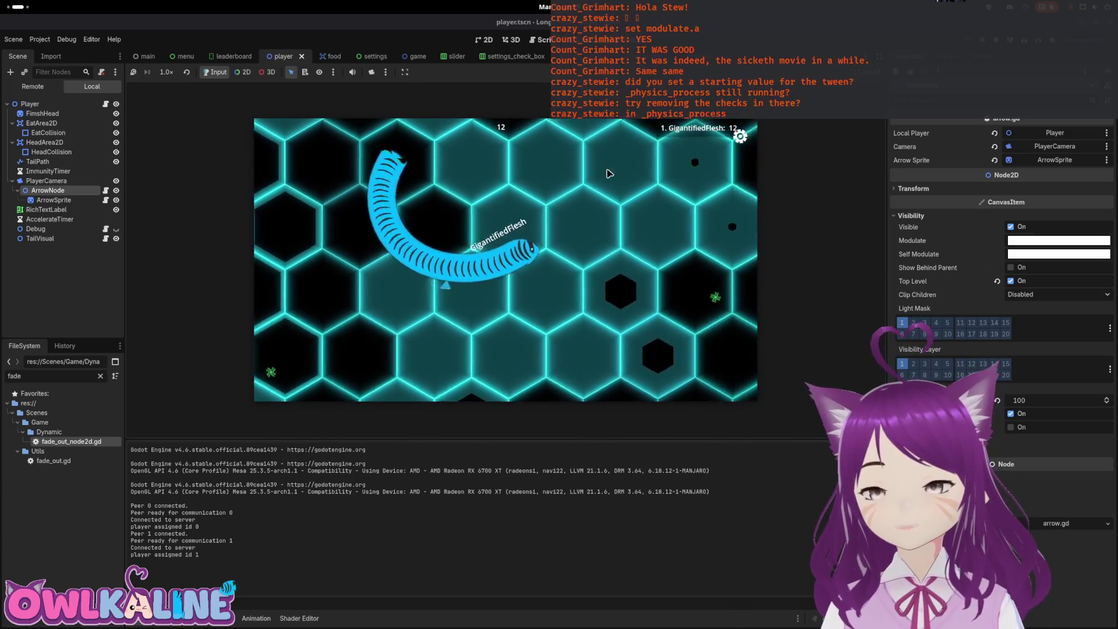
# - Stop the running game and compare ArrowNode's arrow.gd with ArrowSprite's attached script
pyautogui.press('F8')
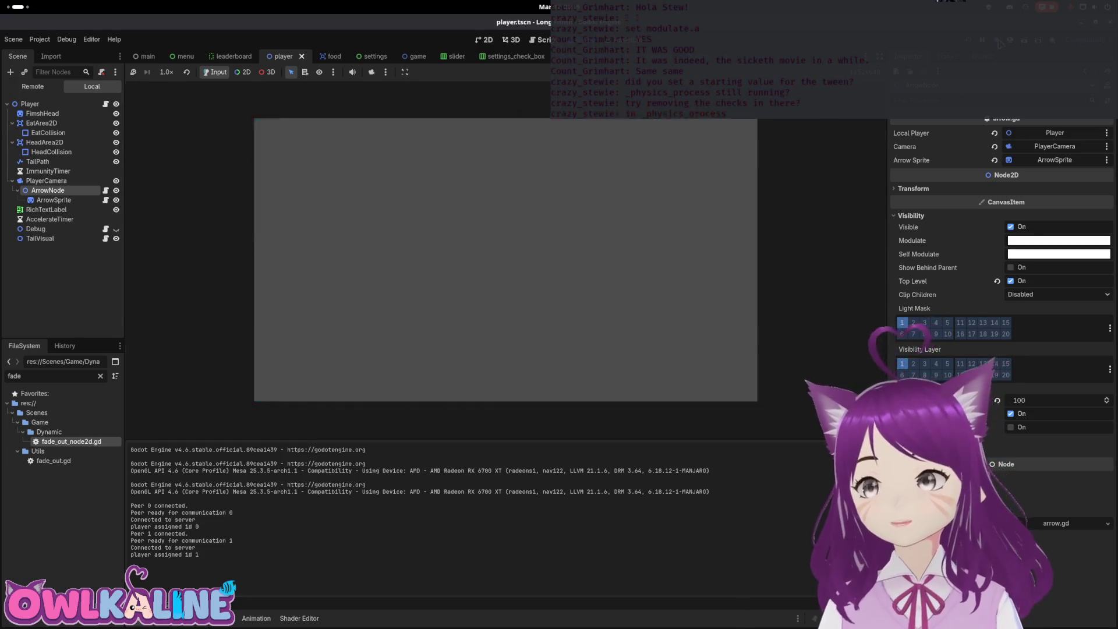
pyautogui.click(49, 176)
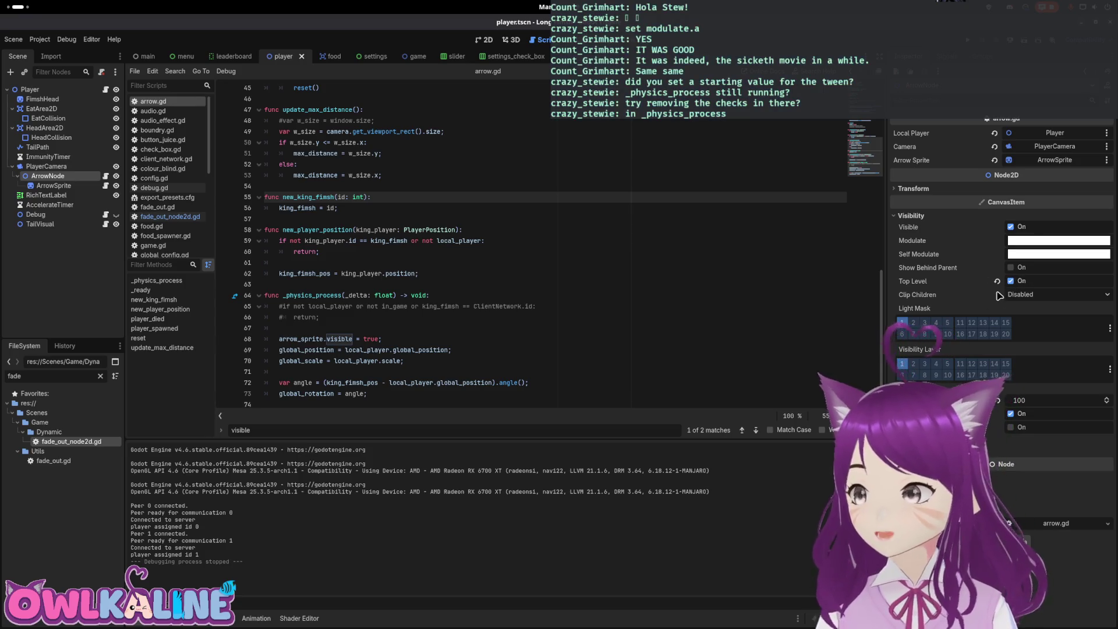
pyautogui.click(466, 284)
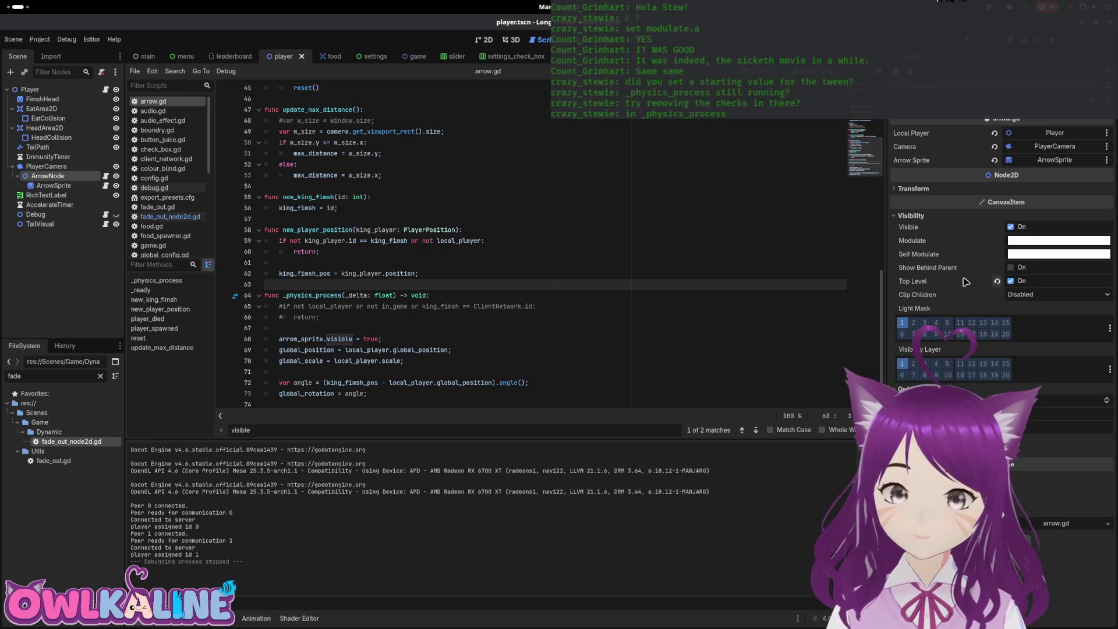
pyautogui.click(109, 188)
pyautogui.click(106, 185)
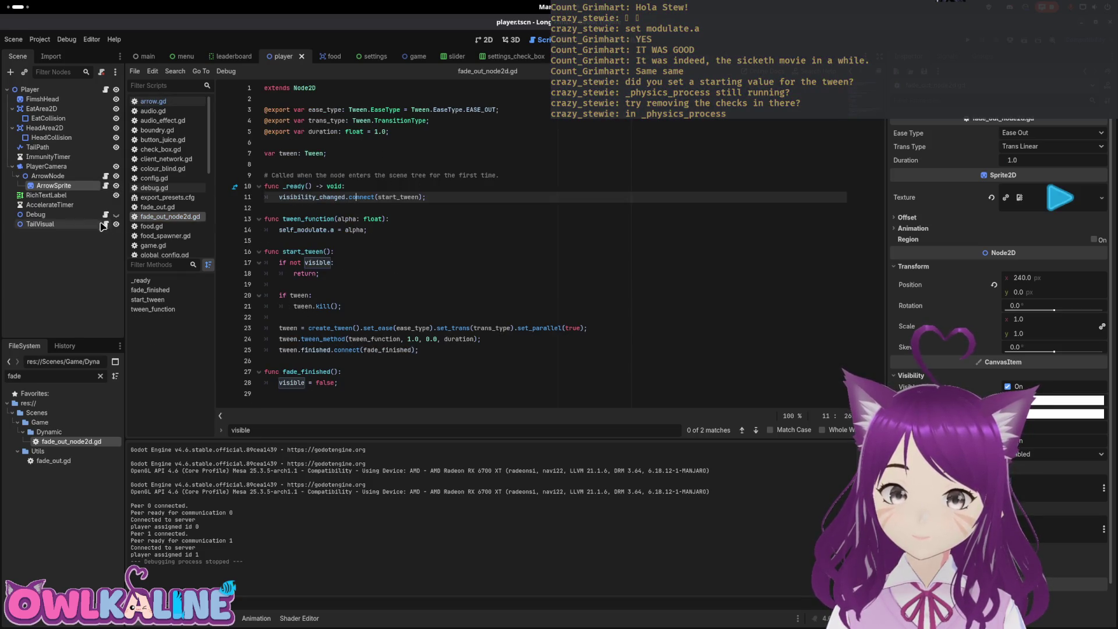
pyautogui.click(106, 176)
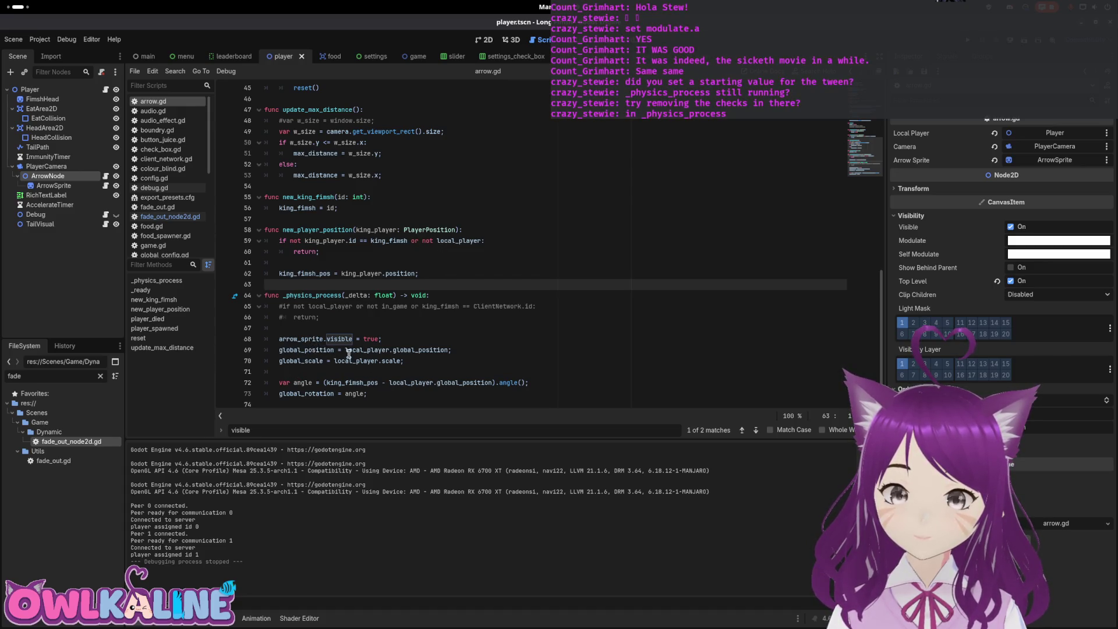
# - Review the global_position, global_scale and angle lines and the commented-out return in arrow.gd
pyautogui.click(374, 350)
pyautogui.click(301, 359)
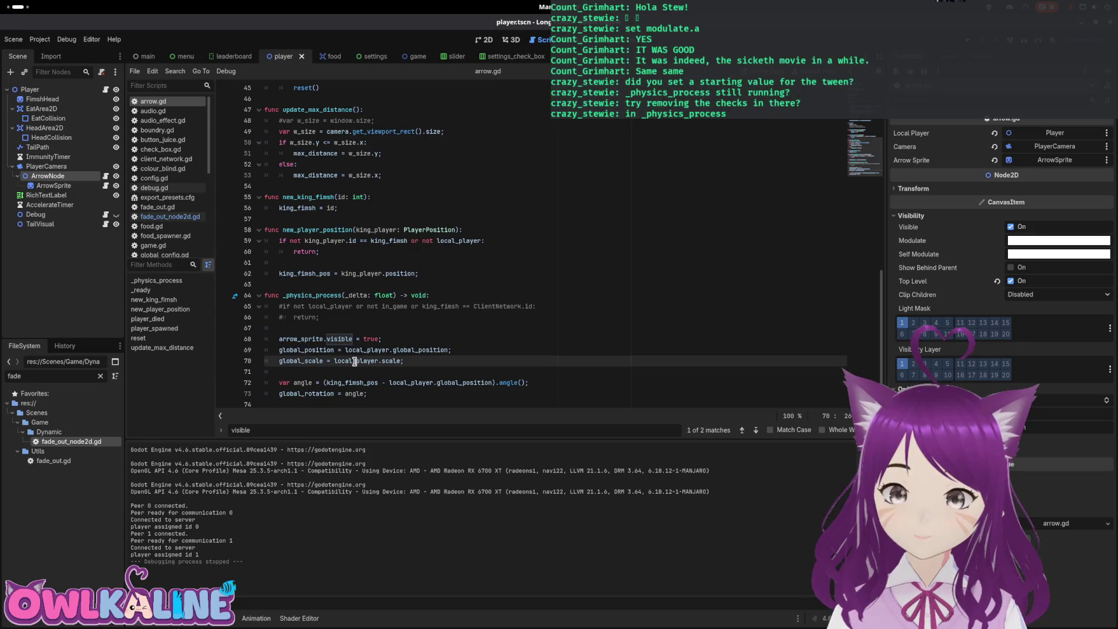
pyautogui.click(320, 393)
pyautogui.doubleClick(356, 393)
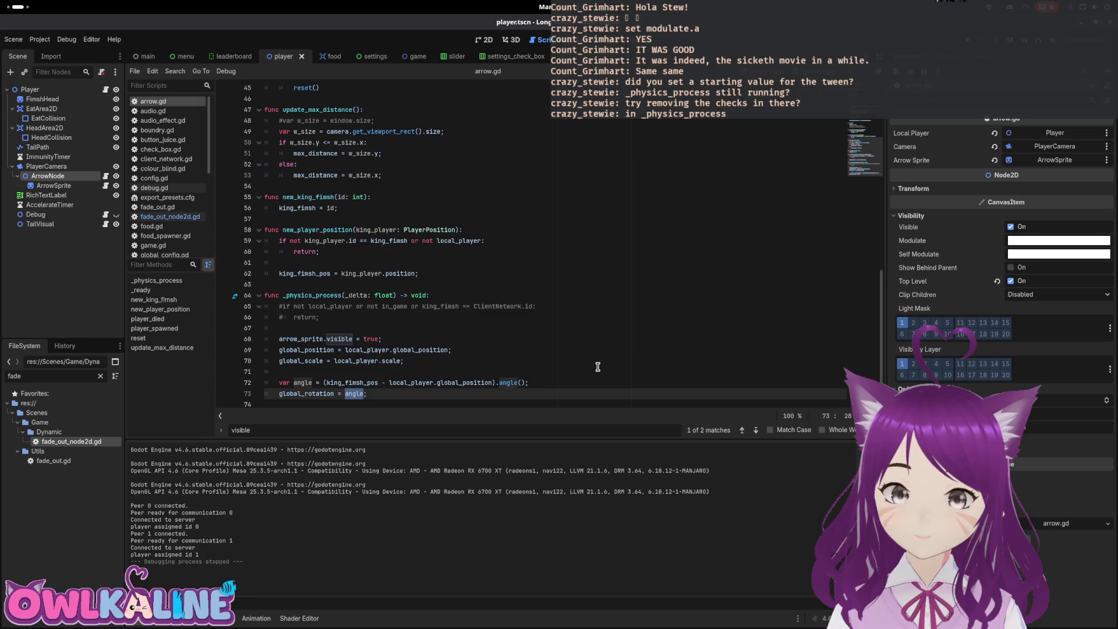
pyautogui.click(56, 185)
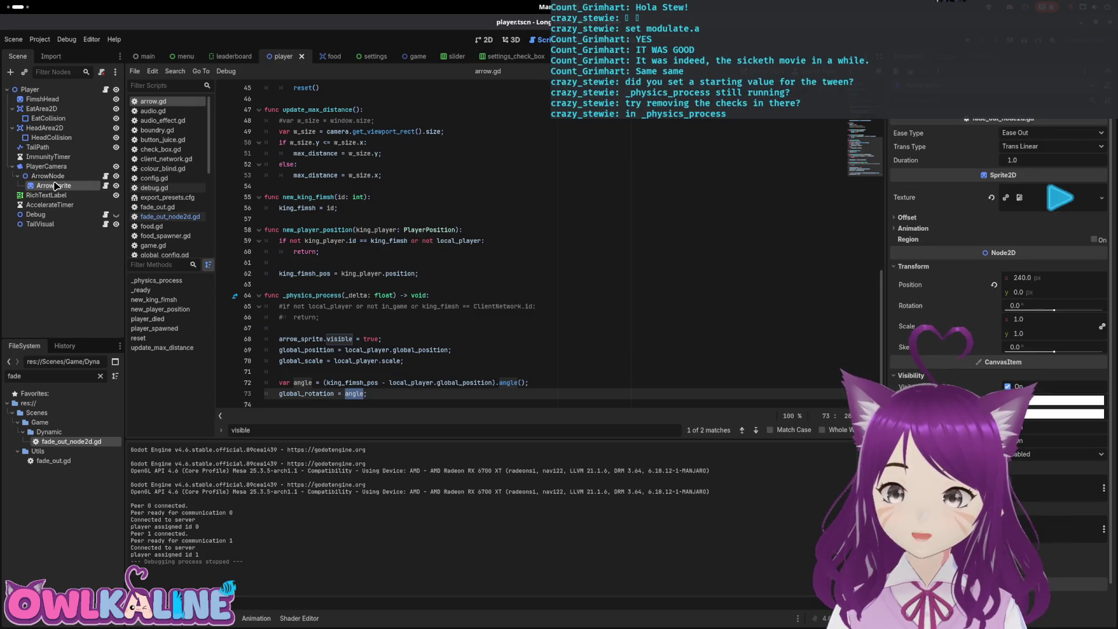
pyautogui.click(49, 176)
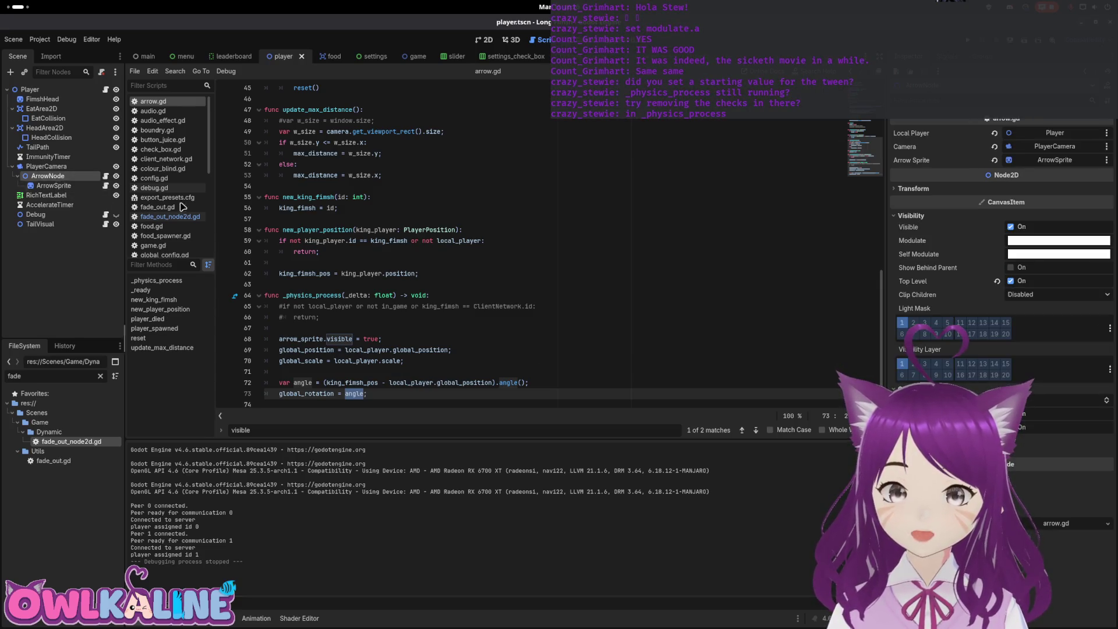
pyautogui.click(578, 284)
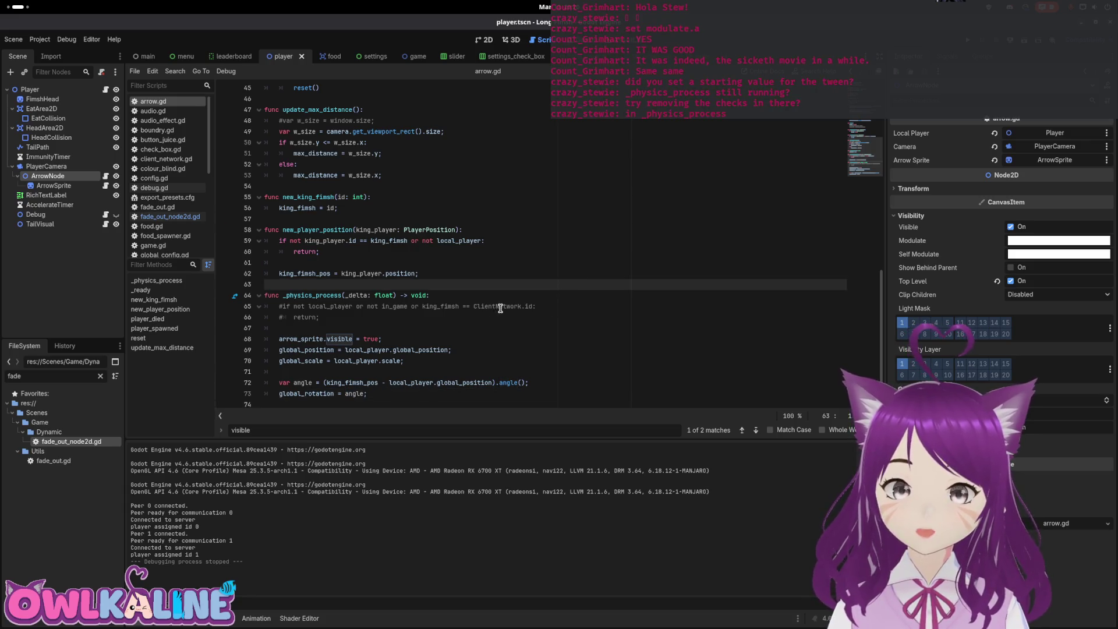
pyautogui.click(385, 327)
pyautogui.click(381, 312)
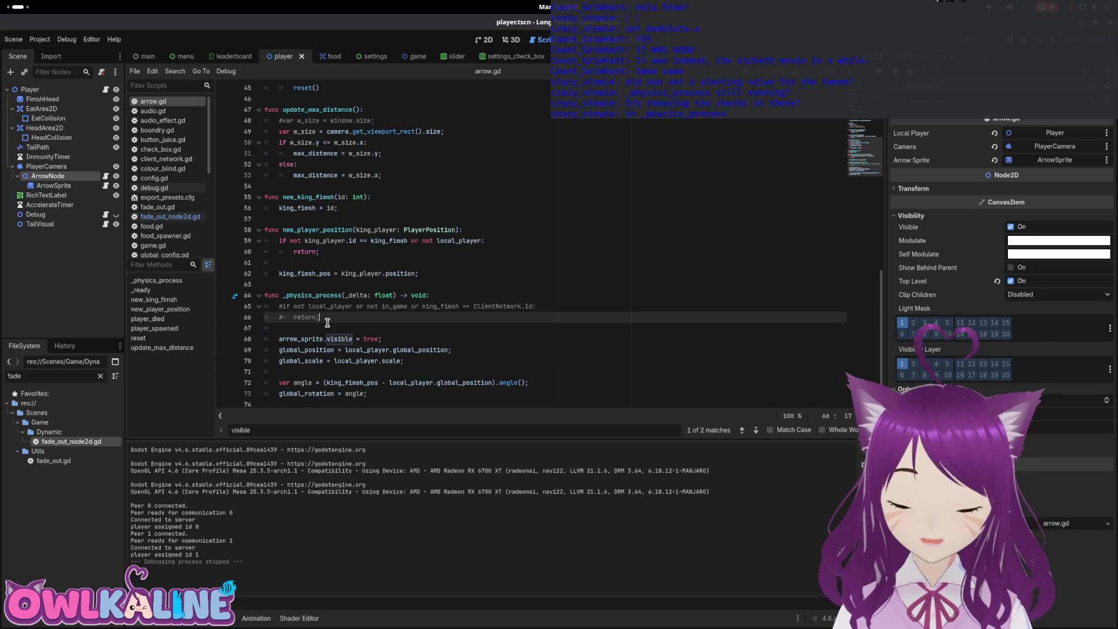
# - Turn off Top Level for ArrowNode in the Inspector
pyautogui.click(317, 328)
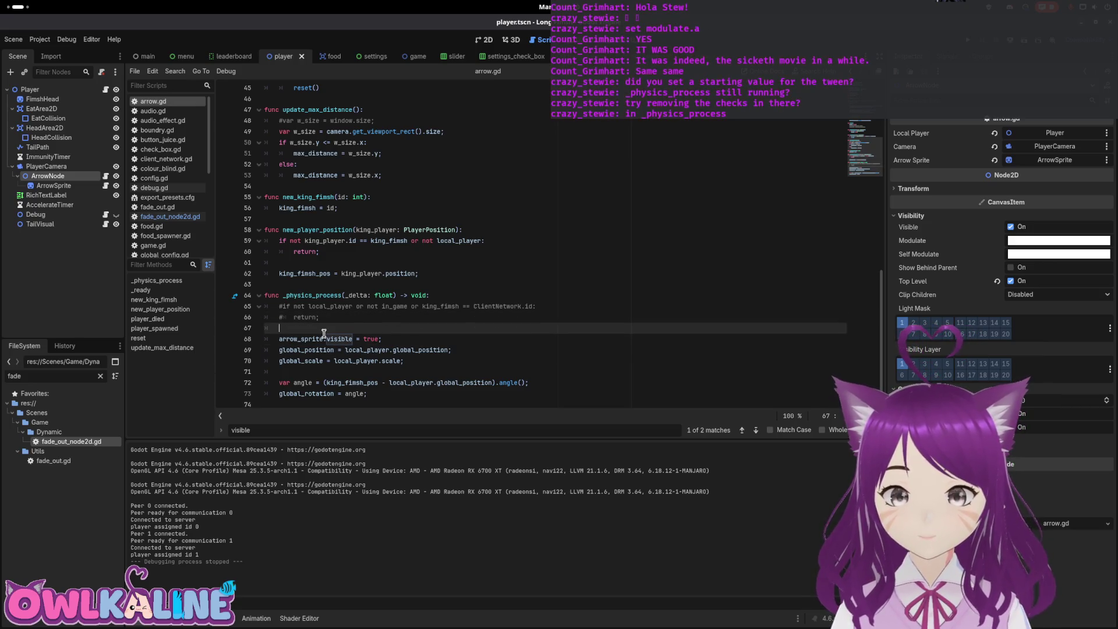
pyautogui.click(42, 186)
pyautogui.click(47, 176)
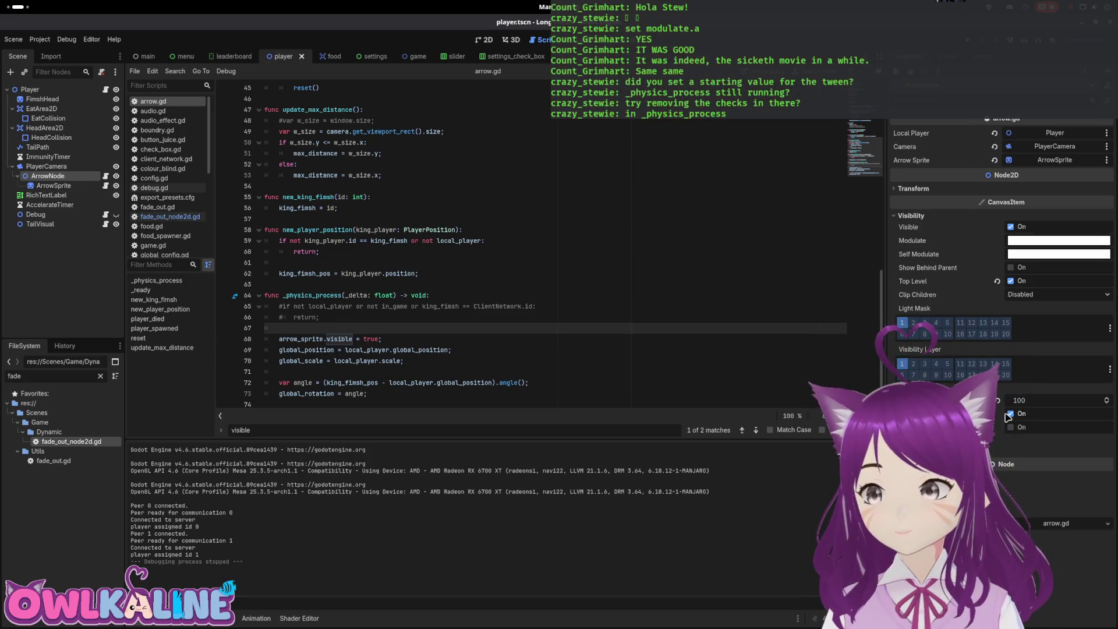
pyautogui.click(1011, 280)
pyautogui.click(629, 230)
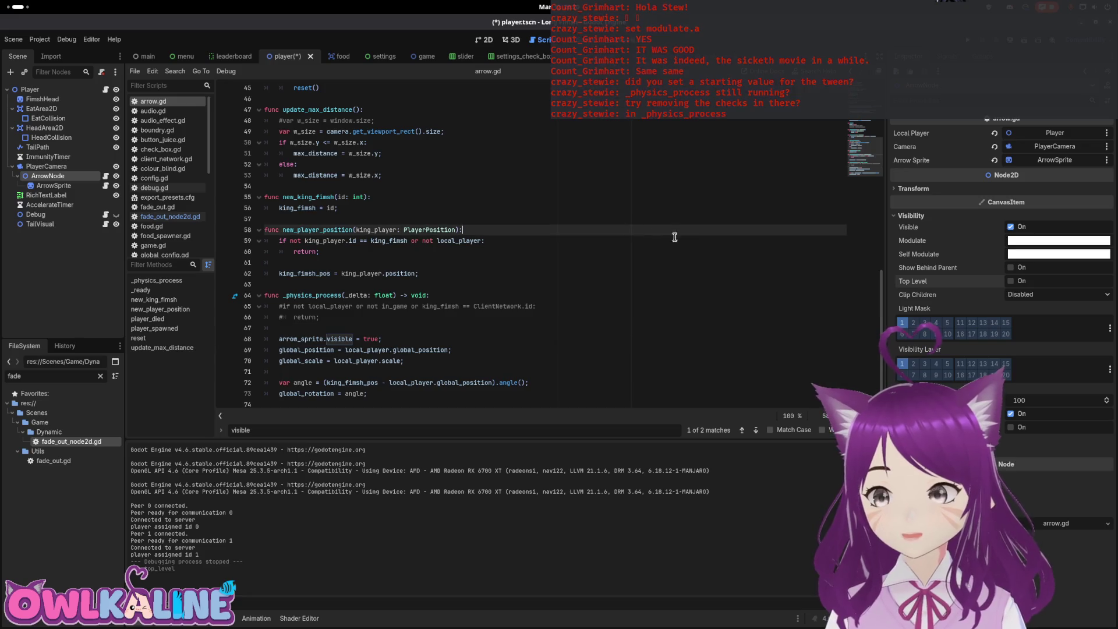
# - Test-run the game as CLIENT to check the arrow sprite, then stop it
pyautogui.press('F5')
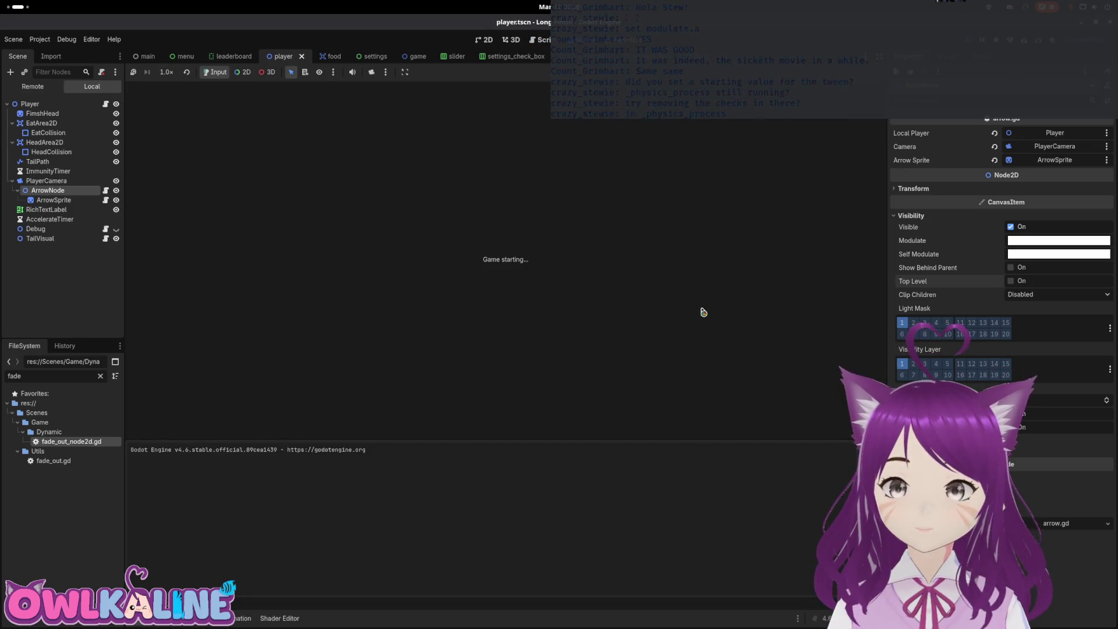
pyautogui.click(559, 307)
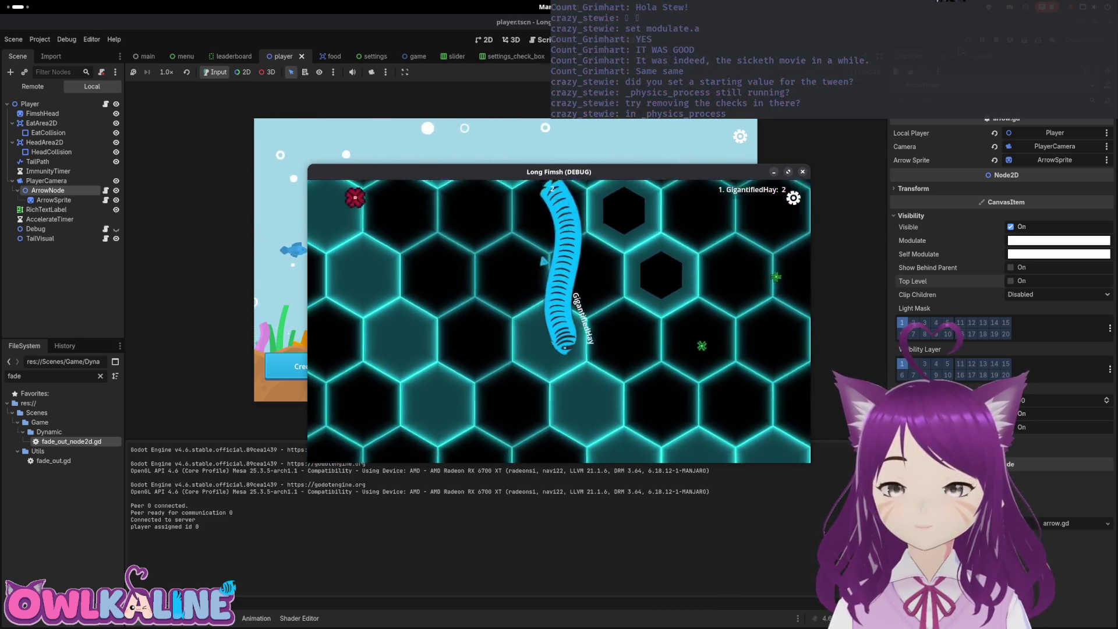
pyautogui.press('F8')
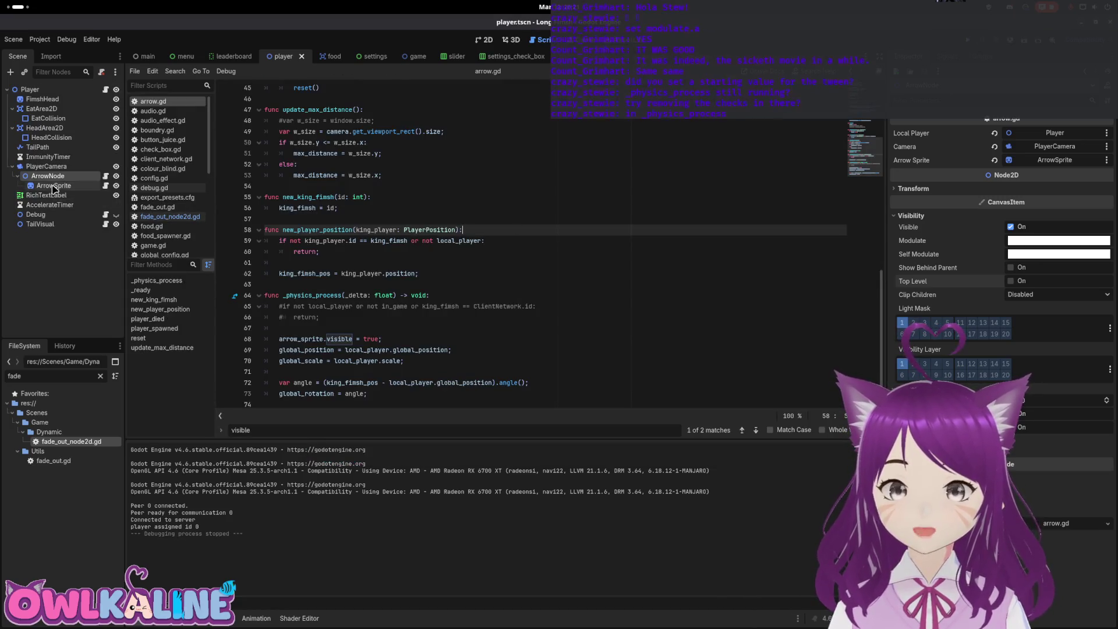
# - Turn ArrowNode's Top Level back on and launch the game as CLIENT
pyautogui.click(1010, 281)
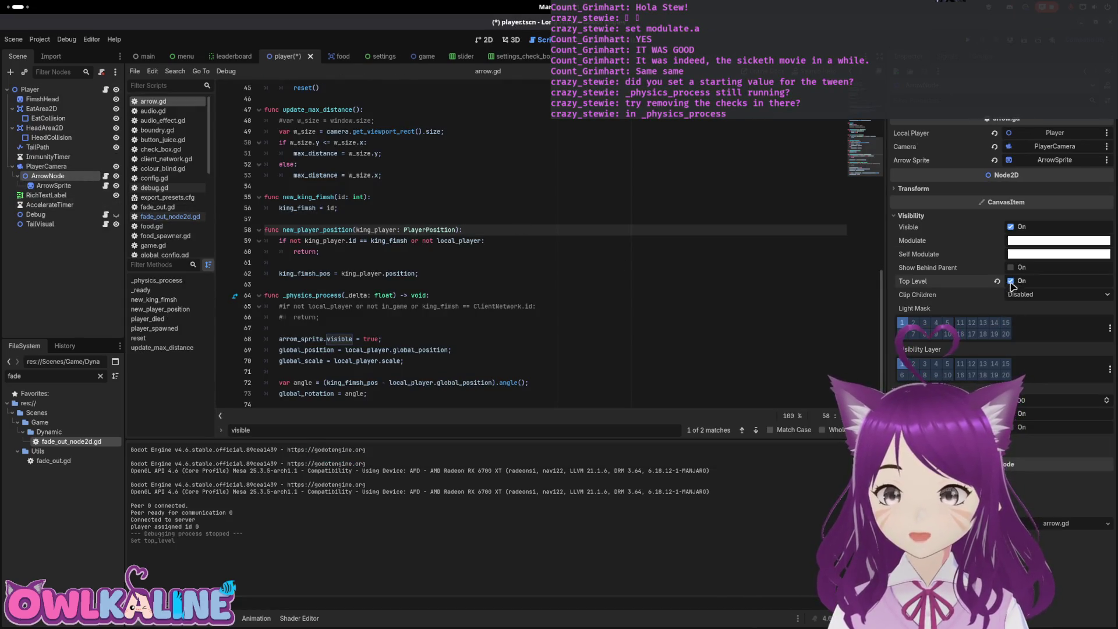
pyautogui.press('F5')
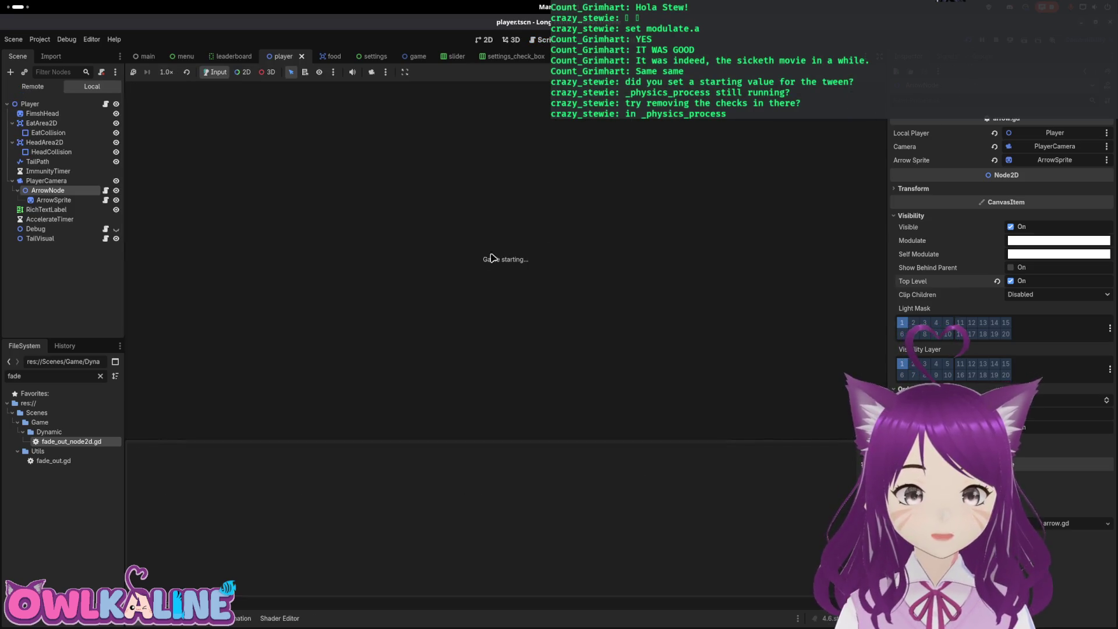
pyautogui.click(542, 313)
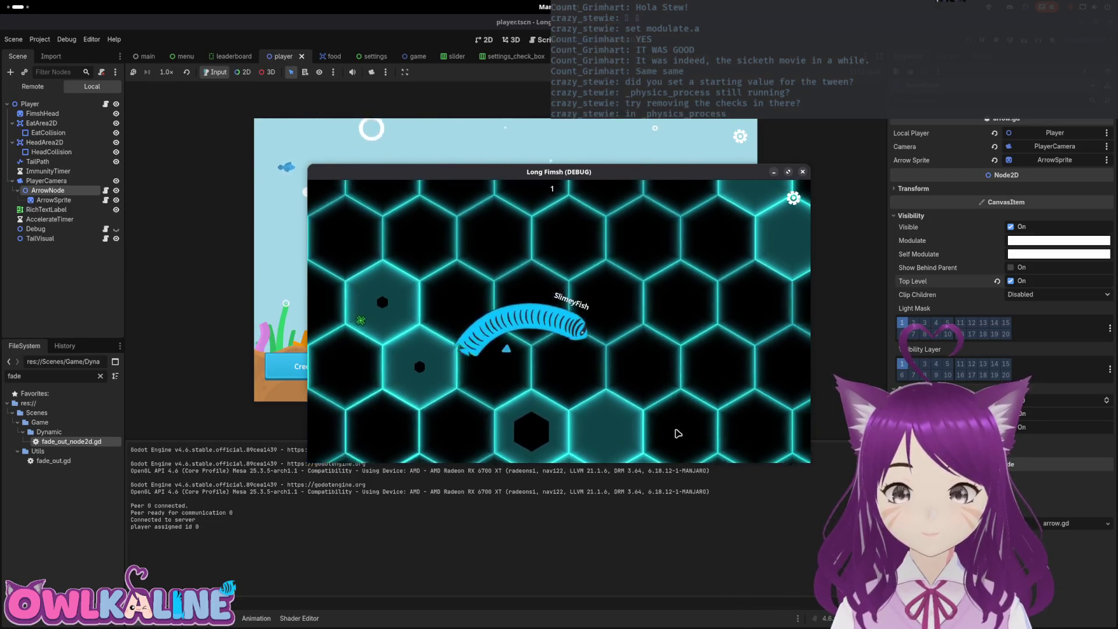
# - Join the second game instance as CLIENT, play a two-player round, then stop
pyautogui.moveTo(505, 169); pyautogui.dragTo(1117, 233)
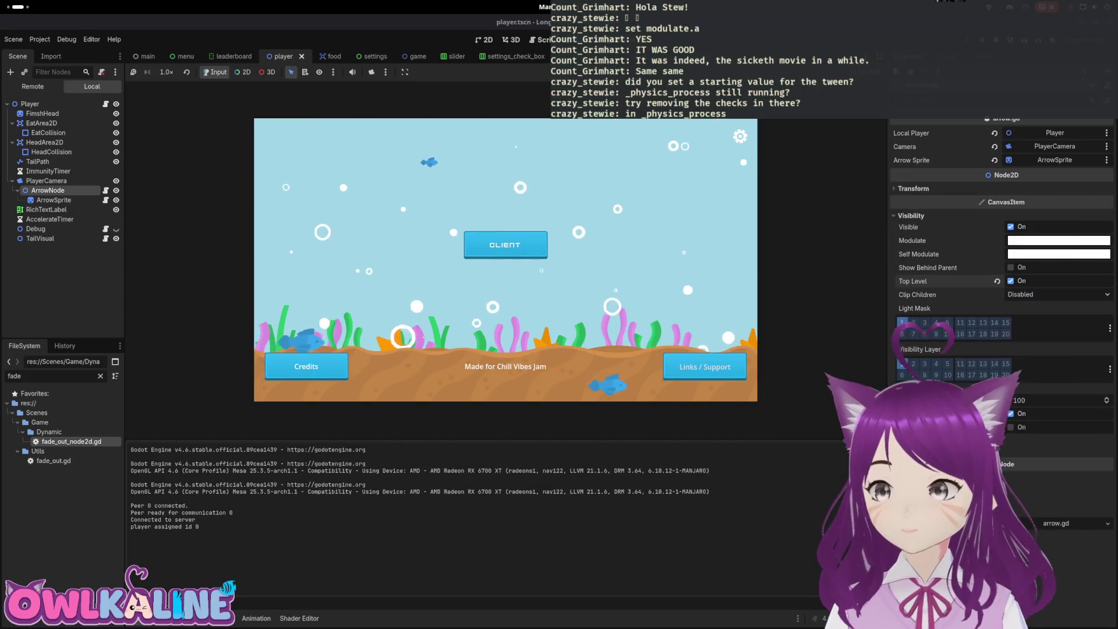
pyautogui.click(519, 242)
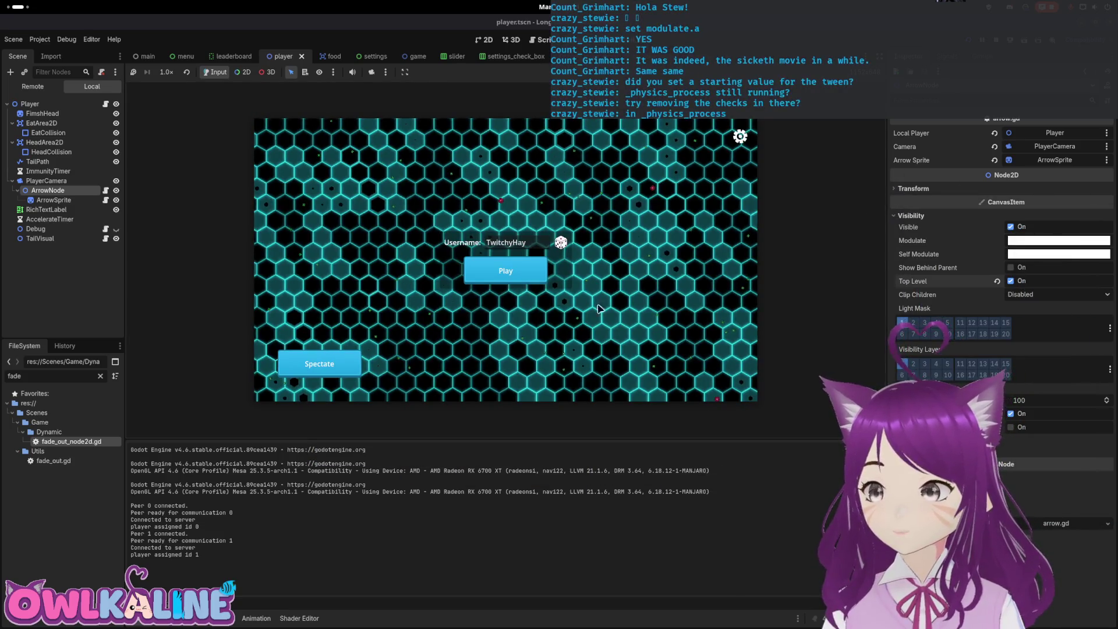
pyautogui.click(505, 271)
pyautogui.moveTo(1114, 233)
pyautogui.mouseDown()
pyautogui.moveTo(872, 262)
pyautogui.moveTo(689, 190)
pyautogui.mouseUp()
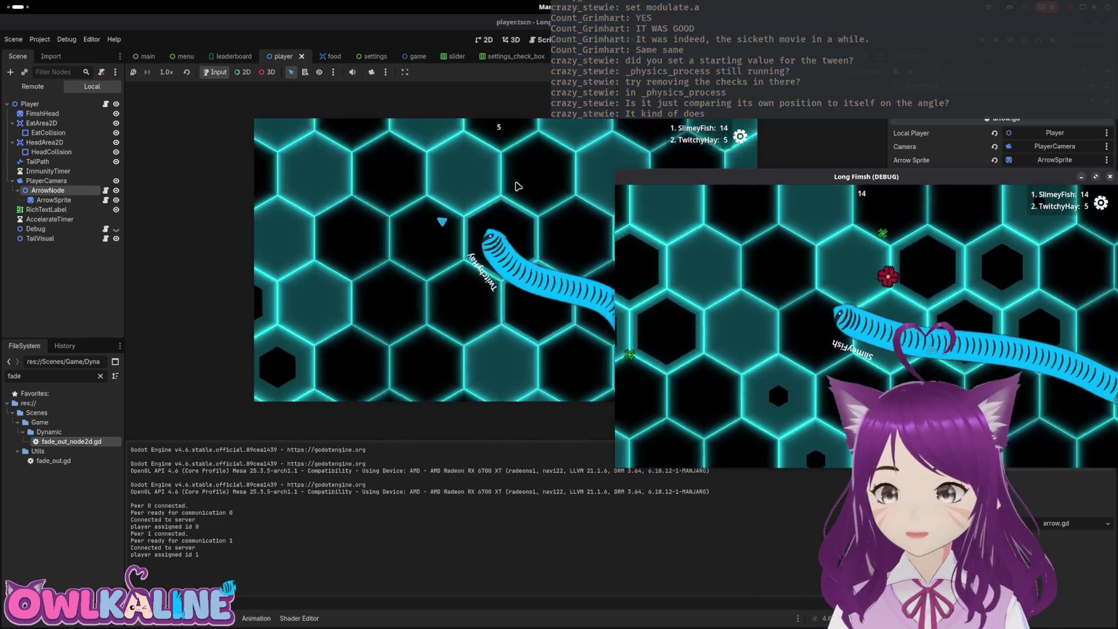
pyautogui.press('F8')
pyautogui.click(105, 190)
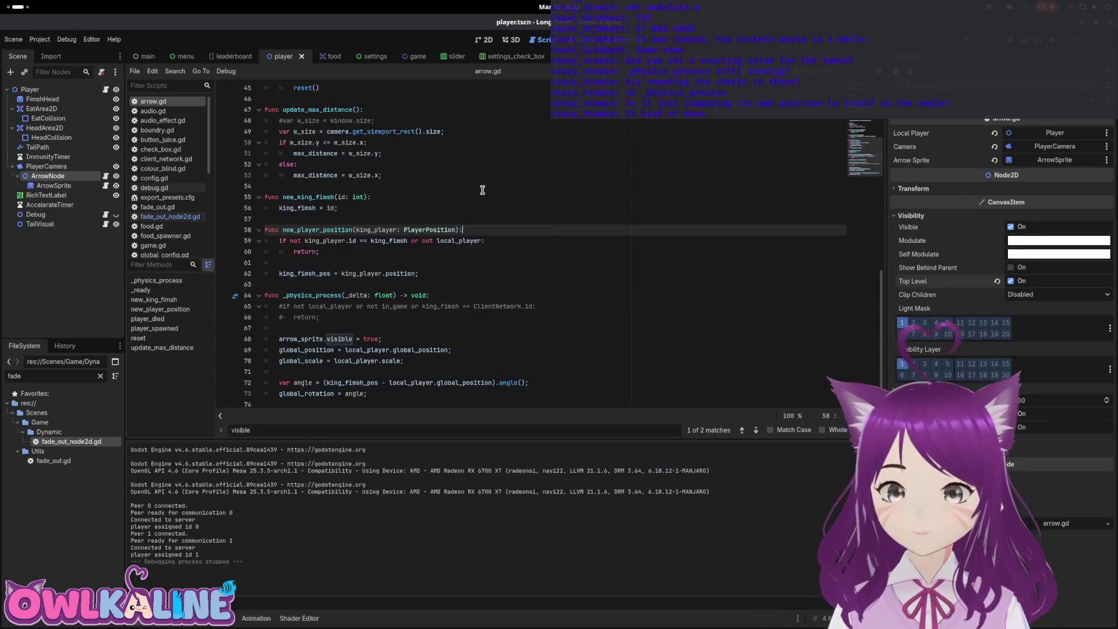
# - Reopen ArrowNode's arrow.gd and check the arrow visibility line in reset()
pyautogui.click(104, 186)
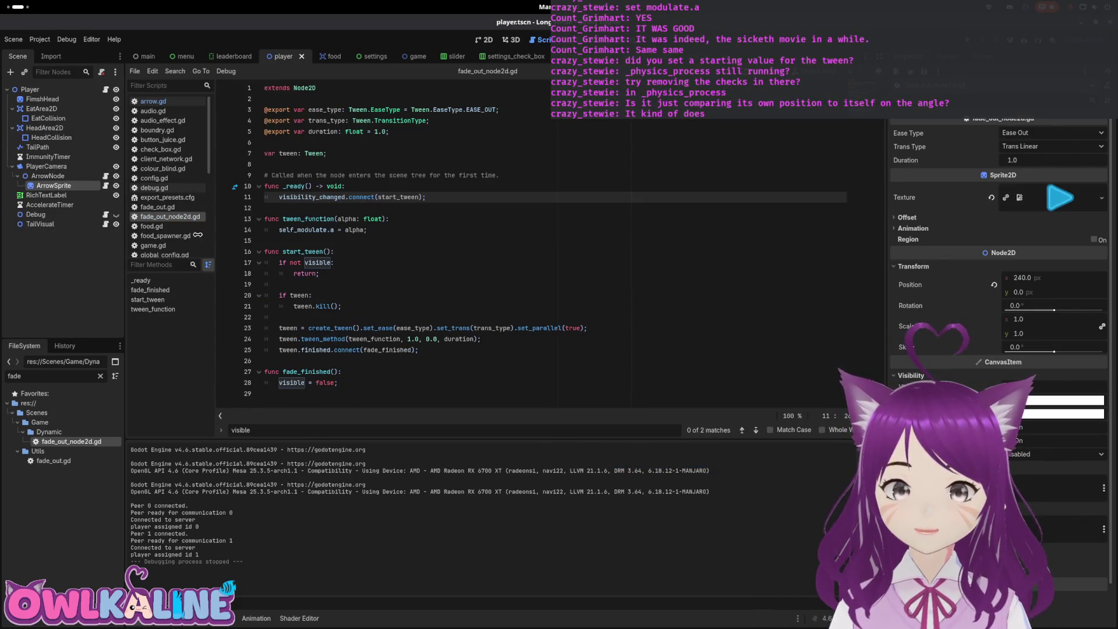
pyautogui.click(101, 176)
pyautogui.click(104, 176)
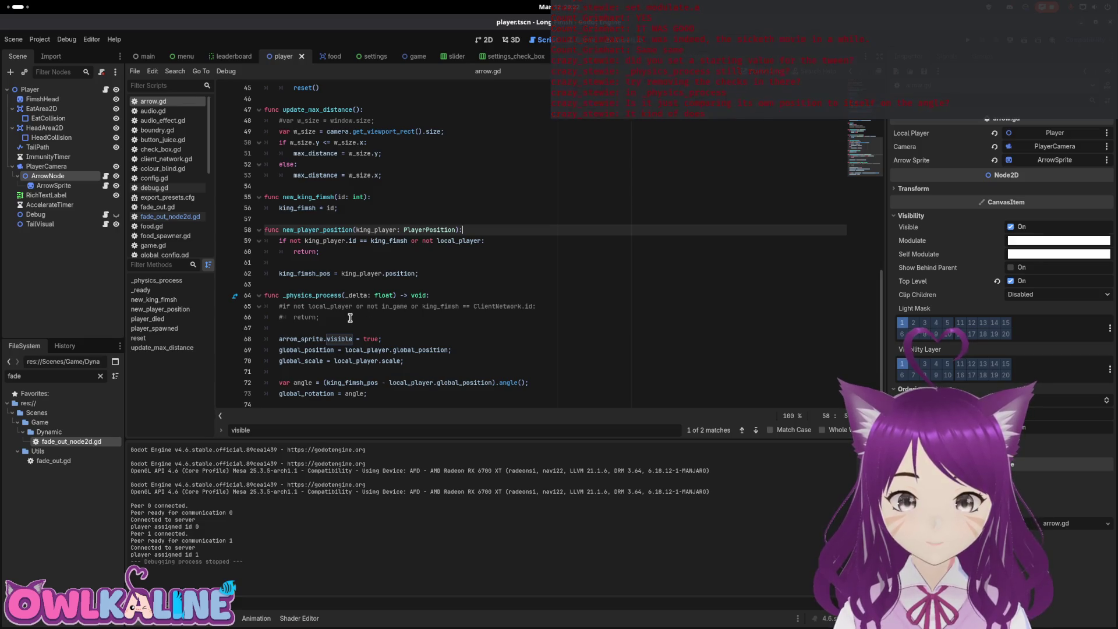
pyautogui.scroll(7, 350, 317)
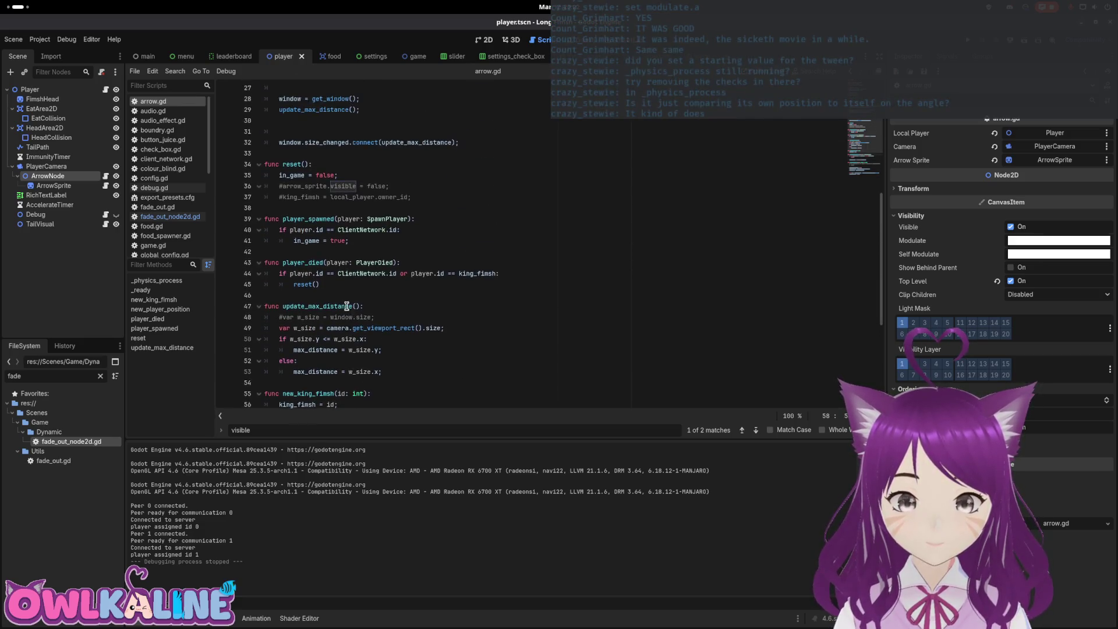
pyautogui.click(282, 216)
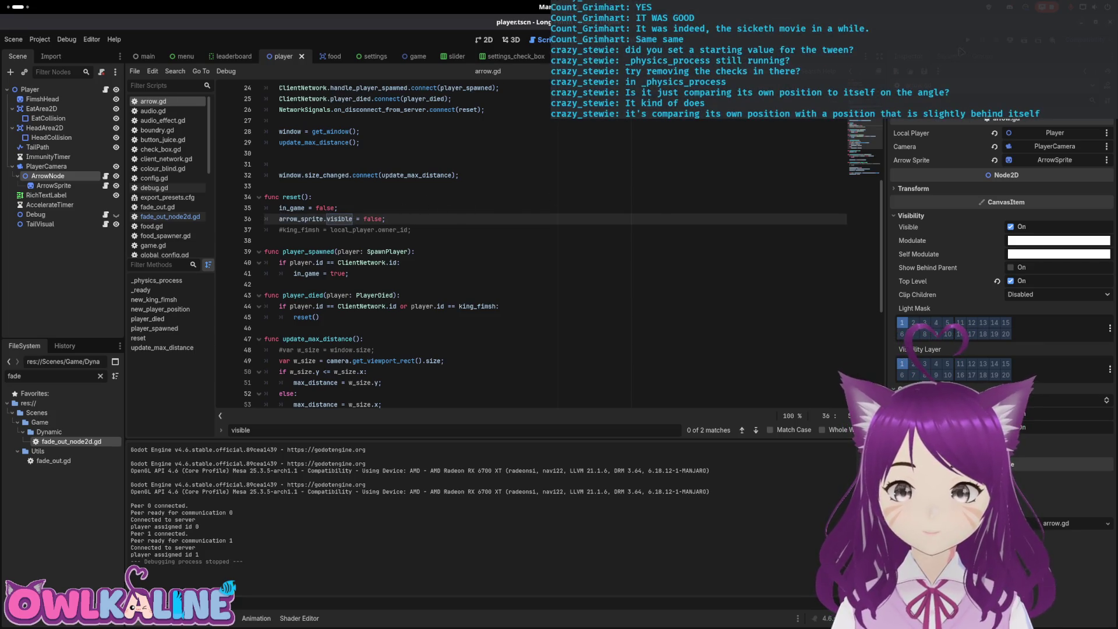
# - Run both clients into play, then stop and return to _physics_process in arrow.gd
pyautogui.press('F5')
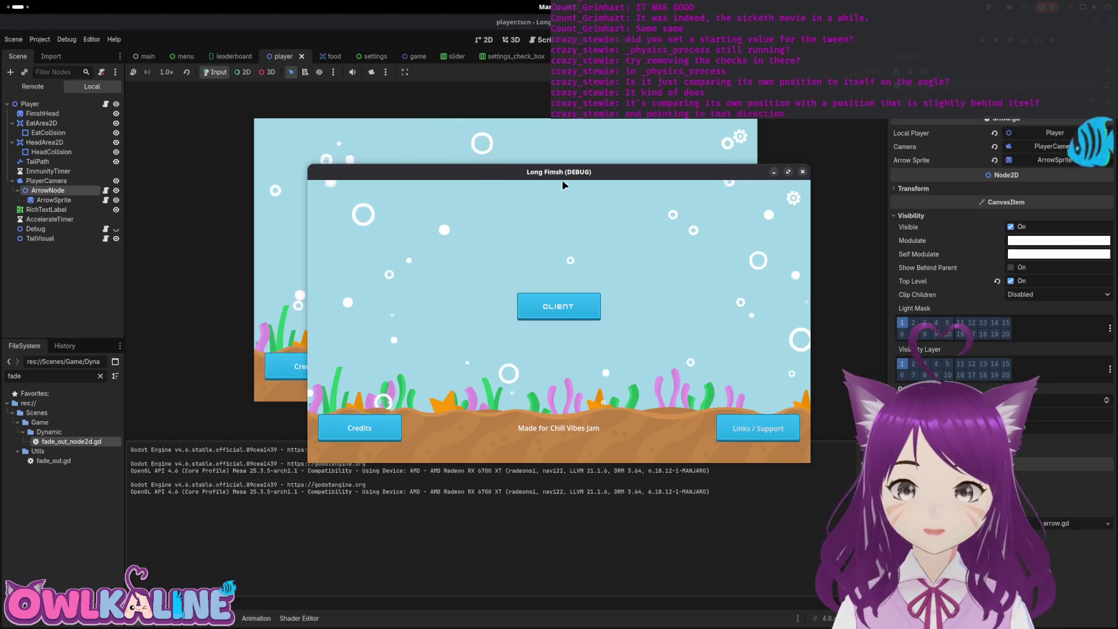
pyautogui.click(505, 244)
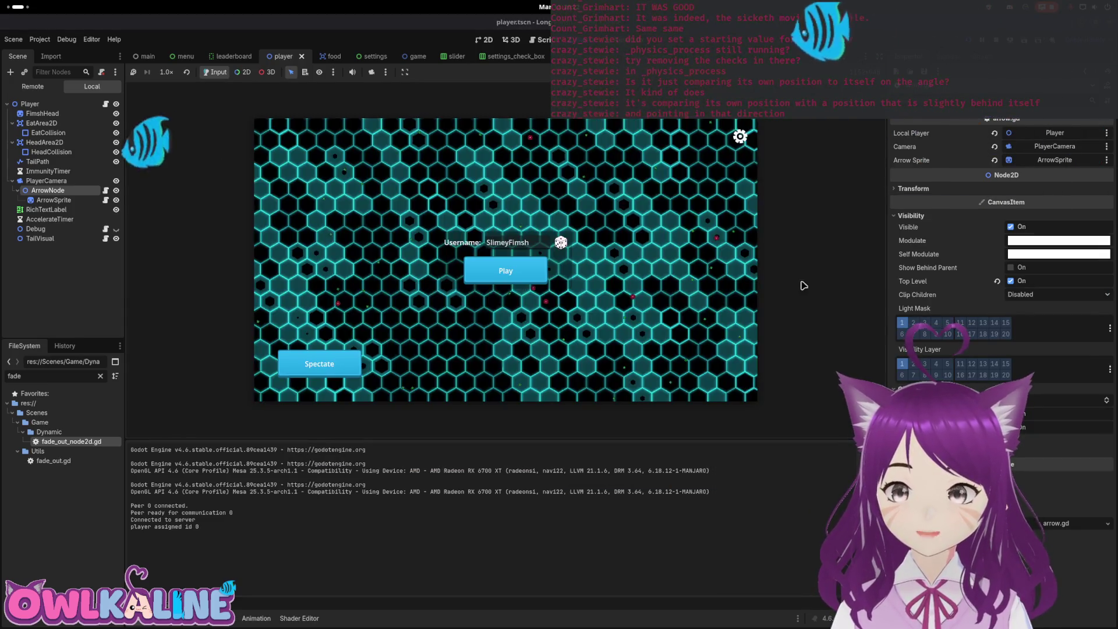
pyautogui.click(514, 263)
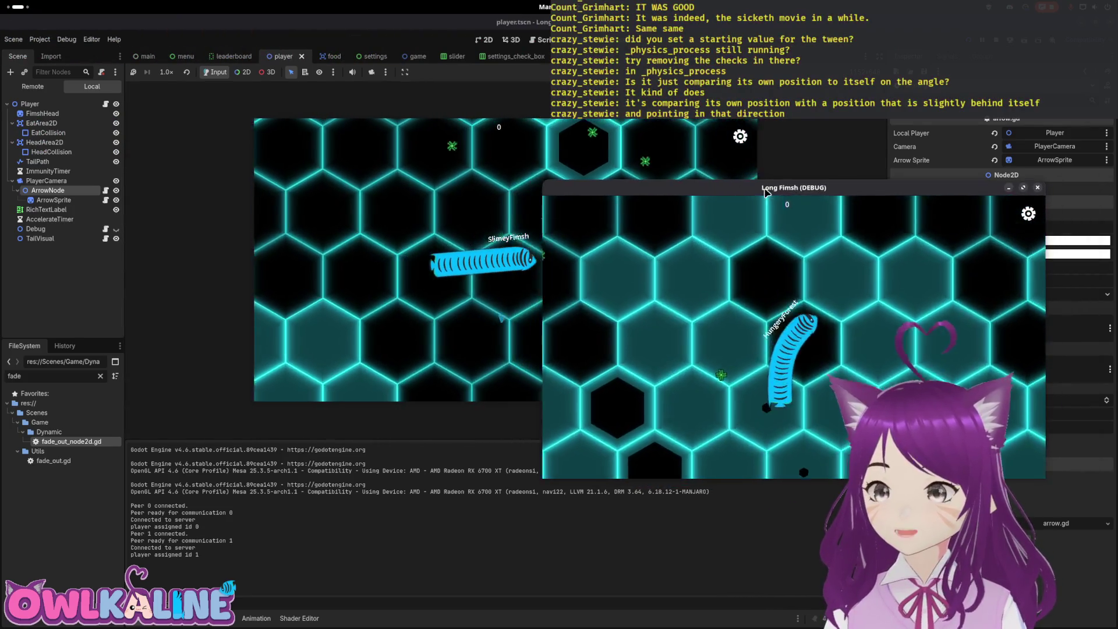
pyautogui.hotkey('alt', 'F3')
pyautogui.click(799, 365)
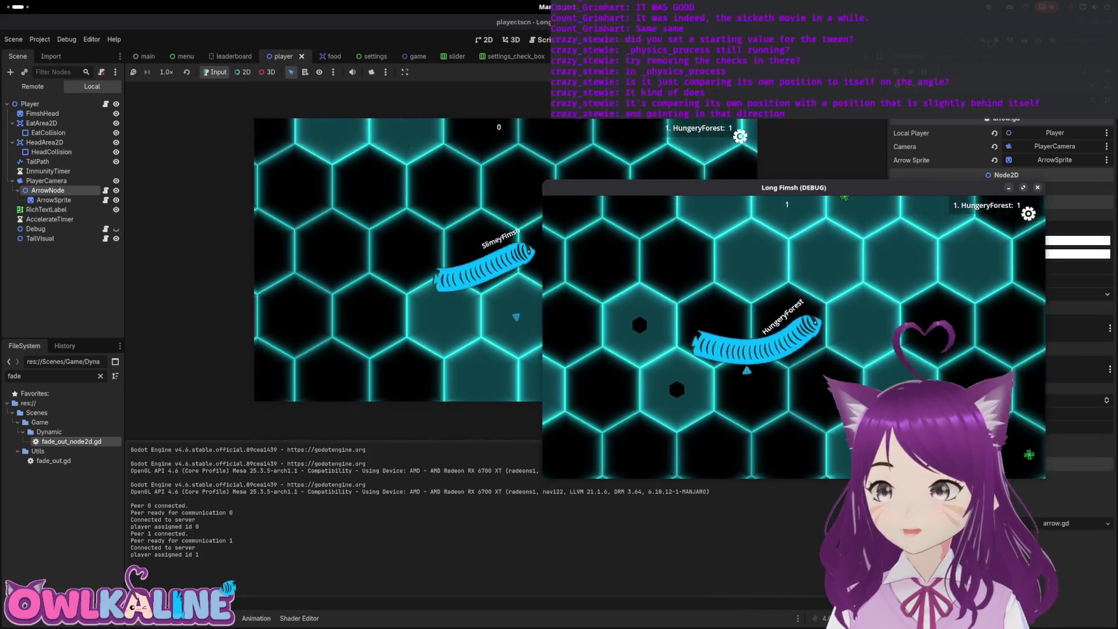
pyautogui.press('F8')
pyautogui.click(391, 240)
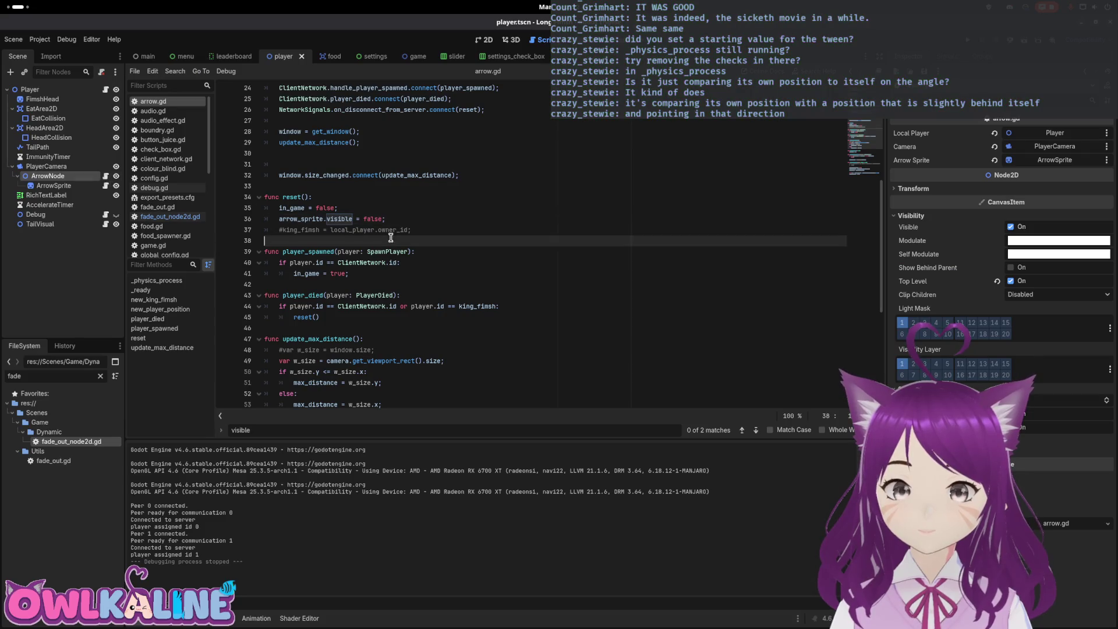
pyautogui.scroll(-7, 406, 247)
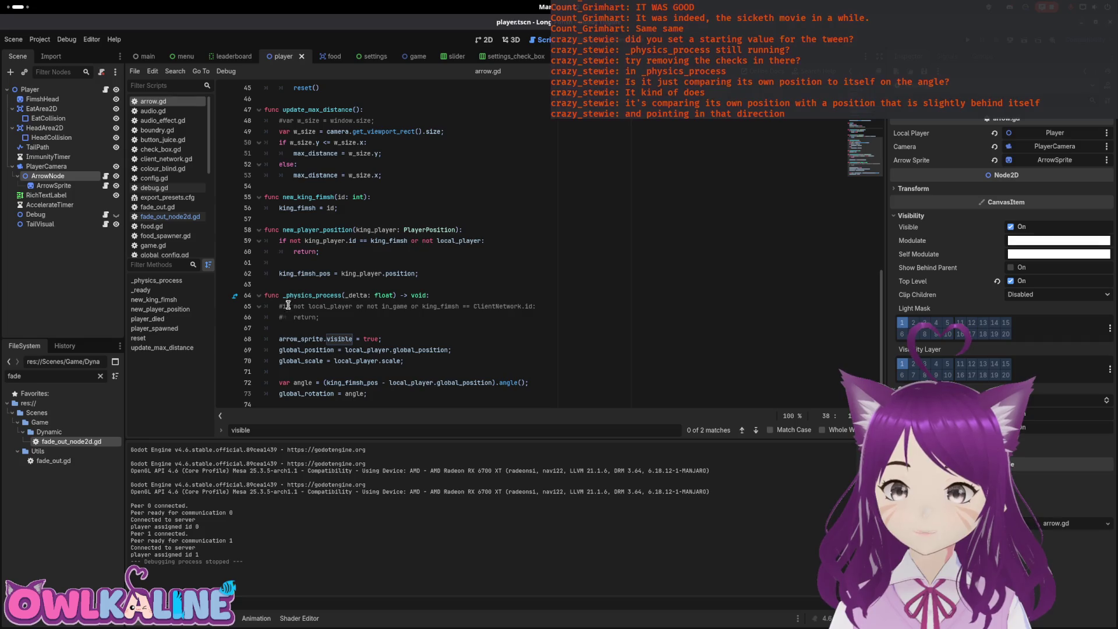
# - Restore the local_player / in_game / king_fimsh early-return check and save arrow.gd
pyautogui.click(464, 299)
pyautogui.press('Return')
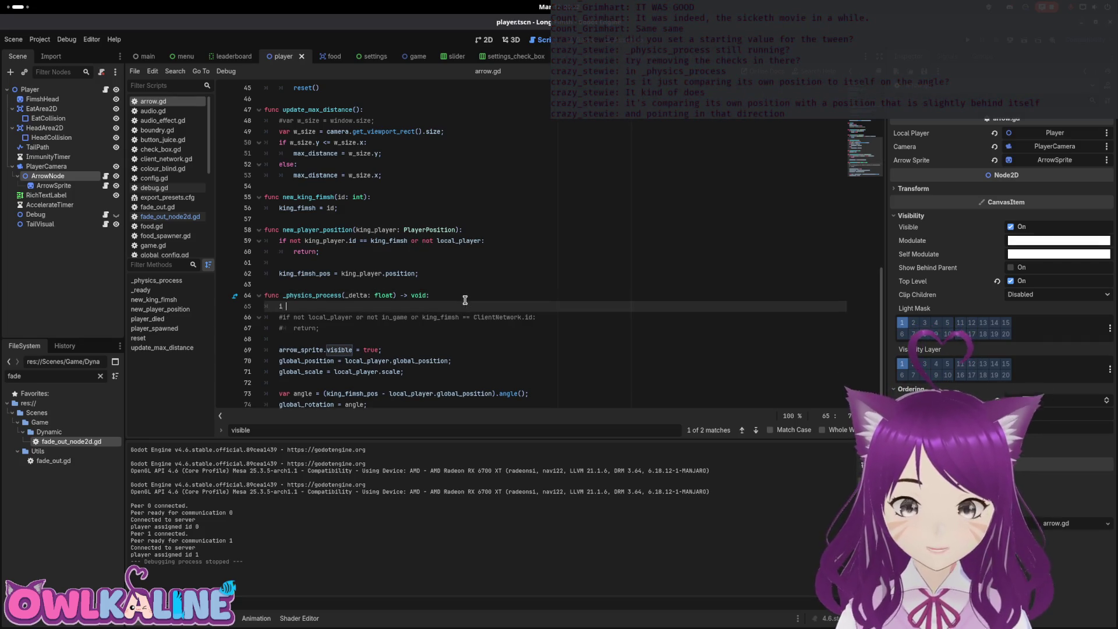
pyautogui.hotkey('ctrl', 'z')
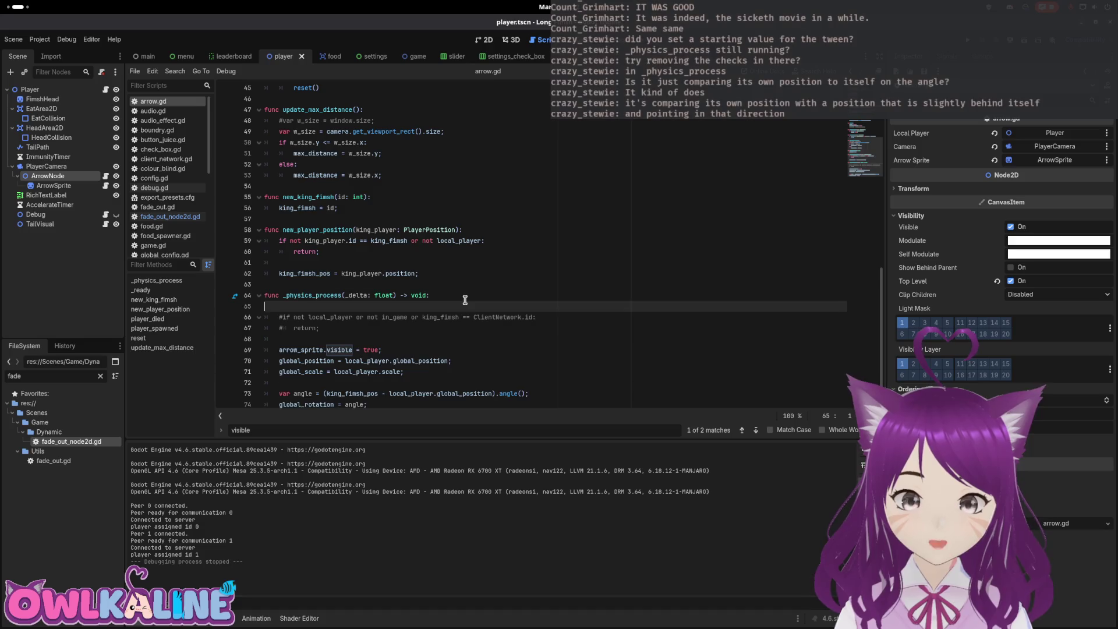
pyautogui.hotkey('ctrl', 'z')
pyautogui.hotkey('ctrl', 'z')
pyautogui.hotkey('ctrl', 'z')
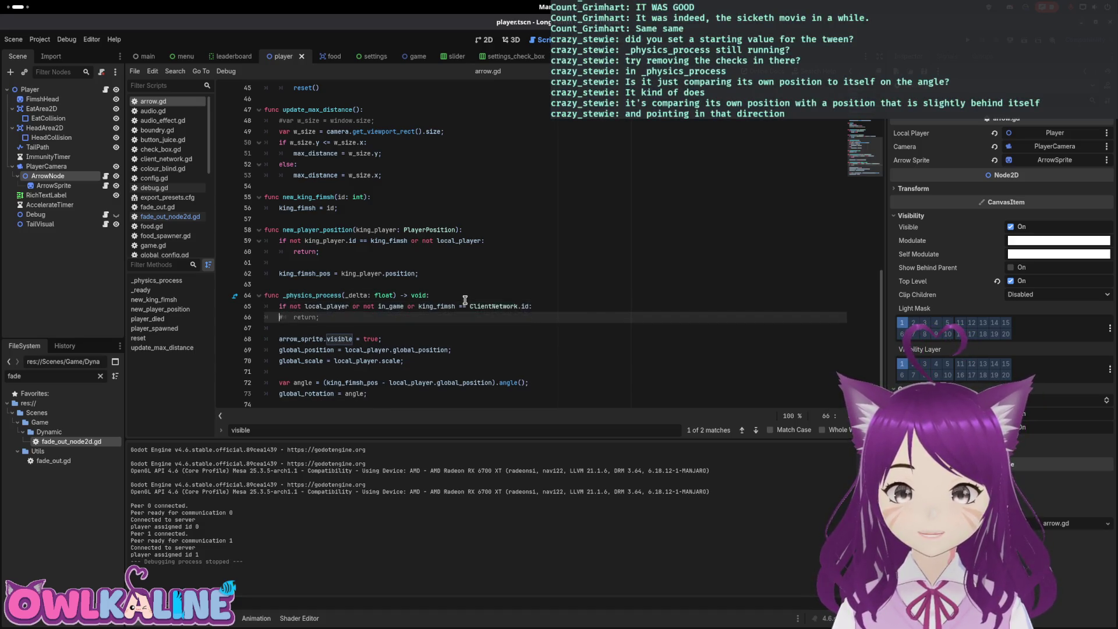
pyautogui.hotkey('ctrl', 's')
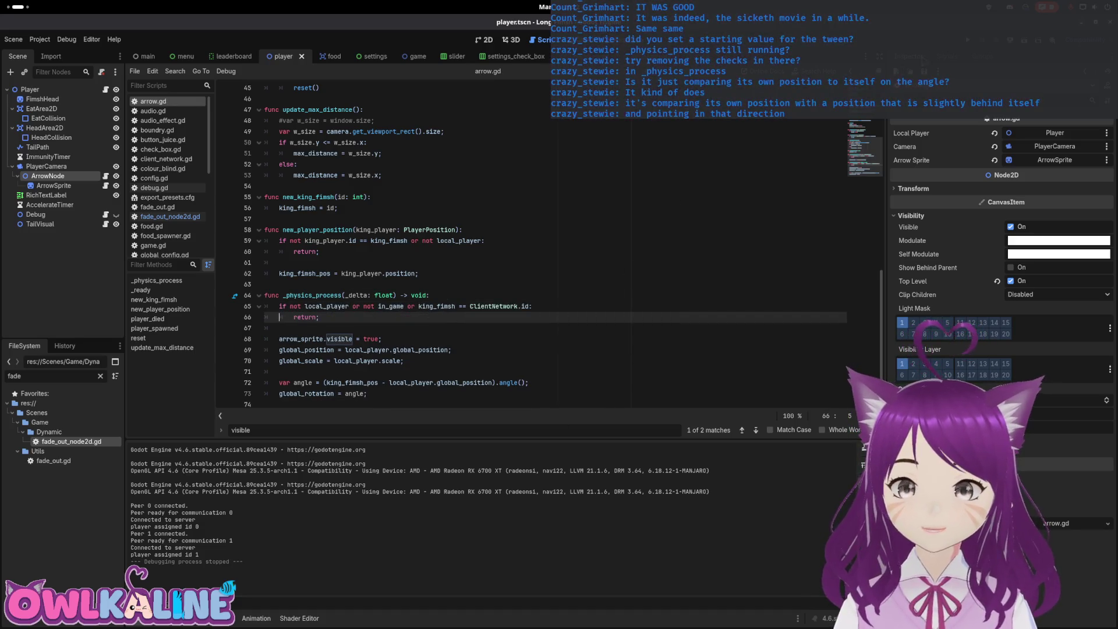
# - Run a two-player test, joining as CLIENT and playing in both windows, then stop
pyautogui.press('F5')
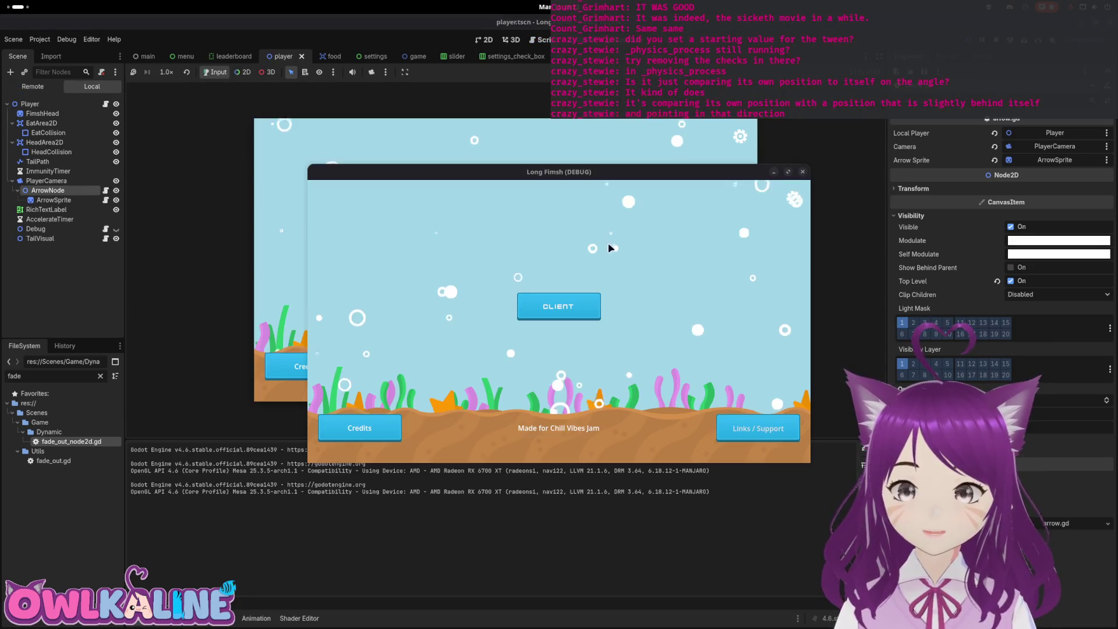
pyautogui.press('super')
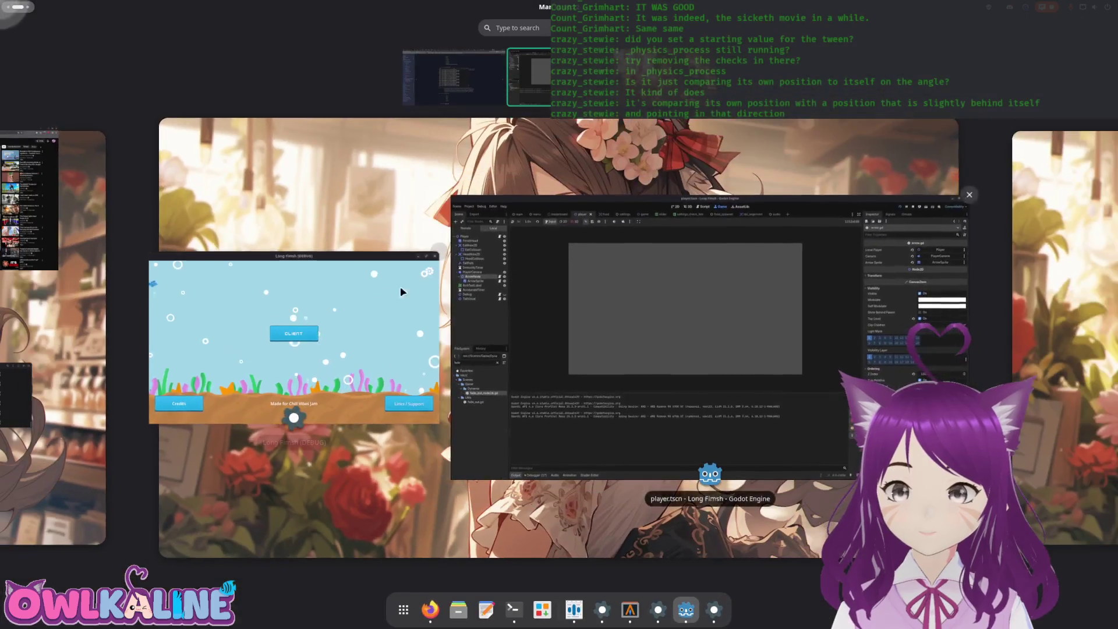
pyautogui.click(399, 285)
pyautogui.click(505, 244)
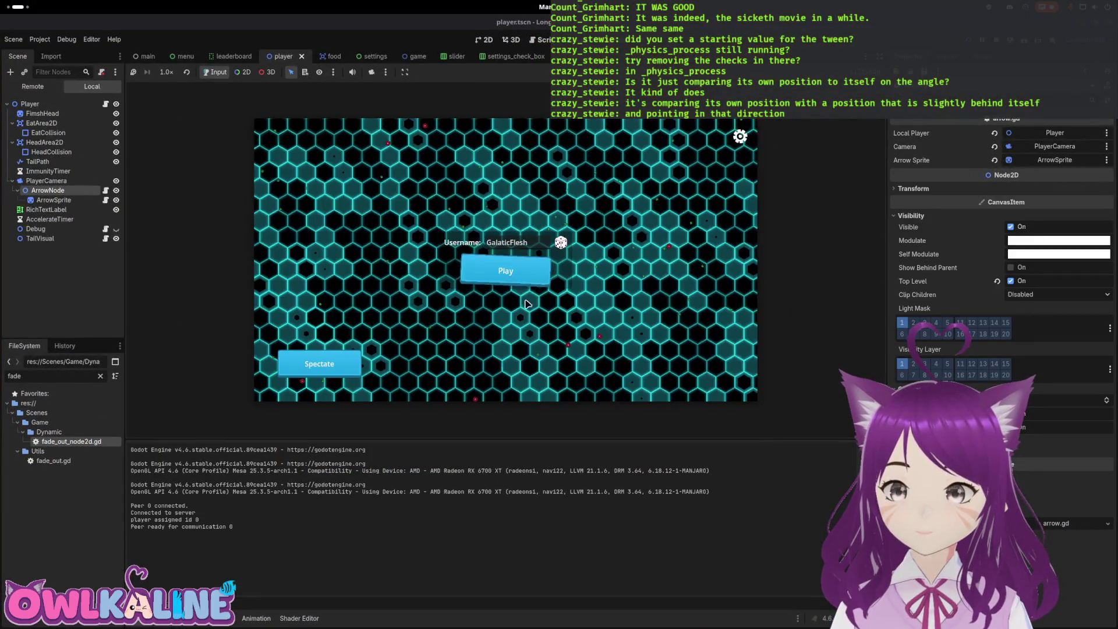
pyautogui.click(535, 283)
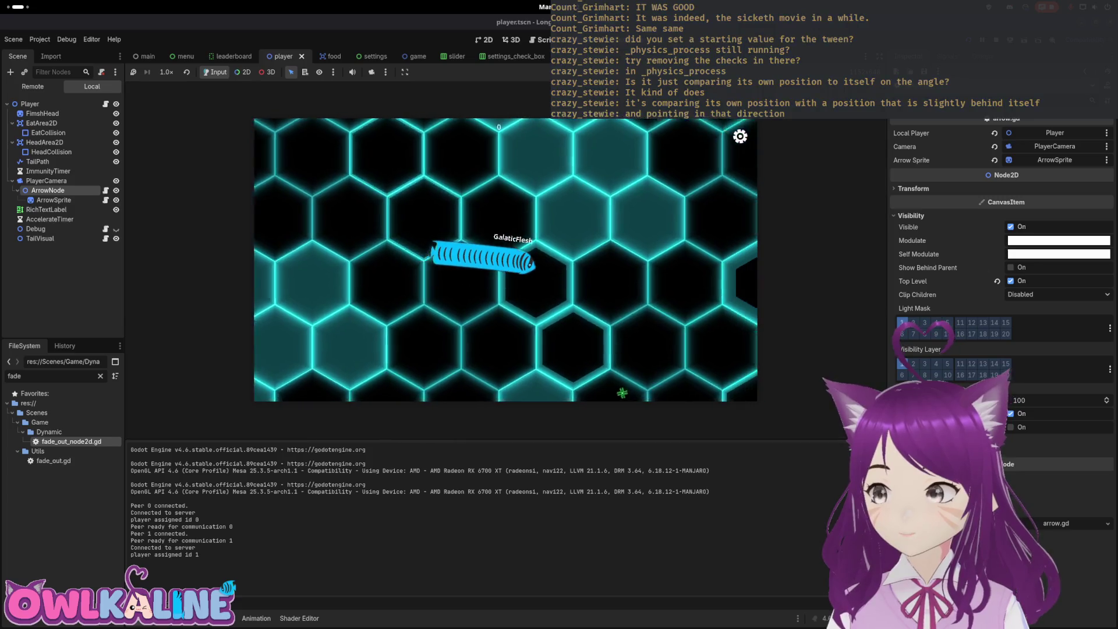
pyautogui.hotkey('alt', 'Tab')
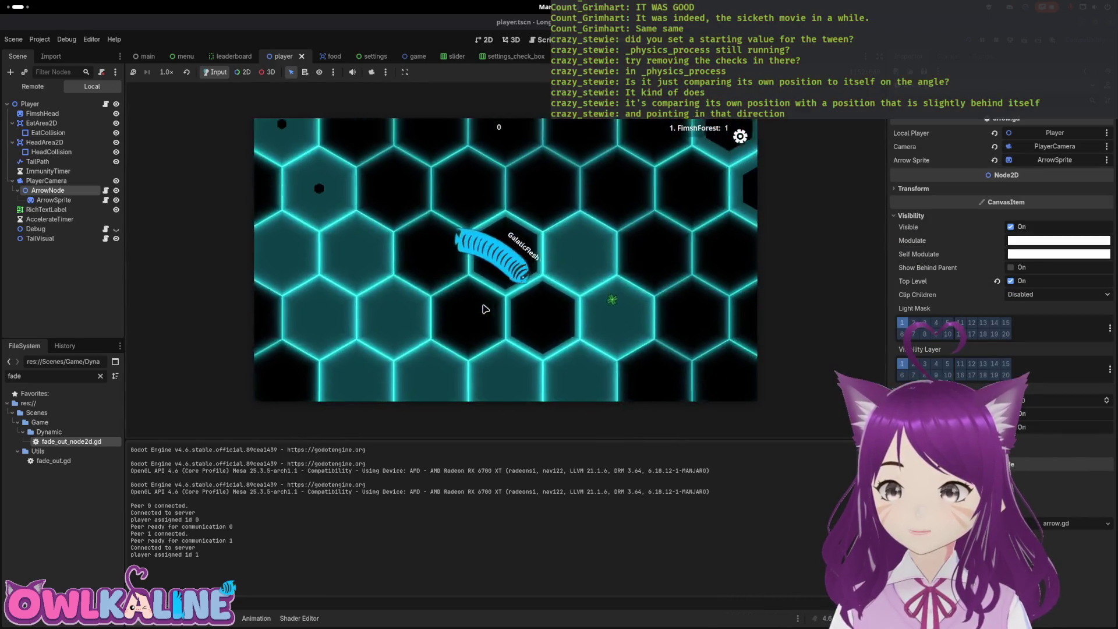
pyautogui.moveTo(0, 0)
pyautogui.click(782, 344)
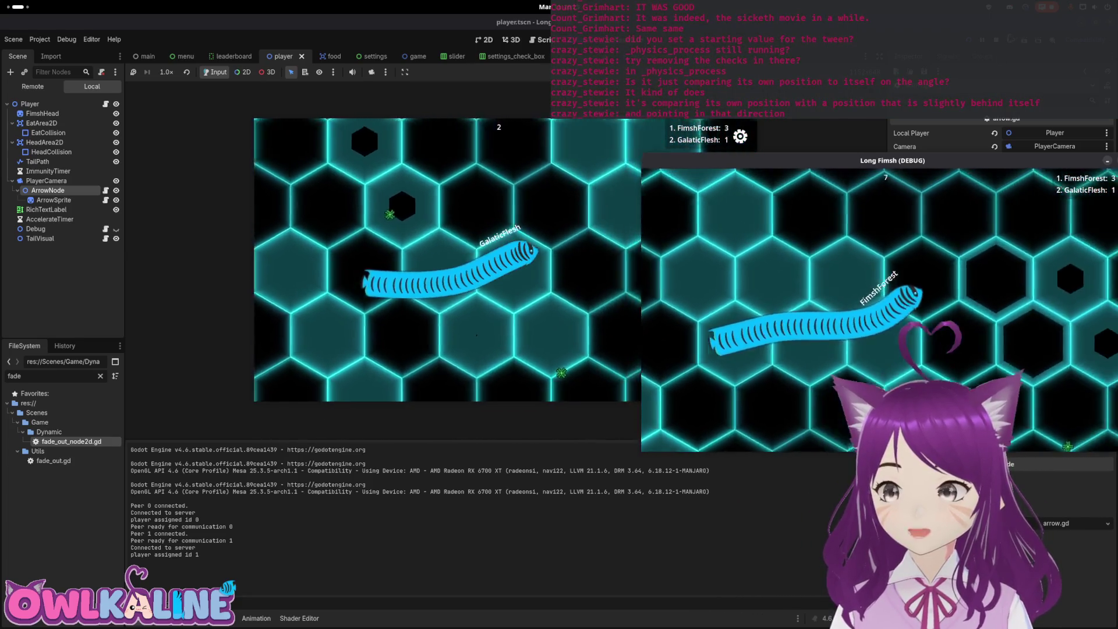
pyautogui.press('F8')
pyautogui.hotkey('shift', 'Up')
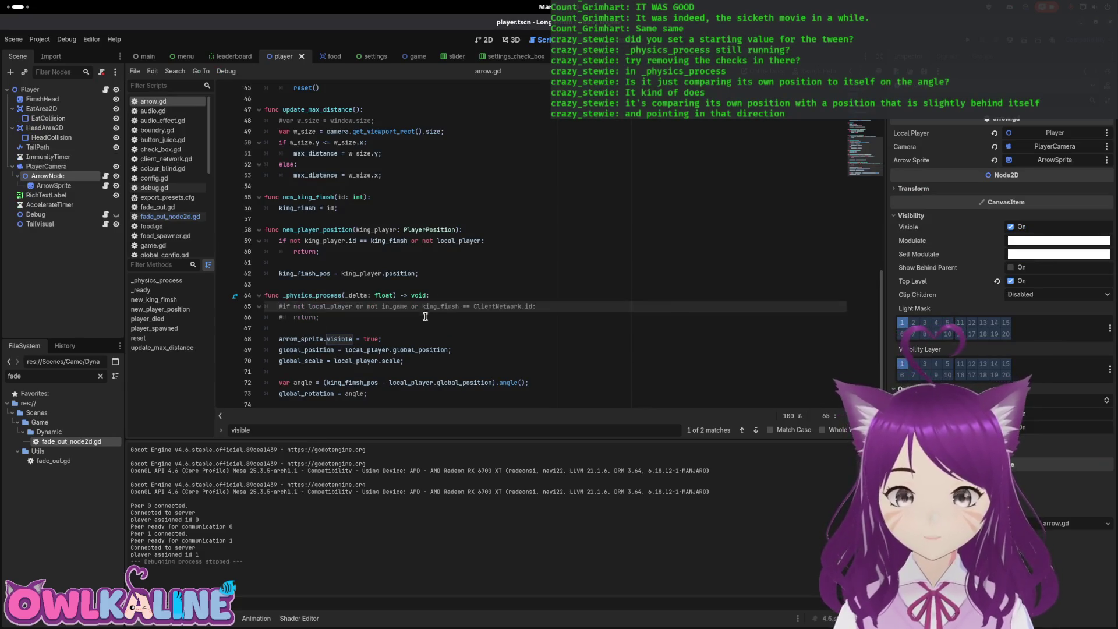
# - Comment out the old combined check and add 'if not local_player: return' above it
pyautogui.hotkey('ctrl', 'k')
pyautogui.hotkey('ctrl', 'shift', 'Return')
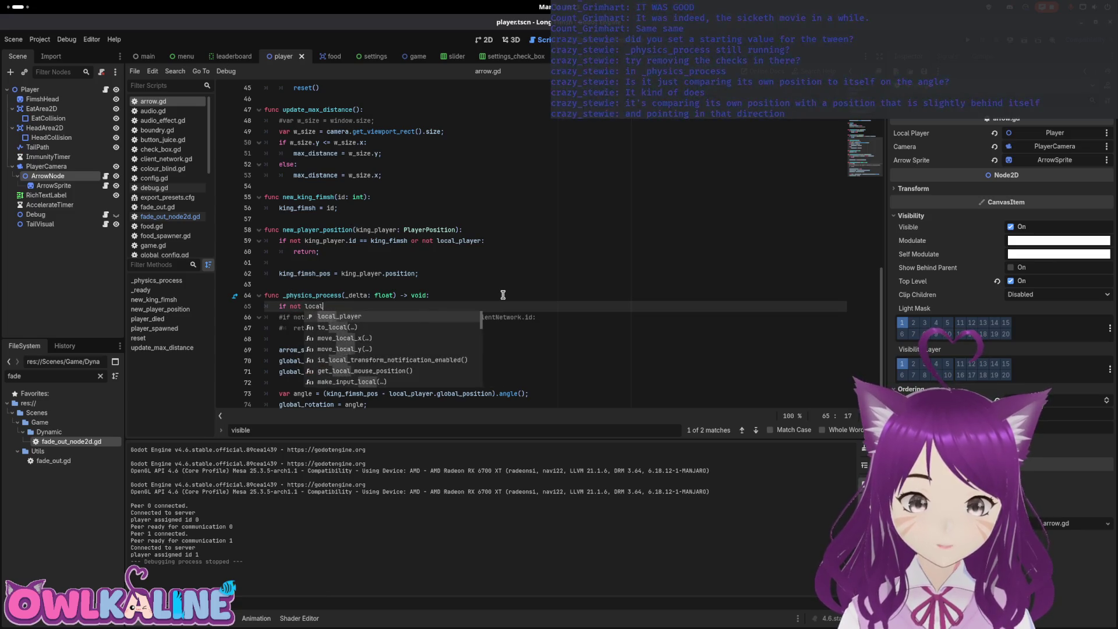
pyautogui.press('Return')
pyautogui.write('return;')
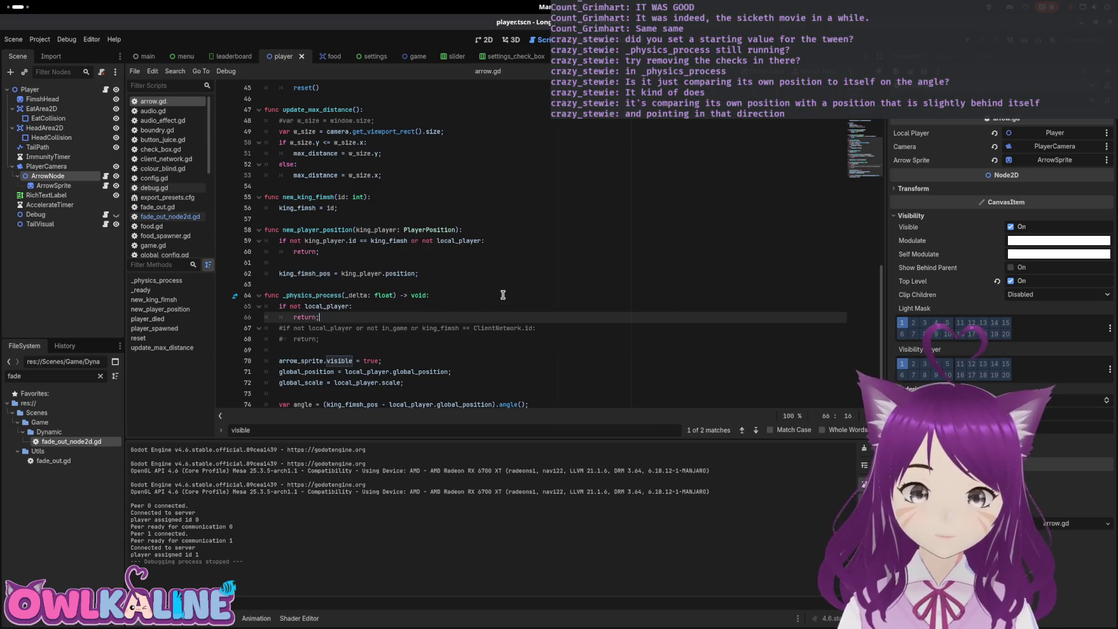
# - Test the new check with both clients playing in the hex arena, then stop
pyautogui.click(968, 42)
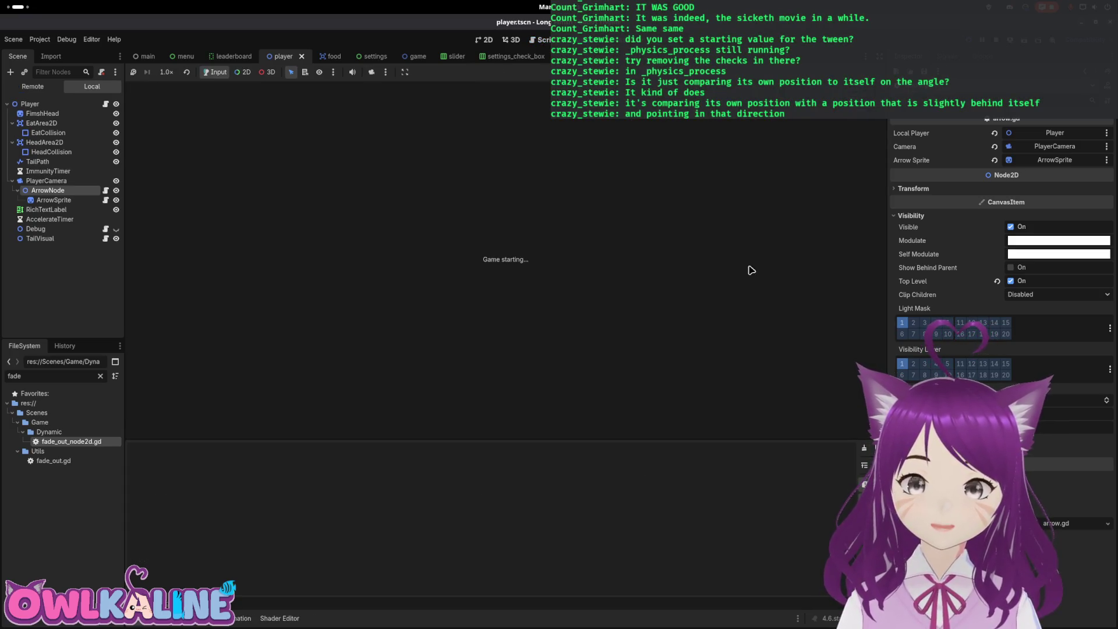
pyautogui.moveTo(544, 180); pyautogui.dragTo(1096, 208)
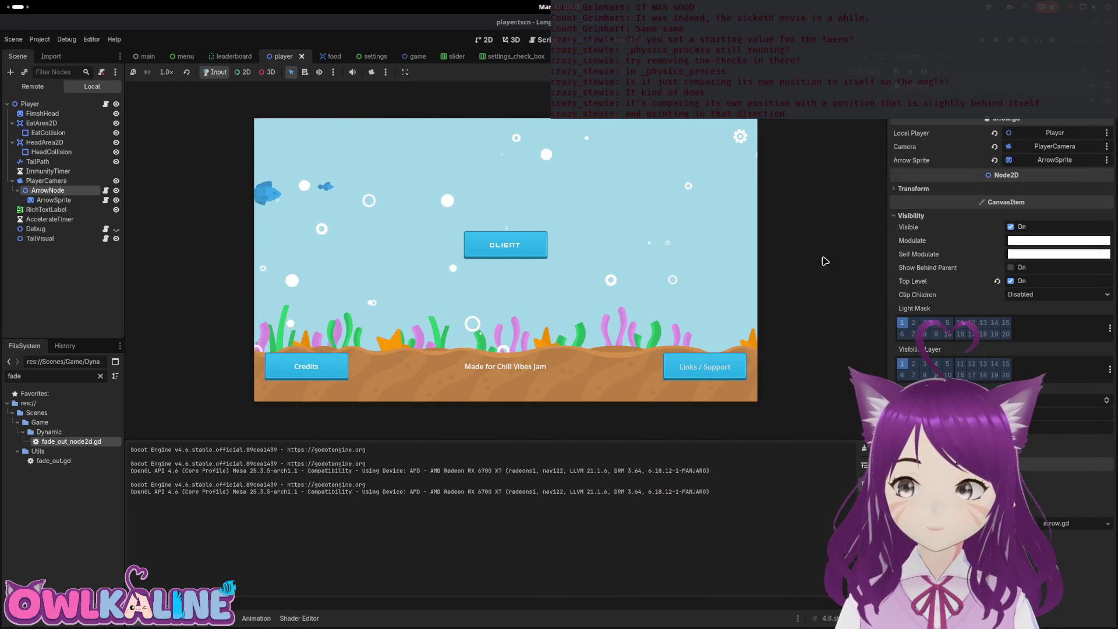
pyautogui.click(506, 244)
pyautogui.click(506, 268)
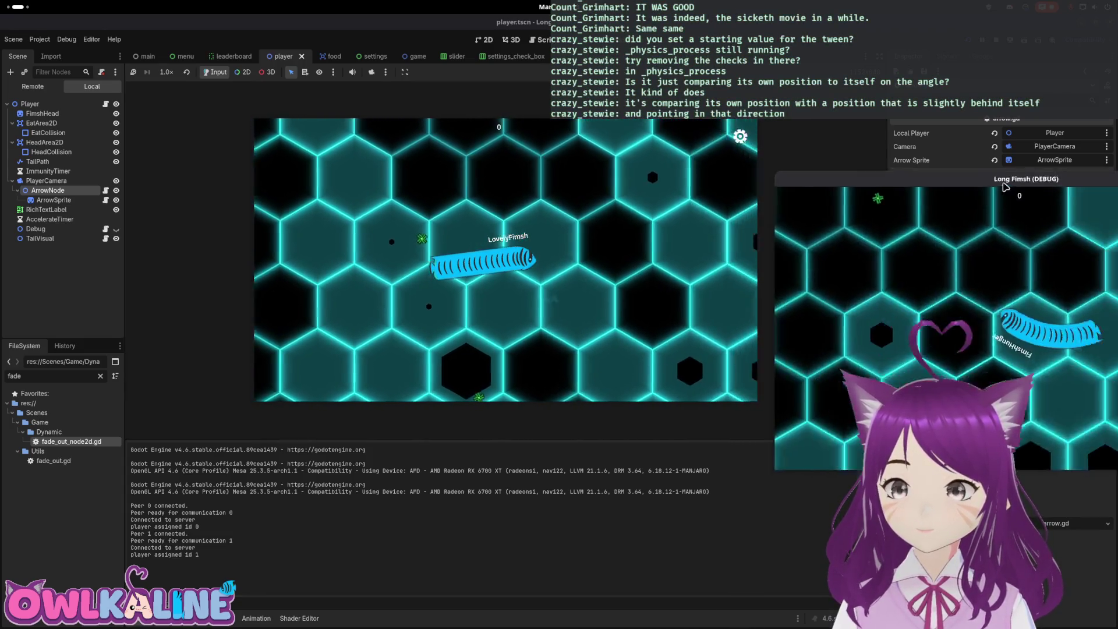
pyautogui.moveTo(815, 176); pyautogui.dragTo(640, 116)
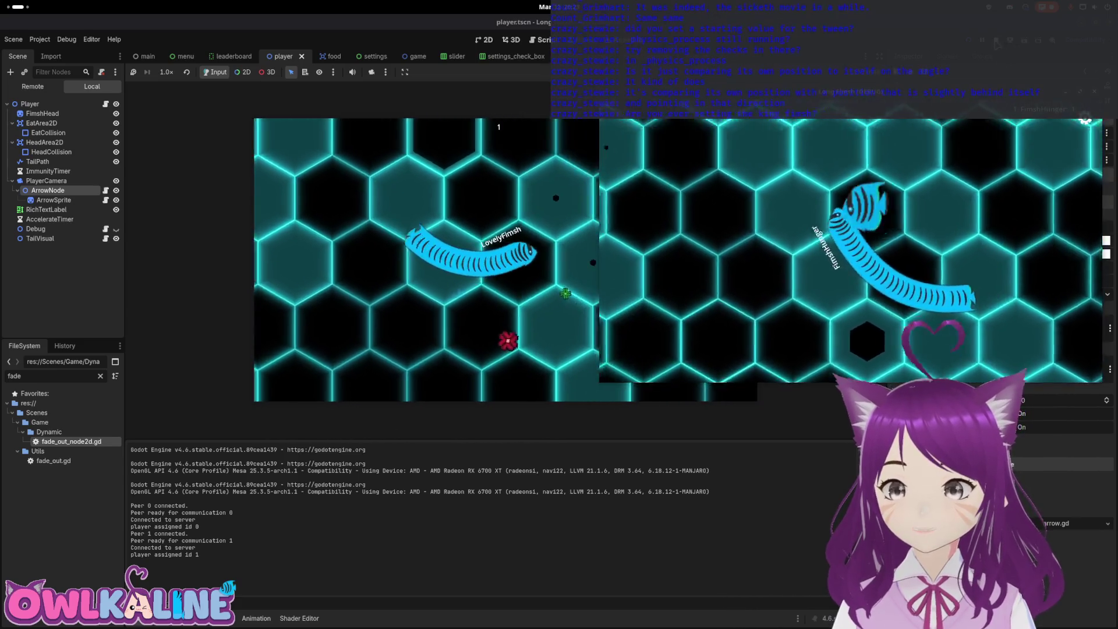
pyautogui.press('F8')
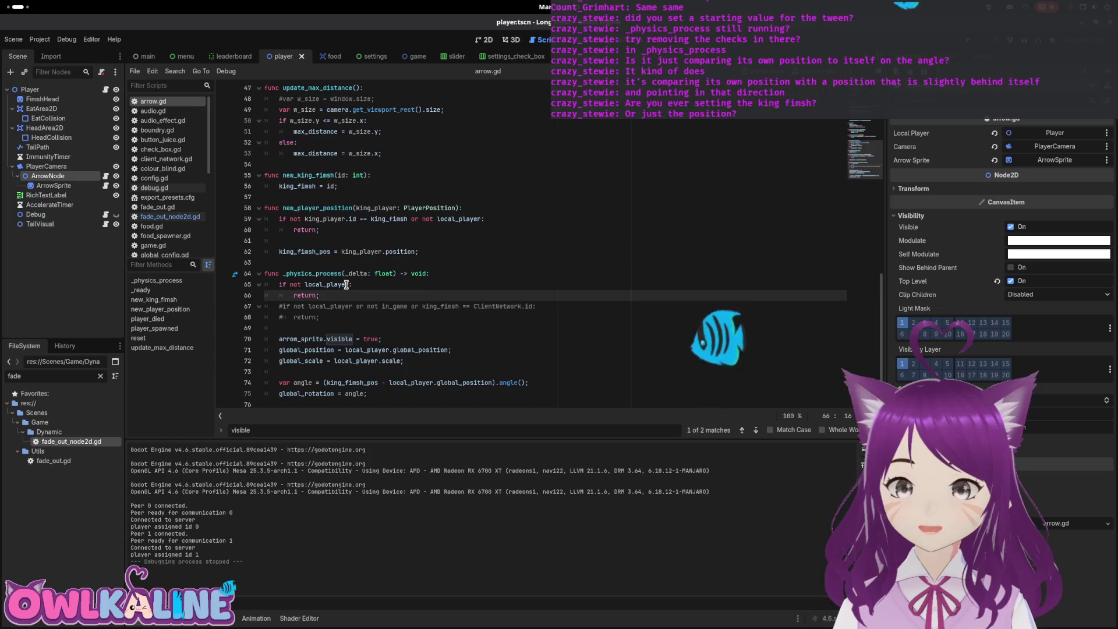
# - Inspect where PlayerPosition, king_fimsh and new_king_fimsh are used in arrow.gd
pyautogui.click(348, 284)
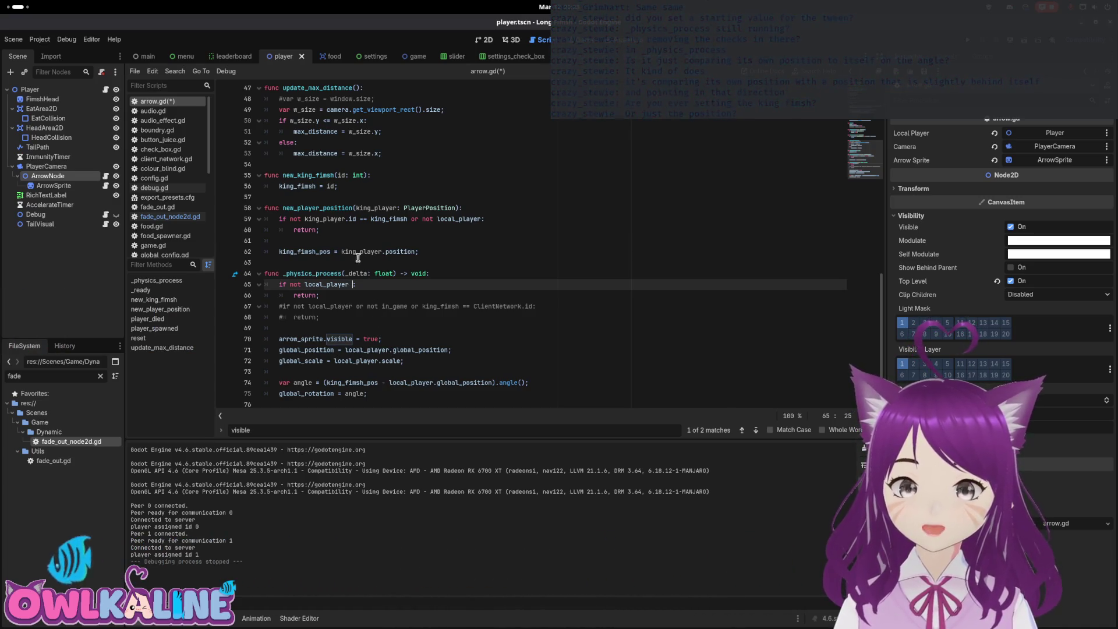
pyautogui.click(330, 251)
pyautogui.doubleClick(444, 207)
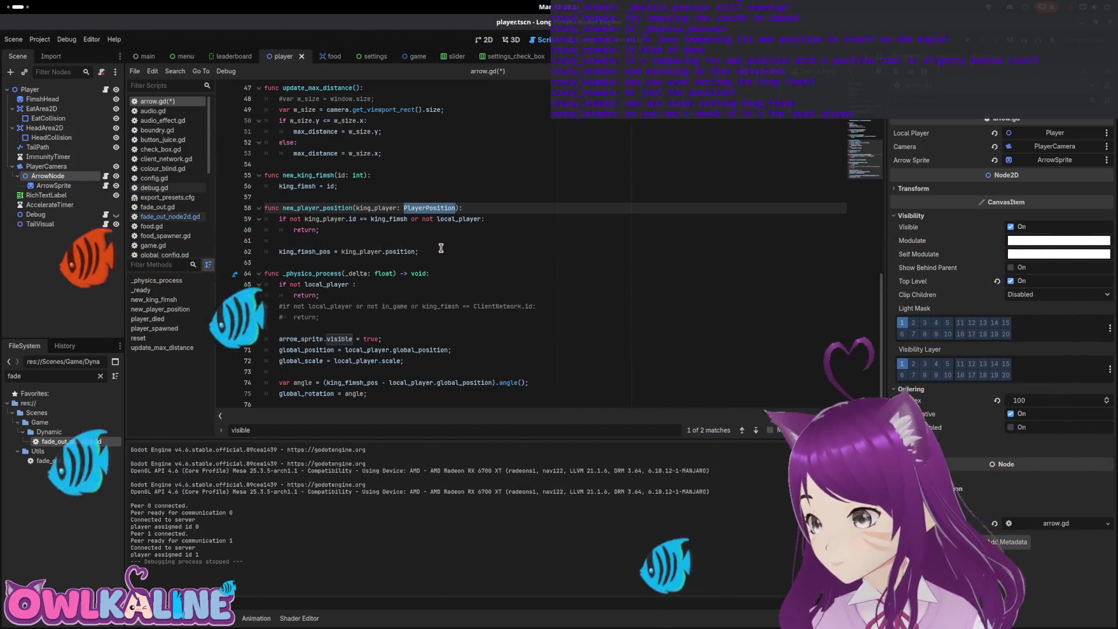
pyautogui.doubleClick(297, 186)
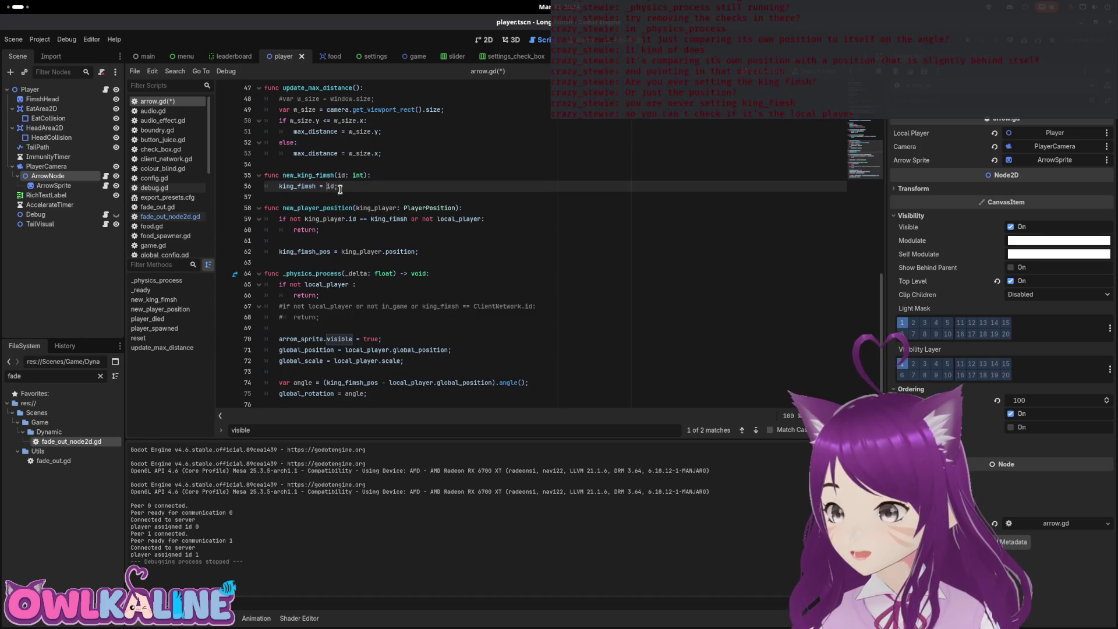
pyautogui.doubleClick(308, 175)
pyautogui.scroll(6, 353, 256)
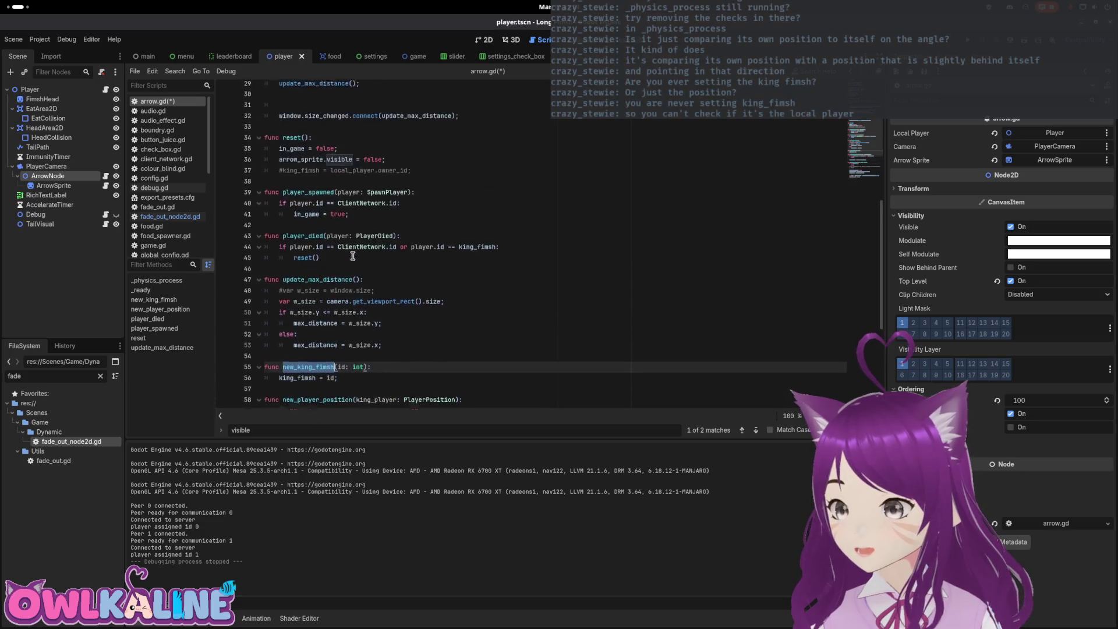
pyautogui.scroll(6, 352, 256)
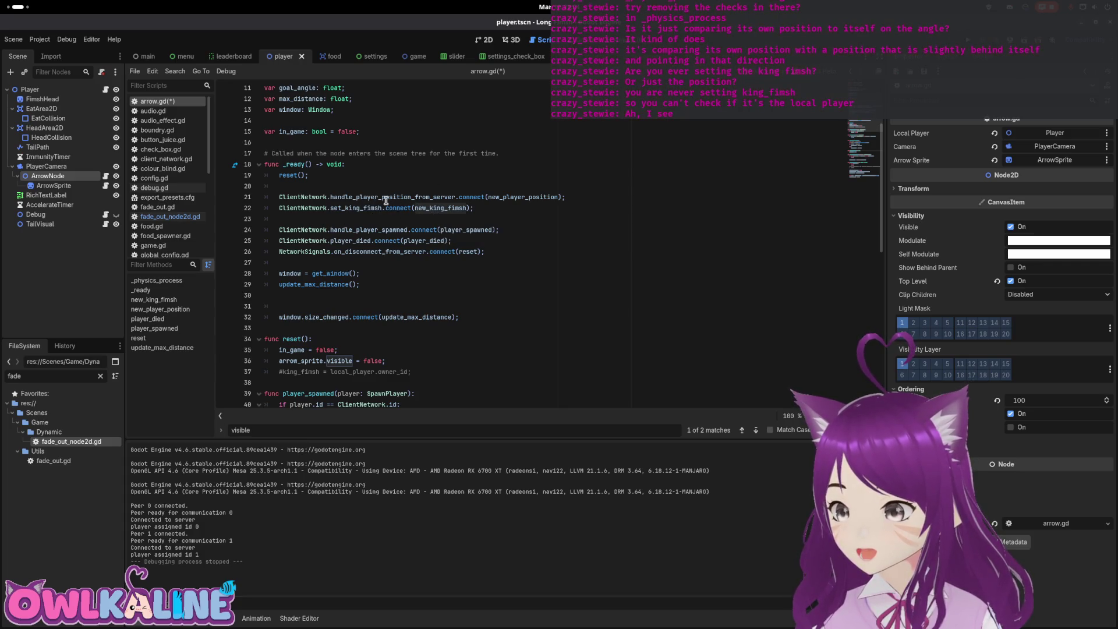
pyautogui.scroll(-8, 386, 201)
# - Examine new_king_fimsh, new_player_position and the king_fimsh check line
pyautogui.moveTo(340, 317); pyautogui.dragTo(288, 314)
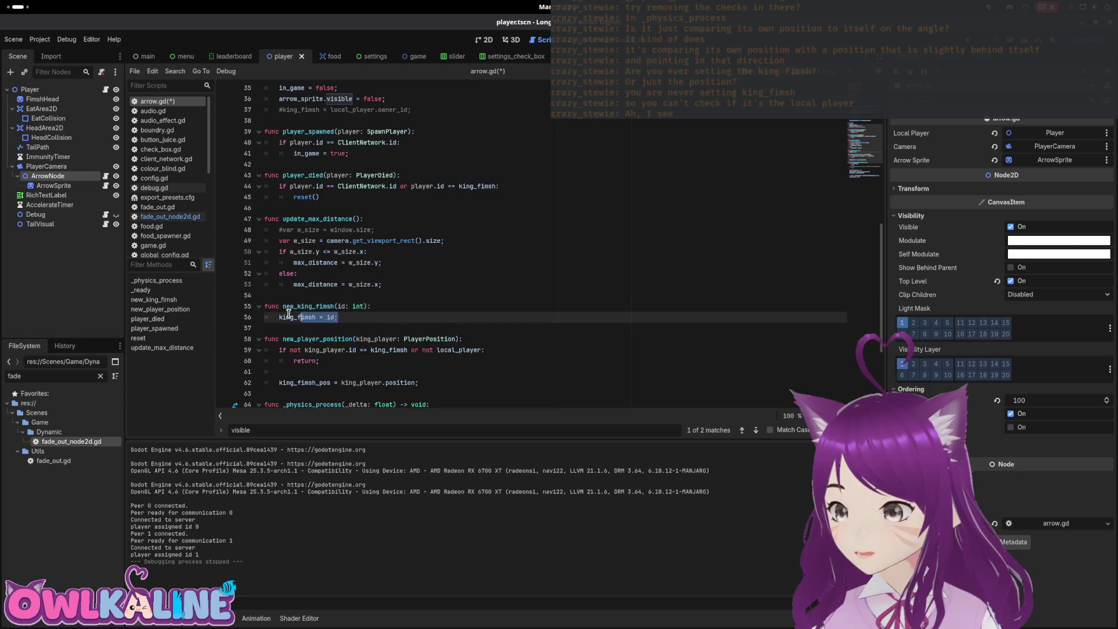
pyautogui.click(294, 310)
pyautogui.scroll(-4, 314, 326)
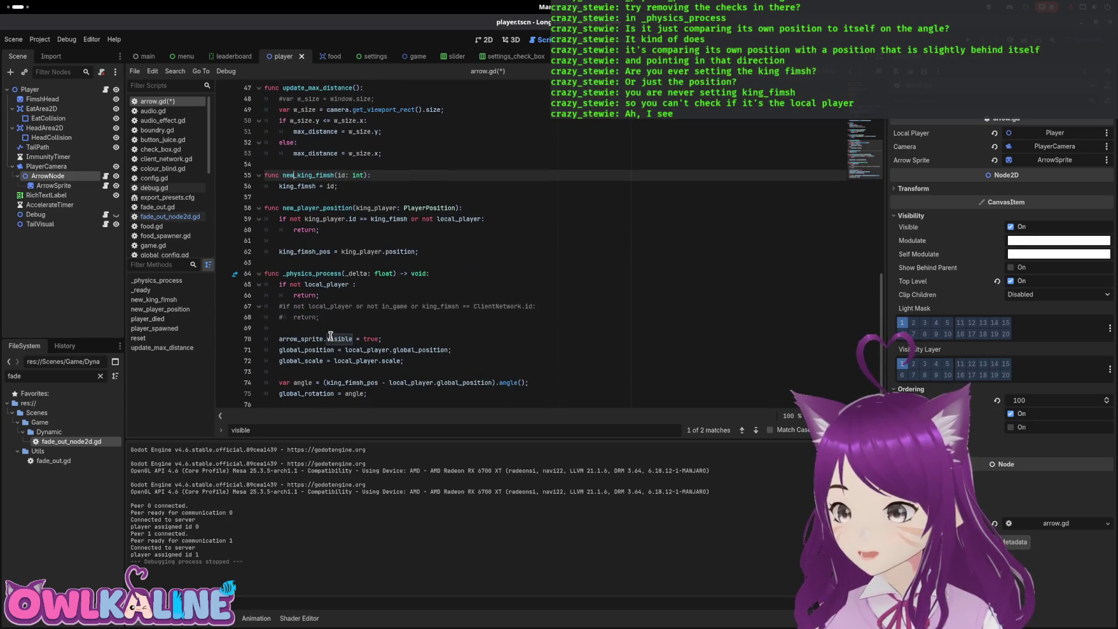
pyautogui.click(421, 210)
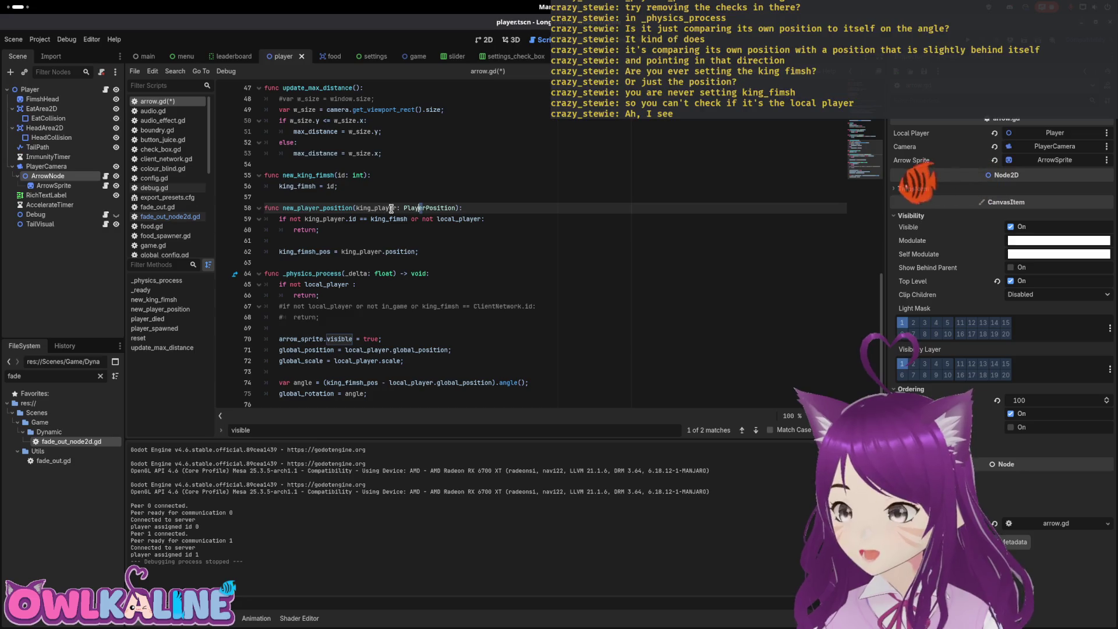
pyautogui.click(335, 221)
pyautogui.moveTo(301, 218); pyautogui.dragTo(402, 219)
pyautogui.click(373, 230)
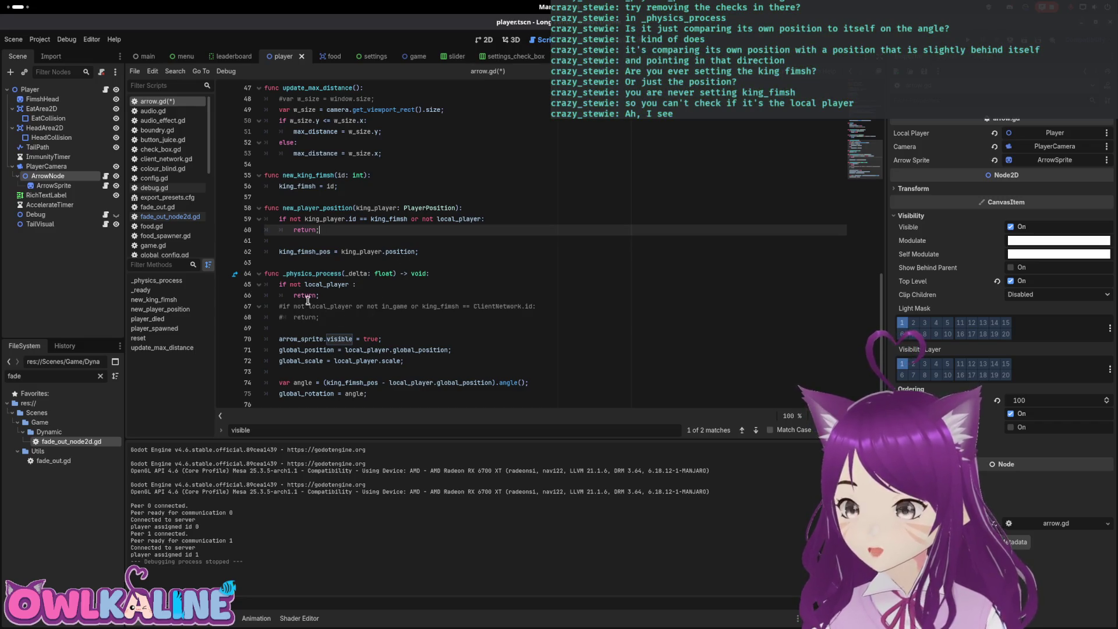
# - Try adding 'or not in_game' to the line 65 guard, then remove it and save
pyautogui.click(353, 284)
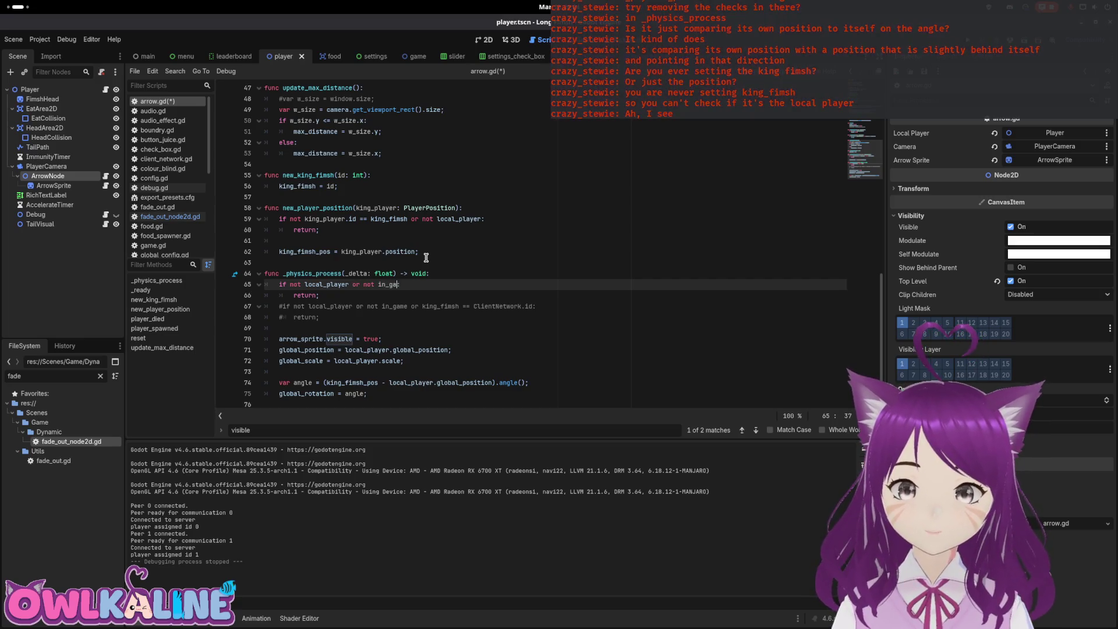
pyautogui.write('me')
pyautogui.hotkey('ctrl', 's')
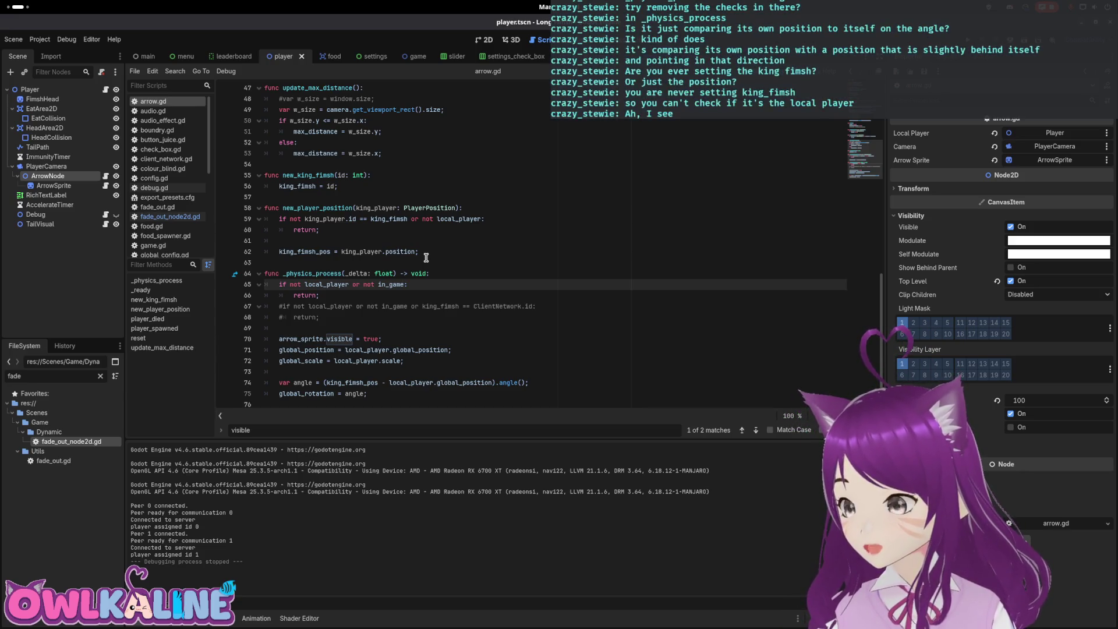
pyautogui.press('BackSpace')
pyautogui.press('BackSpace')
pyautogui.hotkey('ctrl', 's')
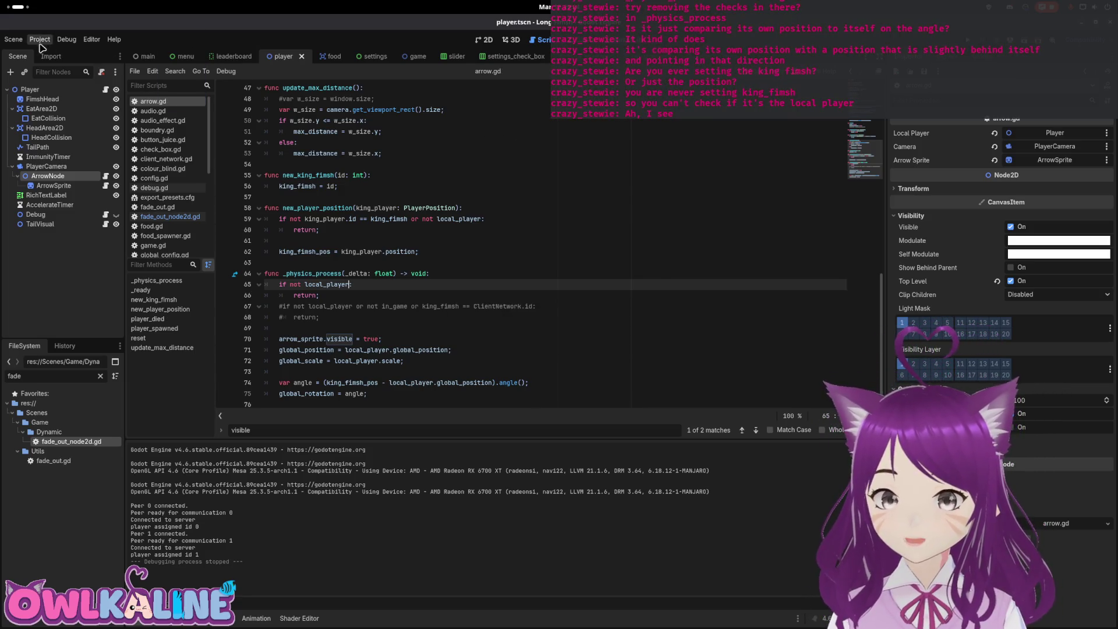
# - Confirm the Debug > Customize Run Instances settings
pyautogui.click(67, 39)
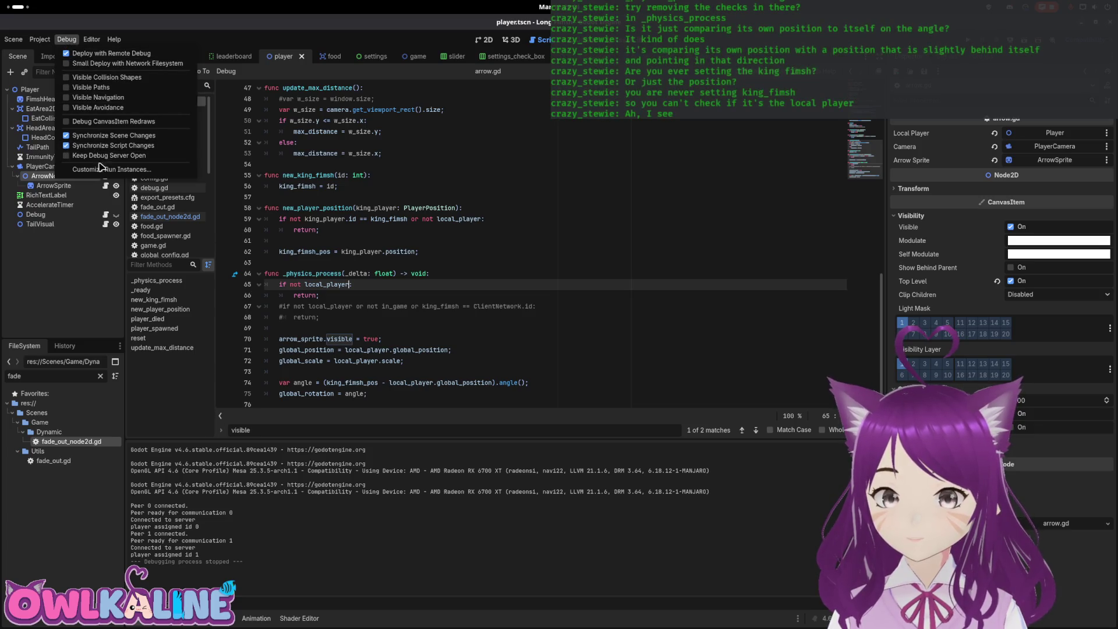
pyautogui.click(102, 169)
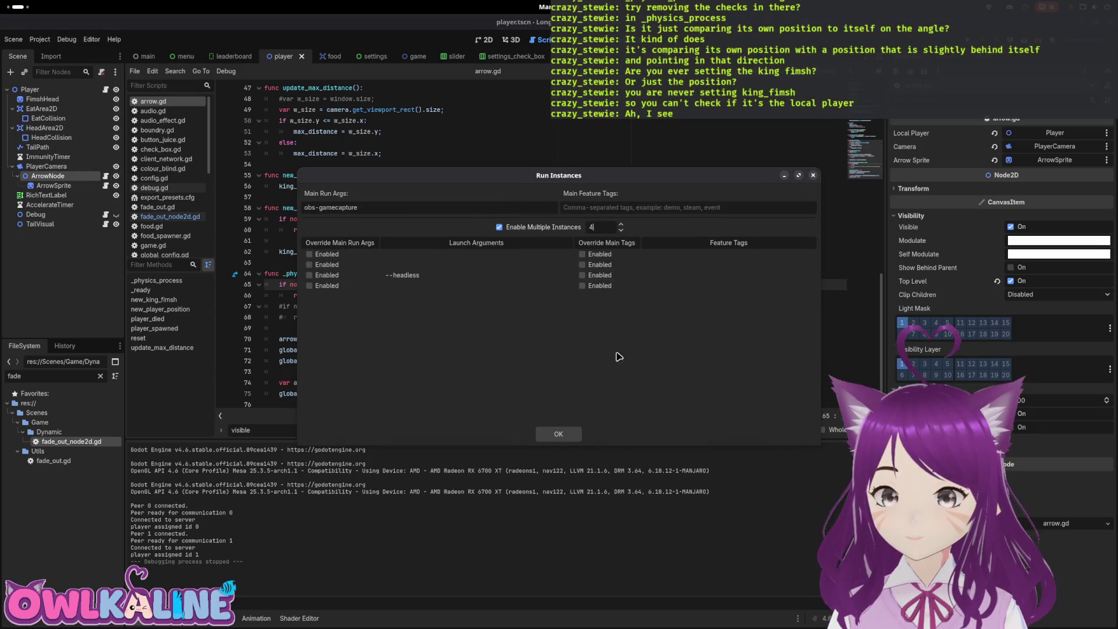
pyautogui.click(558, 434)
# - Run the multi-instance game, move the windows aside, join as CLIENT, then stop
pyautogui.press('F5')
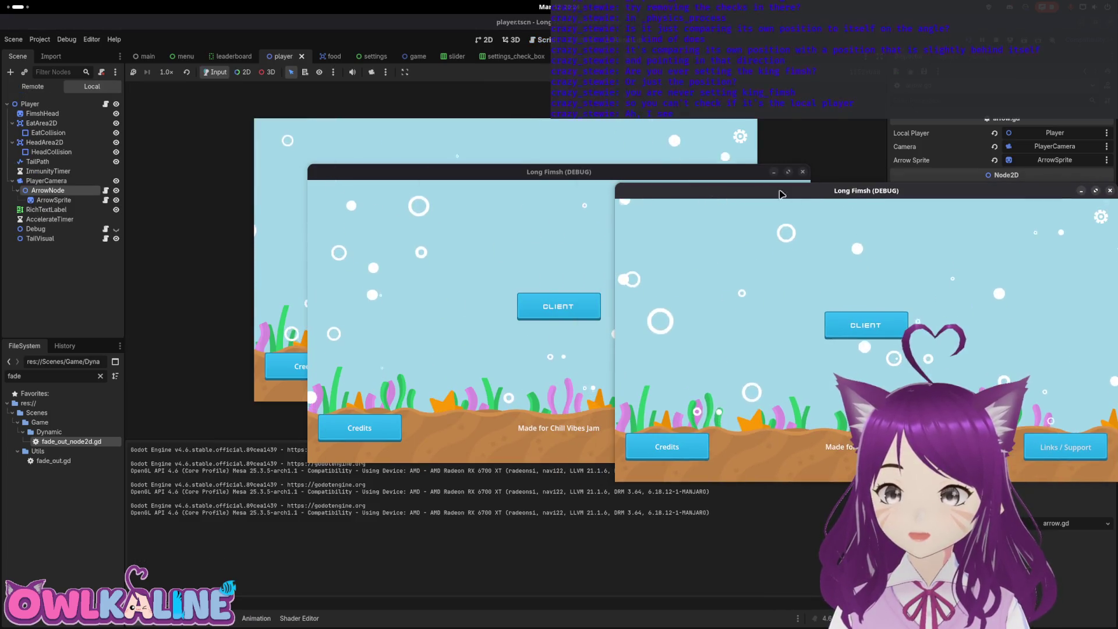
pyautogui.moveTo(606, 176)
pyautogui.mouseDown()
pyautogui.moveTo(580, 219)
pyautogui.moveTo(0, 221)
pyautogui.mouseUp()
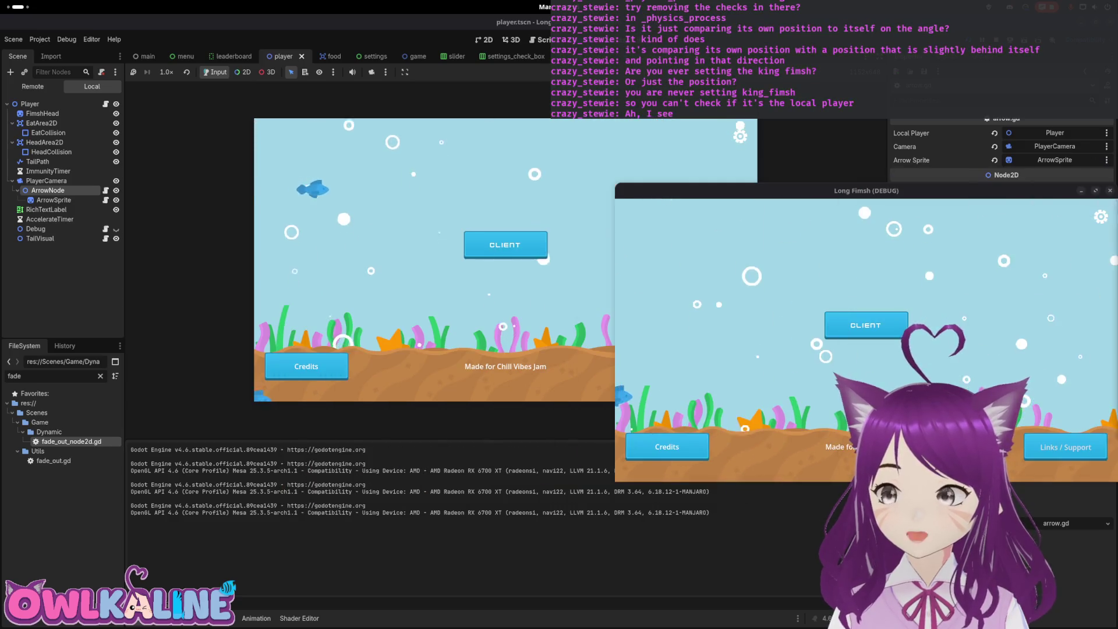
pyautogui.moveTo(901, 190)
pyautogui.mouseDown()
pyautogui.moveTo(985, 195)
pyautogui.moveTo(1117, 232)
pyautogui.mouseUp()
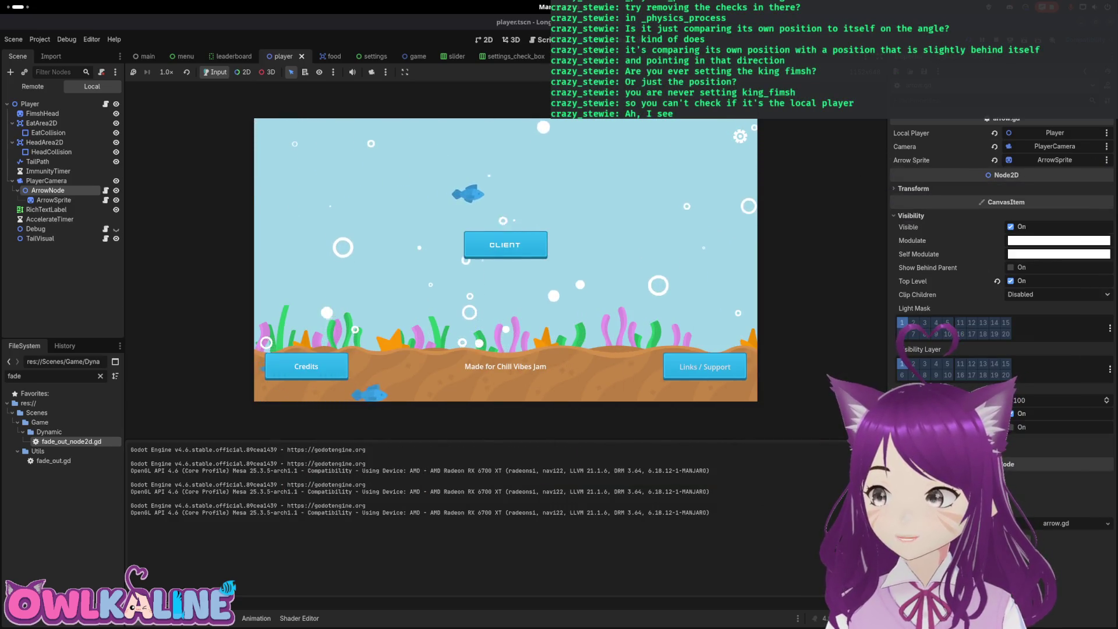
pyautogui.click(504, 245)
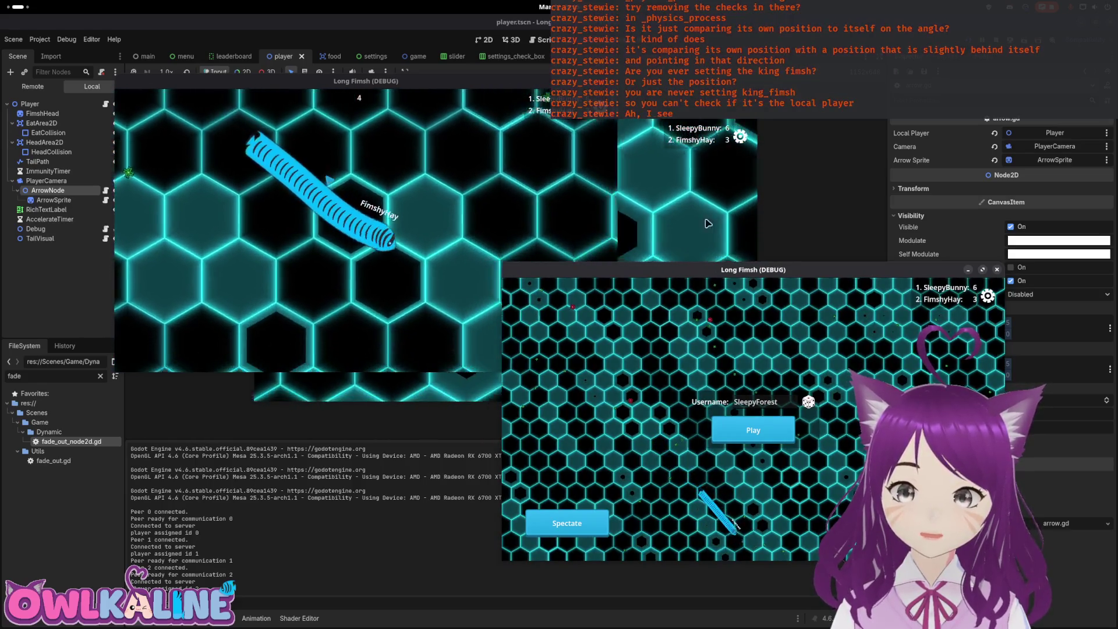
pyautogui.press('F8')
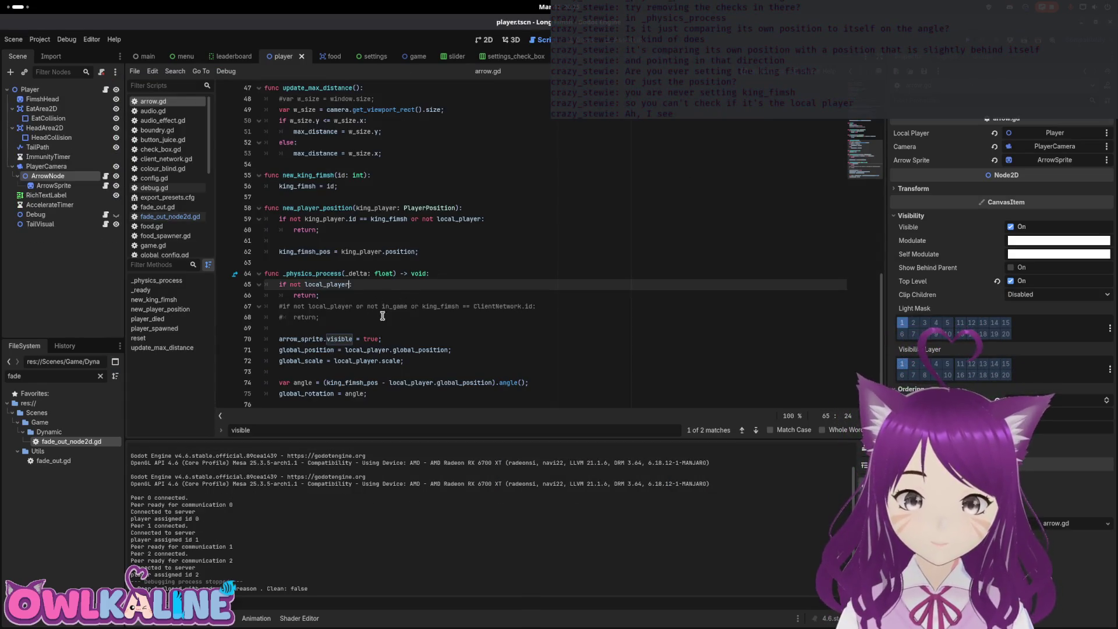
# - Declare a new spectating-state variable below the in_game declaration and save arrow.gd
pyautogui.click(373, 303)
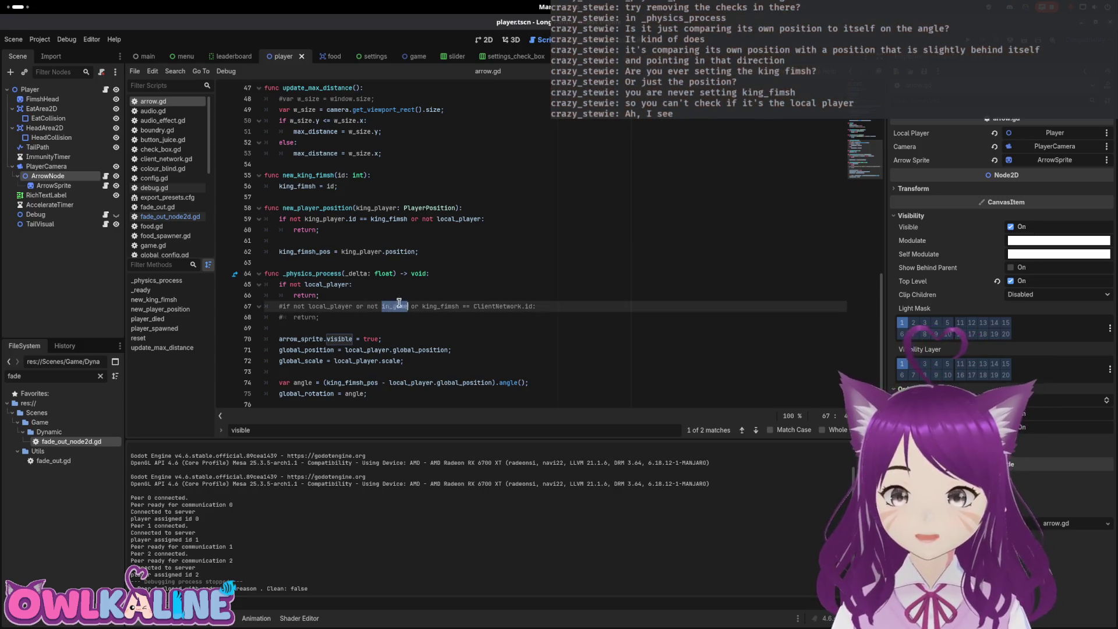
pyautogui.scroll(15, 419, 291)
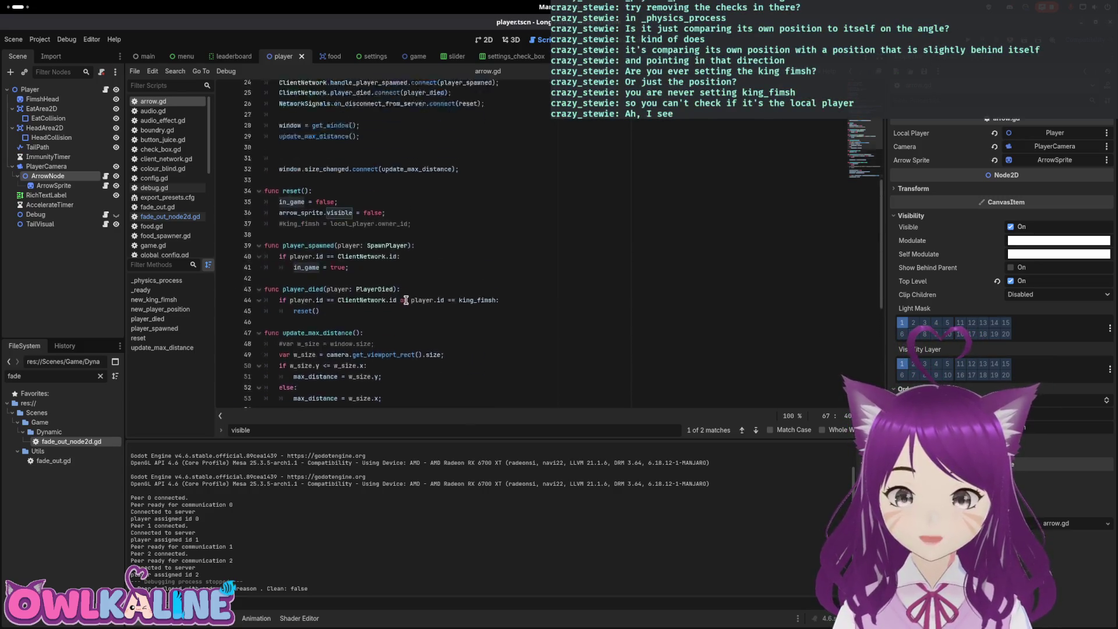
pyautogui.scroll(-6, 378, 296)
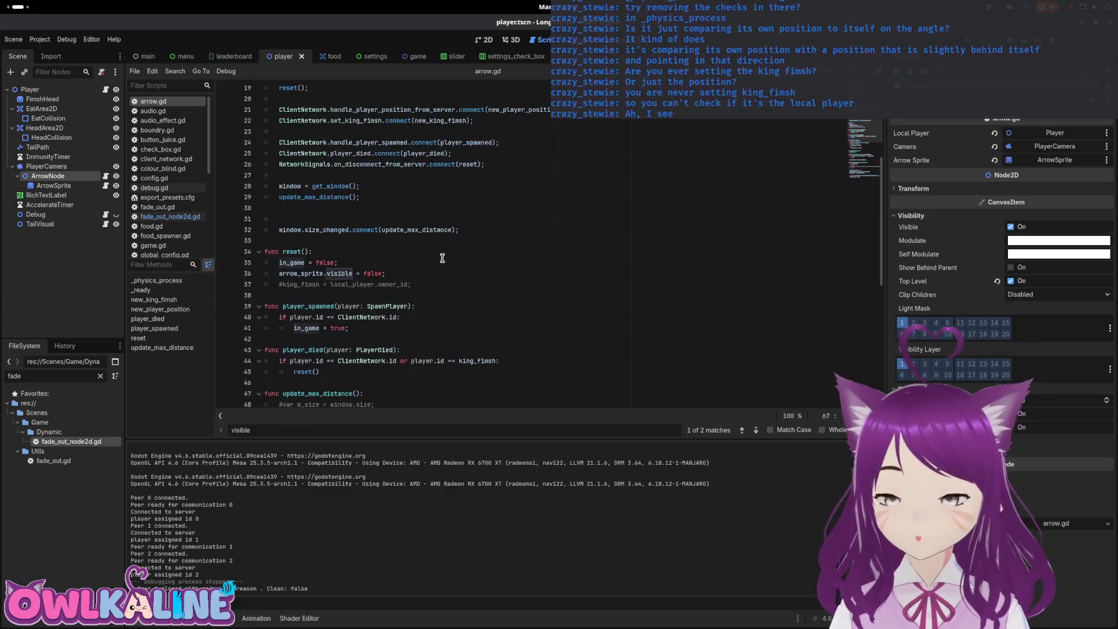
pyautogui.scroll(6, 361, 274)
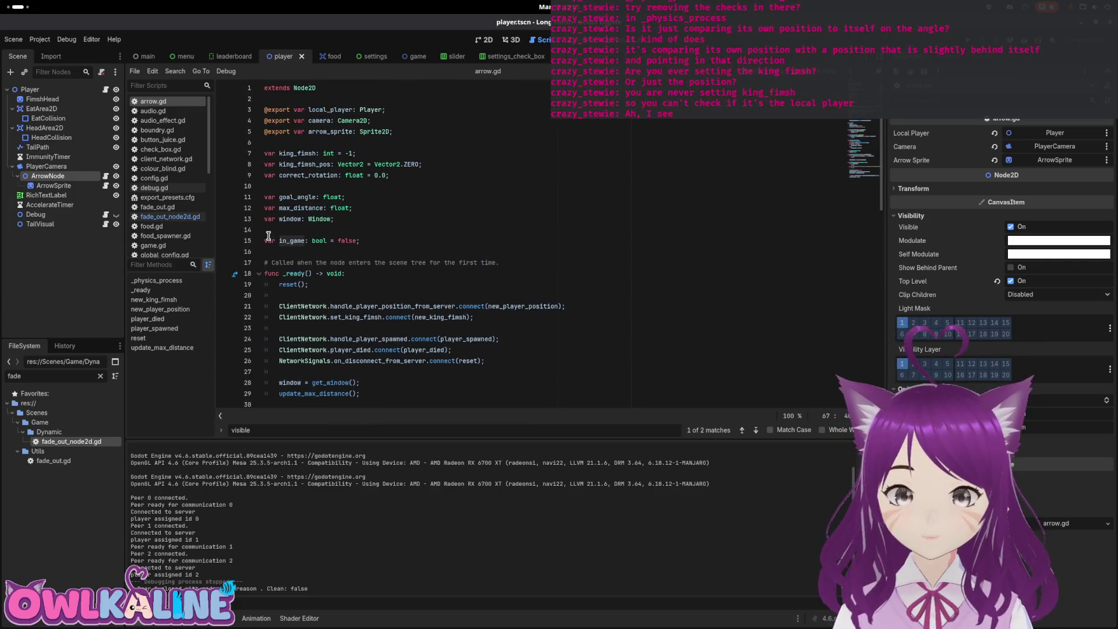
pyautogui.click(264, 240)
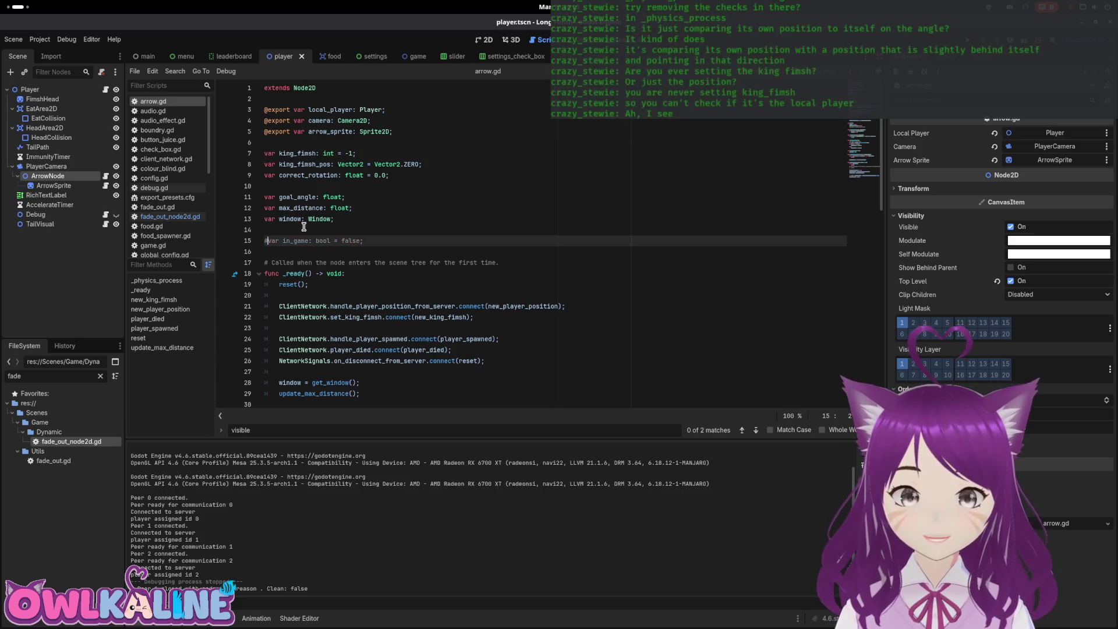
pyautogui.press('Return')
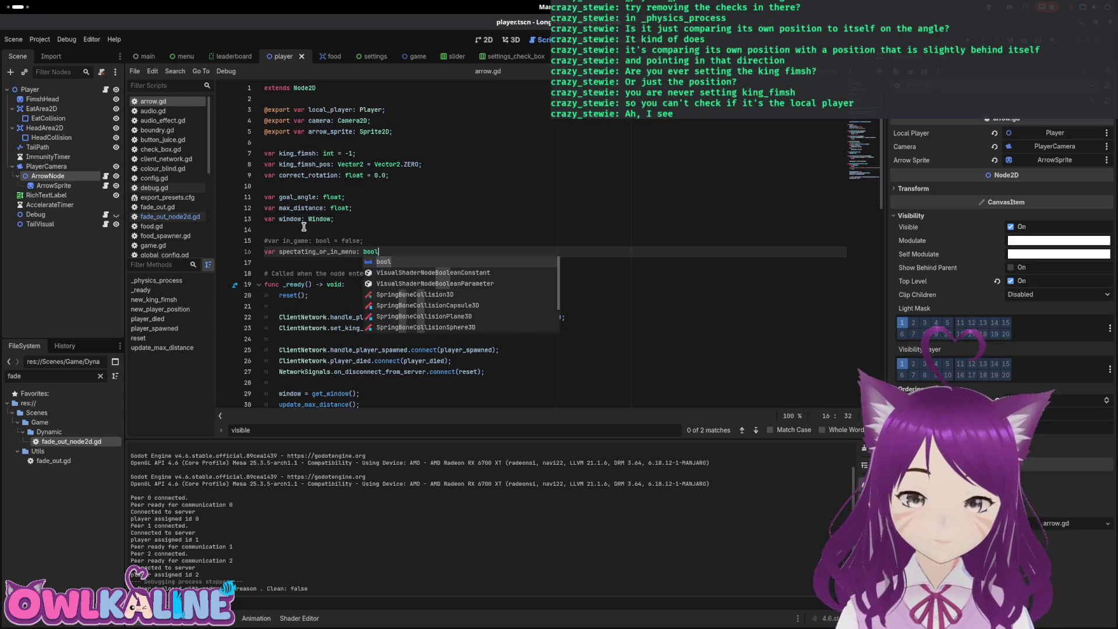
pyautogui.write(';')
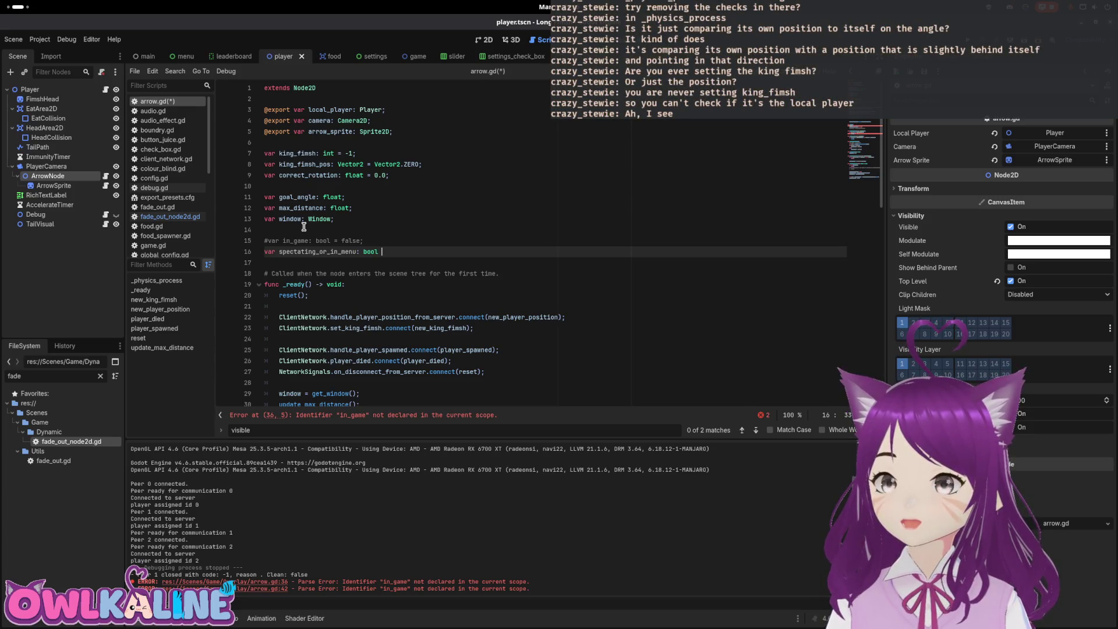
pyautogui.hotkey('ctrl', 's')
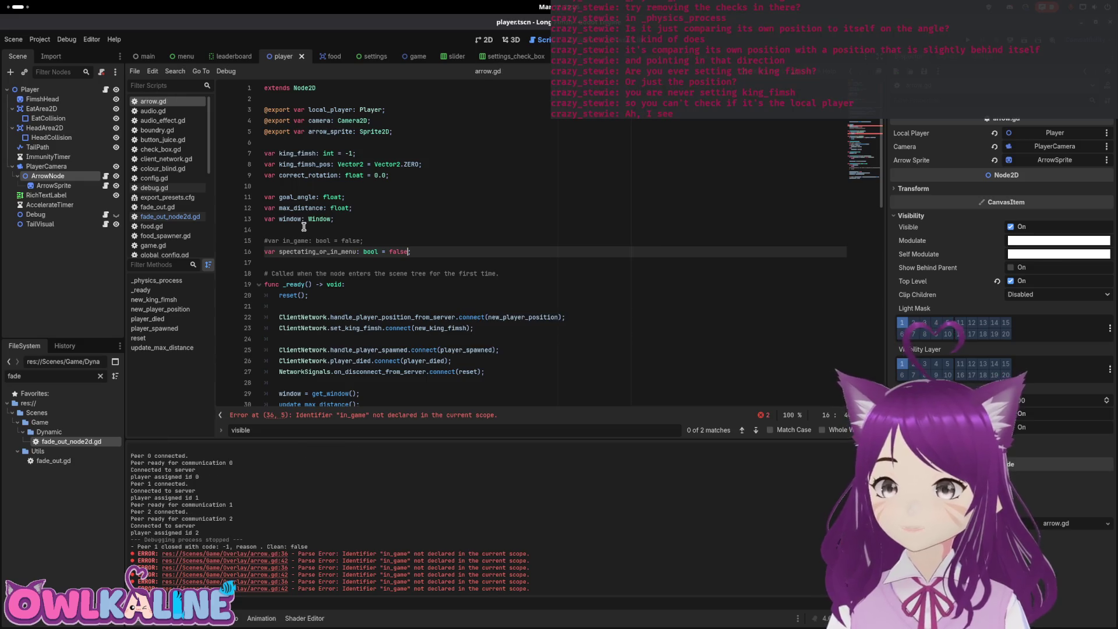
# - Delete the old in_game declaration and switch reset() to the new variable
pyautogui.press('Up')
pyautogui.press('BackSpace')
pyautogui.press('BackSpace')
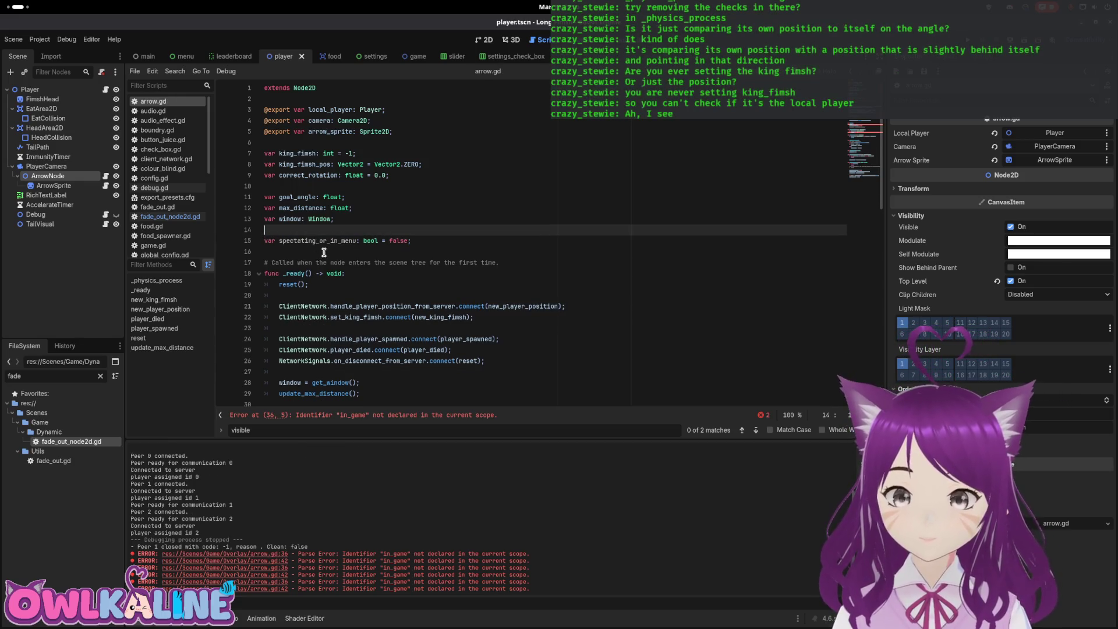
pyautogui.hotkey('ctrl', 's')
pyautogui.scroll(-5, 399, 288)
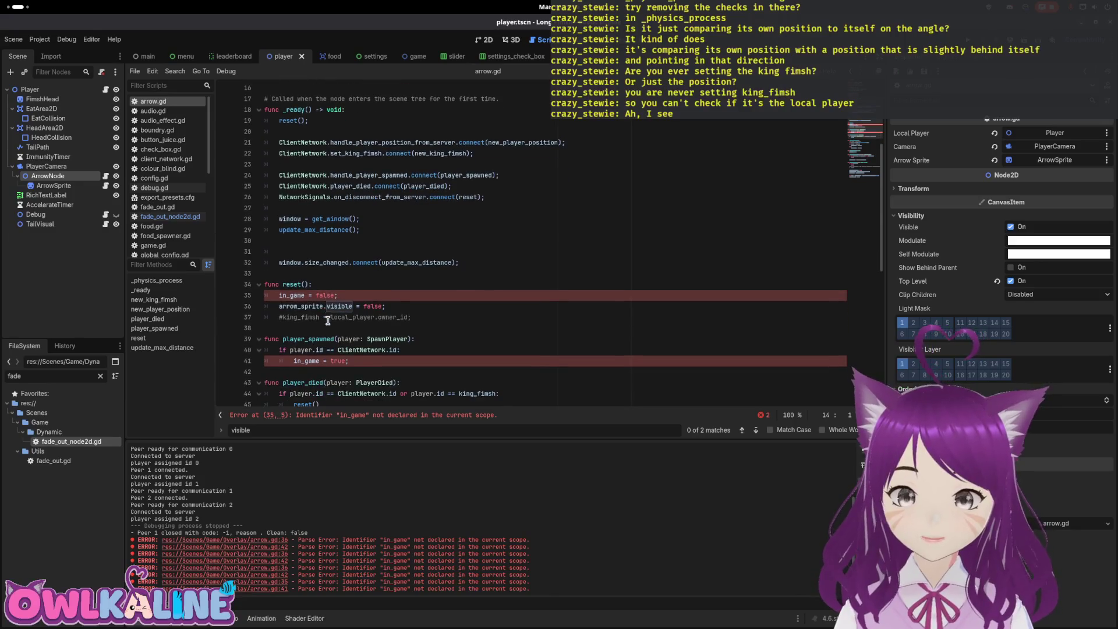
pyautogui.doubleClick(290, 295)
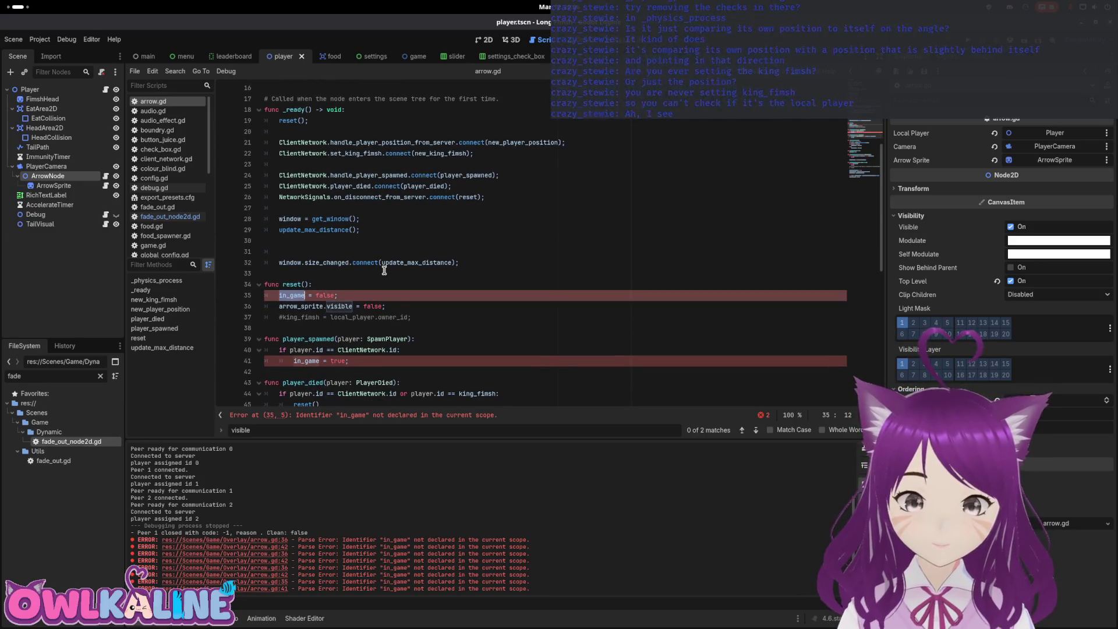
pyautogui.press('Return')
pyautogui.hotkey('ctrl', 's')
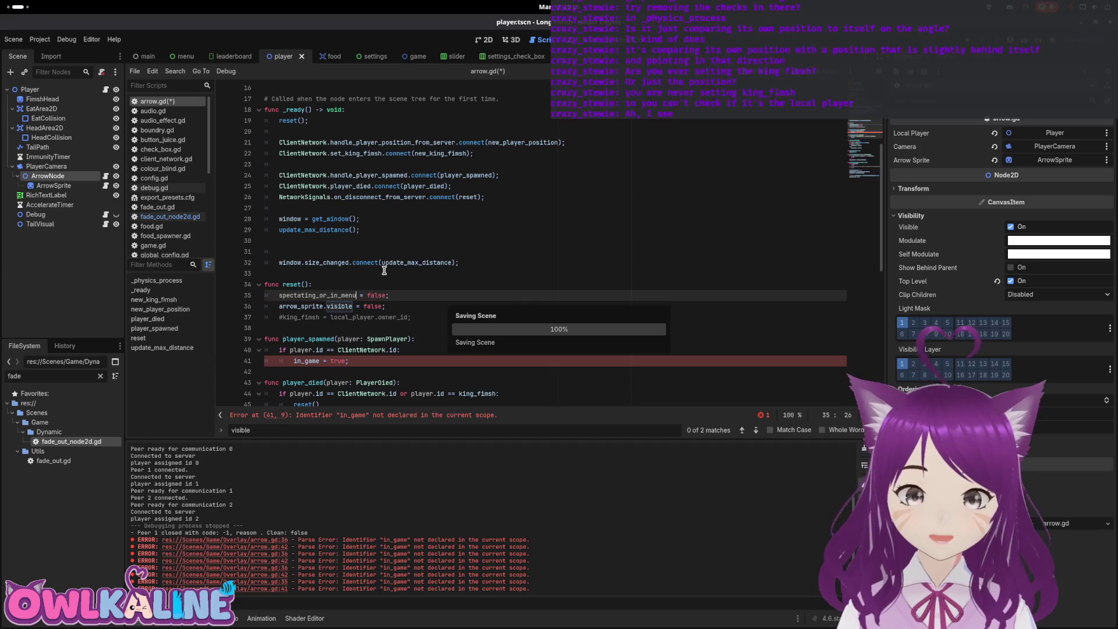
# - Replace in_game in player_spawned and finish the variable name on line 35, then save
pyautogui.doubleClick(335, 297)
pyautogui.hotkey('ctrl', 'c')
pyautogui.scroll(-2, 315, 317)
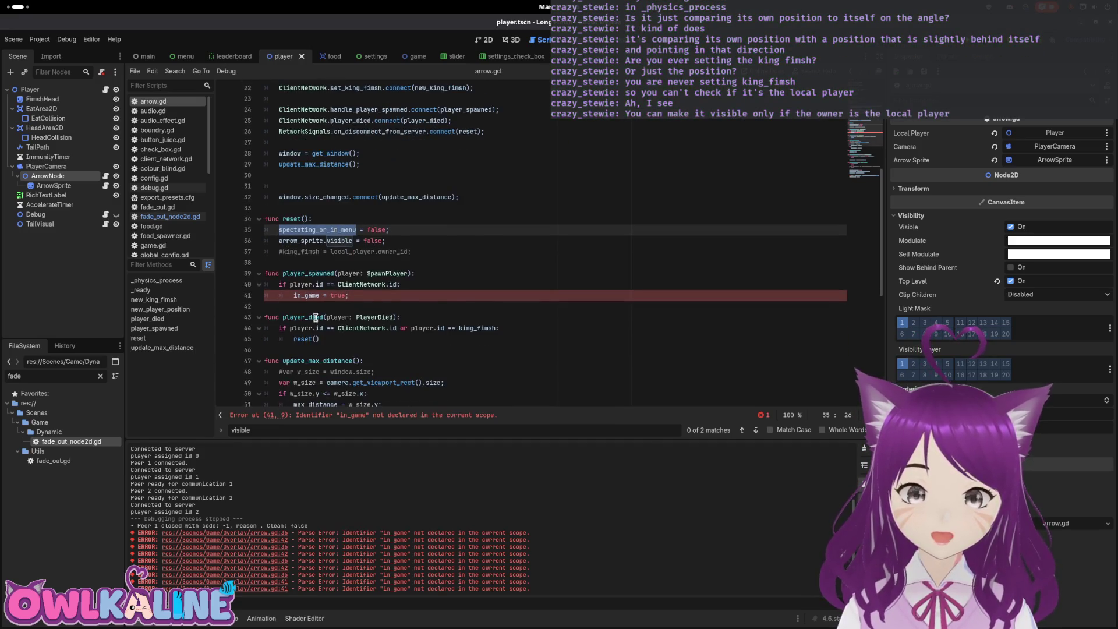
pyautogui.doubleClick(305, 295)
pyautogui.hotkey('ctrl', 'v')
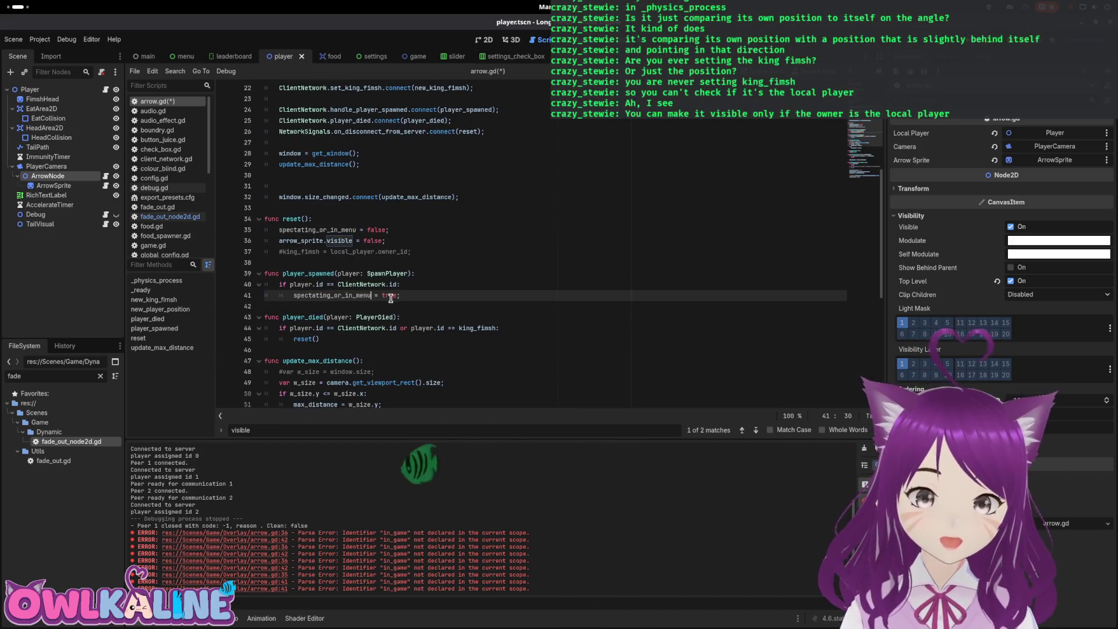
pyautogui.click(356, 296)
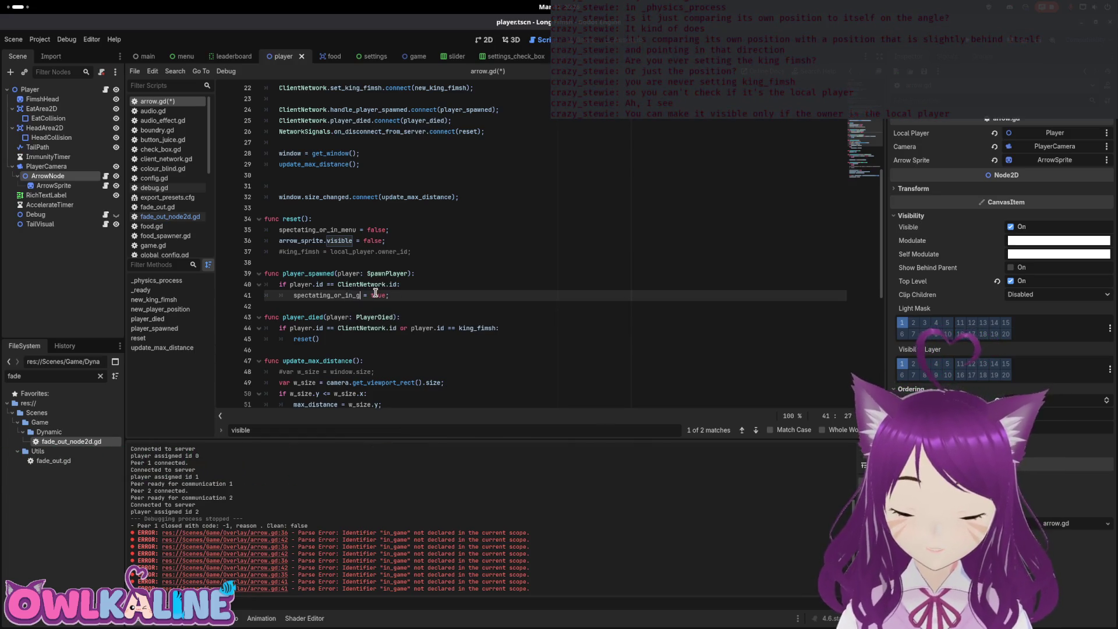
pyautogui.click(352, 229)
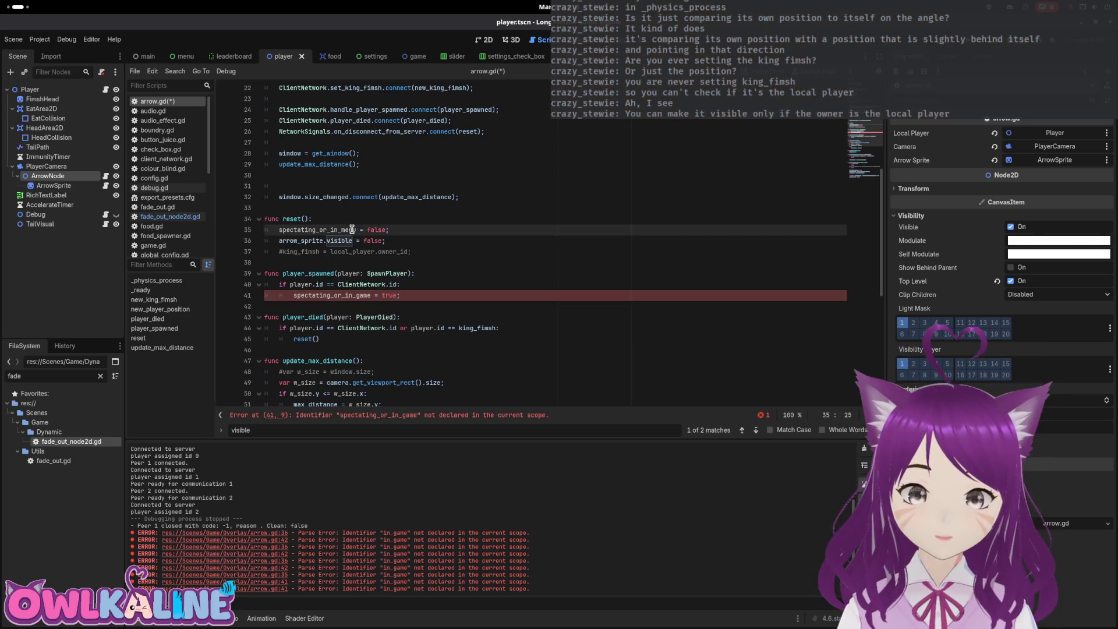
pyautogui.write('me')
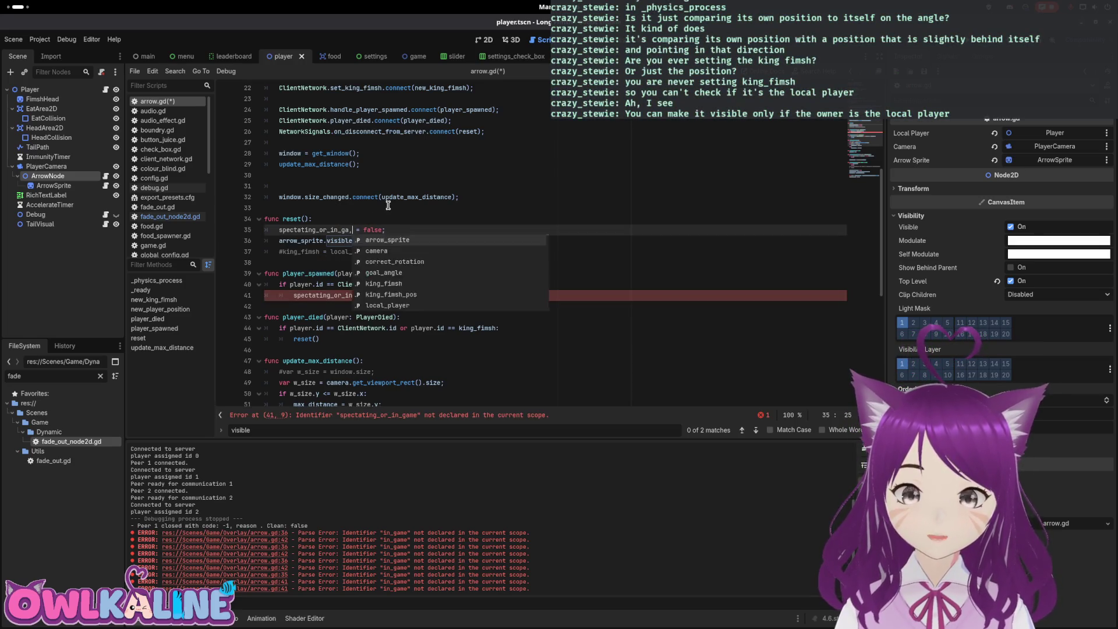
pyautogui.hotkey('ctrl', 's')
# - Review the player id comparison on line 40 and jump to the line 65 parse error
pyautogui.scroll(4, 344, 268)
pyautogui.scroll(2, 344, 267)
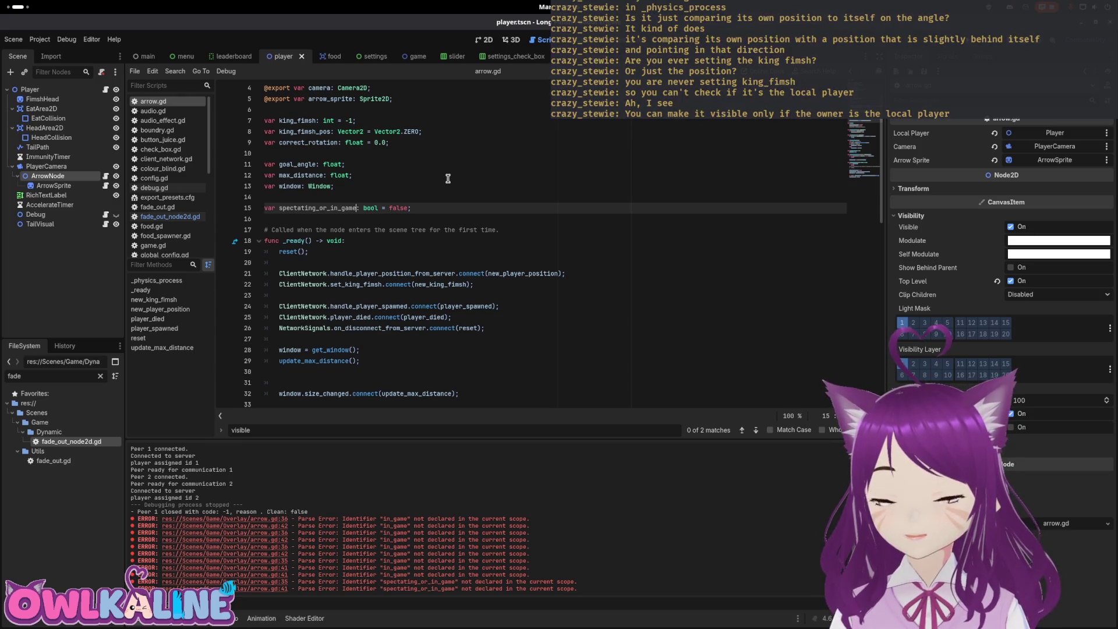
pyautogui.scroll(-7, 404, 212)
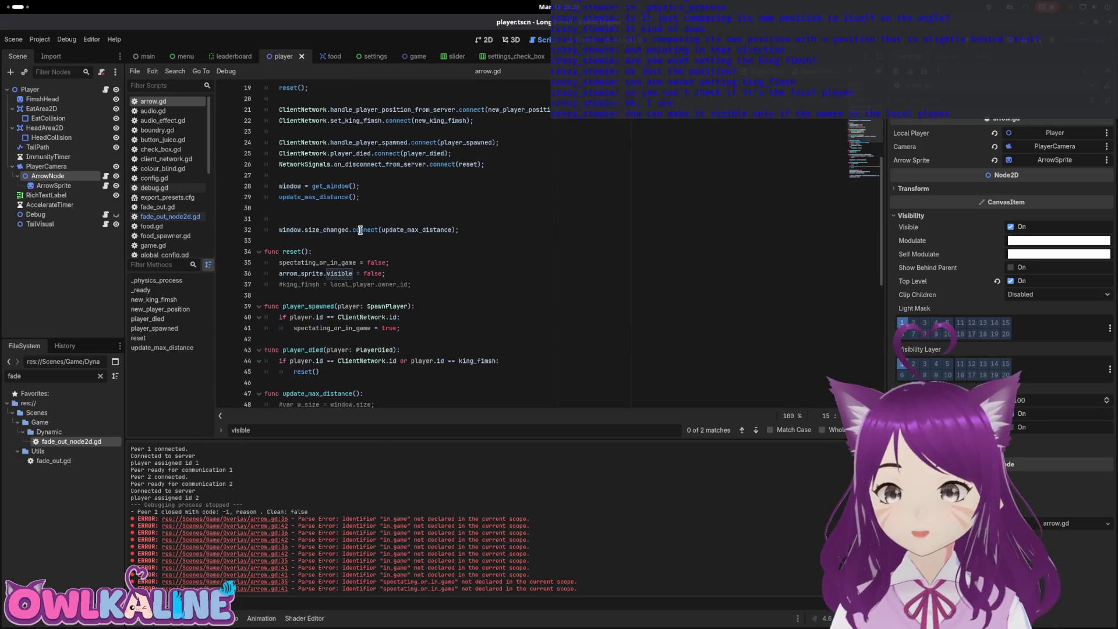
pyautogui.moveTo(289, 251); pyautogui.dragTo(388, 251)
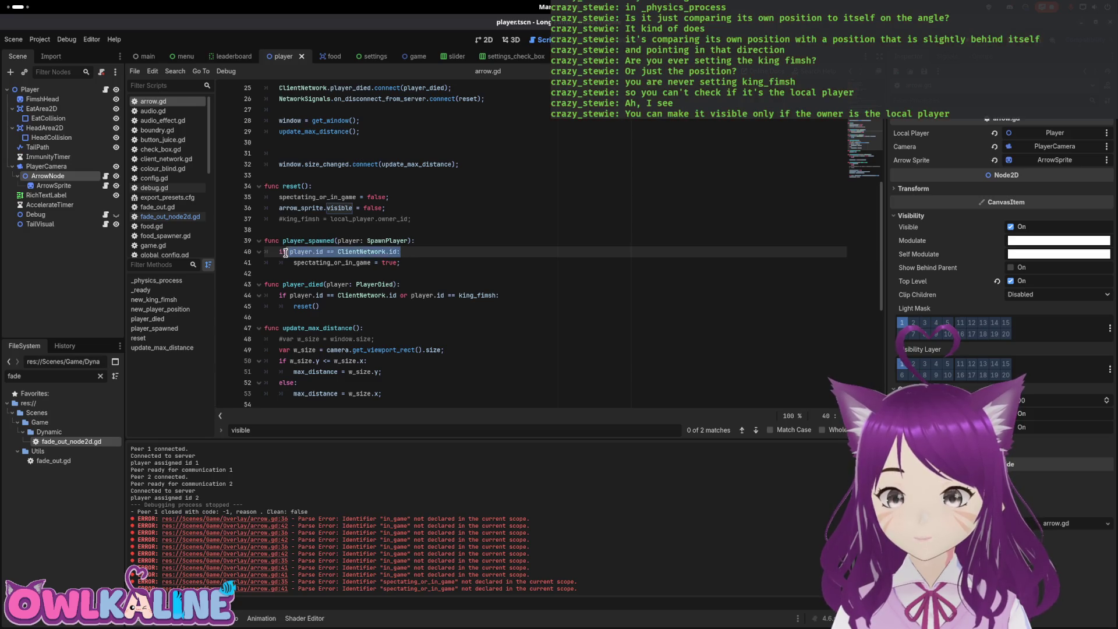
pyautogui.press('Down')
pyautogui.press('Down')
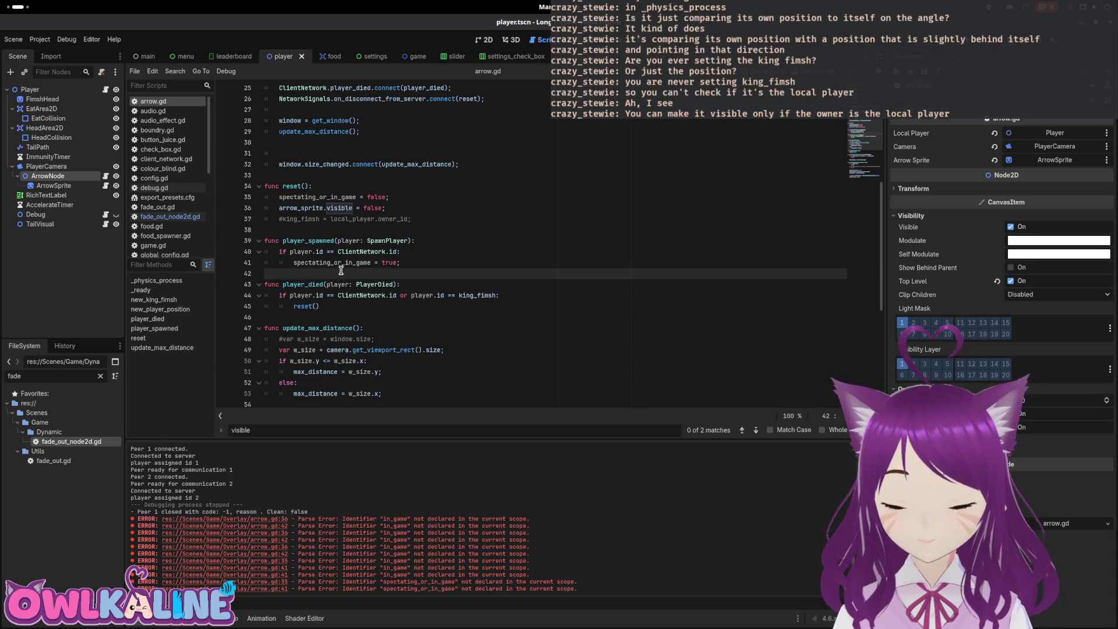
pyautogui.press('F5')
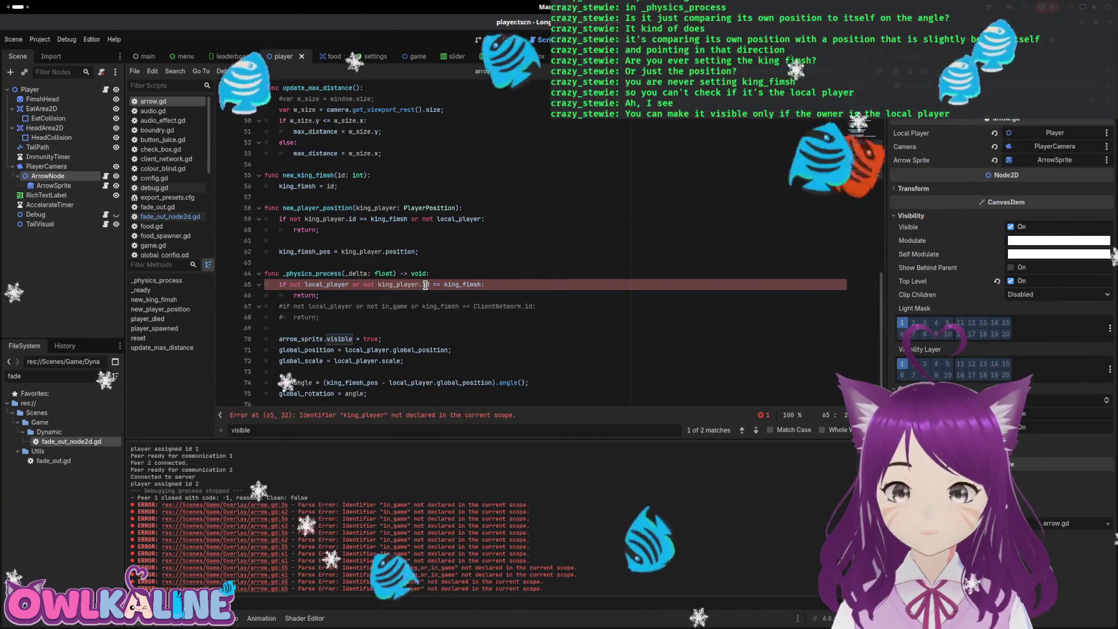
# - Replace king_player with local_player in line 65's check of arrow.gd and save
pyautogui.doubleClick(396, 284)
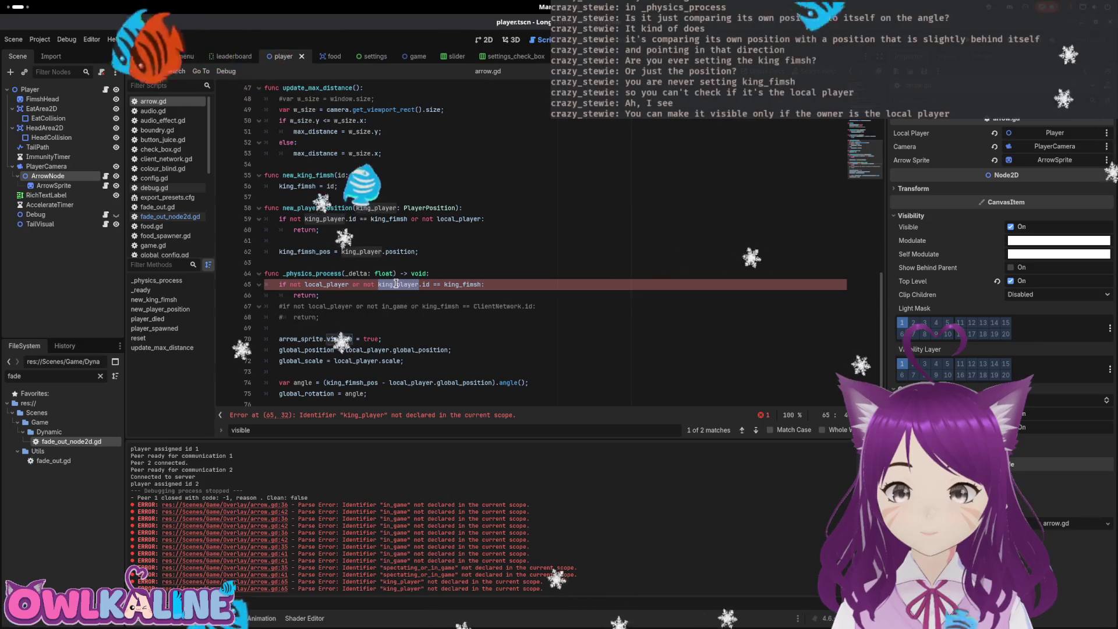
pyautogui.write('local')
pyautogui.press('Return')
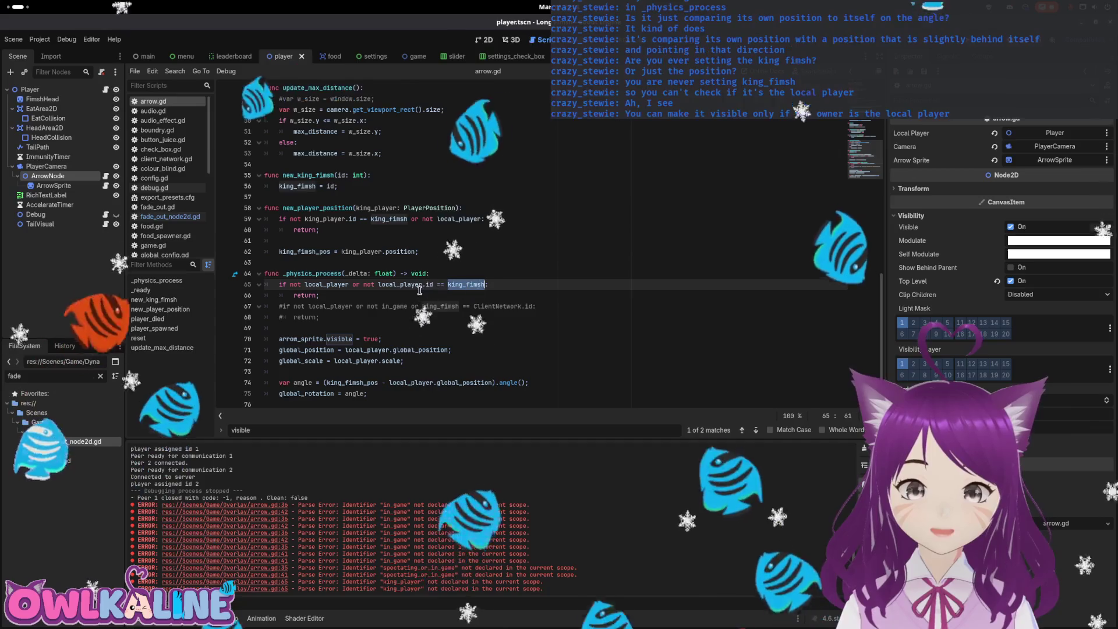
pyautogui.doubleClick(332, 218)
pyautogui.press('Right')
pyautogui.press('Right')
pyautogui.press('Right')
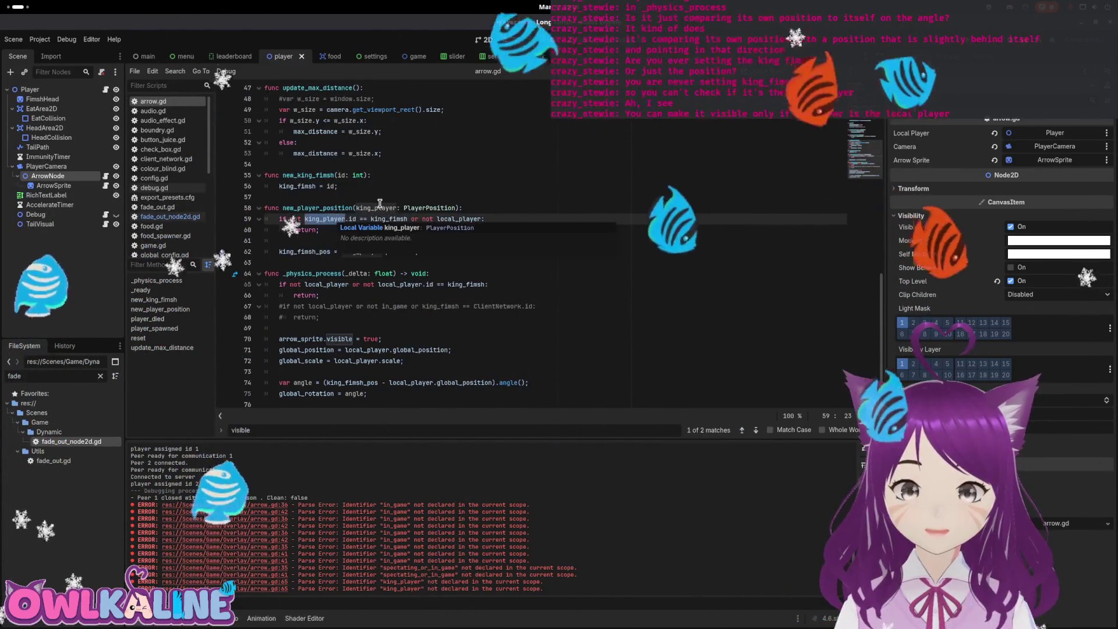
pyautogui.click(330, 251)
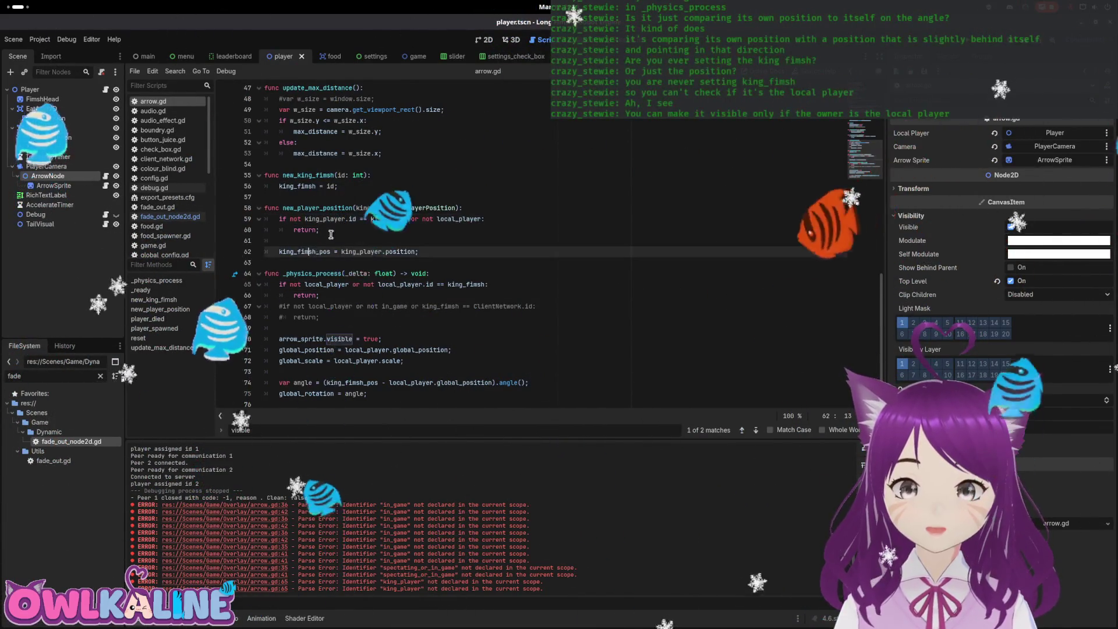
pyautogui.click(406, 284)
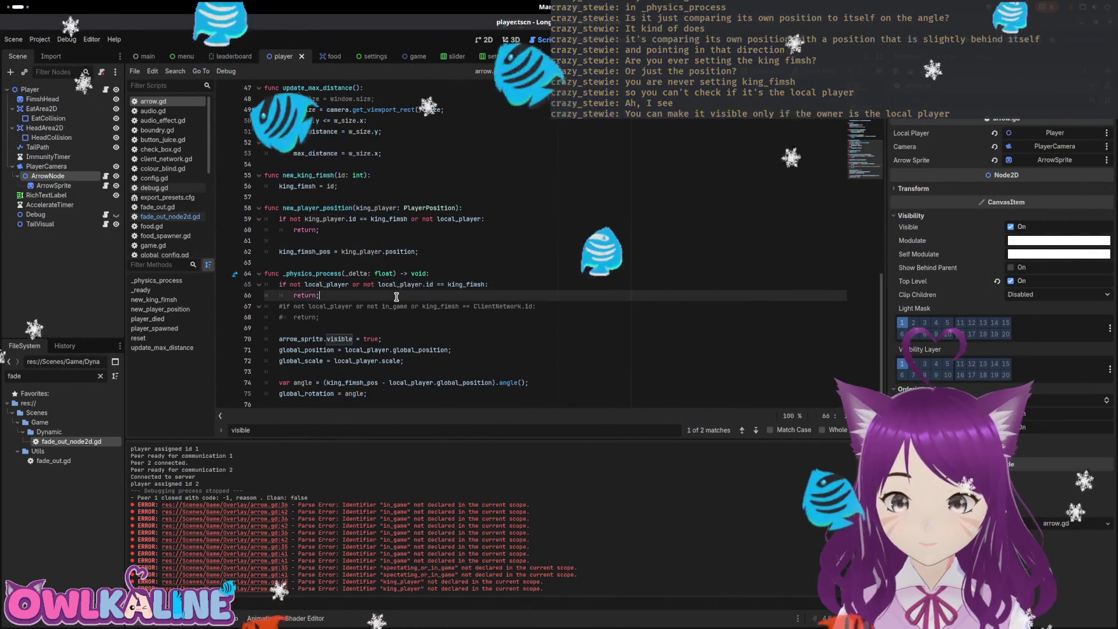
pyautogui.press('Down')
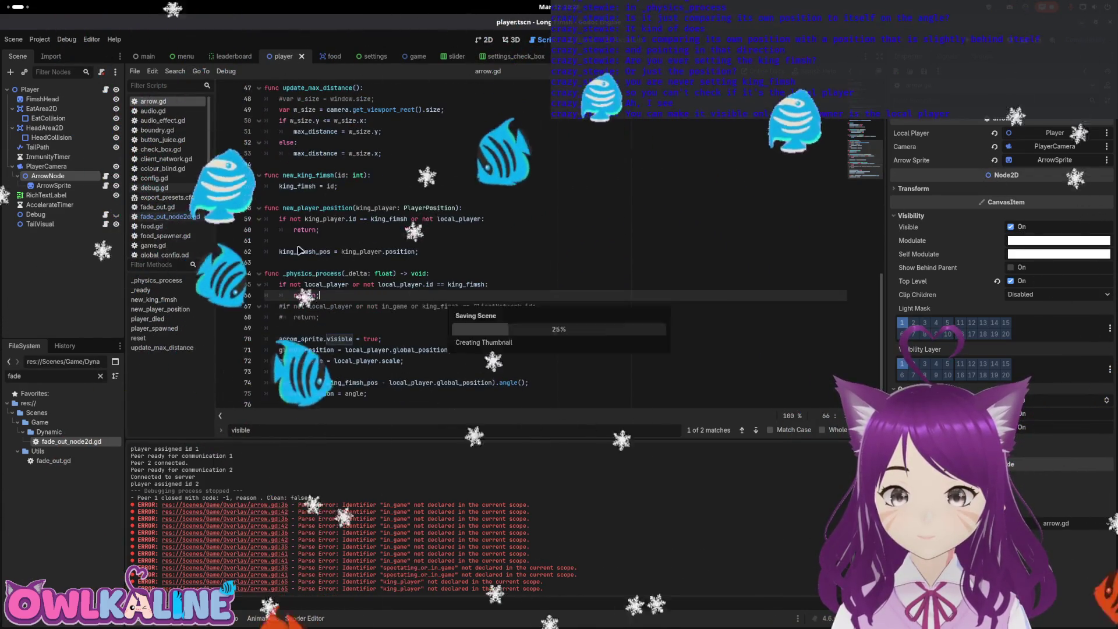
pyautogui.hotkey('alt', 'Left')
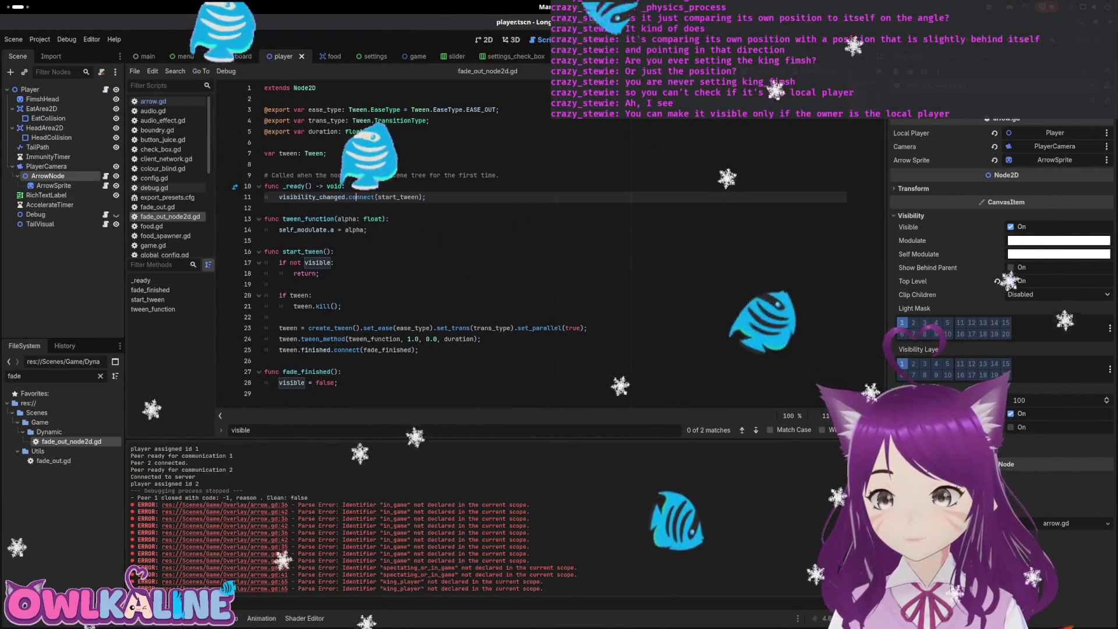
# - Set ArrowSprite's fade Duration to 4.0 and run the game
pyautogui.click(53, 185)
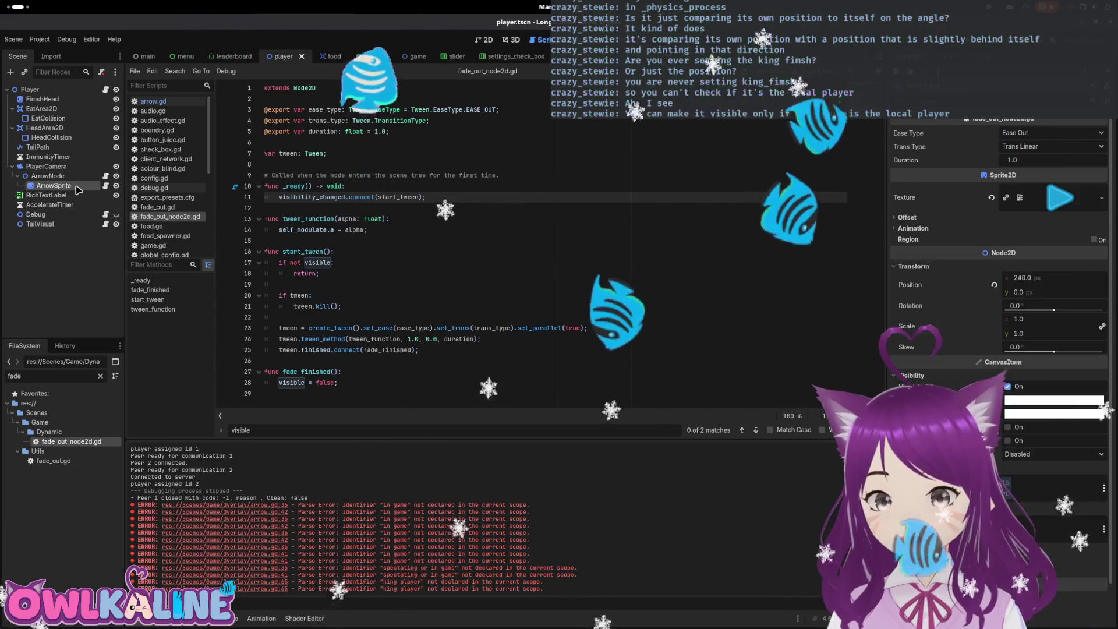
pyautogui.click(1017, 161)
pyautogui.write('4')
pyautogui.press('Return')
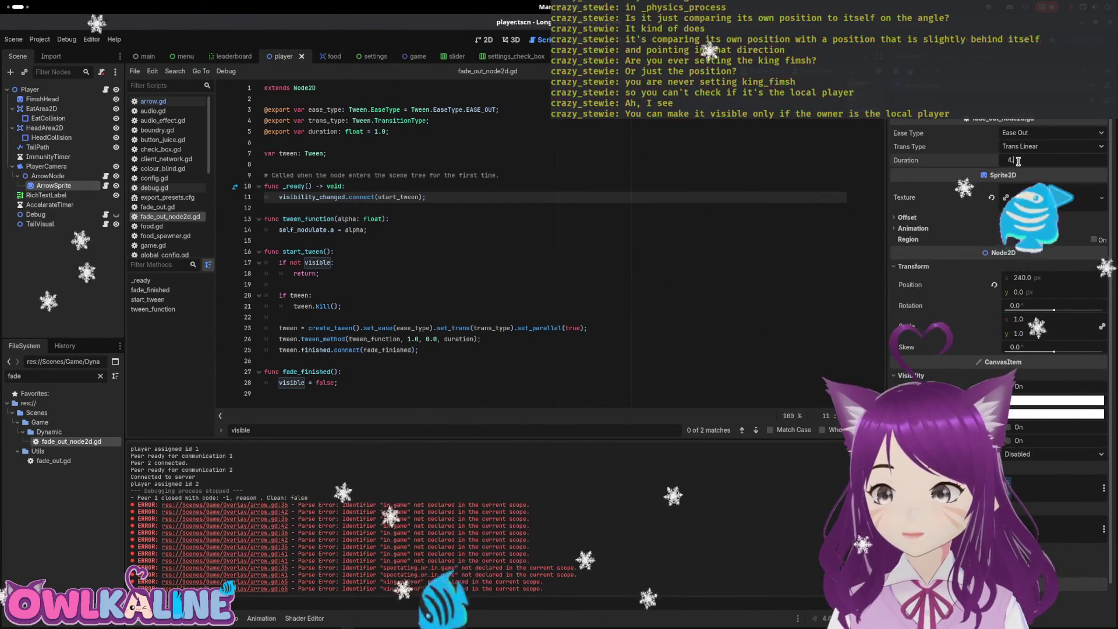
pyautogui.press('F5')
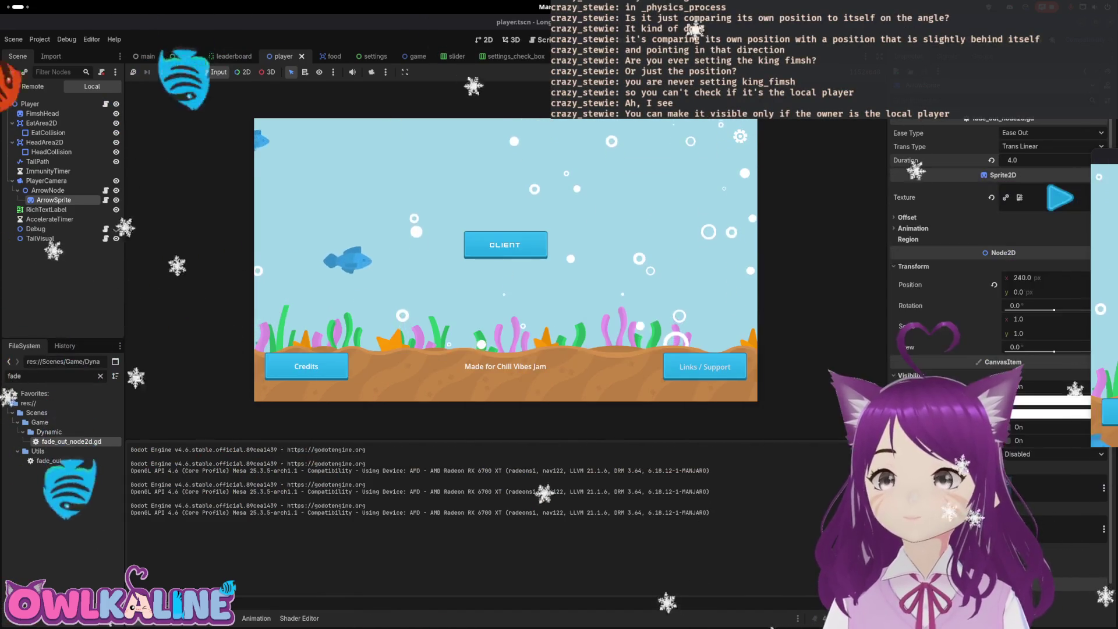
# - Join a match as a client to trigger the line 65 error, then stop the debugger
pyautogui.click(518, 248)
pyautogui.click(526, 274)
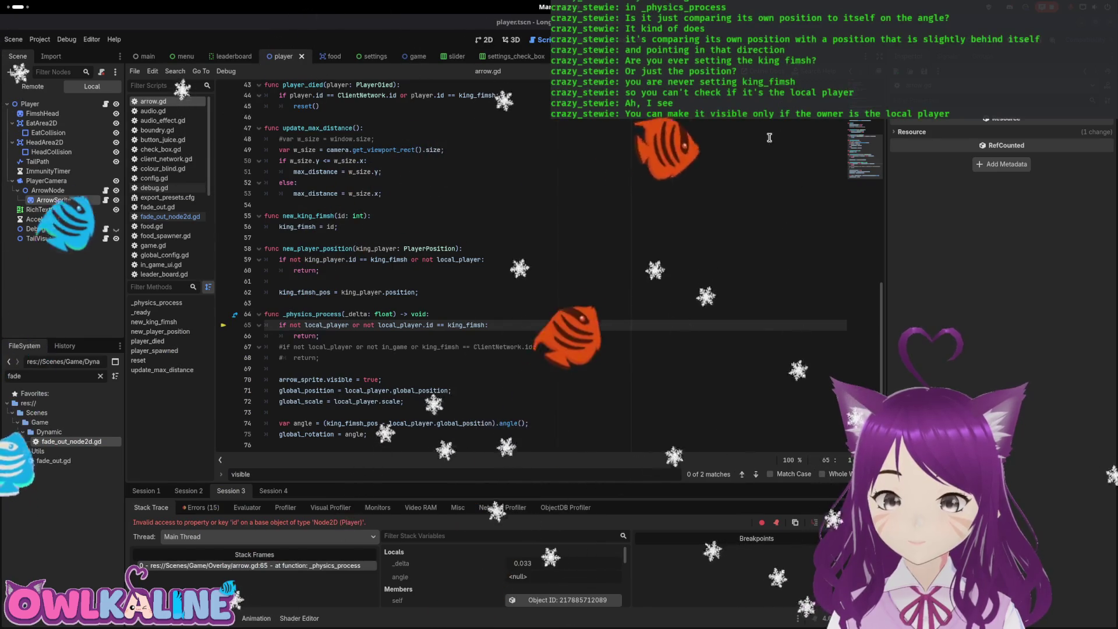
pyautogui.press('F8')
# - Change id to owner_id on line 65 of arrow.gd and rerun the project
pyautogui.doubleClick(428, 324)
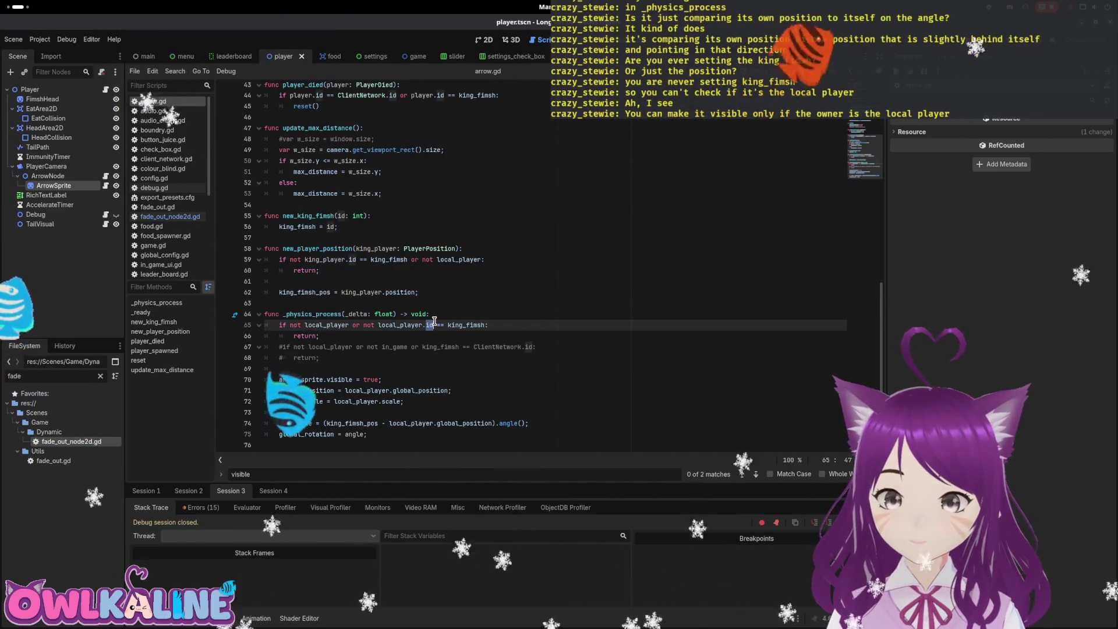
pyautogui.write('owner_')
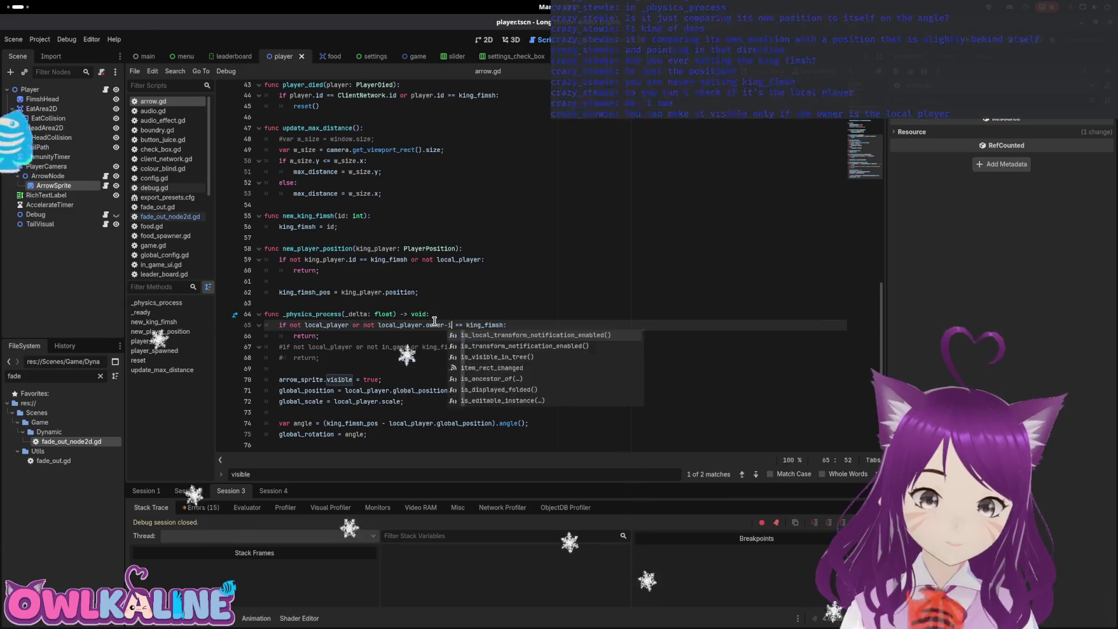
pyautogui.press('Escape')
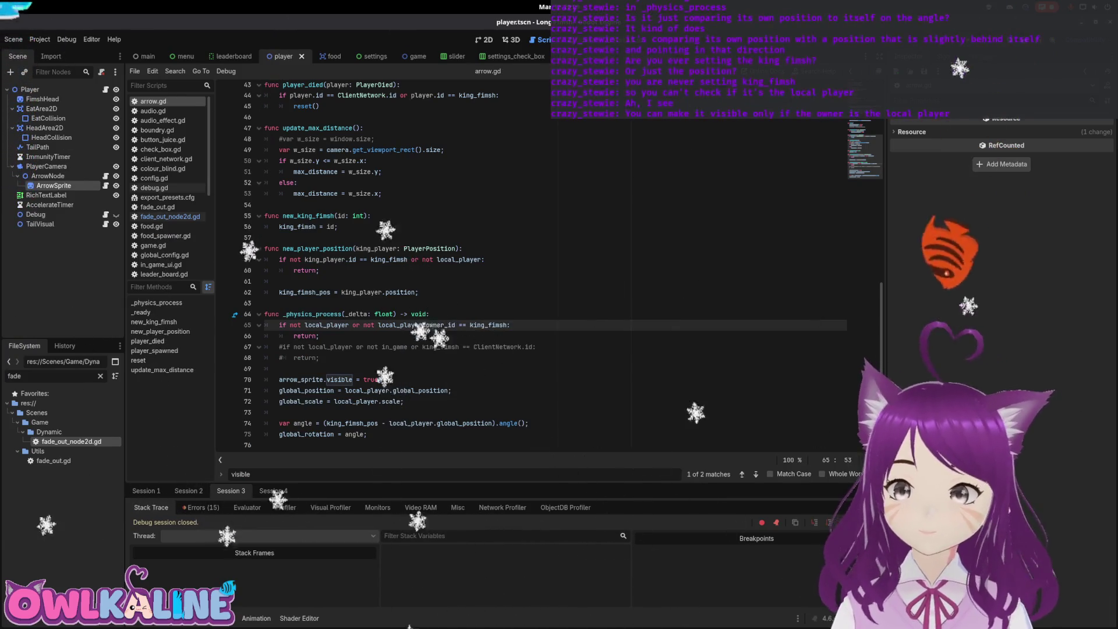
pyautogui.press('F5')
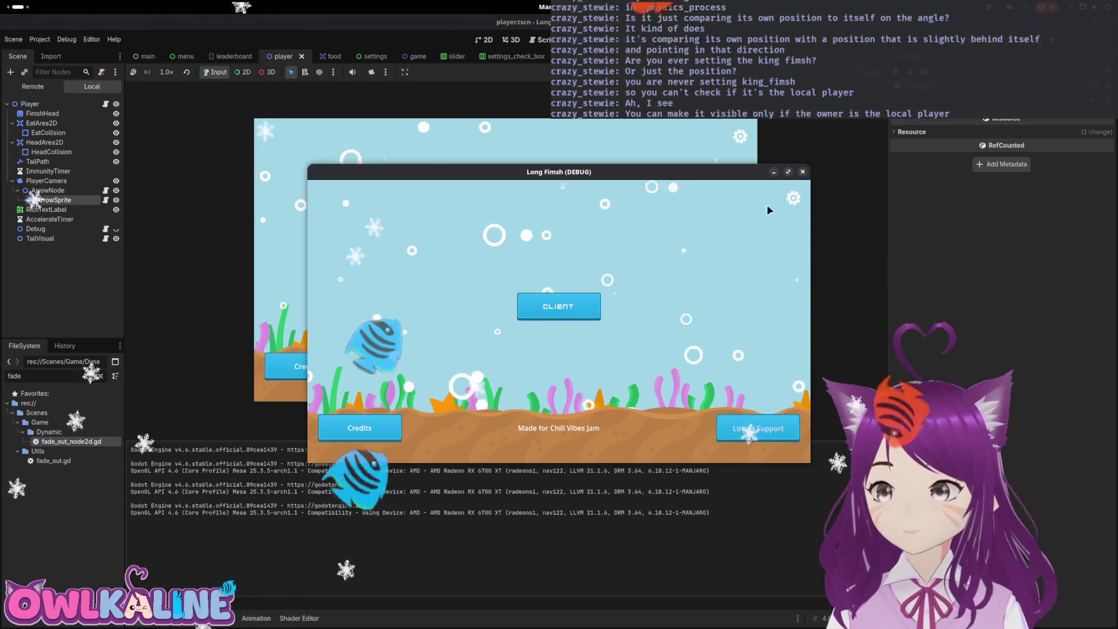
# - Join the match as a player from the first and second game windows
pyautogui.click(500, 245)
pyautogui.click(506, 269)
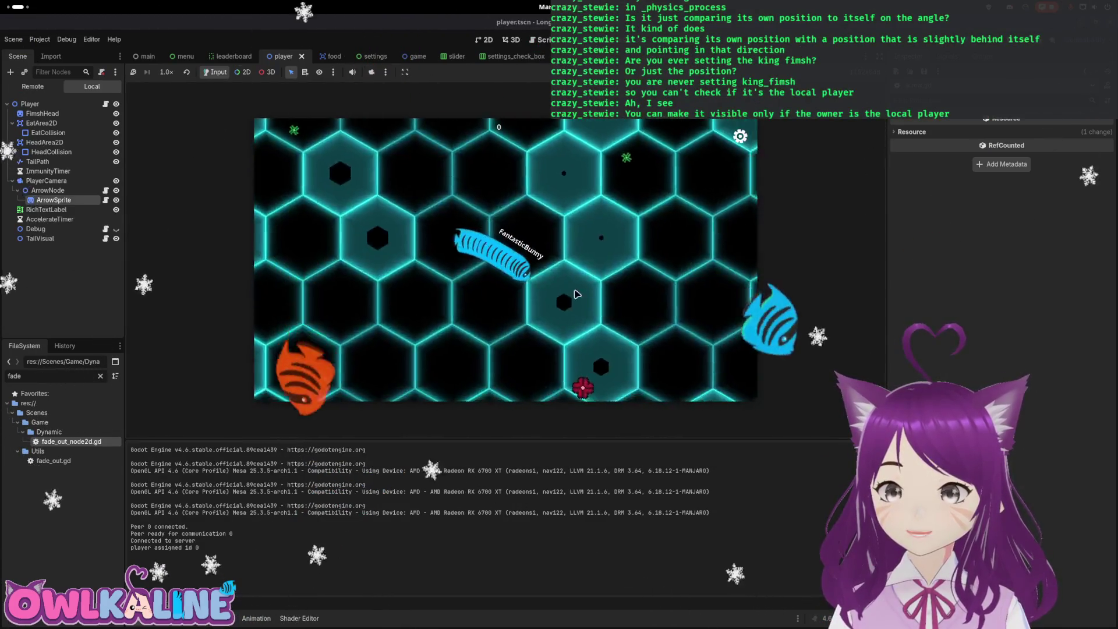
pyautogui.press('super')
pyautogui.click(384, 274)
pyautogui.click(558, 304)
pyautogui.click(574, 332)
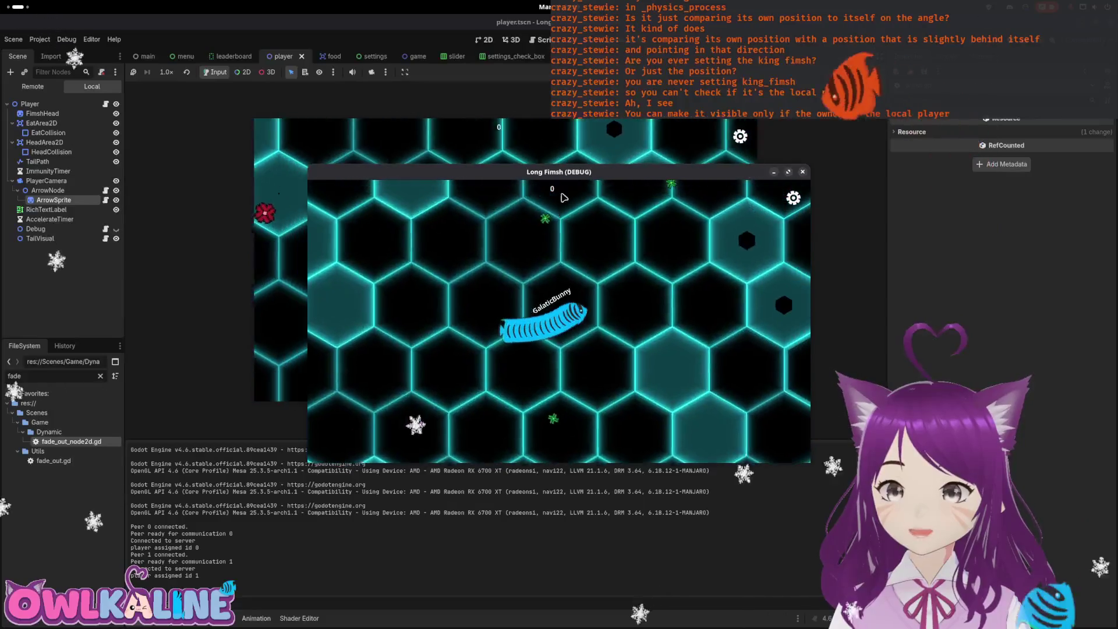
# - Move the third window right, join as spectator, and toggle spectating GalaticBunny and FantasticBunny
pyautogui.press('super')
pyautogui.click(477, 293)
pyautogui.moveTo(497, 180)
pyautogui.mouseDown()
pyautogui.moveTo(756, 197)
pyautogui.moveTo(299, 170)
pyautogui.mouseUp()
pyautogui.click(785, 323)
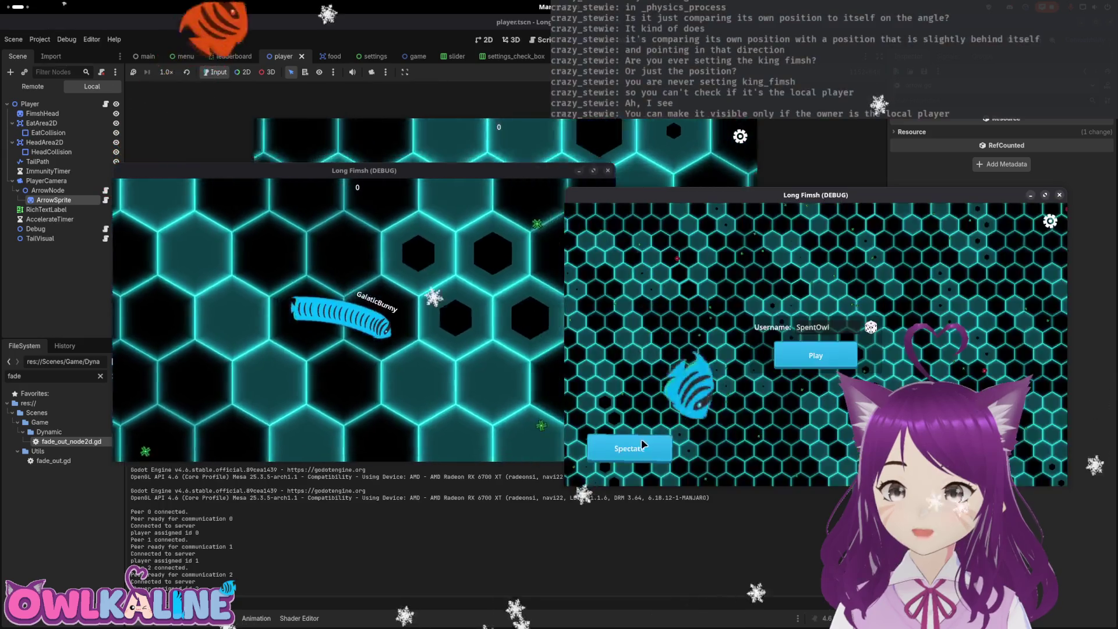
pyautogui.click(642, 445)
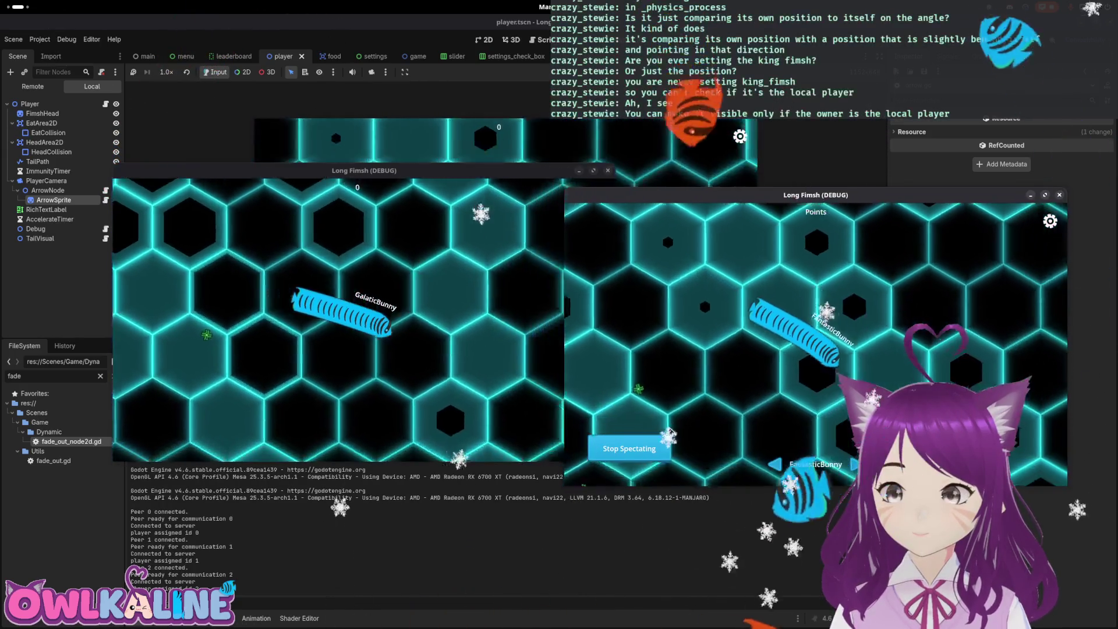
pyautogui.click(779, 464)
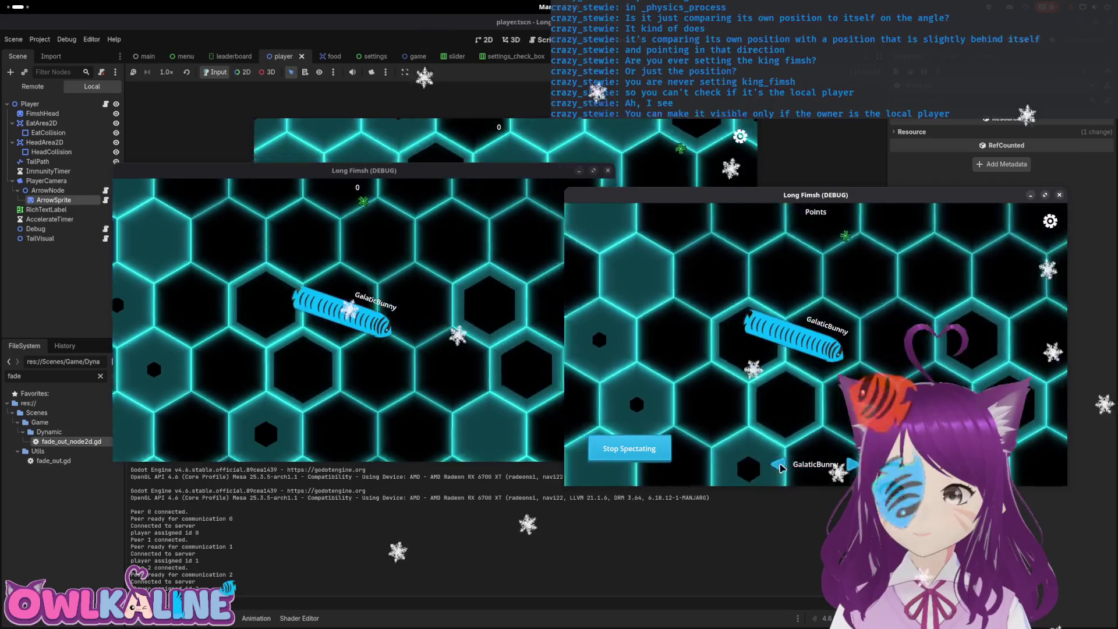
pyautogui.click(780, 468)
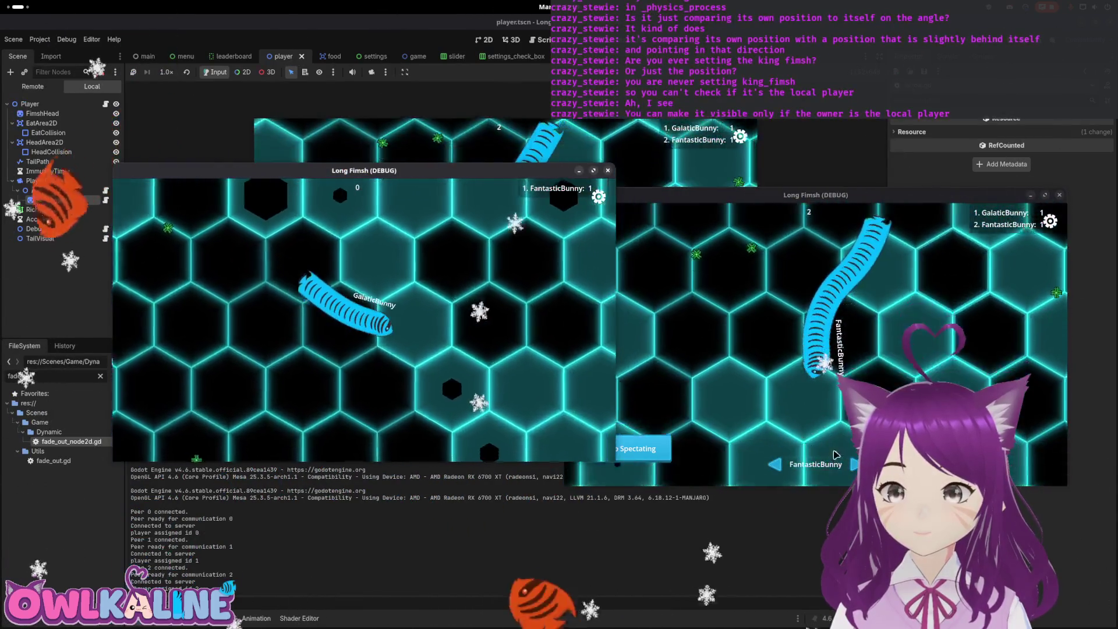
# - Switch between the running game windows, focusing the right-hand one
pyautogui.click(844, 465)
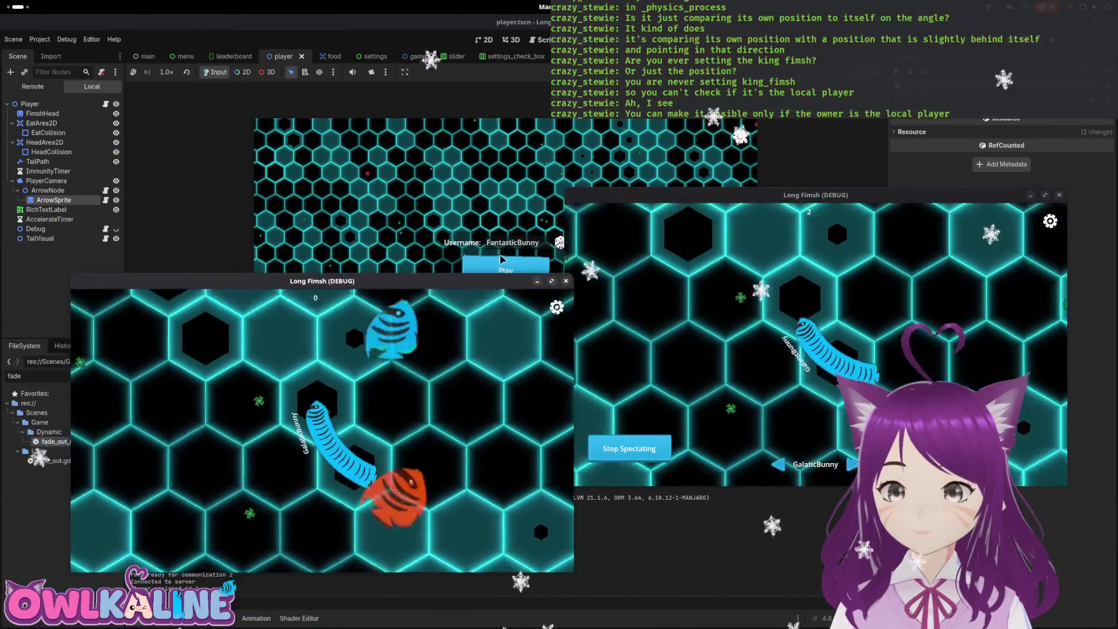
pyautogui.press('super')
pyautogui.press('super')
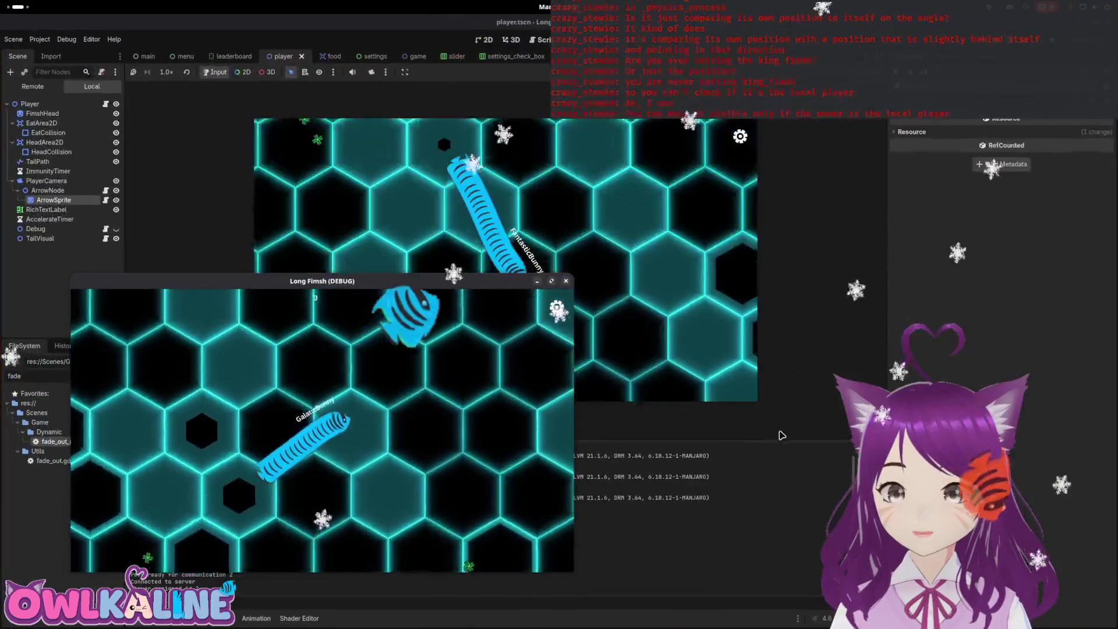
pyautogui.press('super')
pyautogui.click(764, 473)
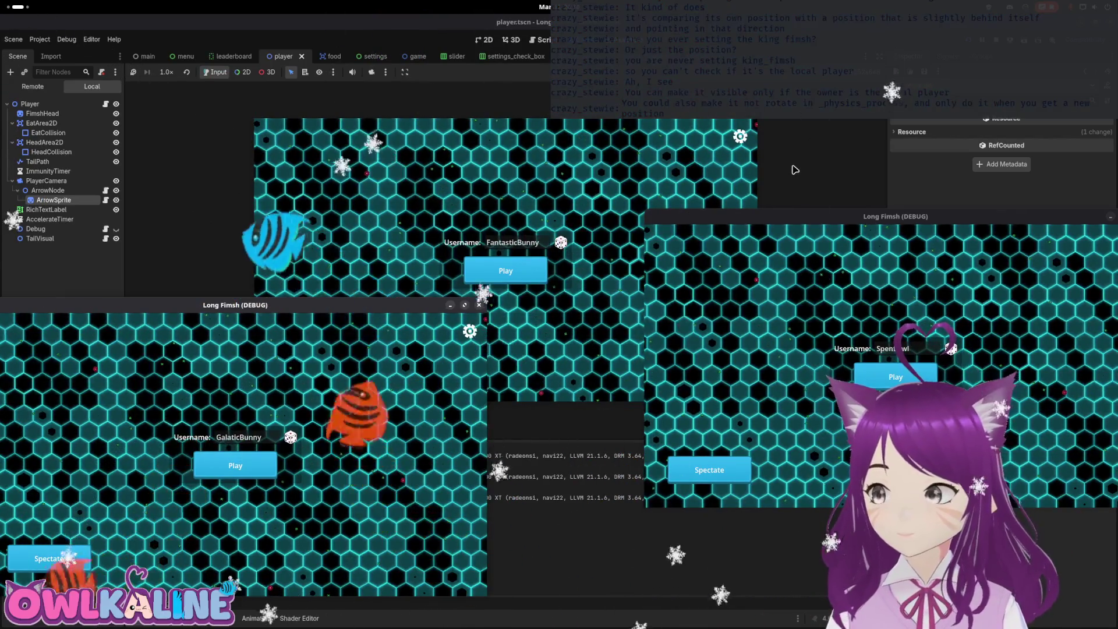
# - Stop the game, comment out lines 64–66 of arrow.gd with #, save, then undo the comments
pyautogui.press('F8')
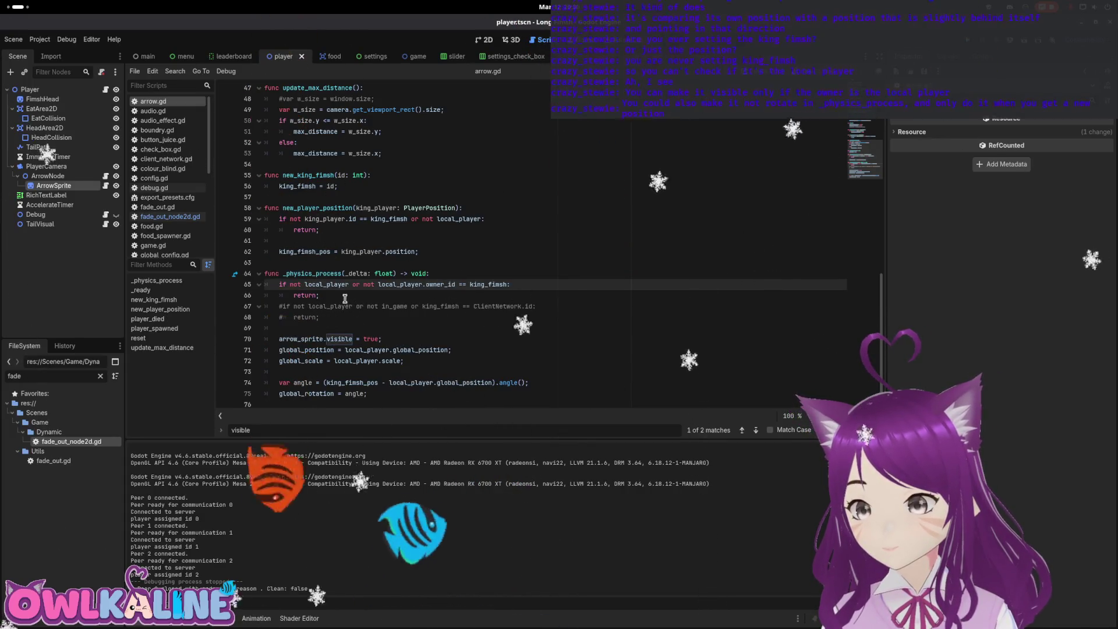
pyautogui.click(266, 273)
pyautogui.write('#')
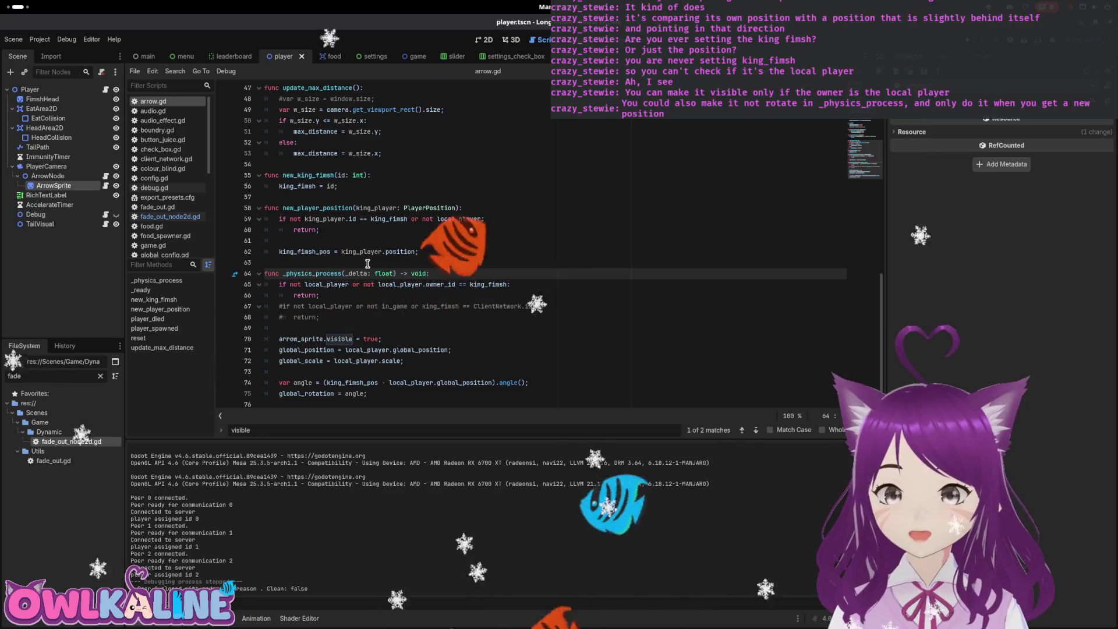
pyautogui.click(266, 284)
pyautogui.write('#')
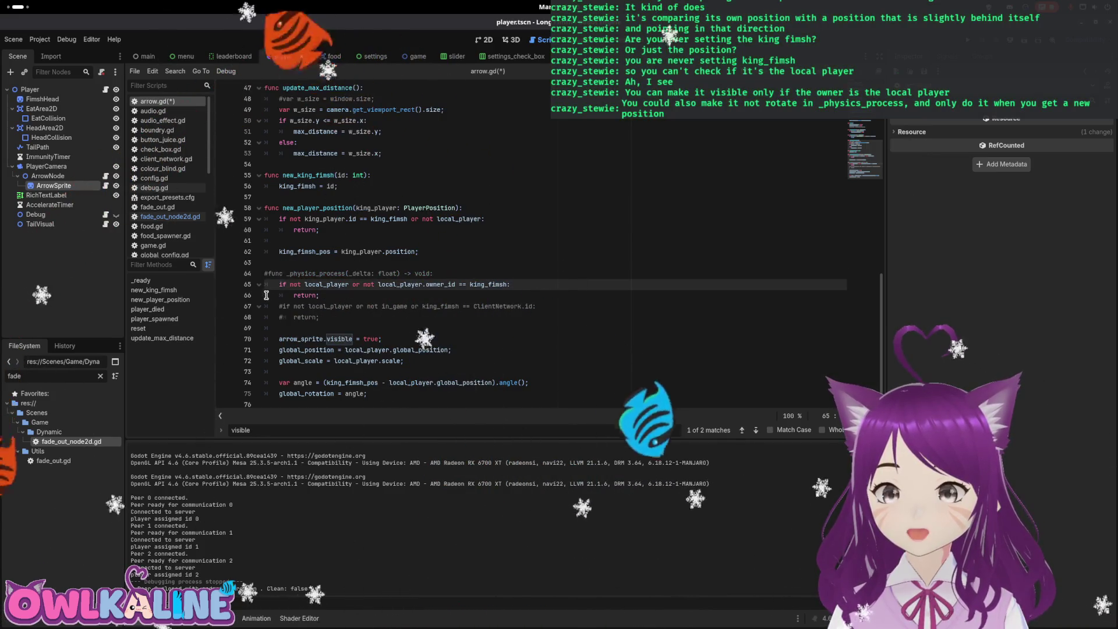
pyautogui.click(266, 295)
pyautogui.write('#')
pyautogui.hotkey('ctrl', 's')
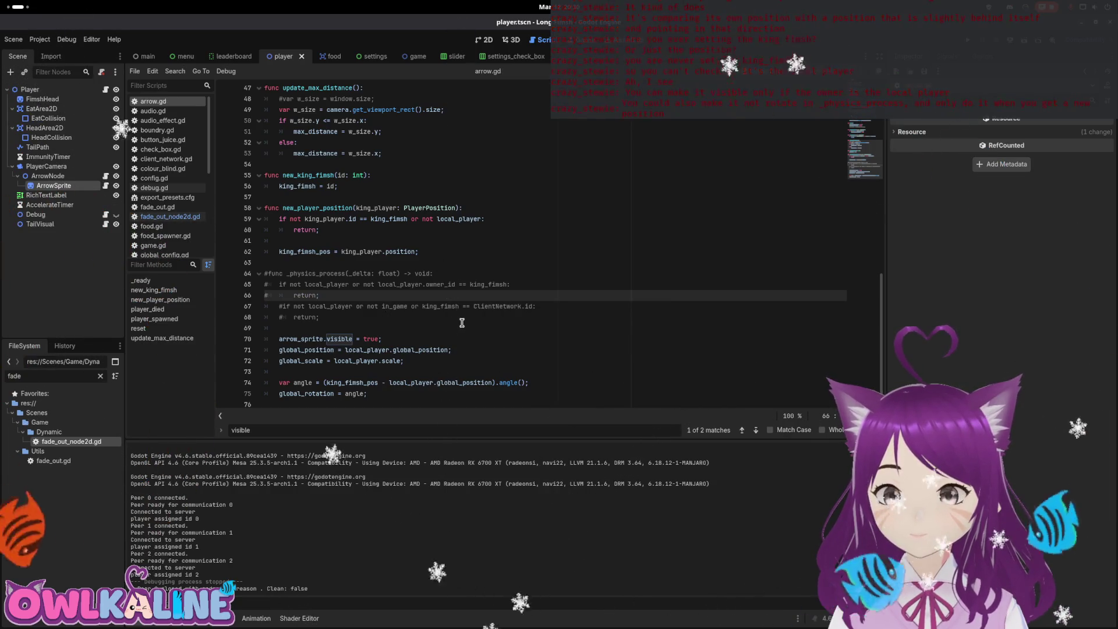
pyautogui.hotkey('ctrl', 'z')
pyautogui.hotkey('ctrl', 'z')
pyautogui.hotkey('ctrl', 'z')
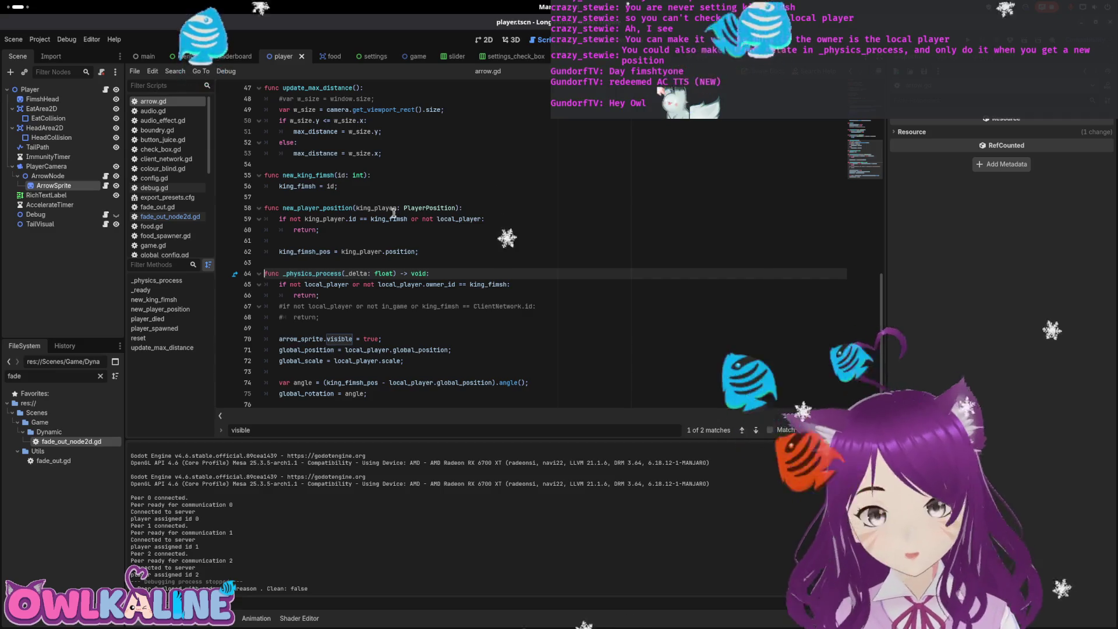
# - Set the leaderboard Timer's Wait Time to 4.0 and run the project
pyautogui.click(230, 55)
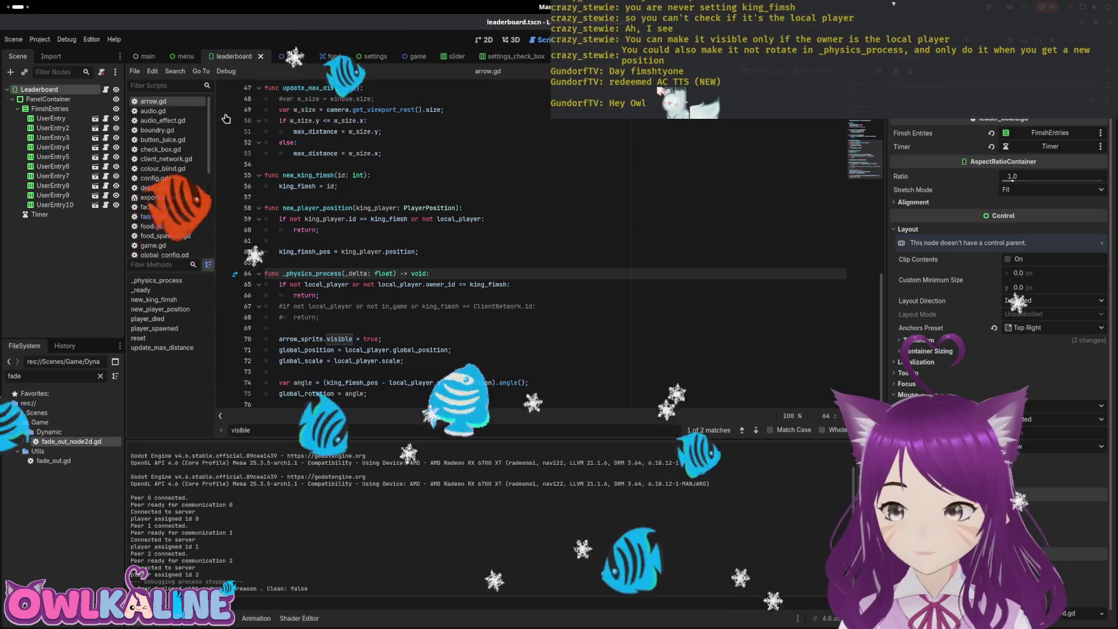
pyautogui.click(40, 214)
pyautogui.click(1024, 148)
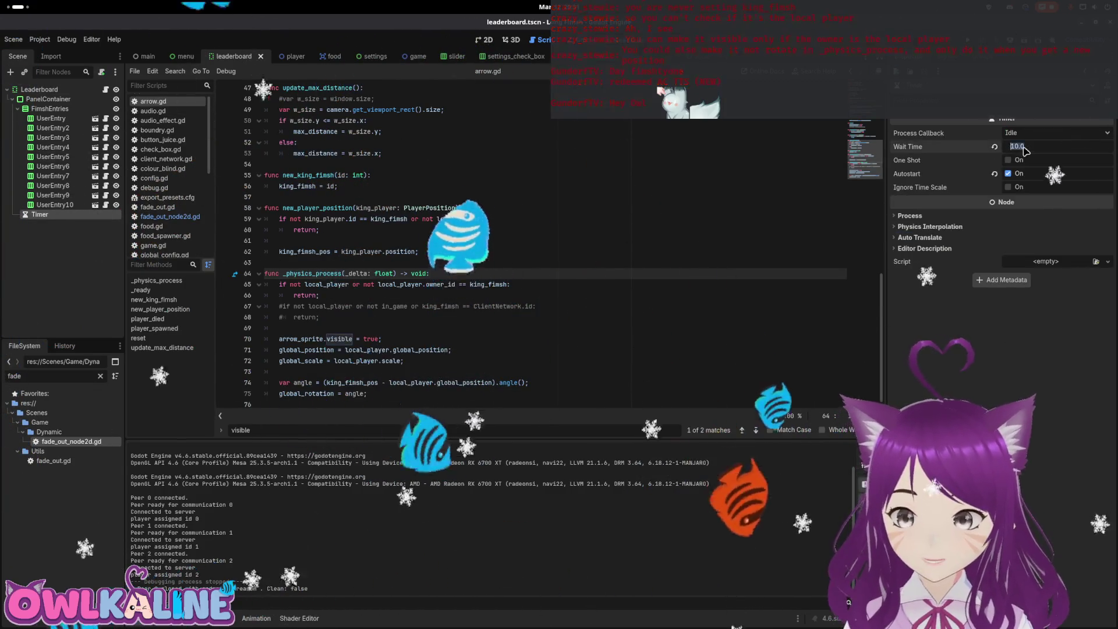
pyautogui.write('4')
pyautogui.press('Return')
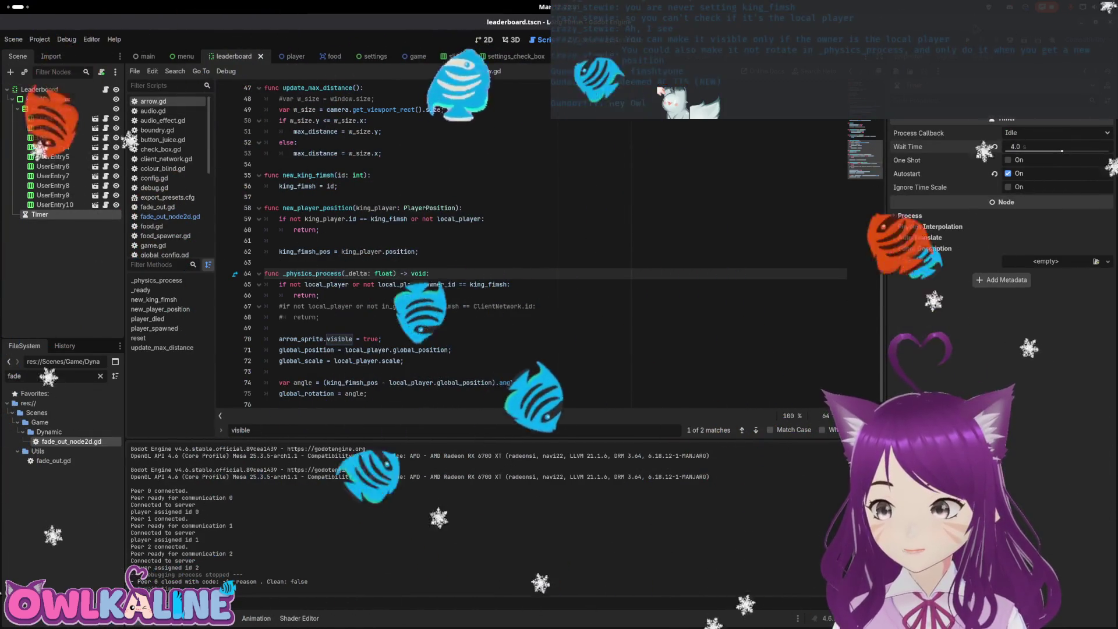
pyautogui.press('F5')
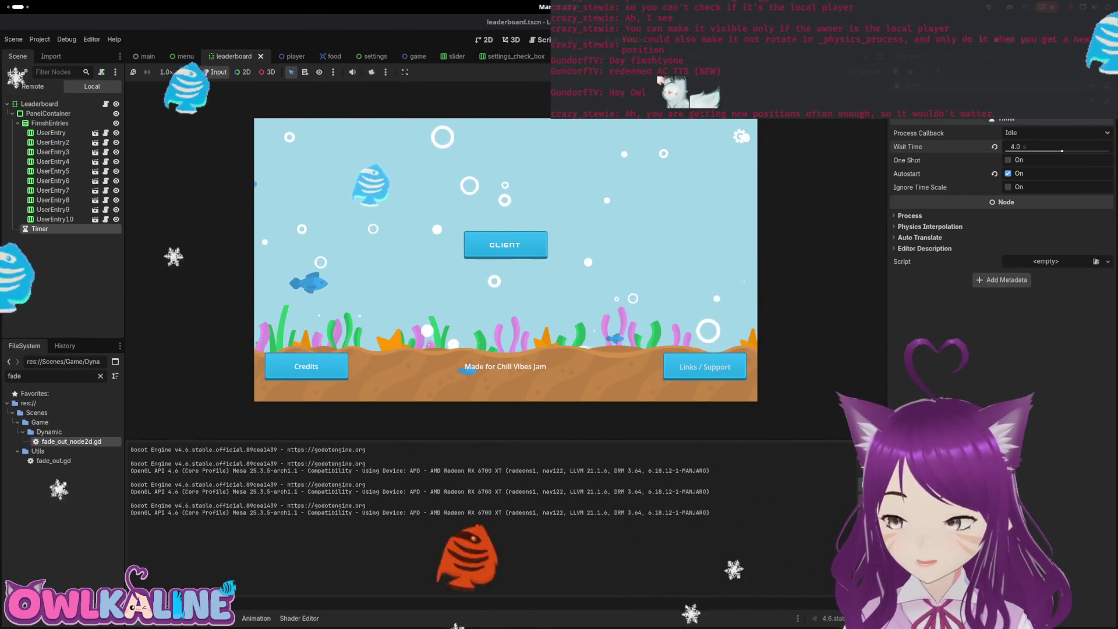
# - Join a match as a client, play the test round, then stop the game
pyautogui.click(504, 245)
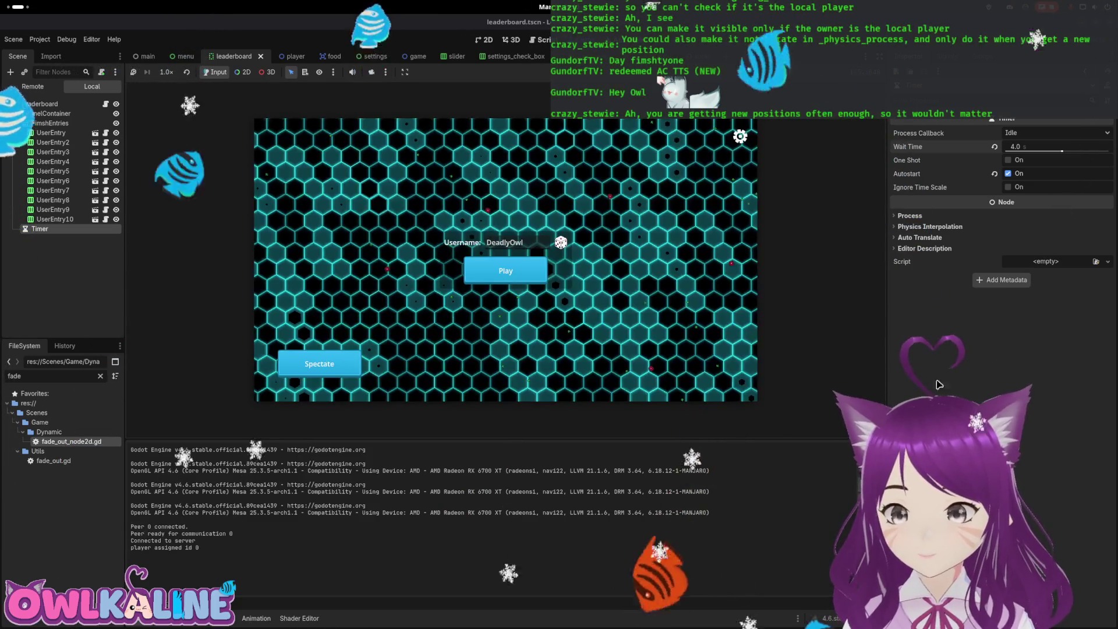
pyautogui.click(511, 280)
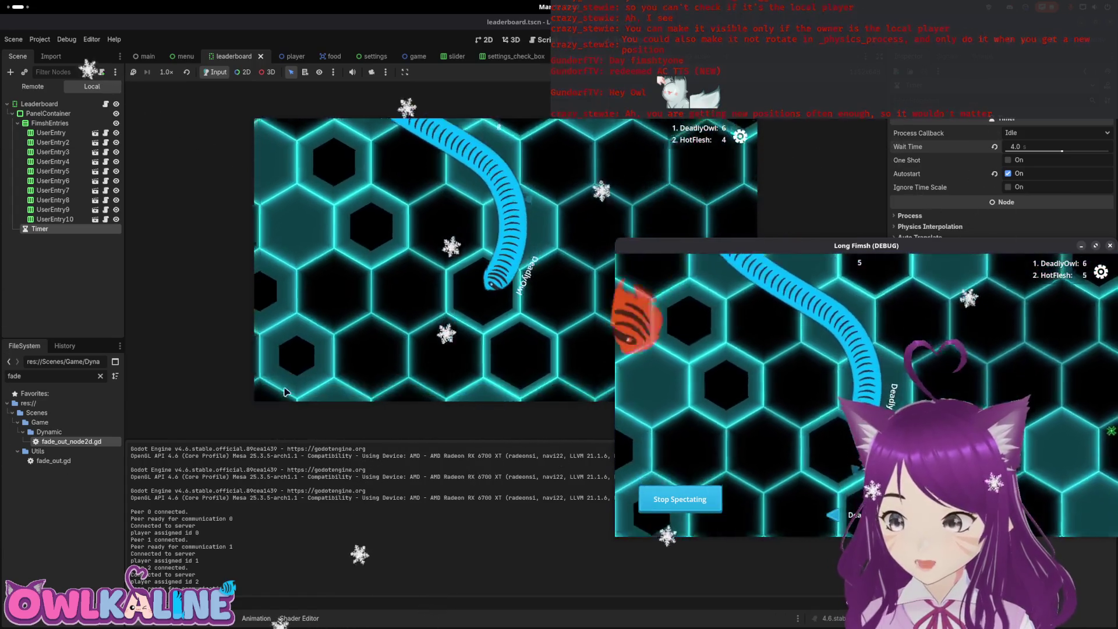
pyautogui.press('F8')
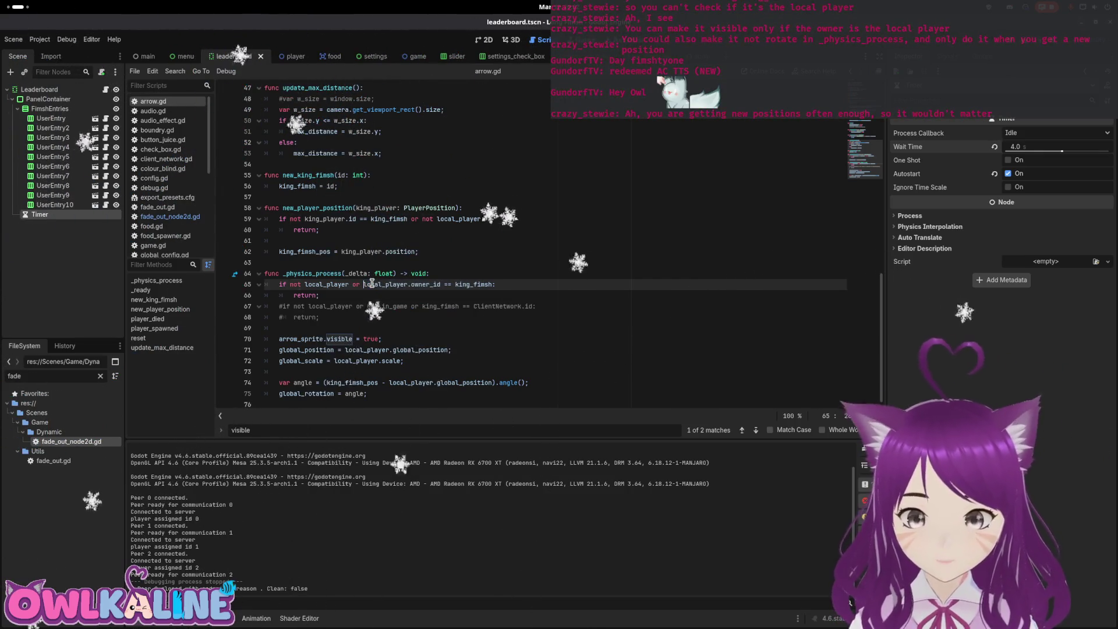
pyautogui.click(586, 295)
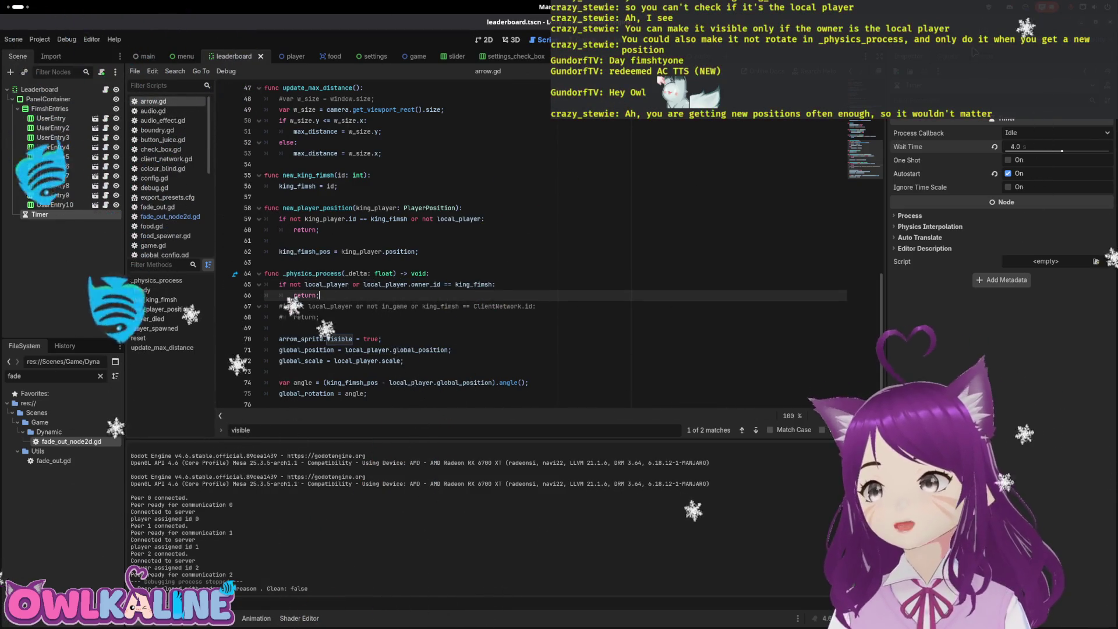
pyautogui.press('F5')
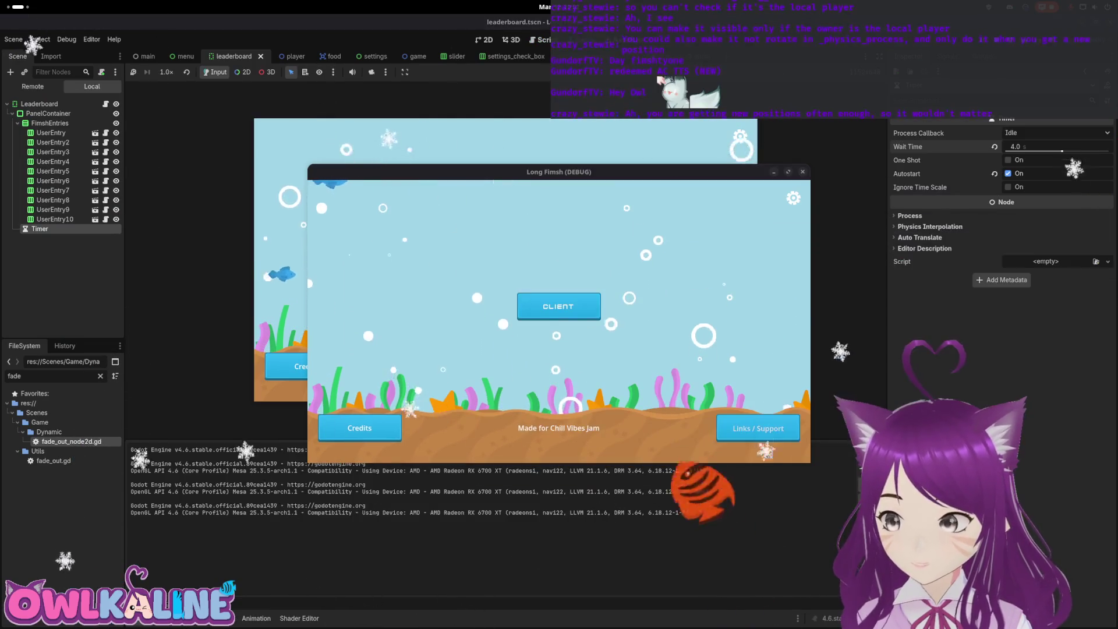
pyautogui.moveTo(609, 169); pyautogui.dragTo(1117, 230)
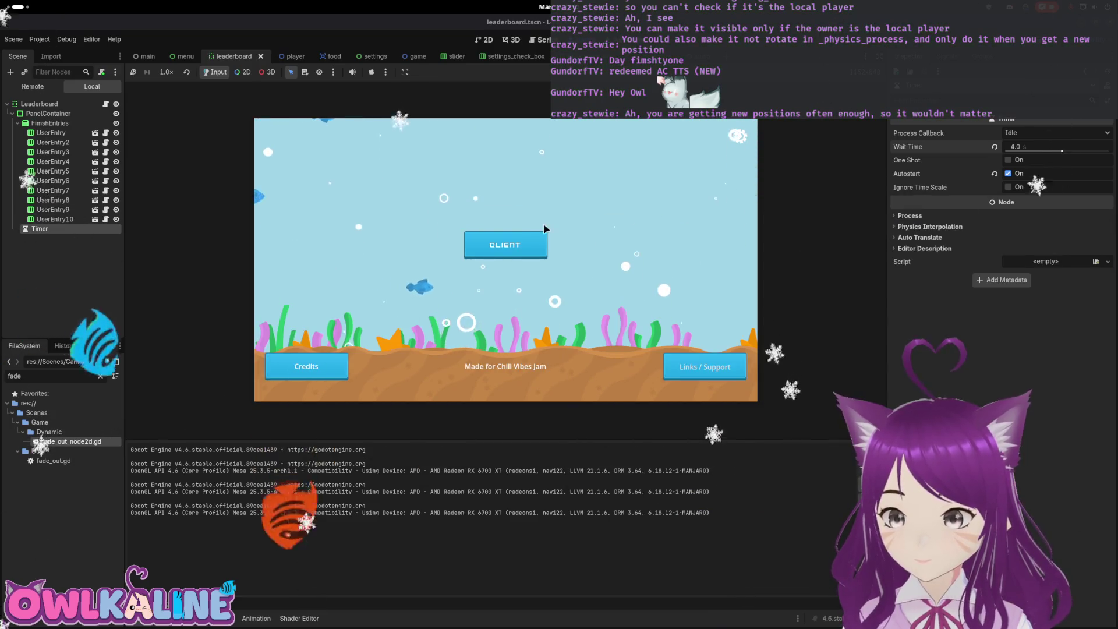
pyautogui.click(523, 248)
pyautogui.click(546, 278)
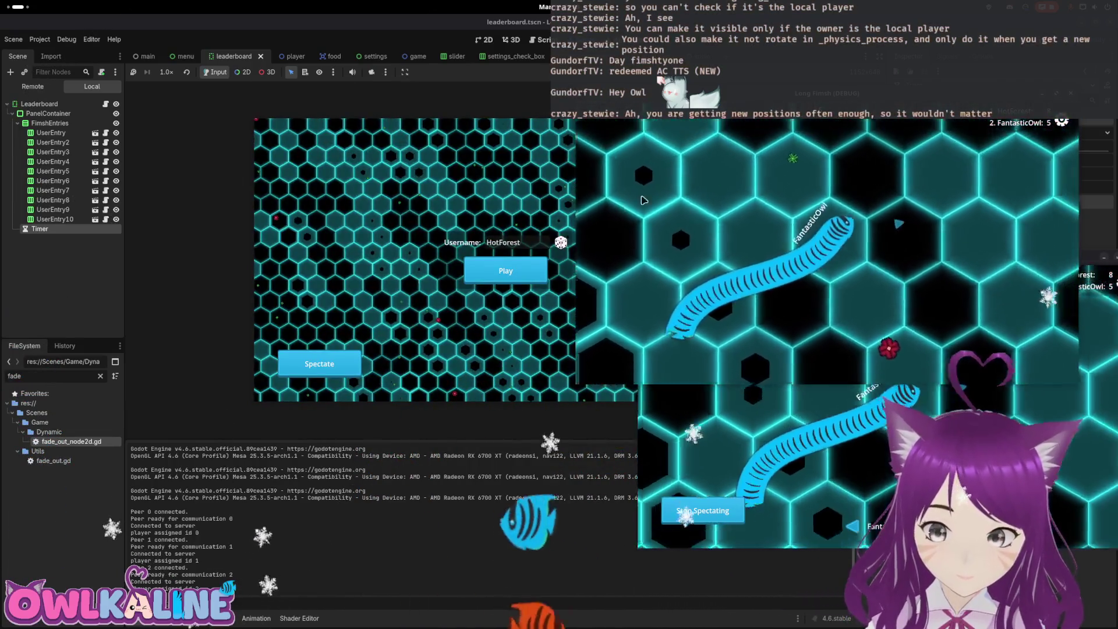
pyautogui.click(506, 270)
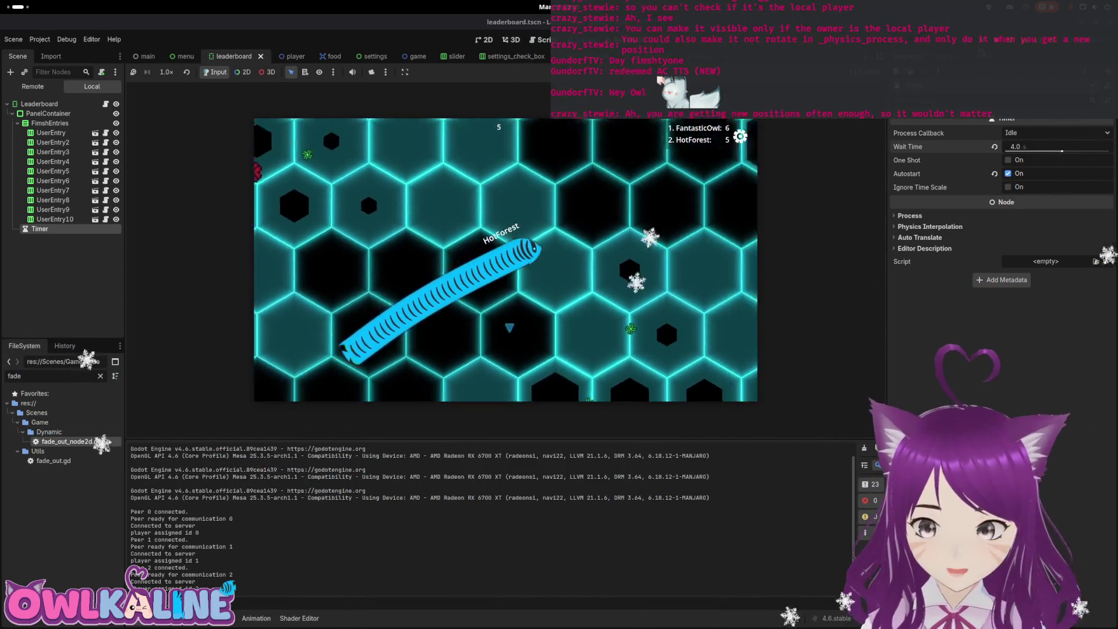
pyautogui.press('F8')
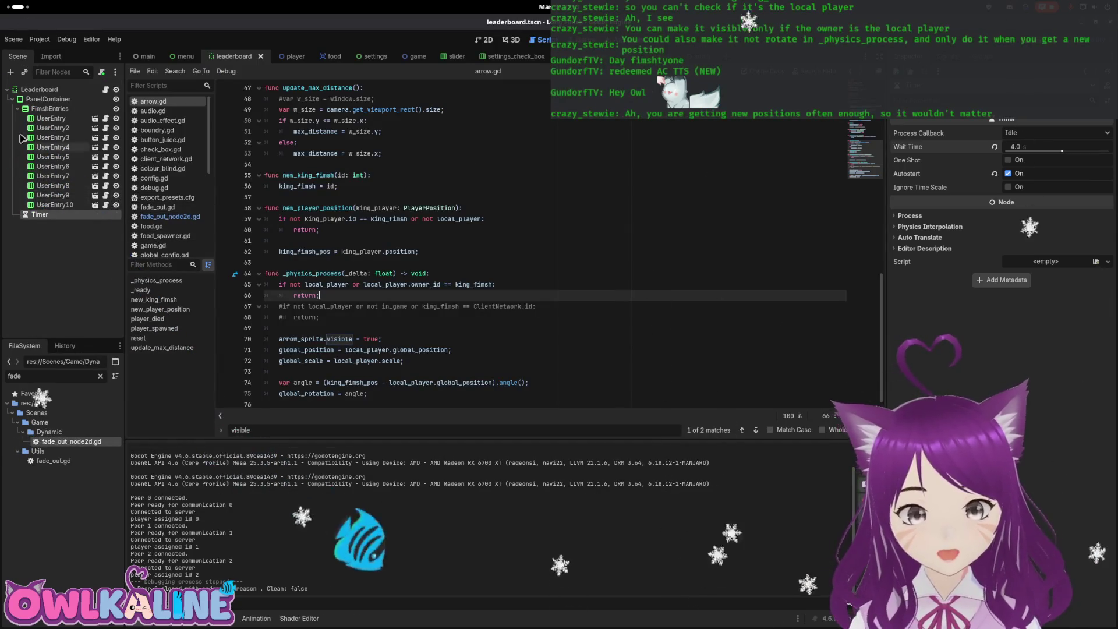
# - Select ArrowSprite in the player scene and locate update_max_distance in arrow.gd
pyautogui.click(295, 56)
pyautogui.click(58, 185)
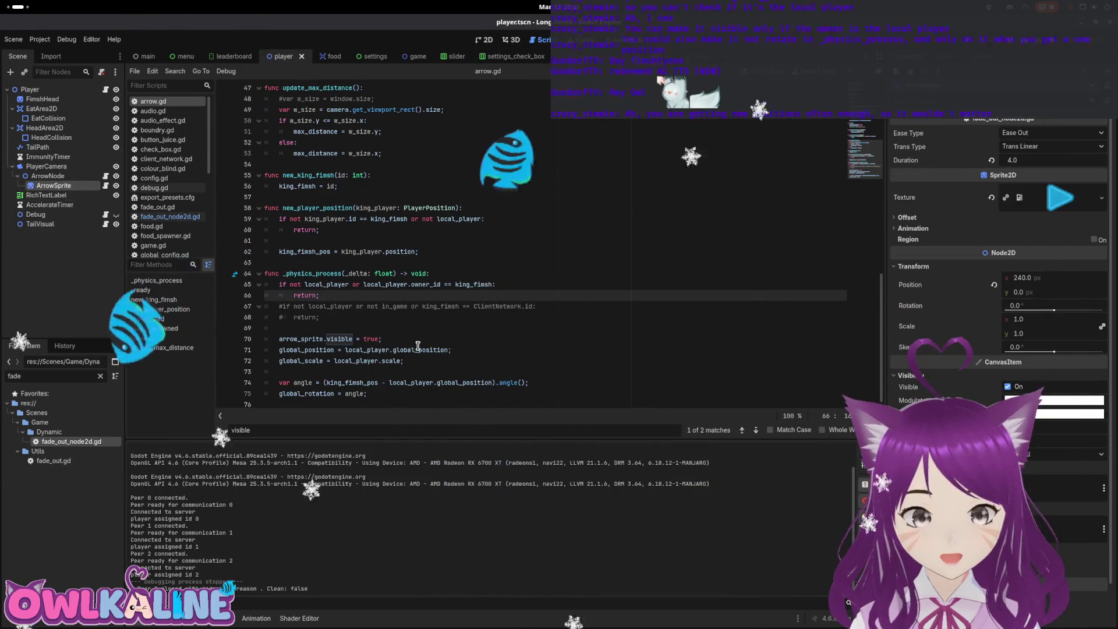
pyautogui.click(368, 349)
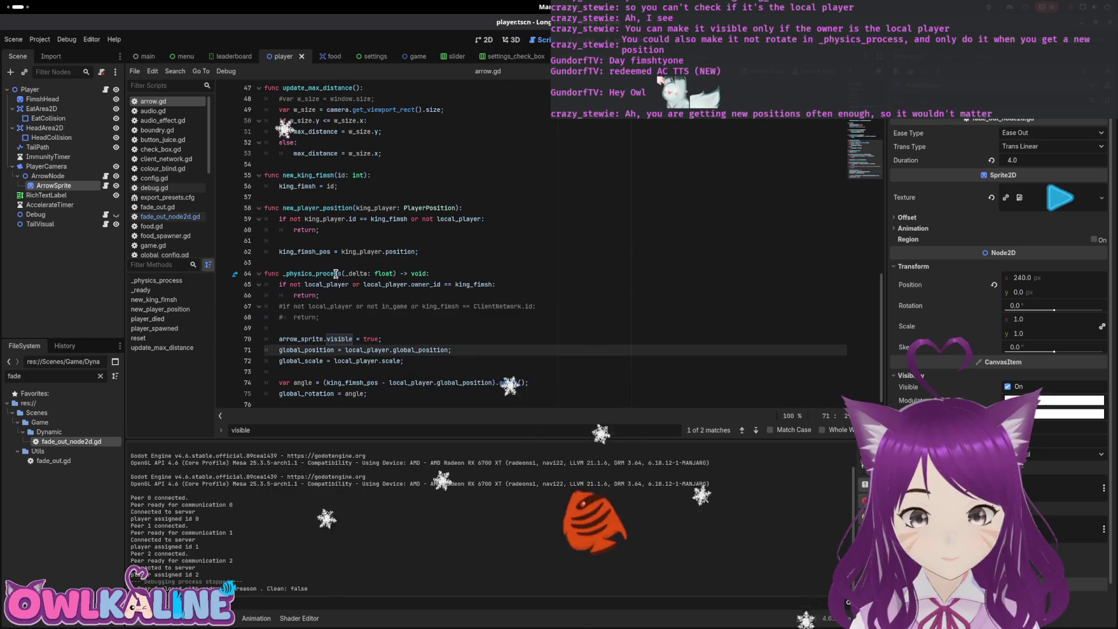
pyautogui.scroll(2, 336, 273)
pyautogui.click(390, 208)
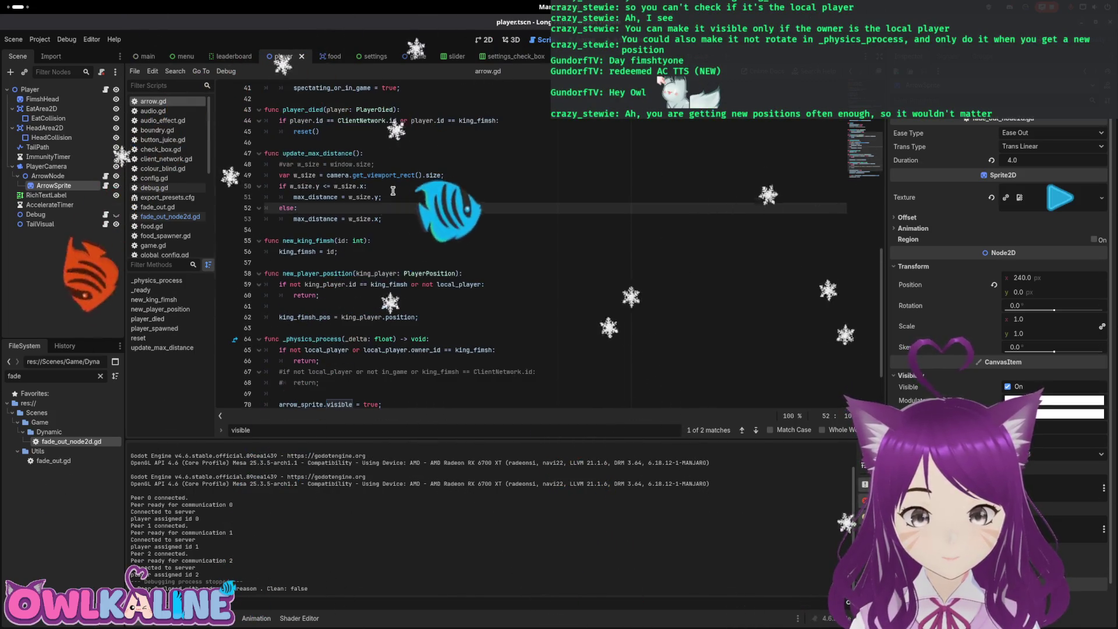
pyautogui.scroll(1, 393, 191)
pyautogui.doubleClick(324, 187)
# - Add 'arrow_sprite.x = max_distance;' to update_max_distance, save, and run the project
pyautogui.click(411, 233)
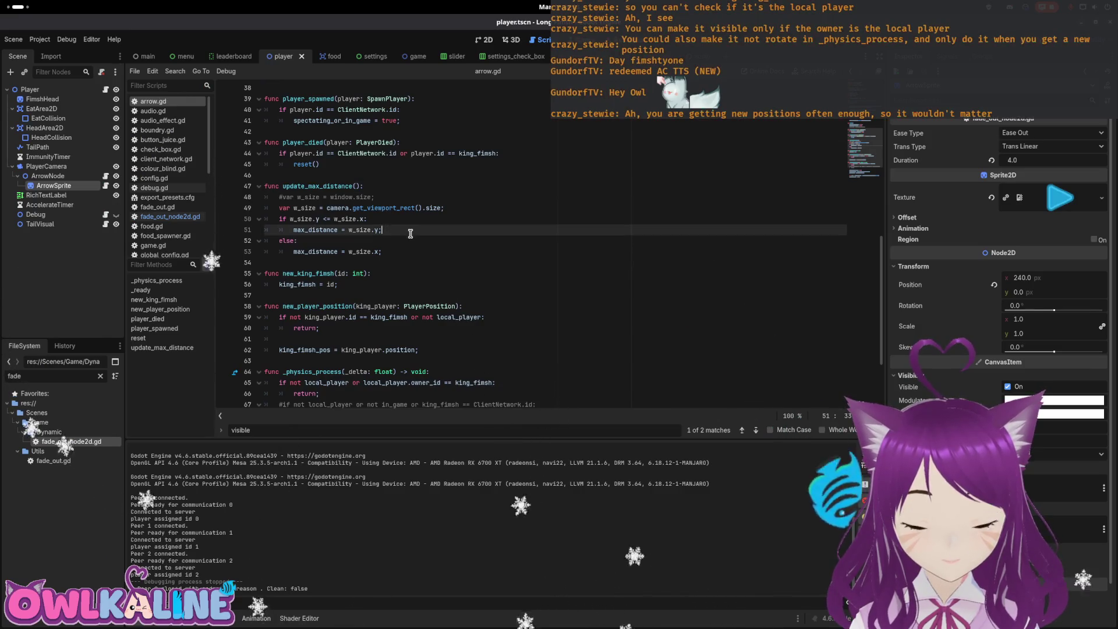
pyautogui.click(403, 252)
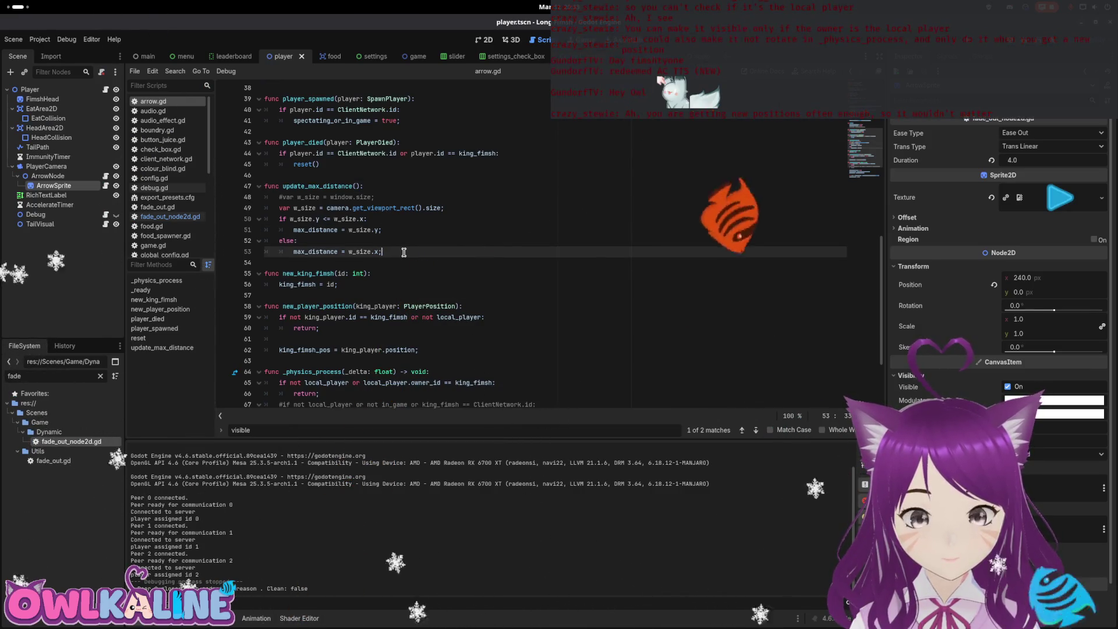
pyautogui.press('Return')
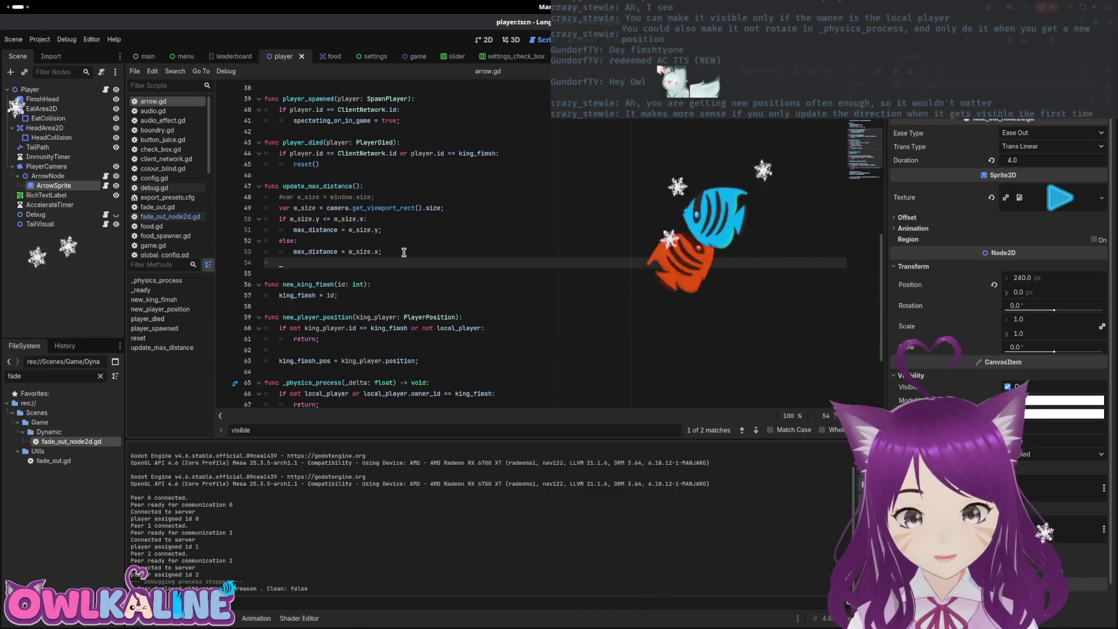
pyautogui.press('Return')
pyautogui.write('arr')
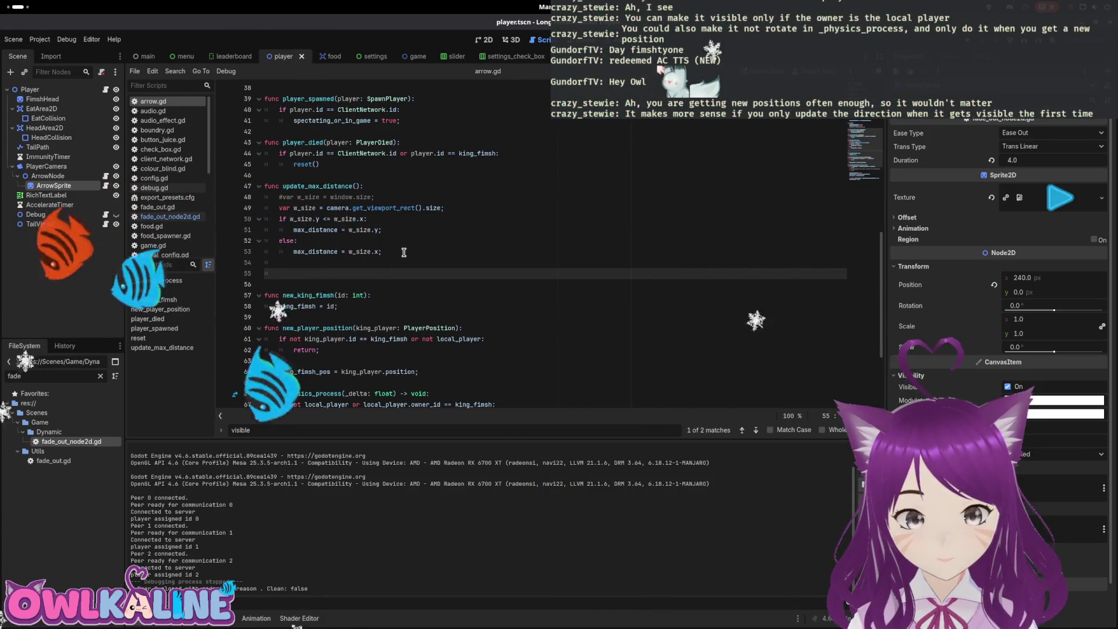
pyautogui.write('ow_sprite.x ')
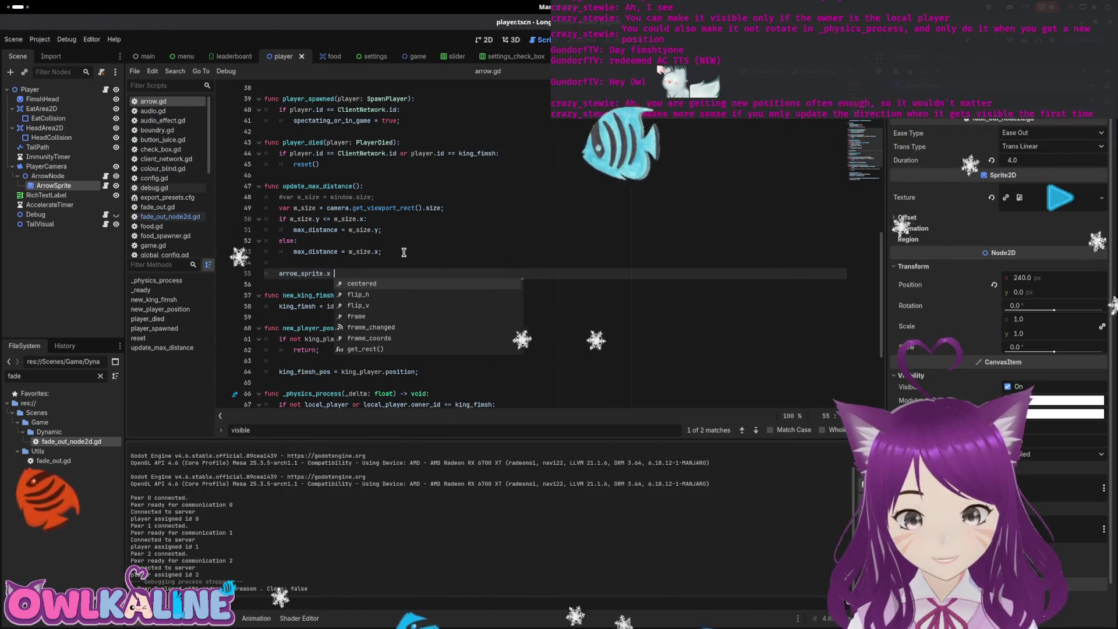
pyautogui.write('= max_d')
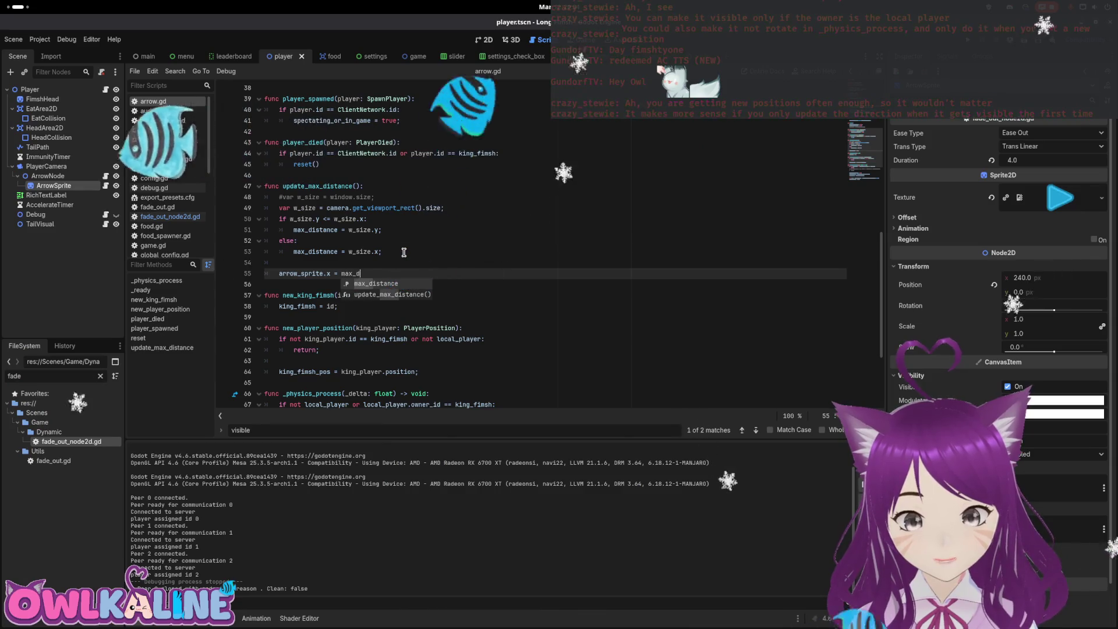
pyautogui.press('Return')
pyautogui.write(';')
pyautogui.hotkey('ctrl', 's')
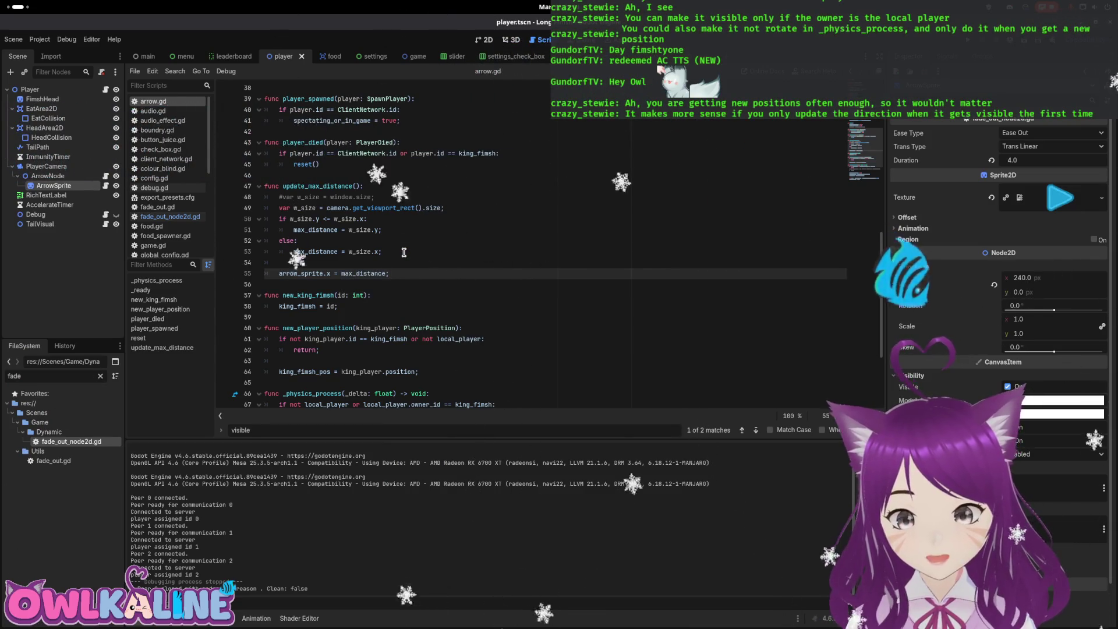
pyautogui.press('F5')
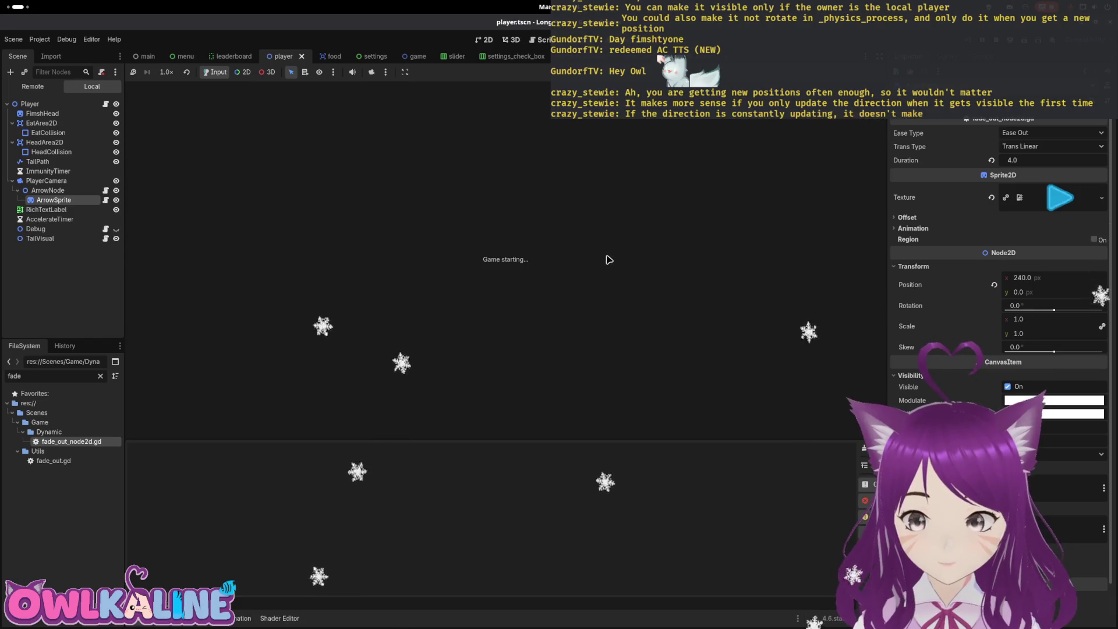
# - Join as a client, stop the crashed session, and view the Errors list
pyautogui.click(553, 320)
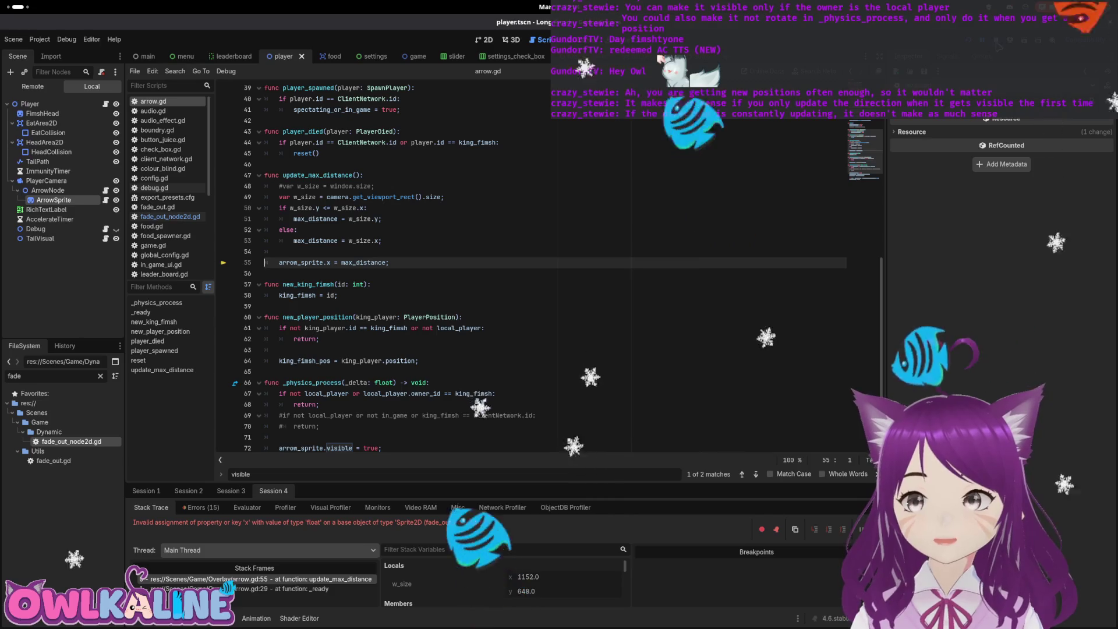
pyautogui.press('F8')
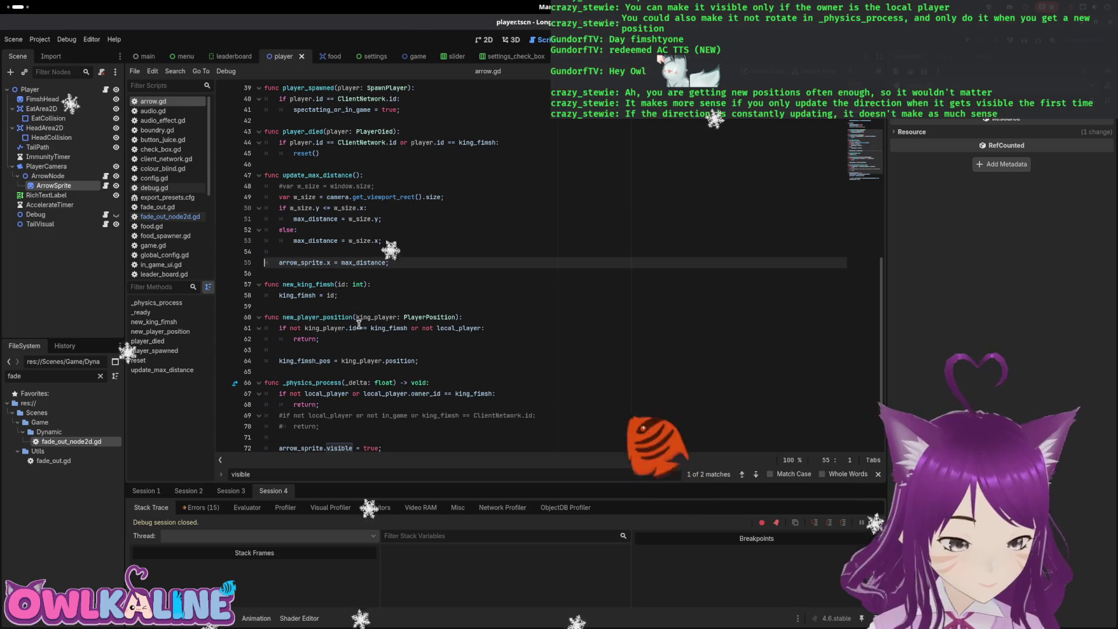
pyautogui.click(200, 507)
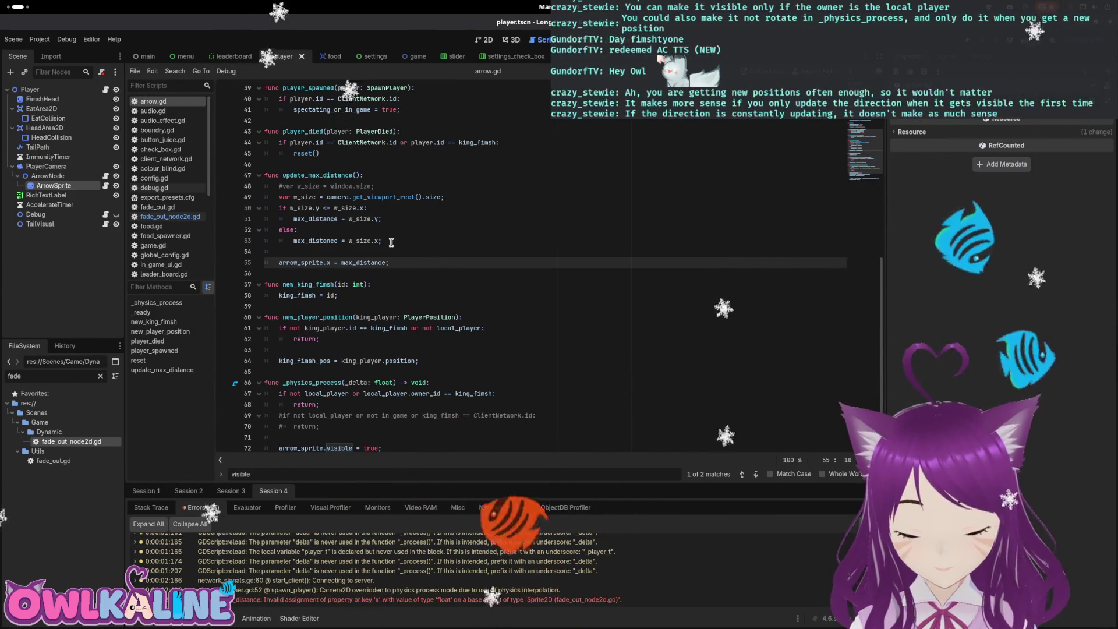
# - Change line 55 to assign arrow_sprite.position.x and run the project again
pyautogui.write('position.x')
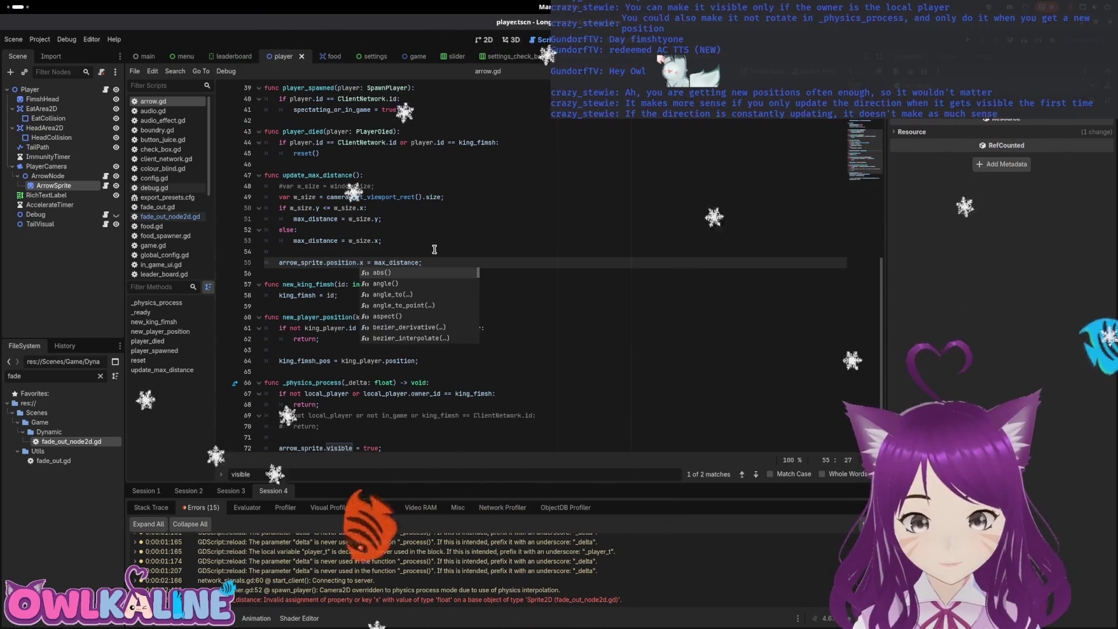
pyautogui.press('Escape')
pyautogui.press('Up')
pyautogui.press('F5')
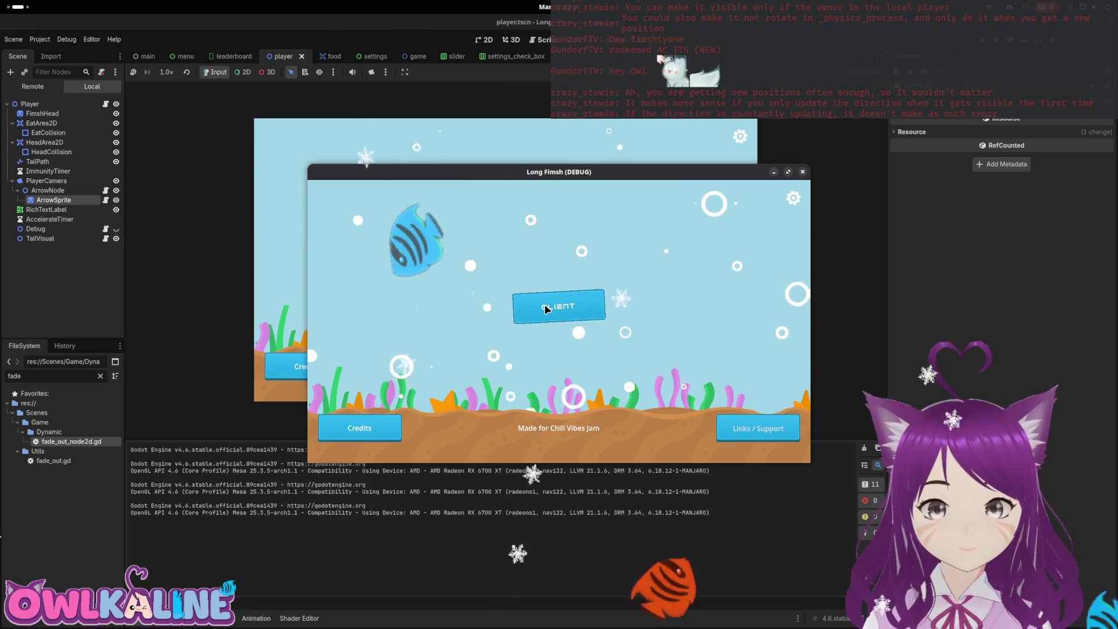
# - Join with two client windows, arrange them apart, play briefly, then stop all instances
pyautogui.click(546, 309)
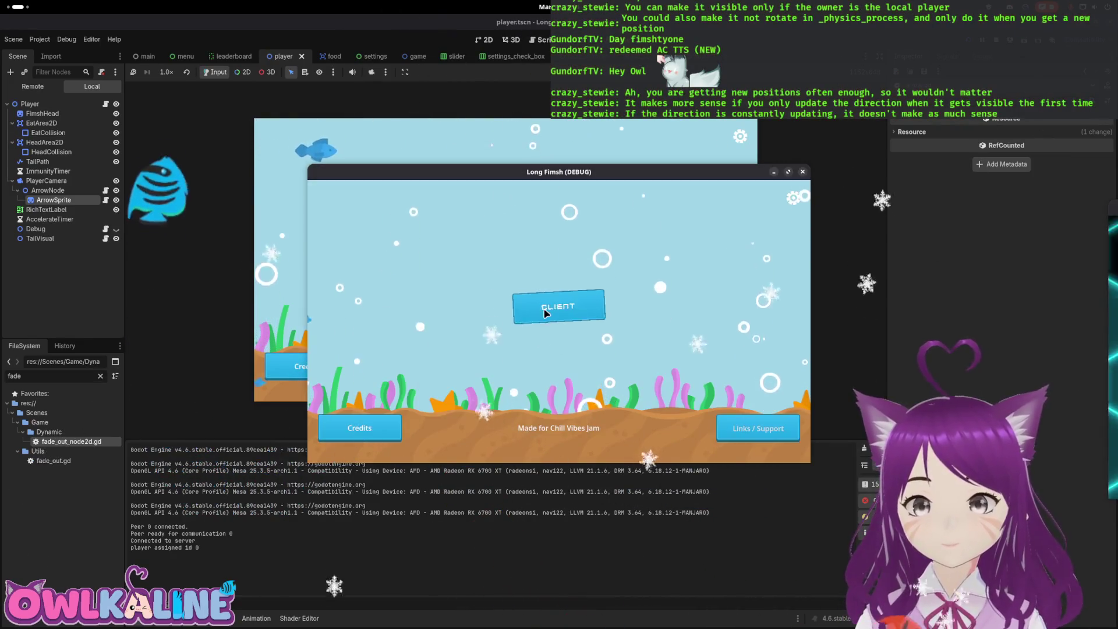
pyautogui.click(547, 313)
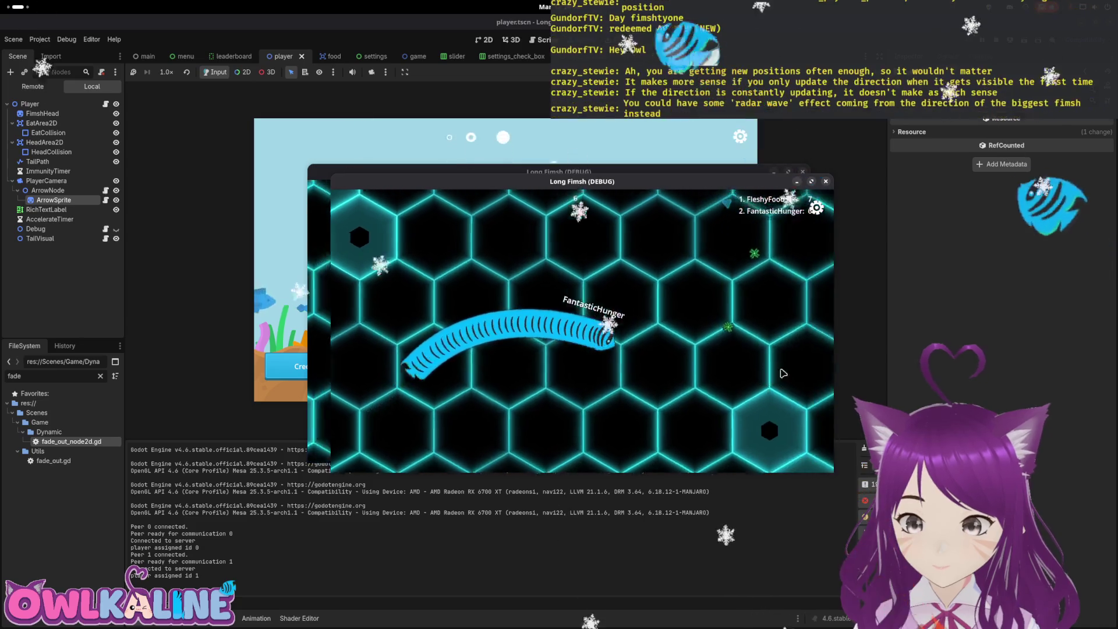
pyautogui.moveTo(693, 187)
pyautogui.mouseDown()
pyautogui.moveTo(562, 251)
pyautogui.moveTo(460, 280)
pyautogui.mouseUp()
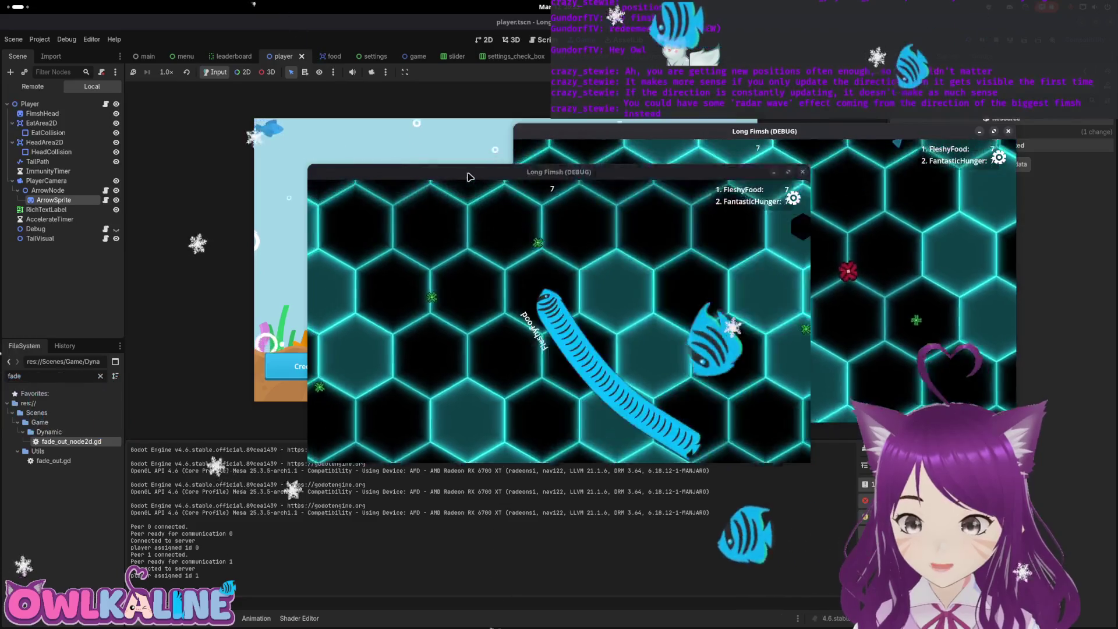
pyautogui.moveTo(470, 177); pyautogui.dragTo(192, 250)
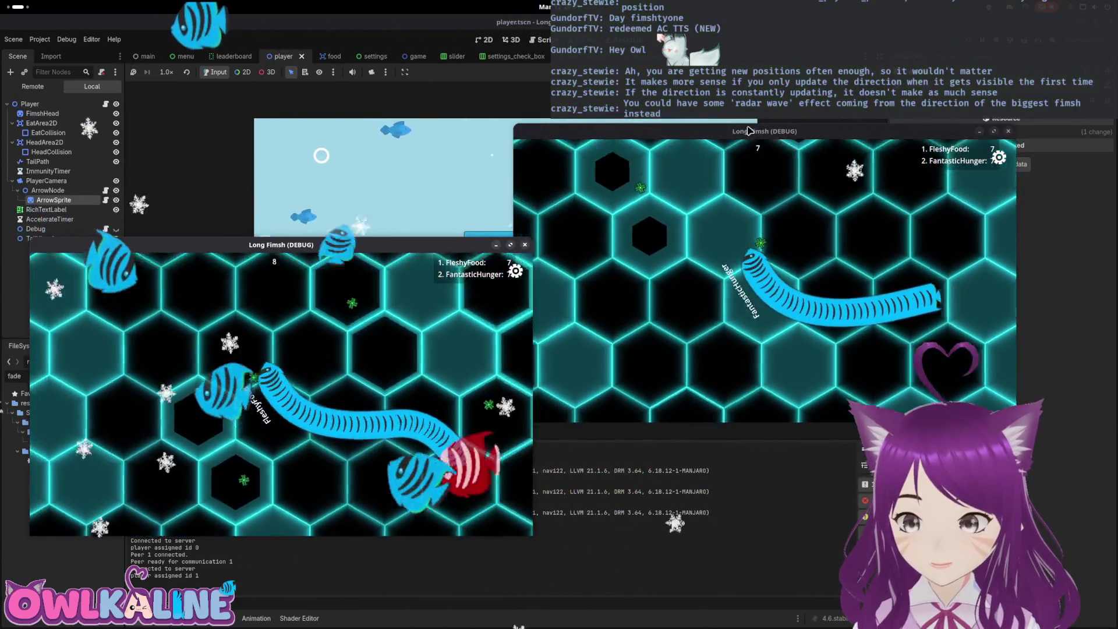
pyautogui.moveTo(750, 130)
pyautogui.mouseDown()
pyautogui.moveTo(260, 244)
pyautogui.moveTo(548, 214)
pyautogui.moveTo(790, 151)
pyautogui.mouseUp()
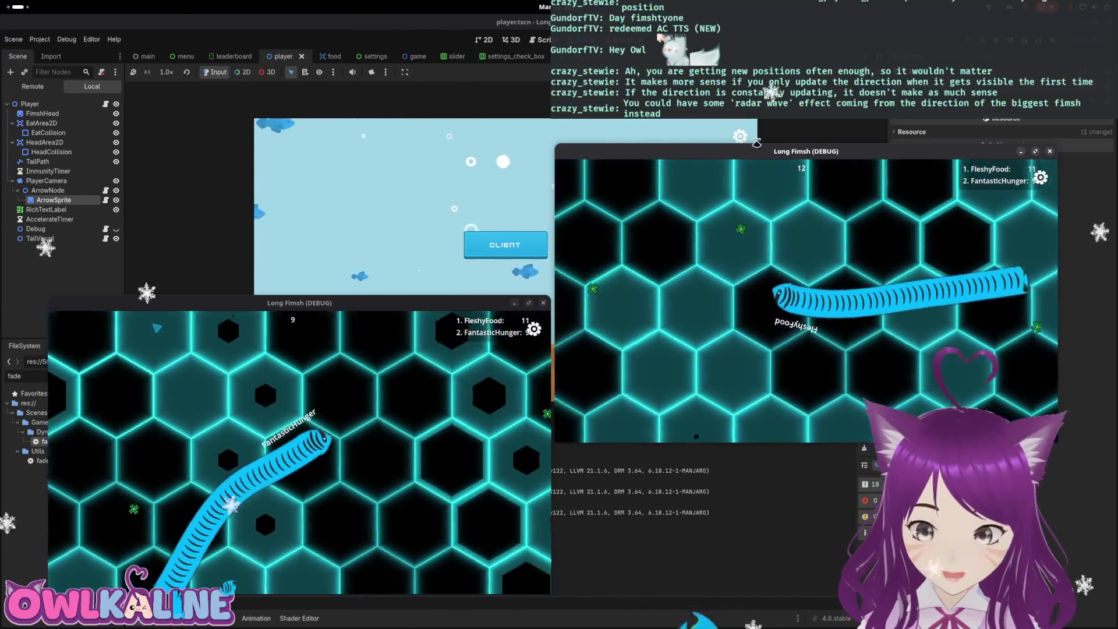
pyautogui.press('F8')
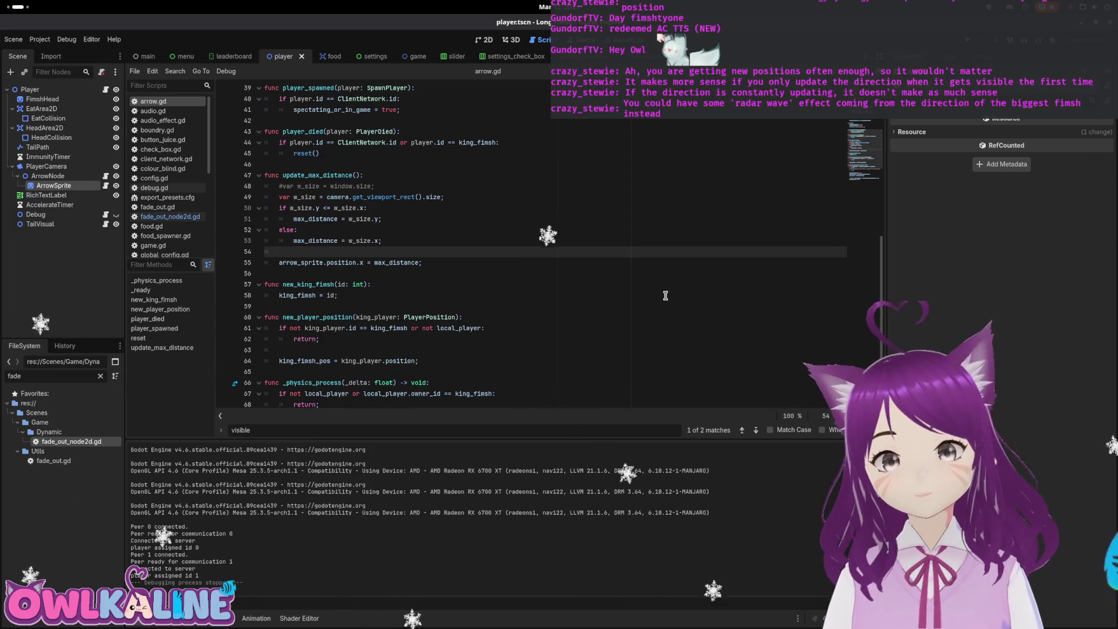
# - Comment out line 55's arrow_sprite.position.x assignment and save arrow.gd
pyautogui.press('Down')
pyautogui.hotkey('ctrl', 'k')
pyautogui.hotkey('ctrl', 's')
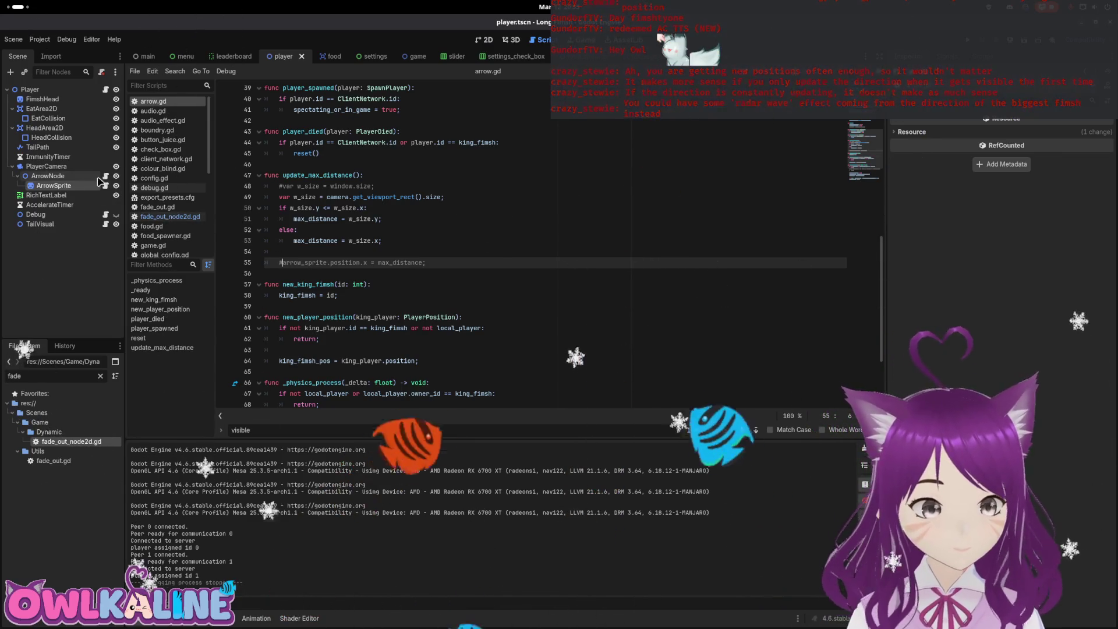
# - Review lines 69 and 71 of arrow.gd, then run the project again
pyautogui.scroll(-3, 379, 326)
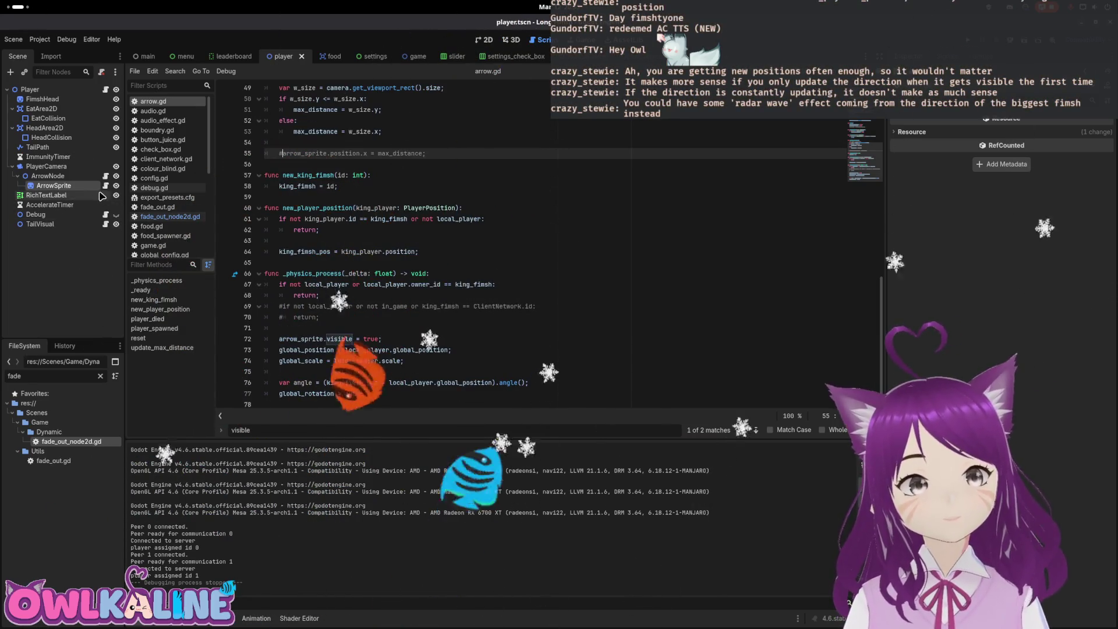
pyautogui.click(402, 306)
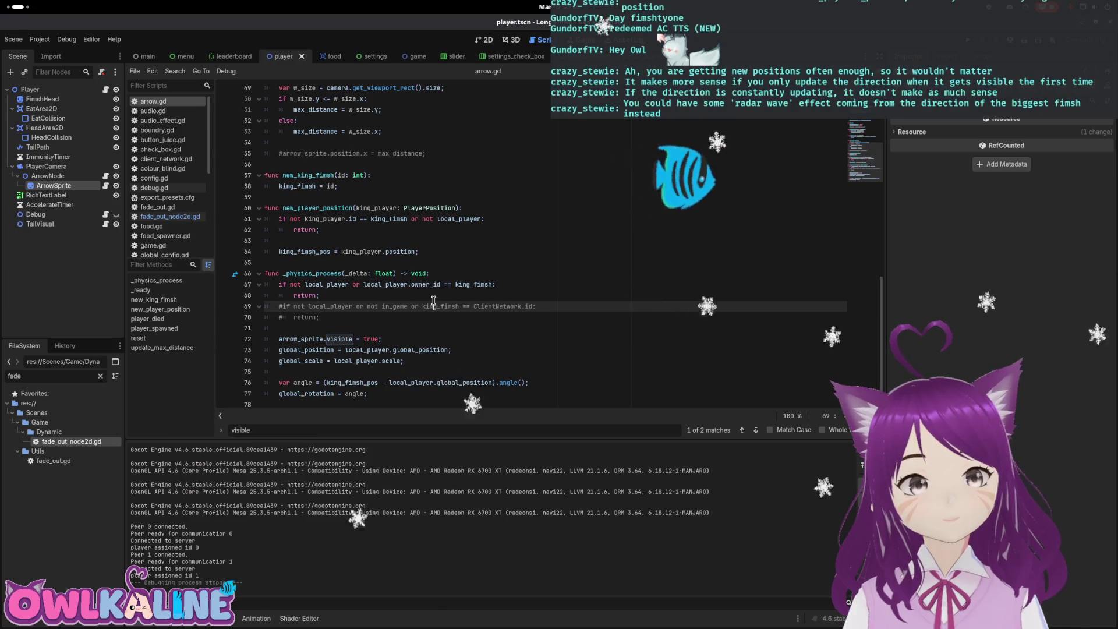
pyautogui.click(402, 325)
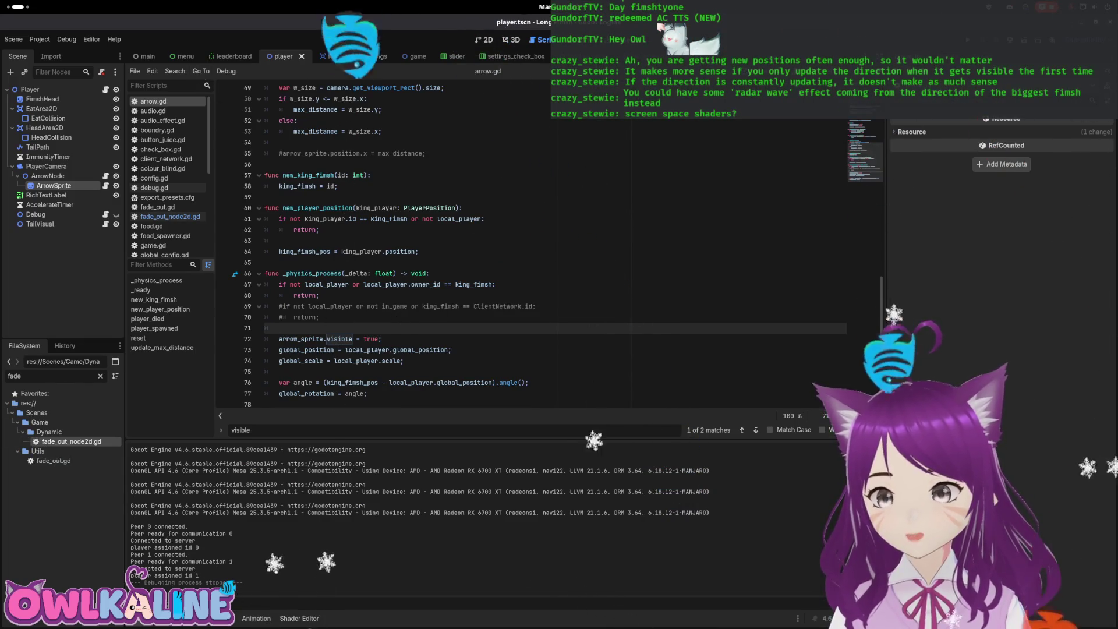
pyautogui.press('F5')
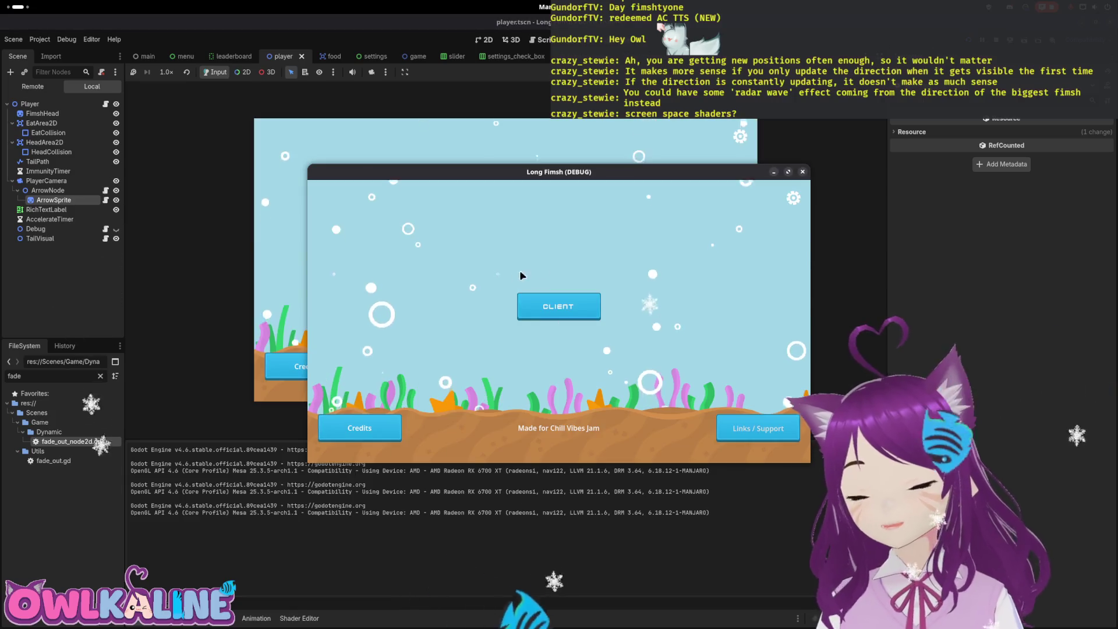
# - In the game's settings, cycle Colour Blind through Protanopia, Deutranopia and Tritanopia, ending on Tritanopia
pyautogui.click(791, 201)
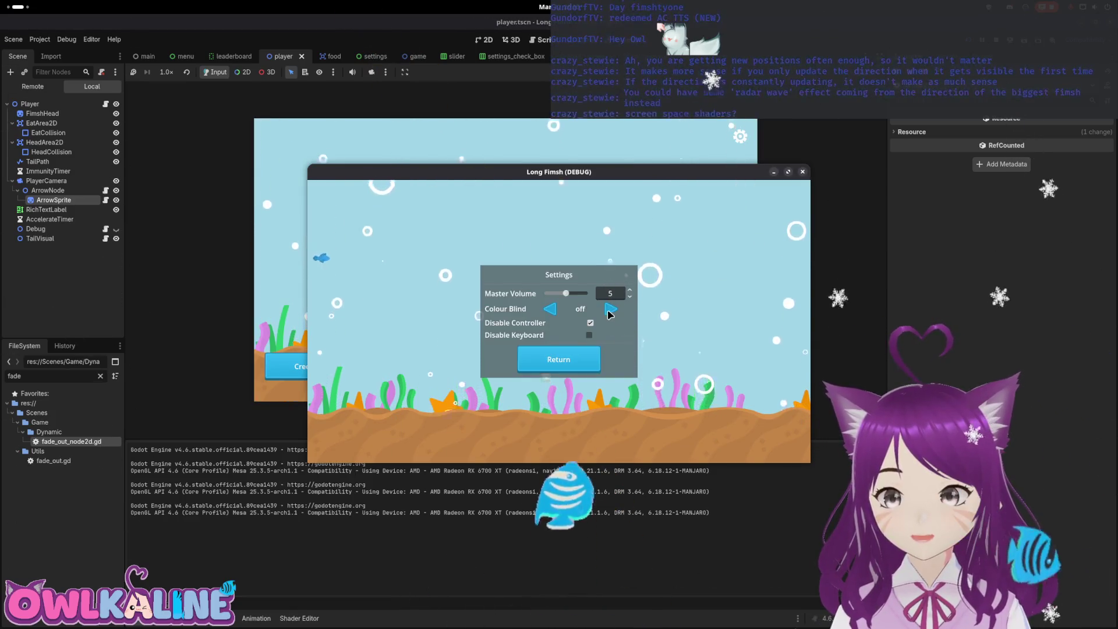
pyautogui.click(611, 309)
pyautogui.click(611, 309)
pyautogui.click(610, 309)
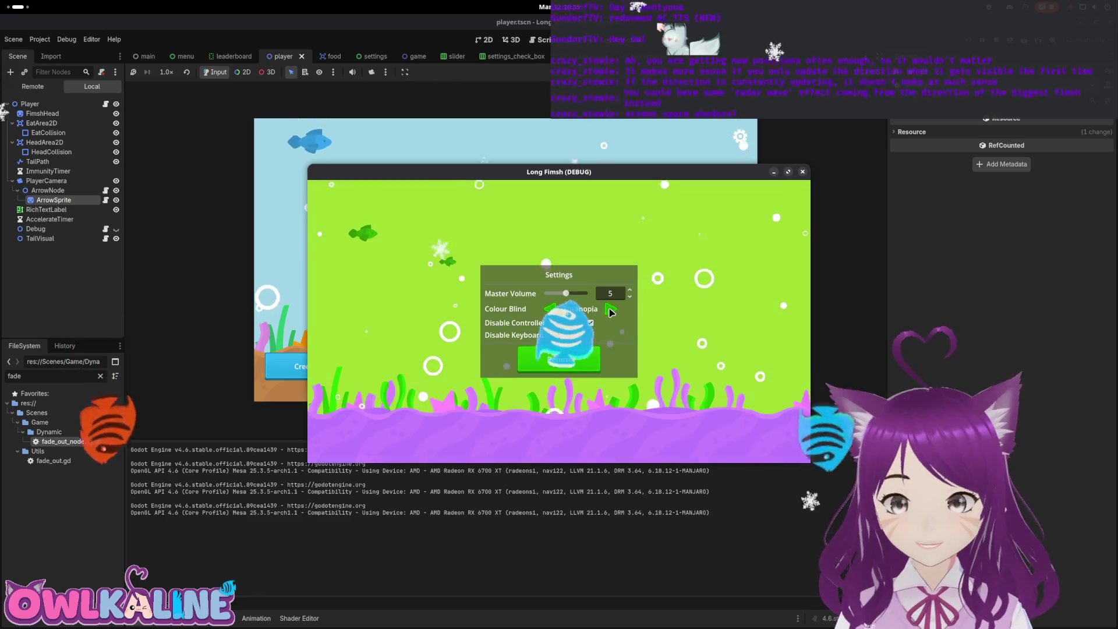
pyautogui.click(610, 310)
pyautogui.click(609, 310)
pyautogui.click(609, 311)
pyautogui.click(609, 310)
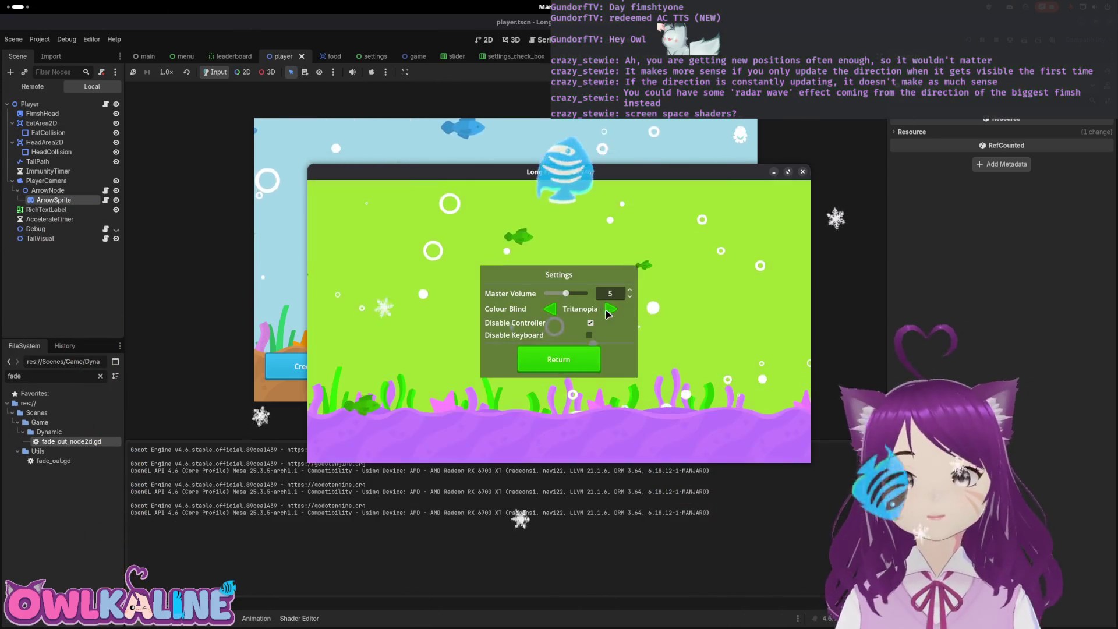
pyautogui.click(609, 311)
pyautogui.click(609, 310)
pyautogui.click(609, 310)
pyautogui.click(610, 309)
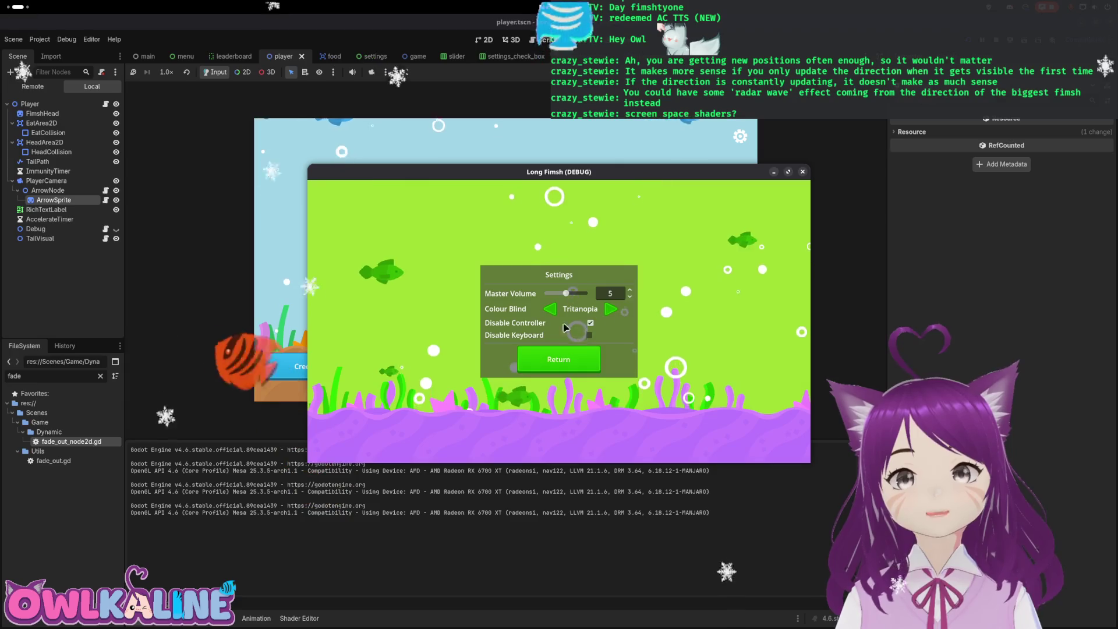
pyautogui.click(609, 312)
pyautogui.click(609, 312)
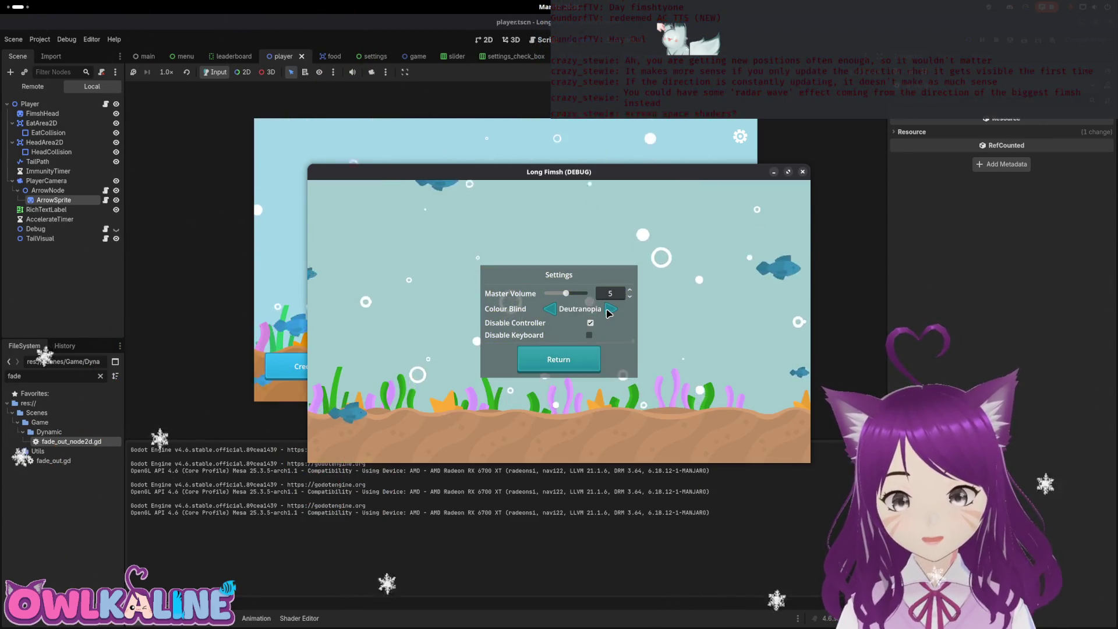
pyautogui.click(616, 313)
pyautogui.click(614, 312)
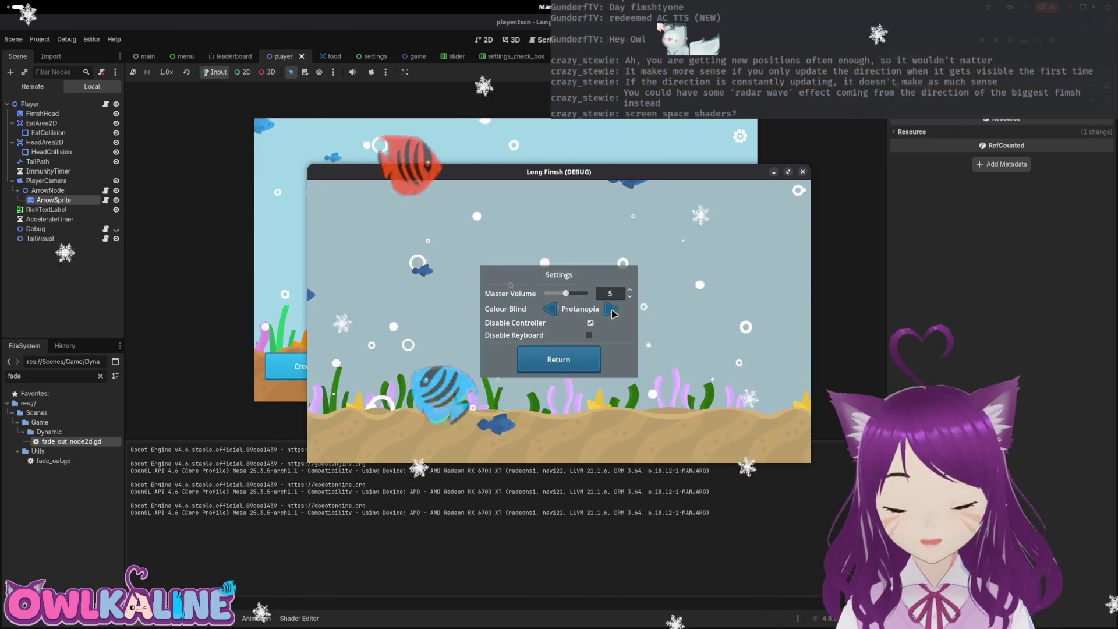
pyautogui.click(612, 313)
pyautogui.click(612, 313)
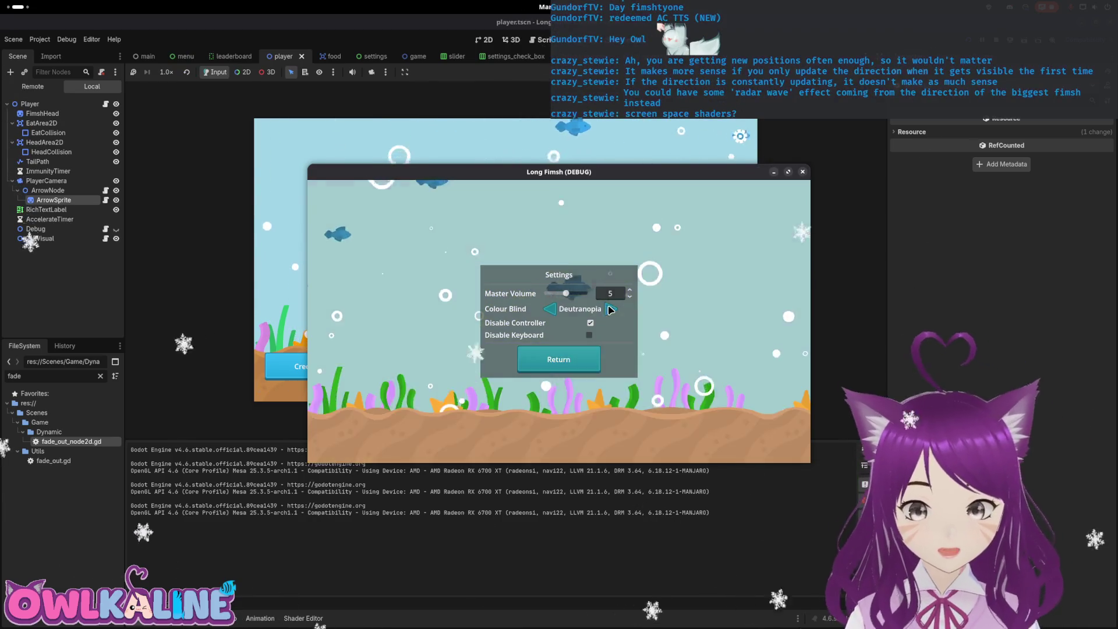
pyautogui.click(610, 310)
# - Return to the menu, join as CLIENT, play a short match, then stop the game
pyautogui.click(572, 360)
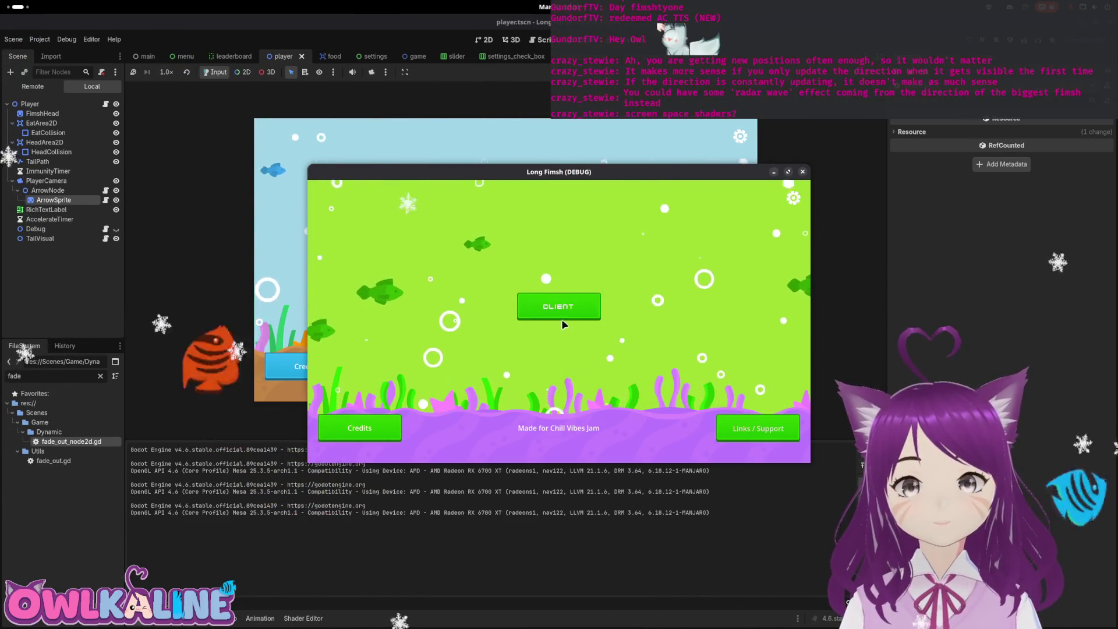
pyautogui.click(562, 306)
pyautogui.click(557, 326)
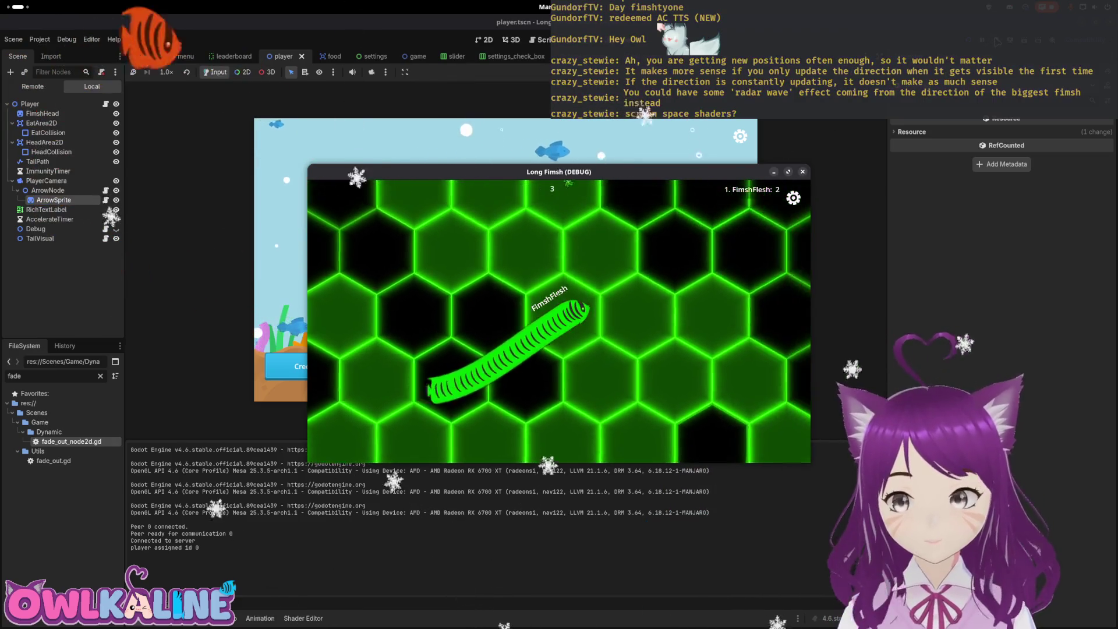
pyautogui.press('F8')
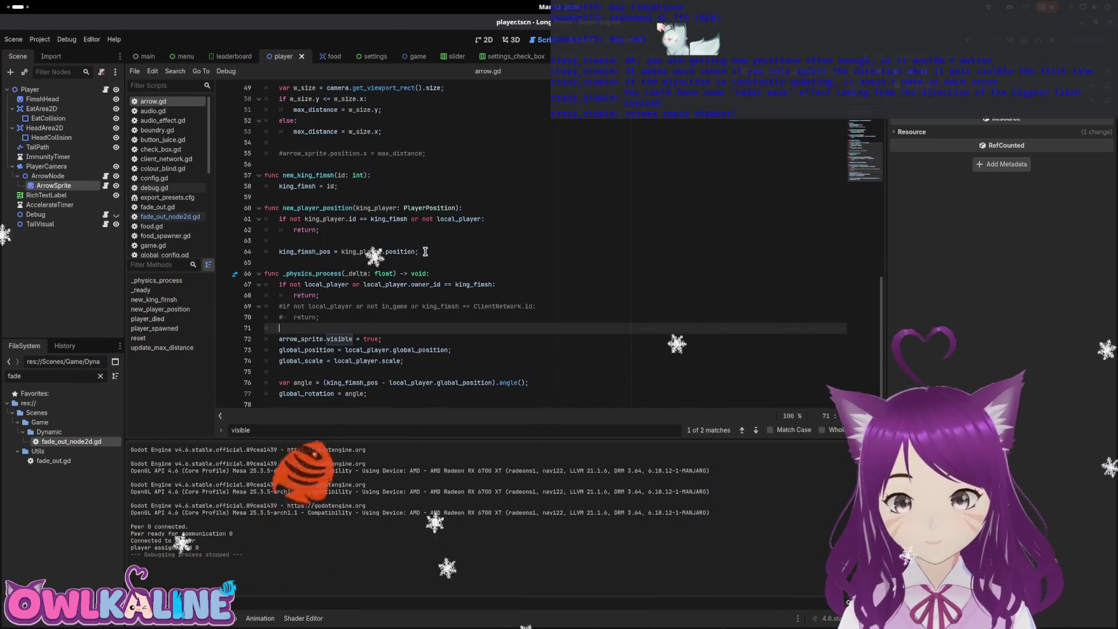
# - Switch to the main scene and select its ColorRect node
pyautogui.click(540, 281)
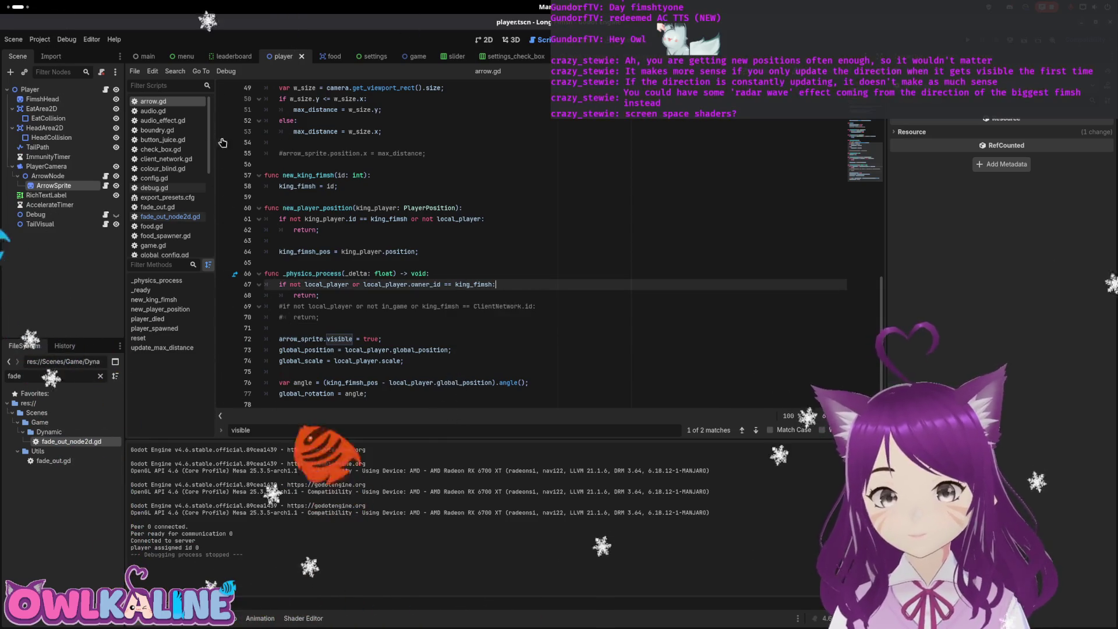
pyautogui.click(146, 56)
pyautogui.click(46, 137)
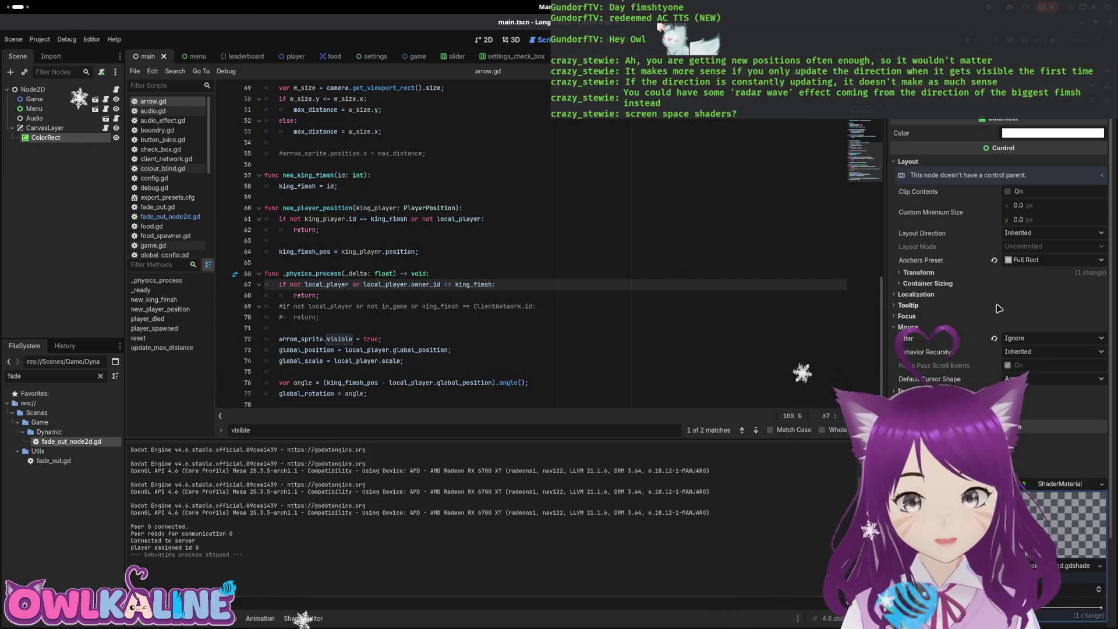
pyautogui.moveTo(1108, 436); pyautogui.dragTo(1106, 499)
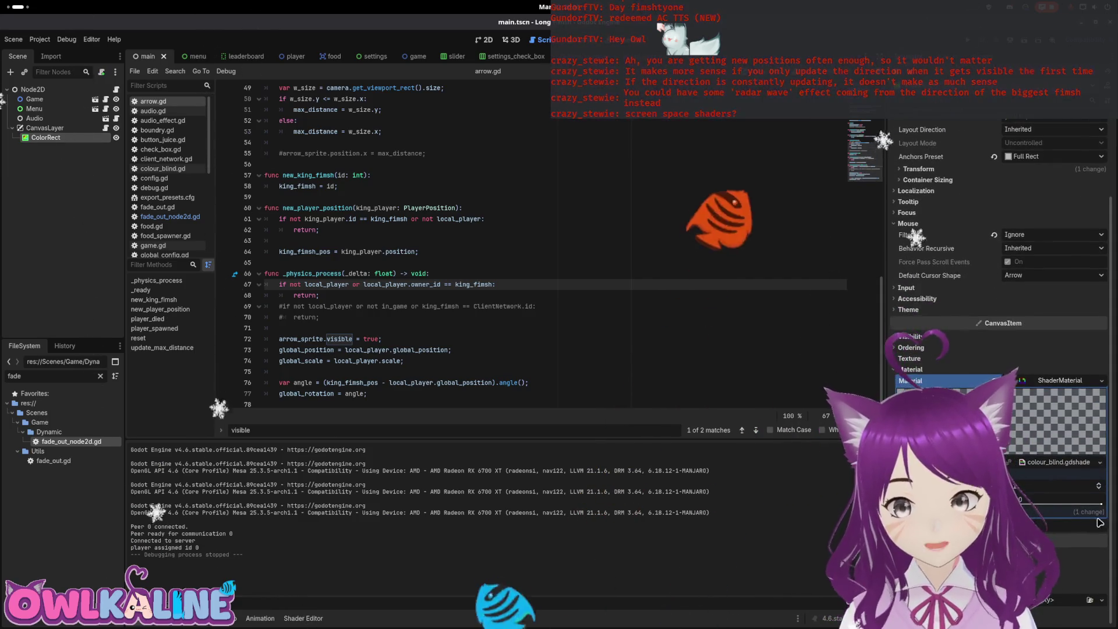
# - Show the main scene zoomed out in the 2D view and clear the 'fade' FileSystem filter
pyautogui.click(484, 41)
pyautogui.scroll(-4, 544, 242)
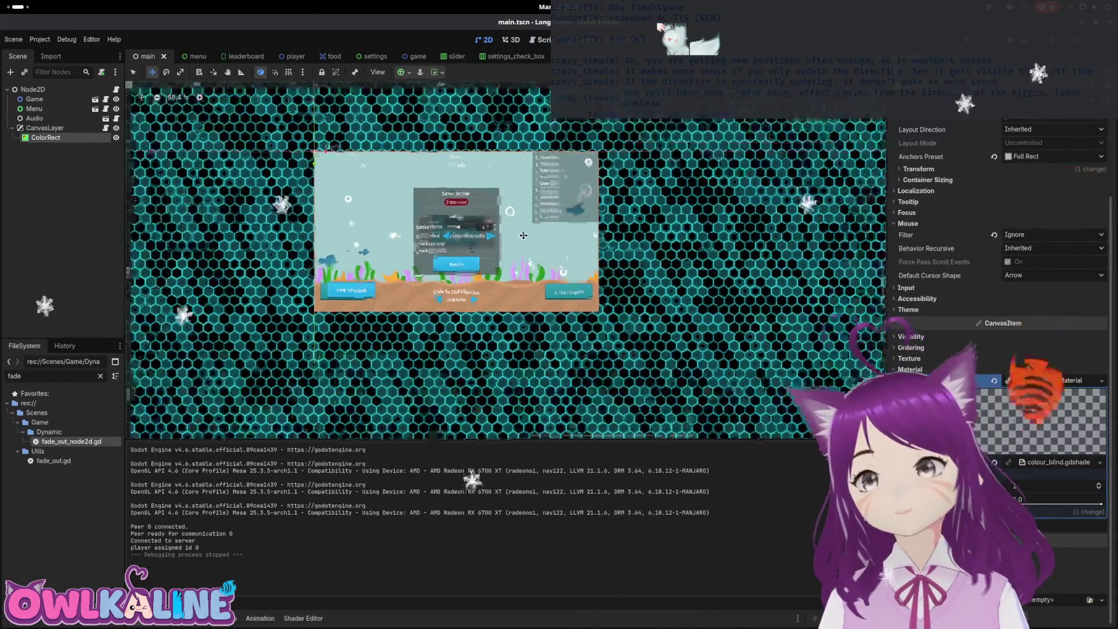
pyautogui.scroll(-3, 544, 242)
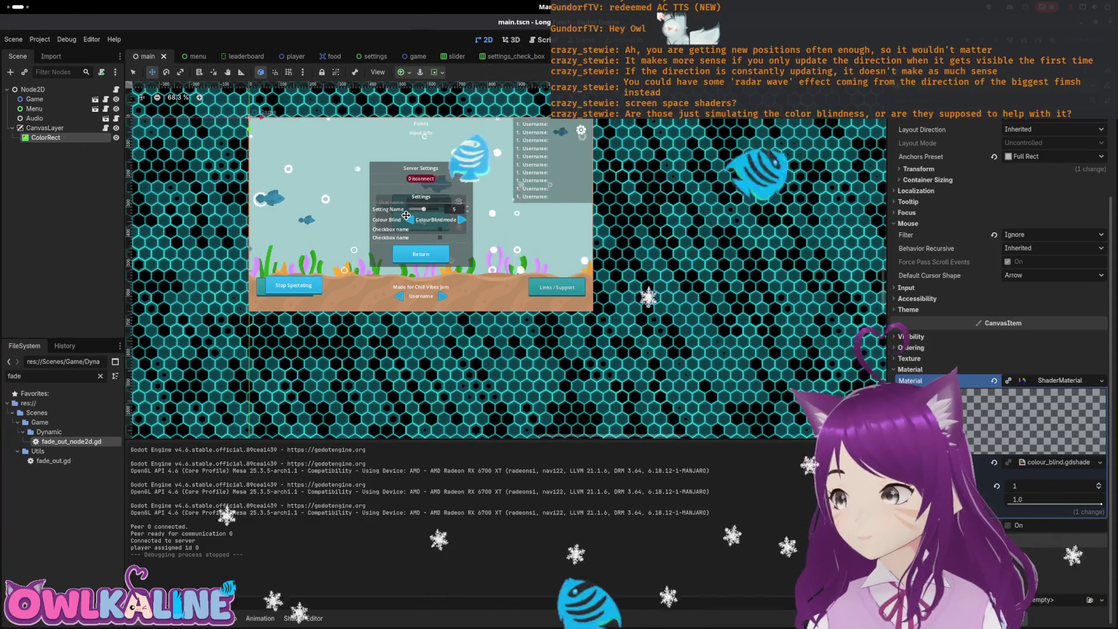
pyautogui.press('super')
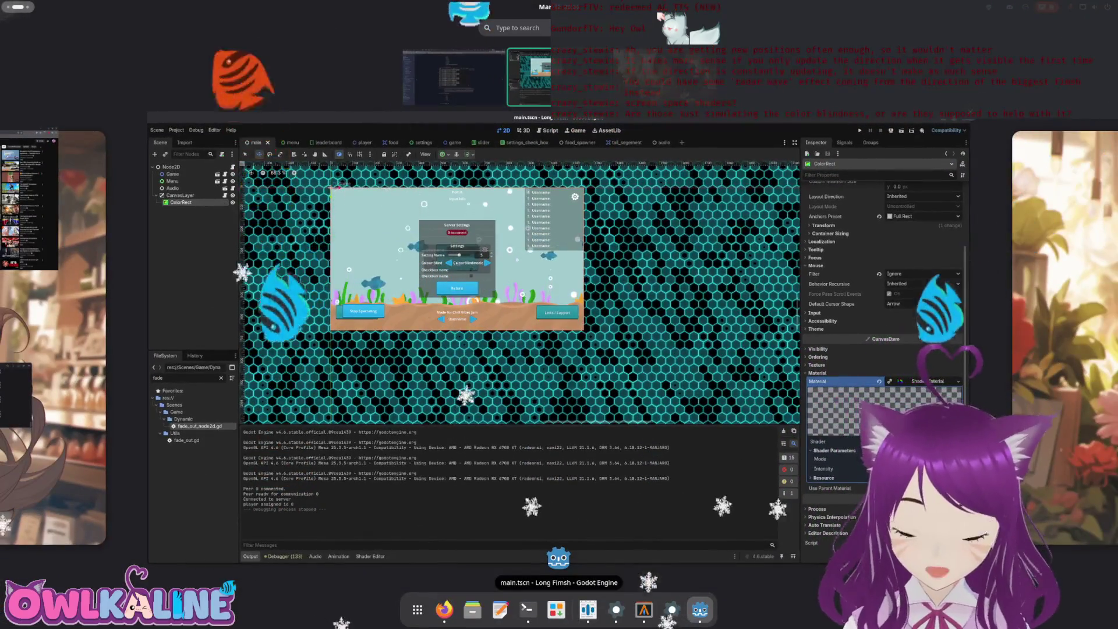
pyautogui.press('super')
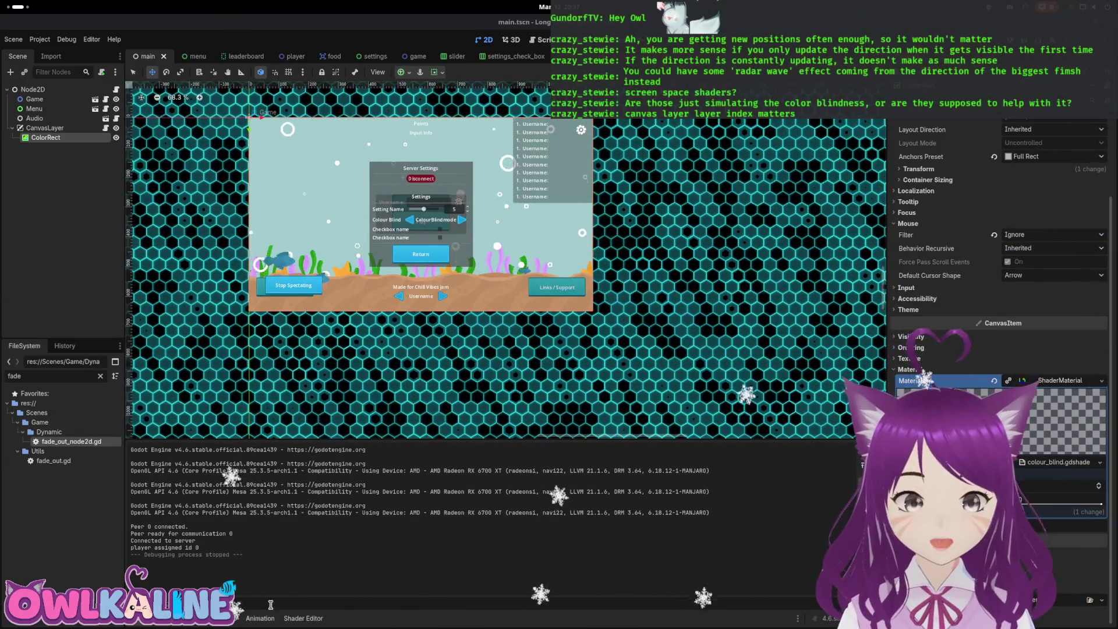
pyautogui.click(100, 376)
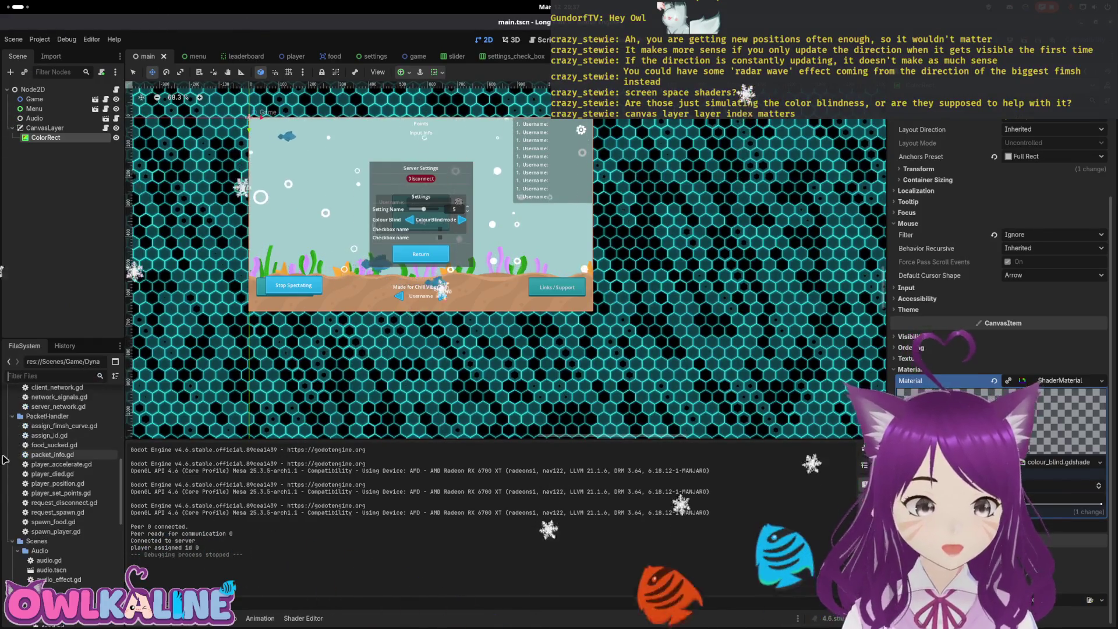
# - Collapse the assets folder, find the Shaders folder and open colour_blind.gdshader
pyautogui.scroll(-3, 60, 477)
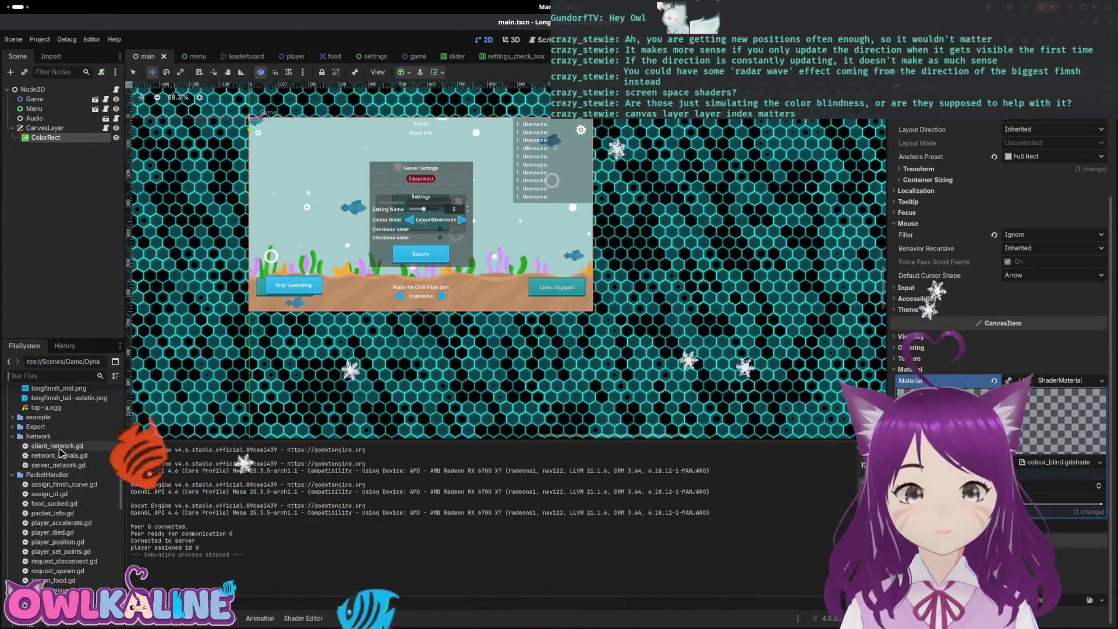
pyautogui.scroll(5, 58, 454)
pyautogui.click(12, 413)
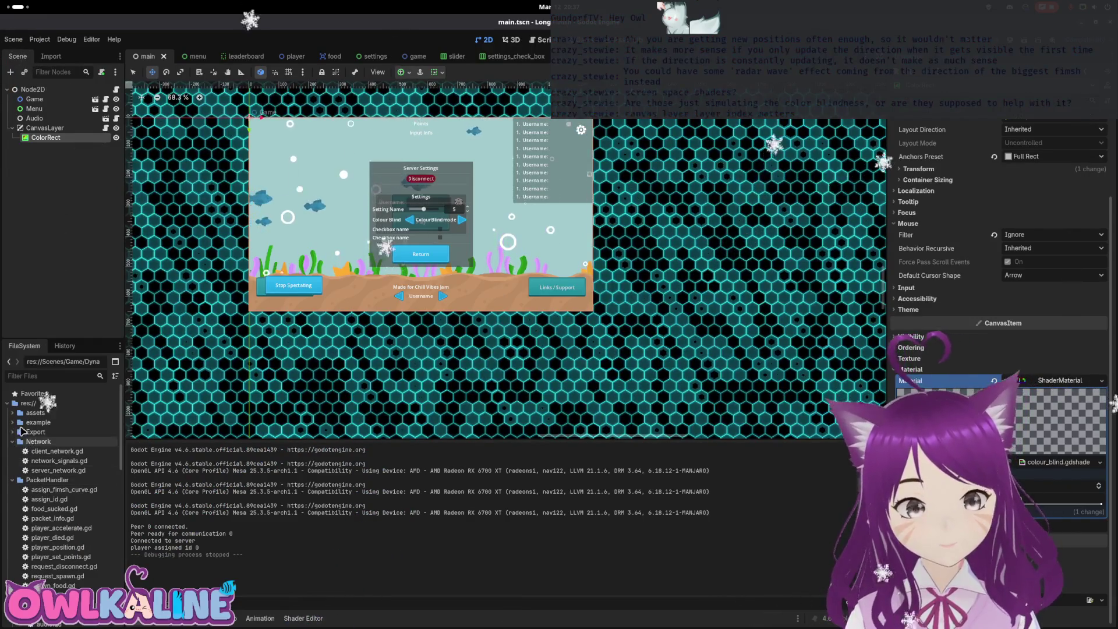
pyautogui.scroll(-15, 18, 466)
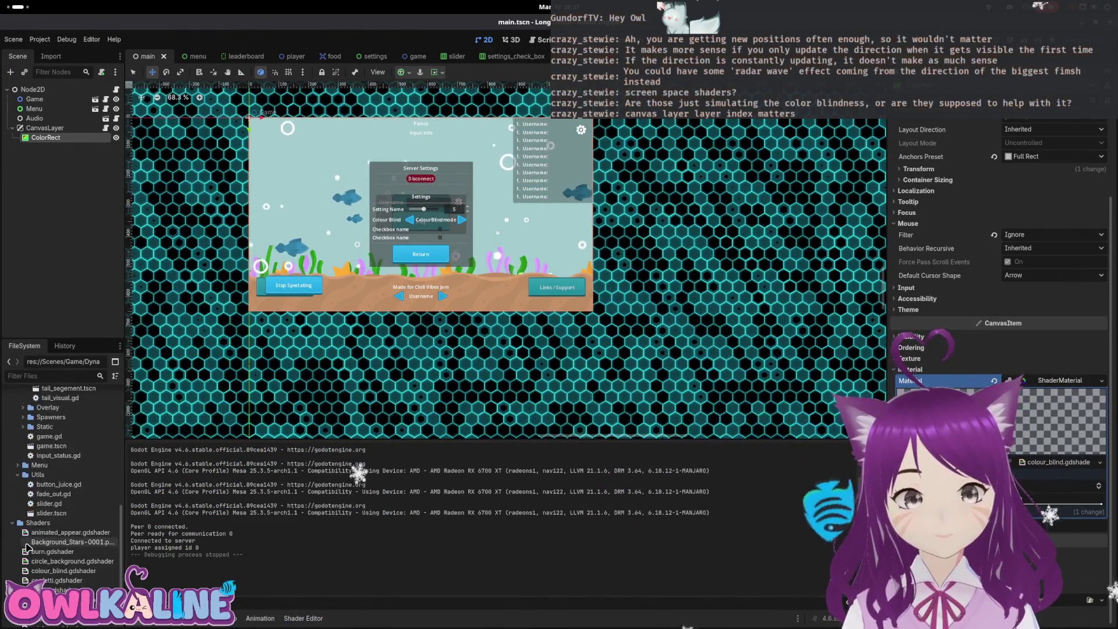
pyautogui.scroll(-4, 26, 545)
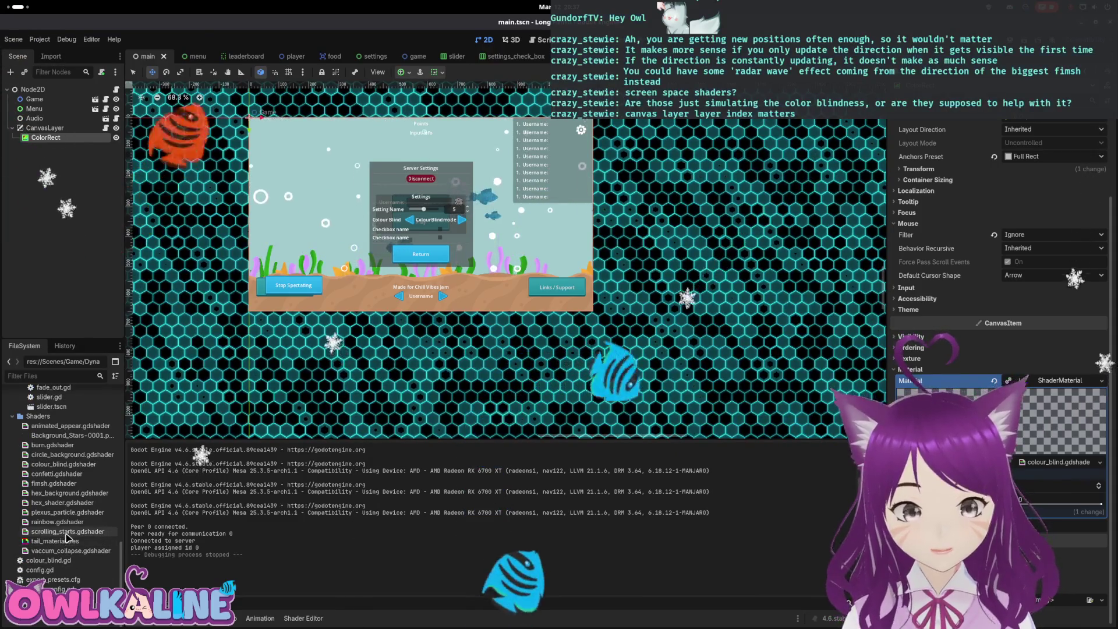
pyautogui.doubleClick(82, 464)
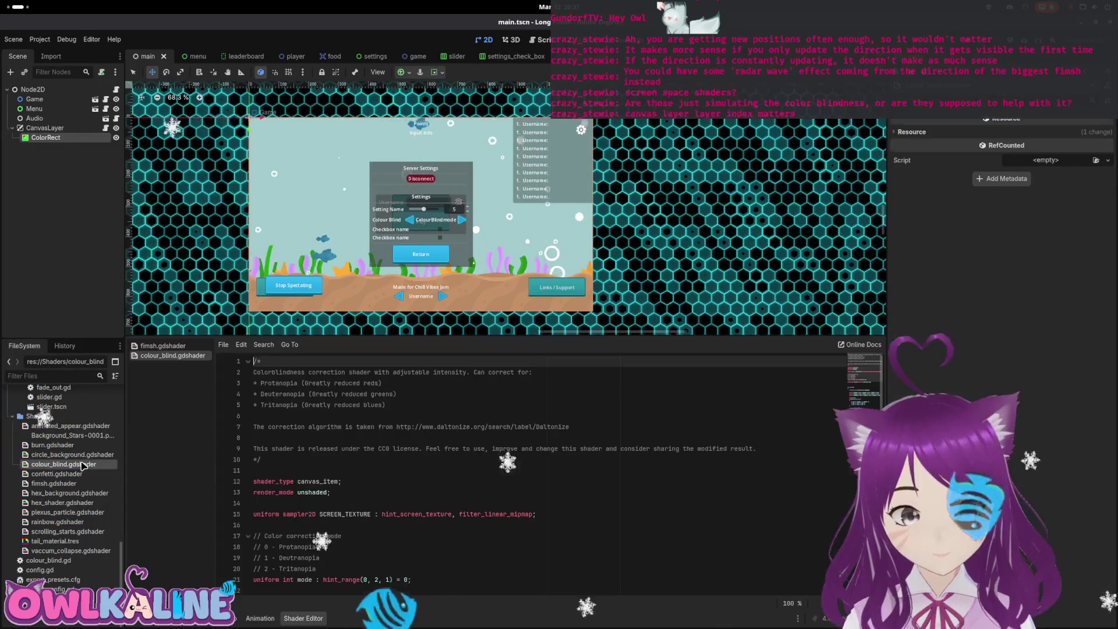
# - Copy the Daltonize source URL from line 7 of colour_blind.gdshader
pyautogui.click(409, 471)
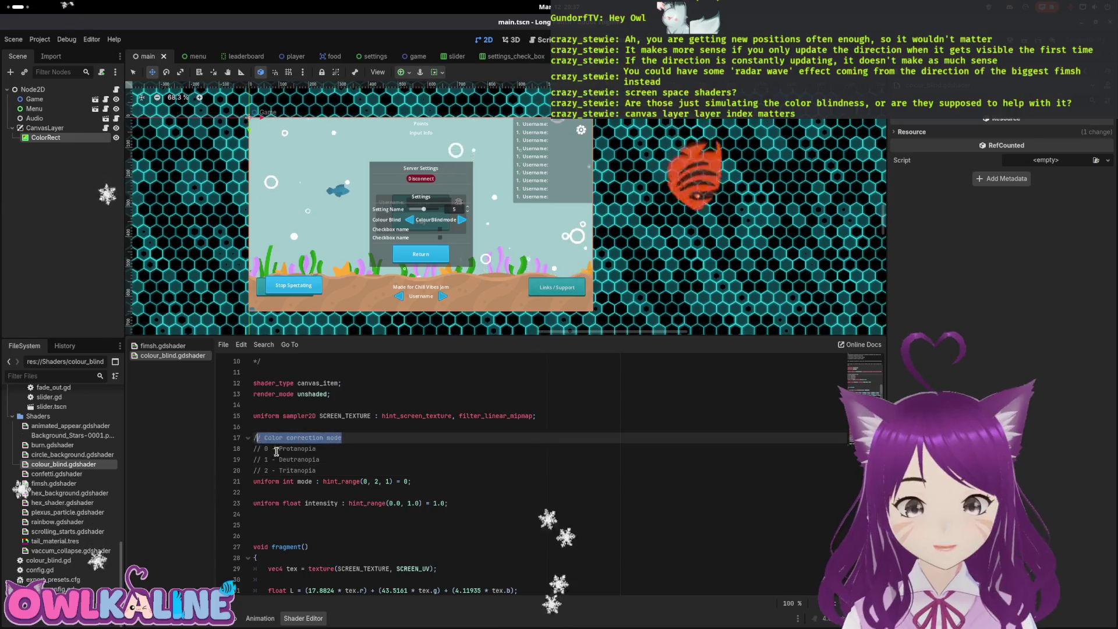
pyautogui.click(350, 459)
pyautogui.scroll(3, 326, 443)
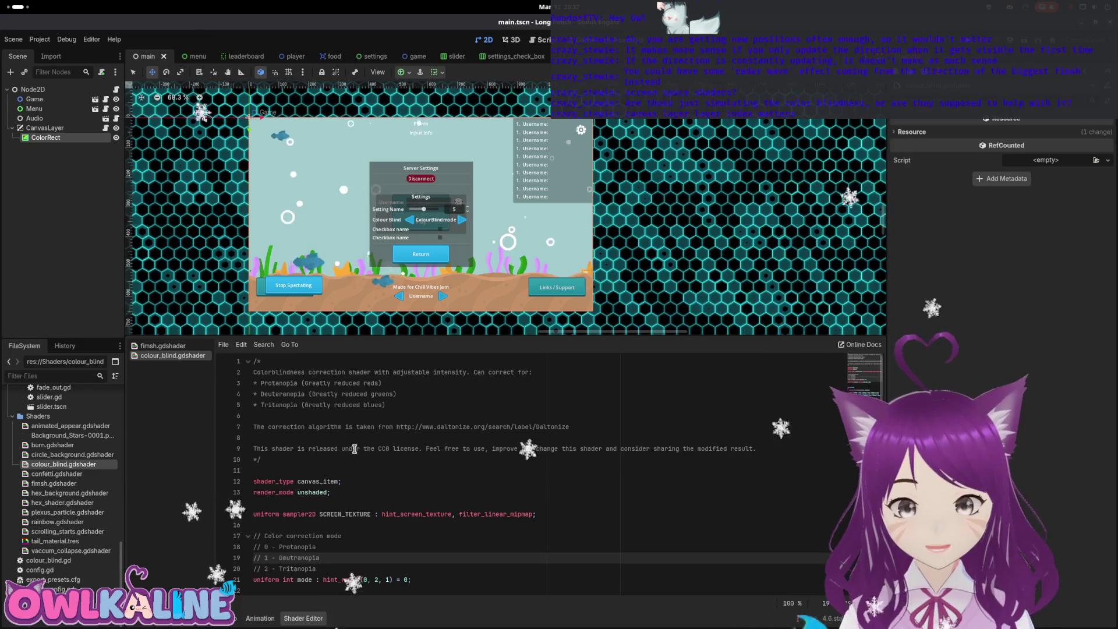
pyautogui.moveTo(357, 449); pyautogui.dragTo(449, 449)
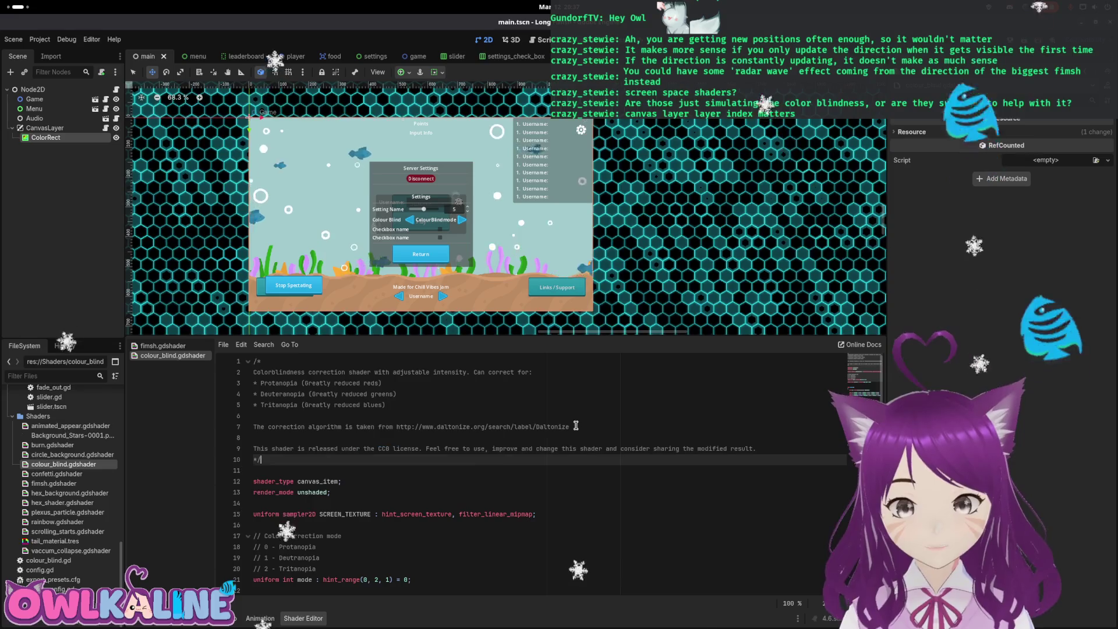
pyautogui.moveTo(570, 426); pyautogui.dragTo(392, 428)
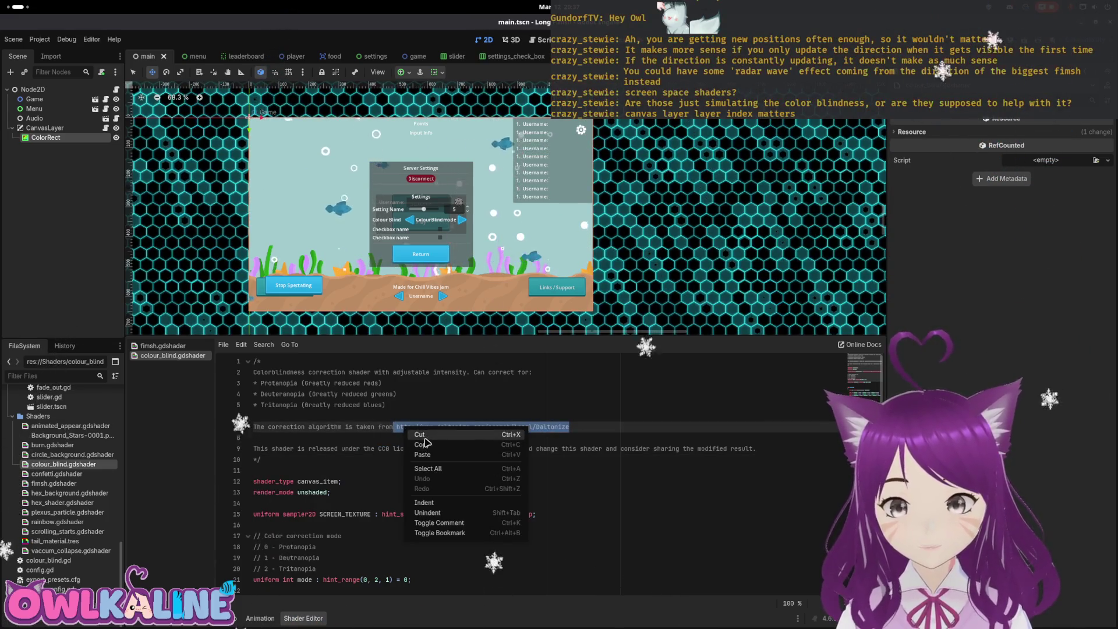
pyautogui.click(422, 444)
pyautogui.press('Up')
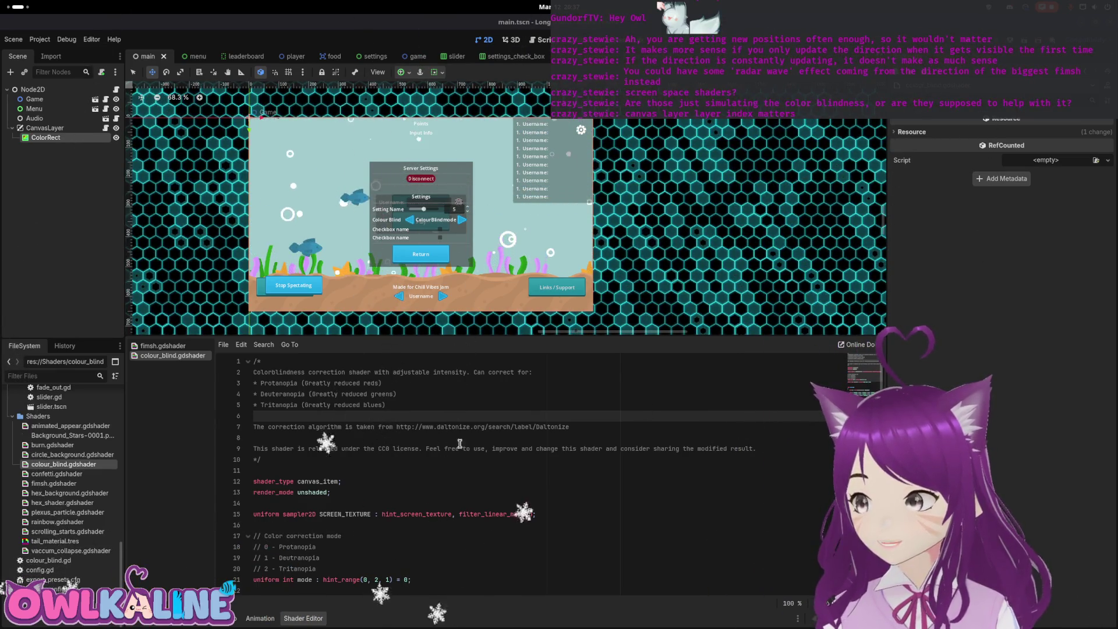
# - Highlight the Protanopia, Deuteranopia and following mode branches' coefficients in the shader
pyautogui.scroll(-12, 459, 444)
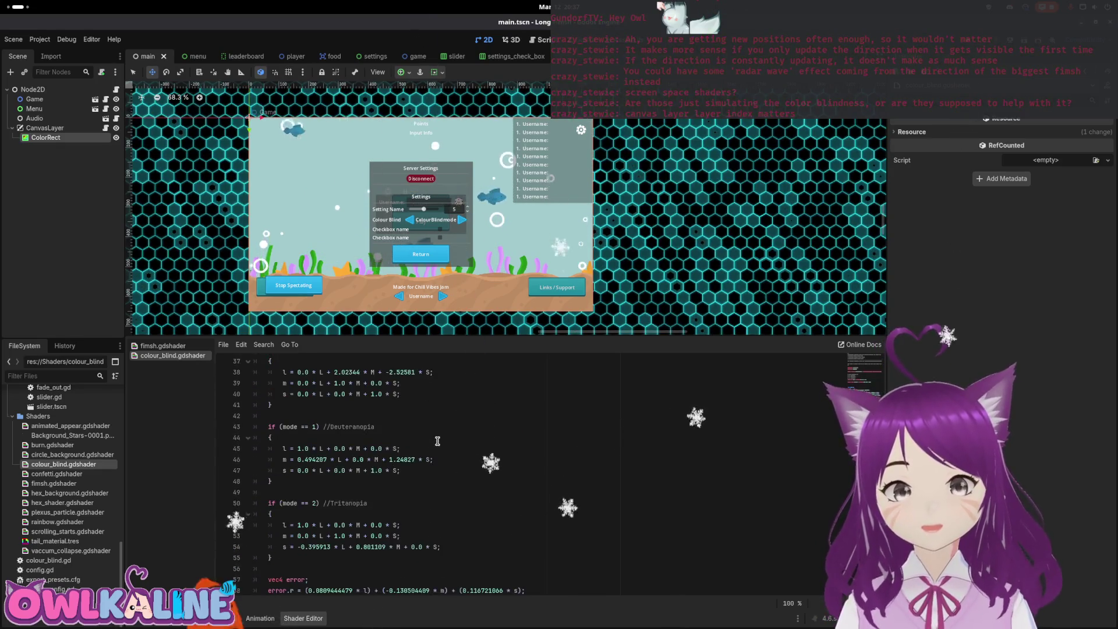
pyautogui.scroll(2, 438, 440)
pyautogui.moveTo(283, 437); pyautogui.dragTo(400, 459)
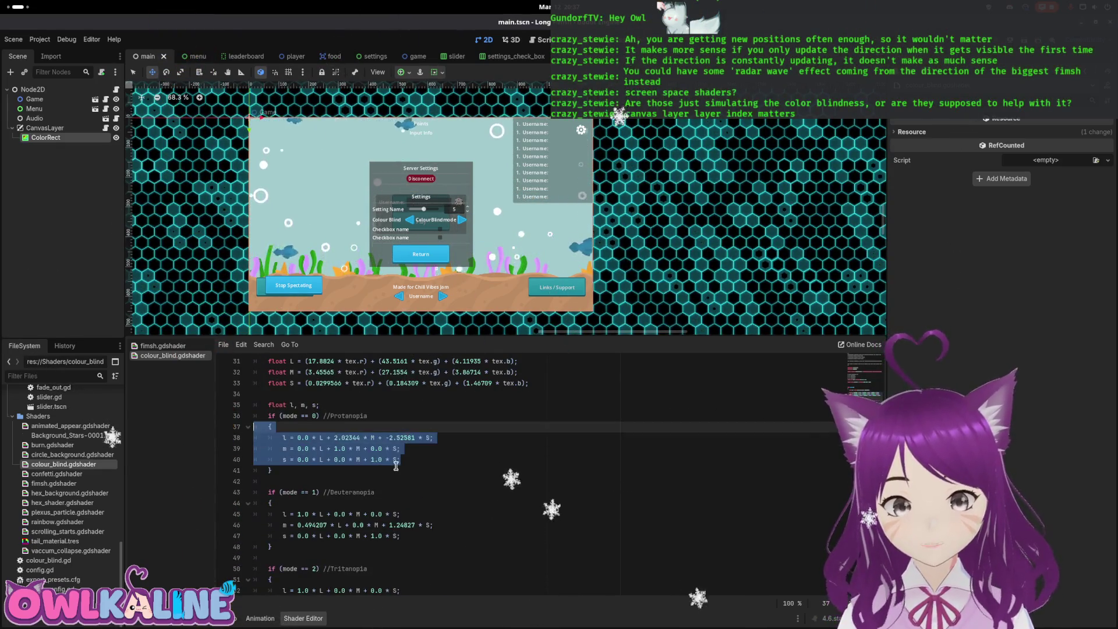
pyautogui.scroll(-1, 378, 460)
pyautogui.moveTo(283, 471); pyautogui.dragTo(400, 493)
pyautogui.scroll(-2, 410, 497)
pyautogui.moveTo(297, 492); pyautogui.dragTo(408, 514)
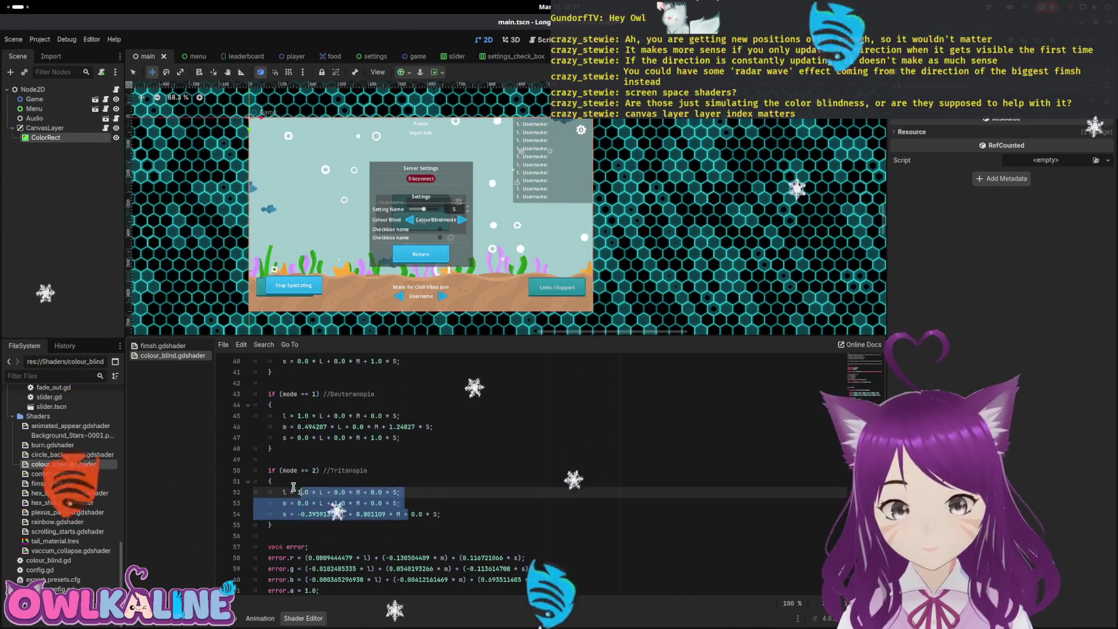
pyautogui.scroll(-3, 408, 514)
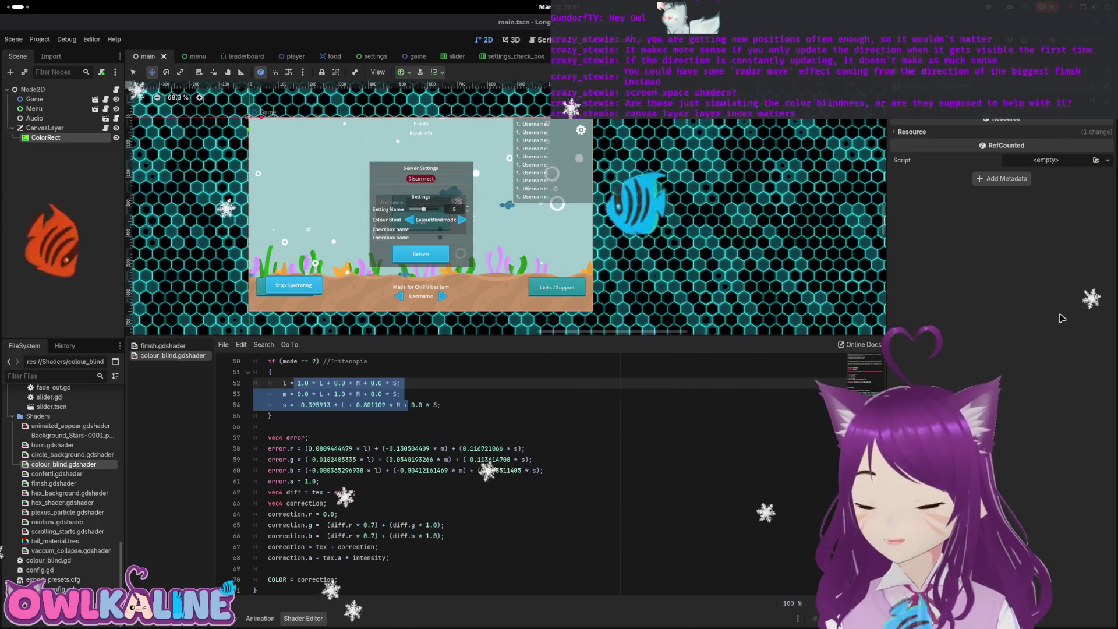
# - Select the CanvasLayer node to see its colour_blind.gd script in the inspector
pyautogui.press('super')
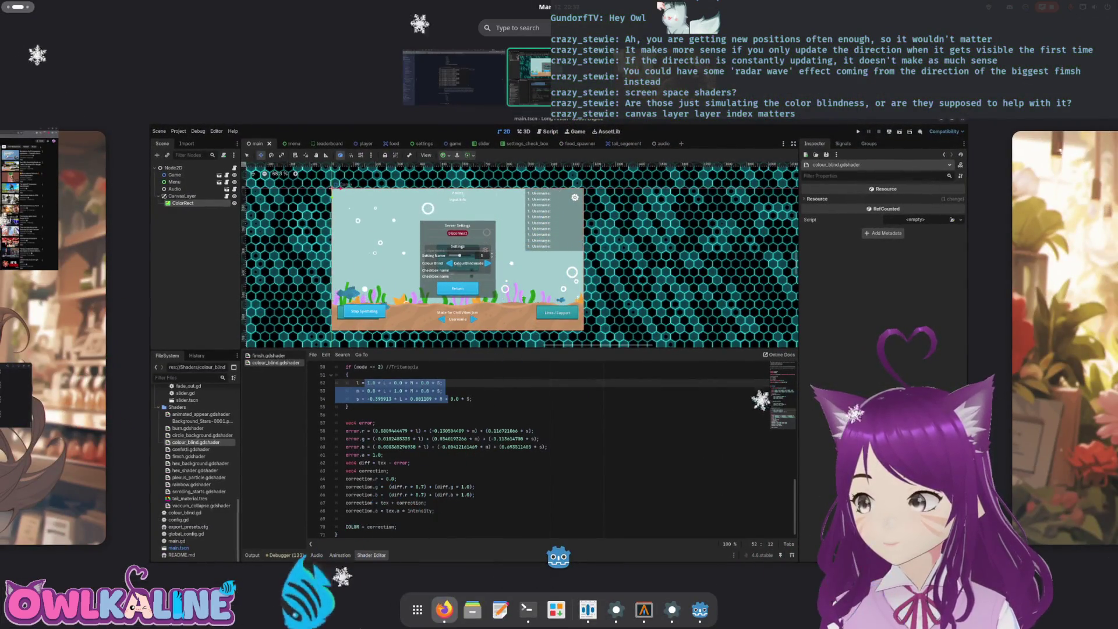
pyautogui.press('super')
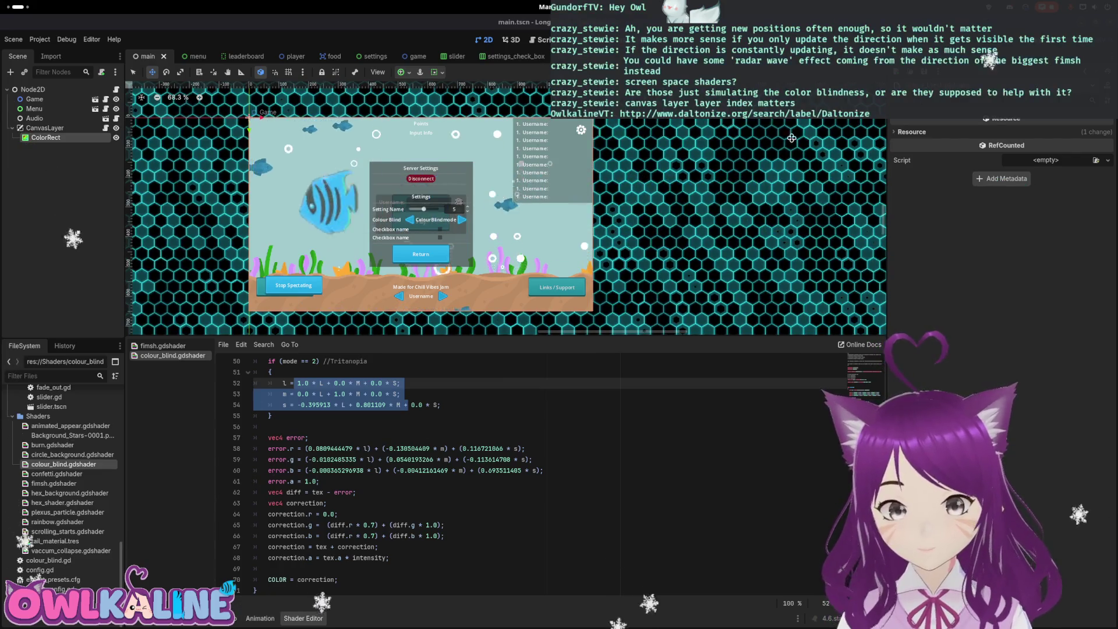
pyautogui.click(50, 129)
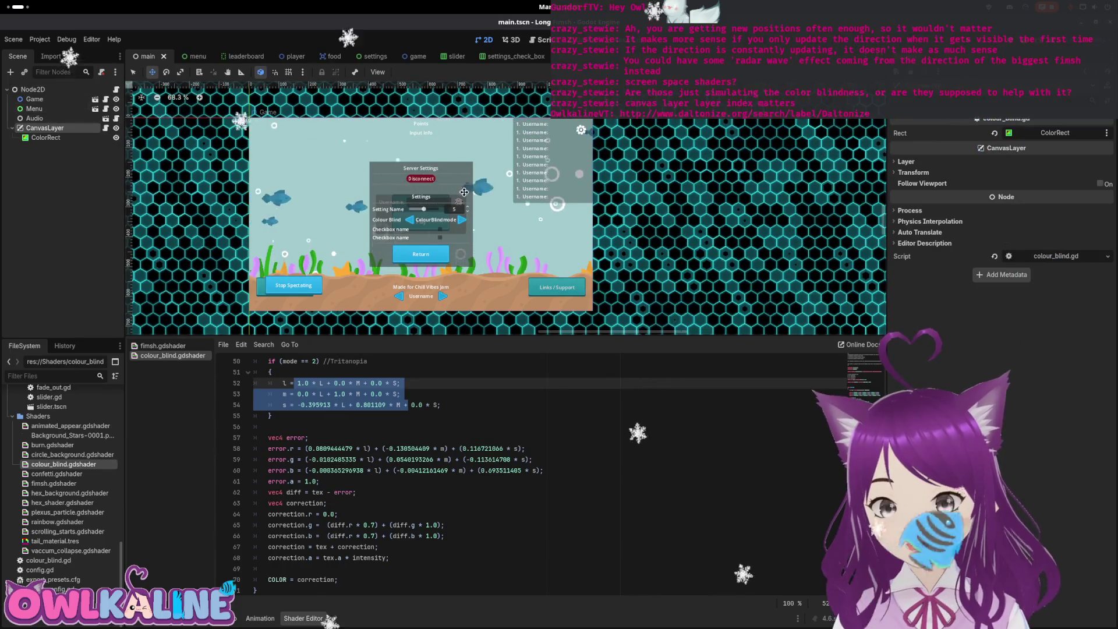
# - Select the root Node2D and look over the script code around lines 60-65
pyautogui.click(46, 90)
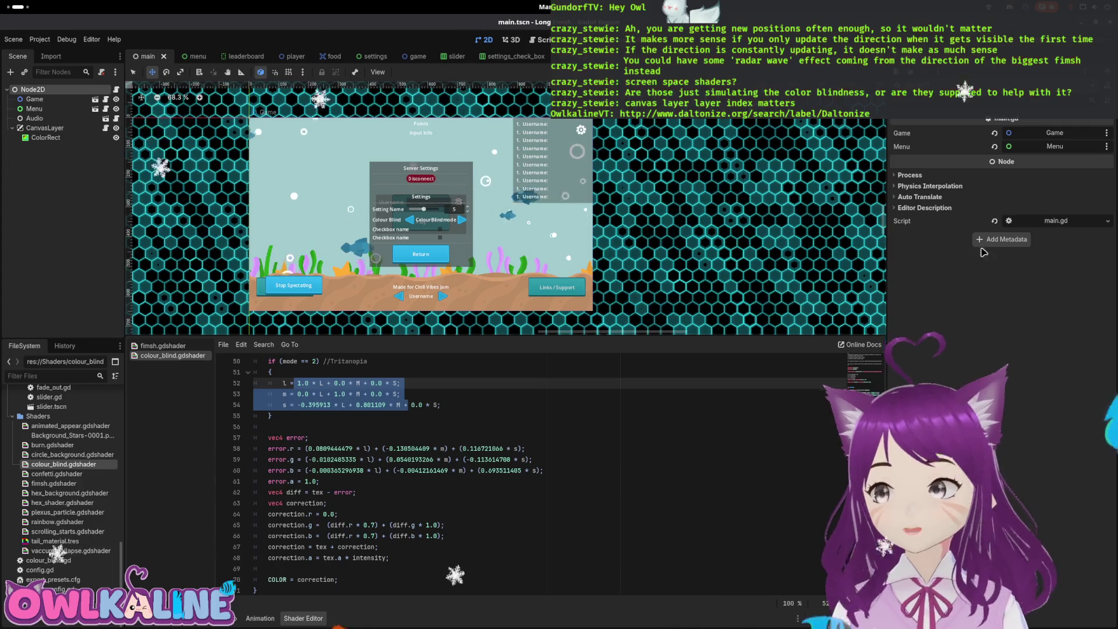
pyautogui.keyDown('shift'); pyautogui.click(394, 470); pyautogui.keyUp('shift')
pyautogui.click(418, 492)
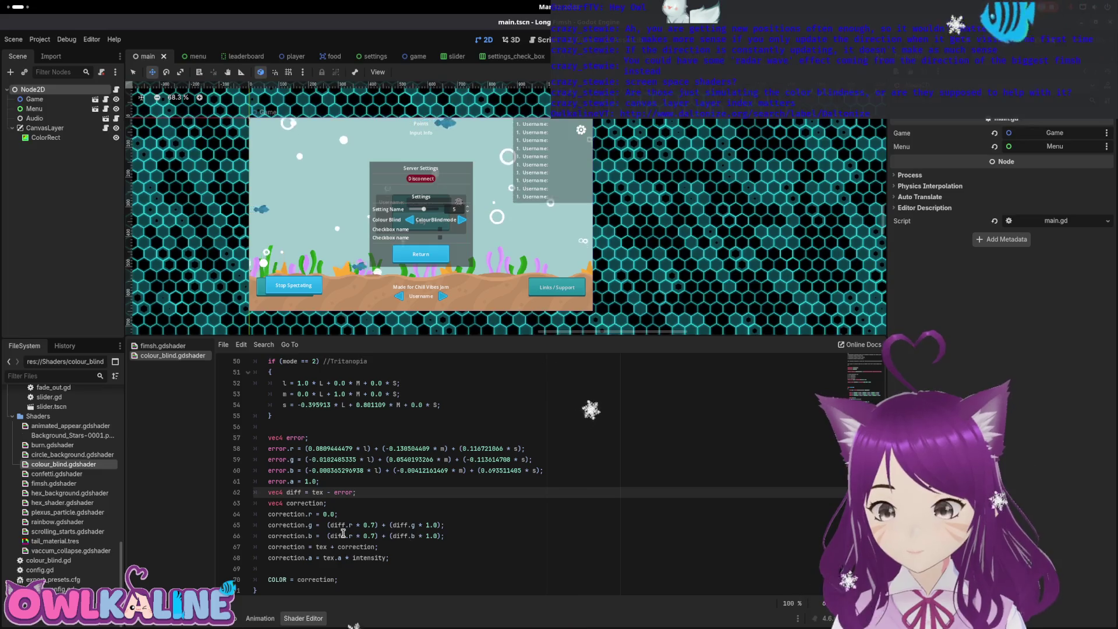
pyautogui.click(450, 526)
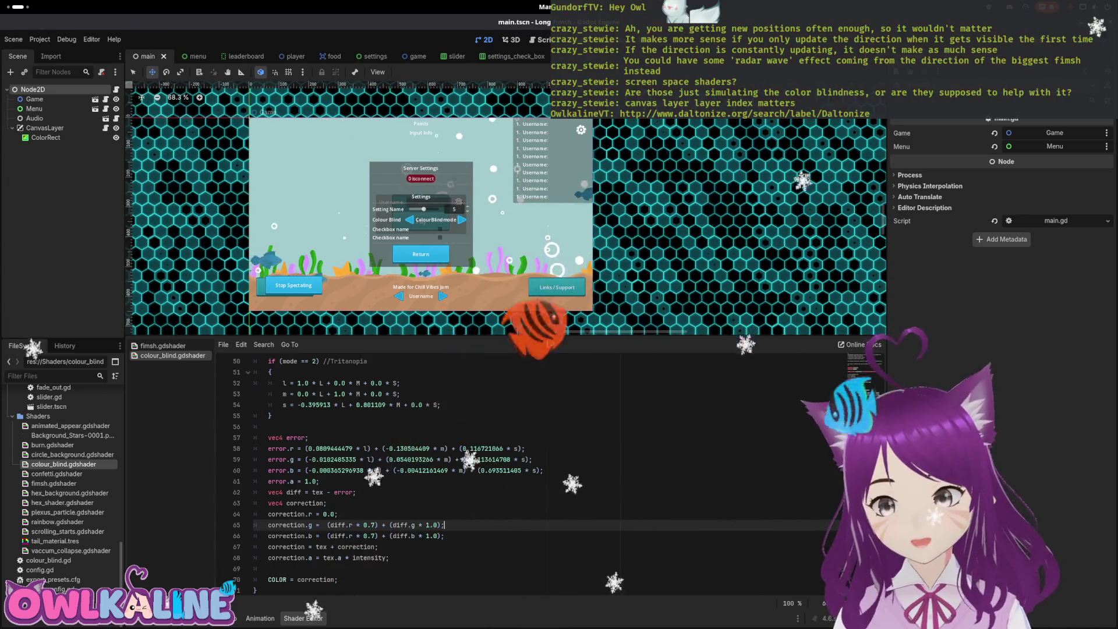
pyautogui.scroll(2, 439, 226)
pyautogui.scroll(15, 396, 400)
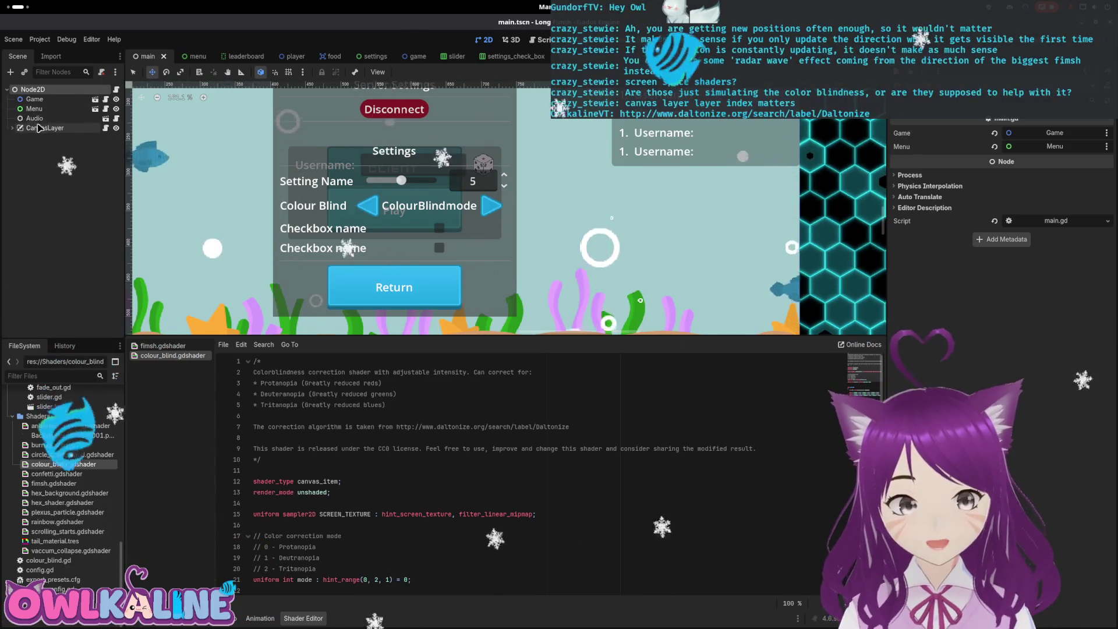
# - Open the leaderboard scene and run the project with F5
pyautogui.click(202, 61)
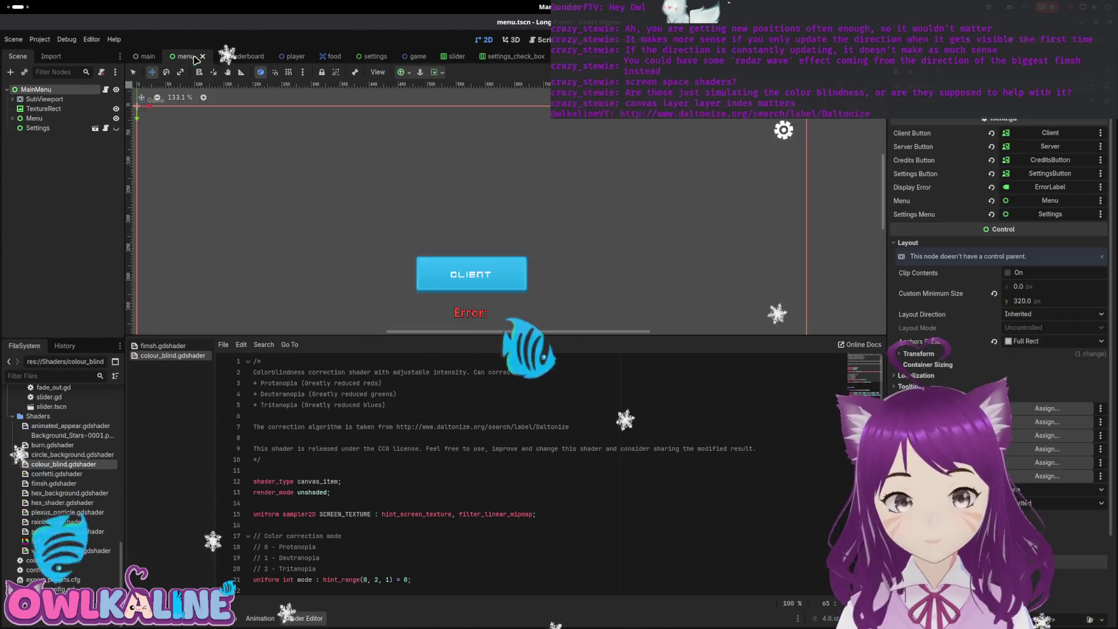
pyautogui.scroll(3, 518, 189)
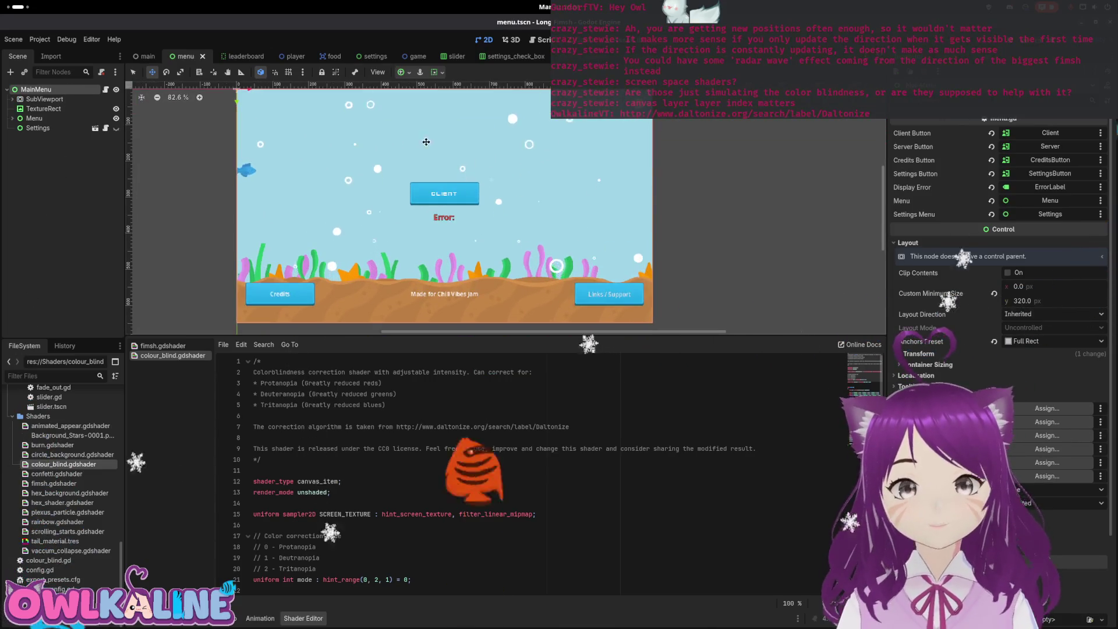
pyautogui.click(244, 56)
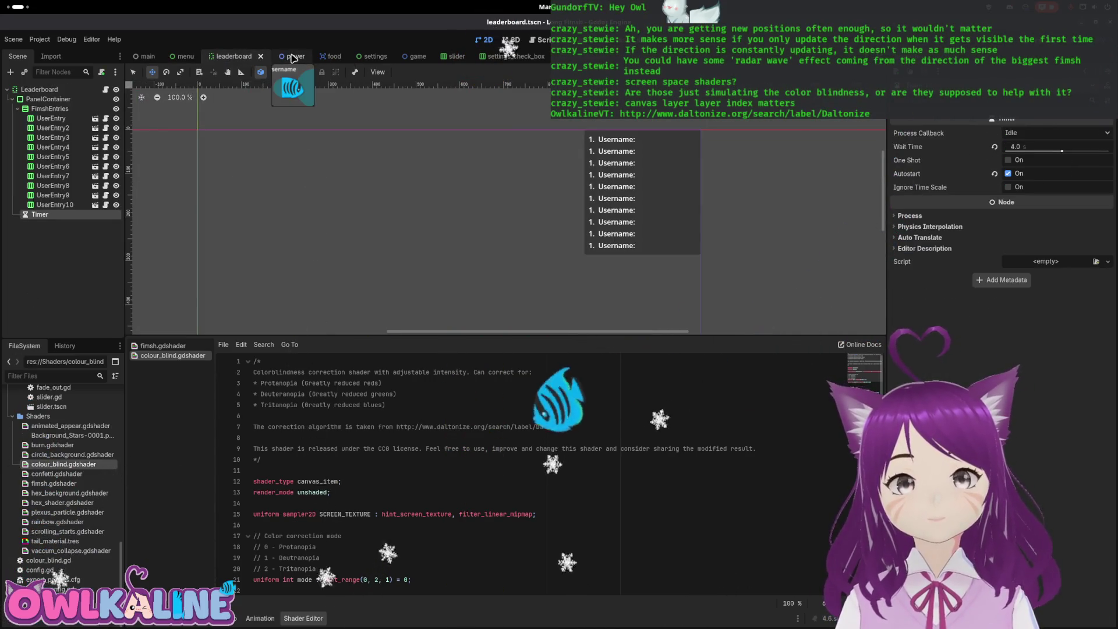
pyautogui.press('F5')
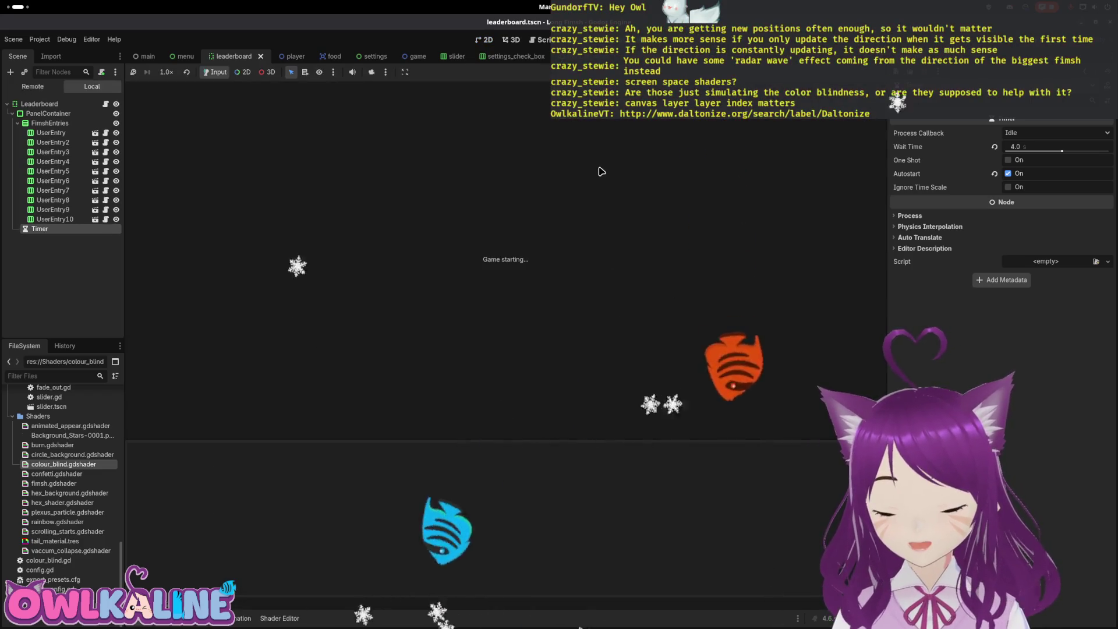
# - Fullscreen the game, join as client, and switch to the player scene
pyautogui.doubleClick(582, 171)
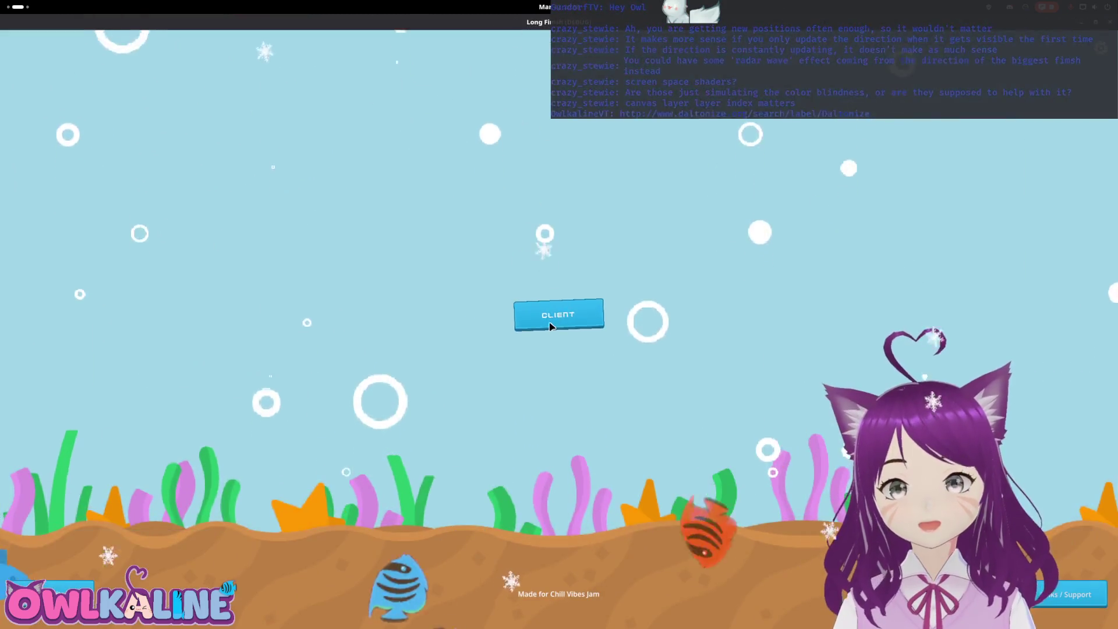
pyautogui.click(558, 314)
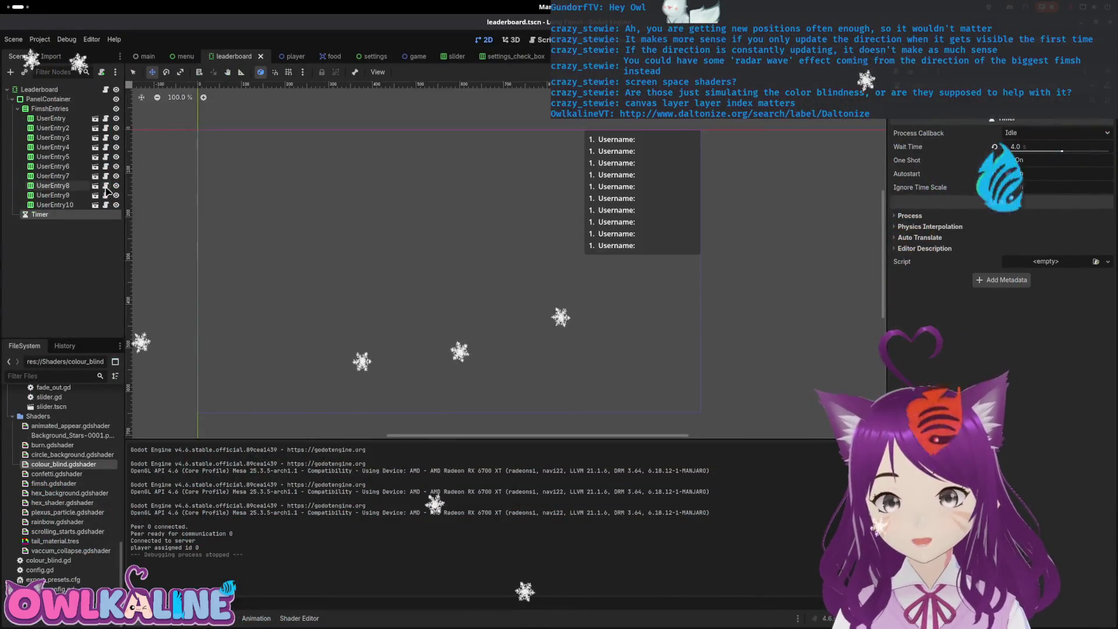
pyautogui.click(293, 56)
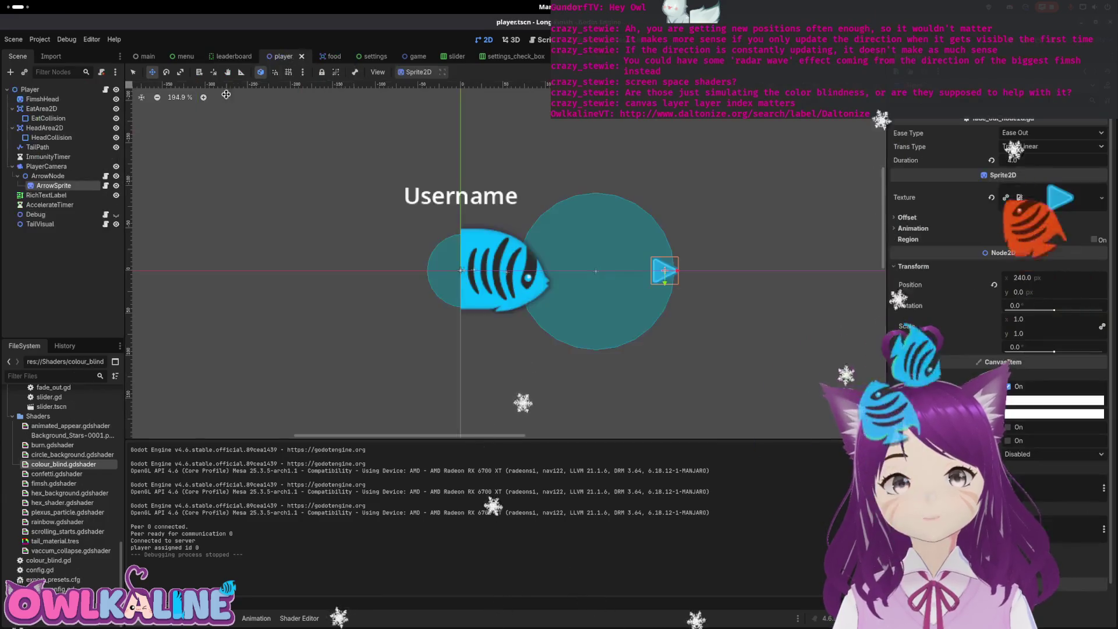
# - Open the arrow node's arrow.gd at reset()'s king_fimsh line and rerun the project
pyautogui.click(106, 177)
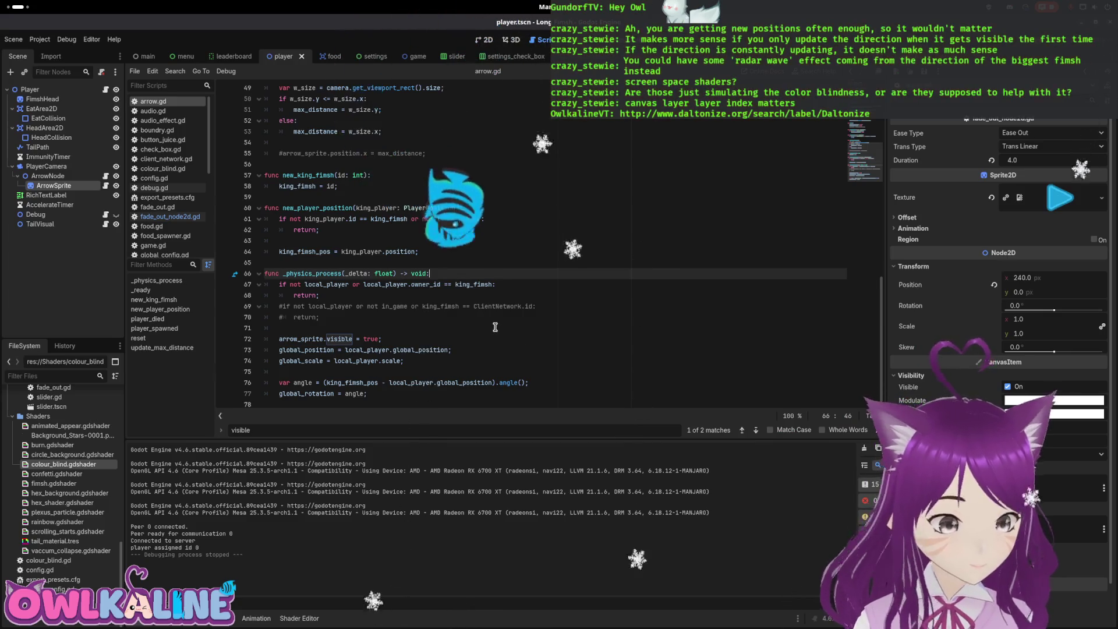
pyautogui.scroll(3, 494, 325)
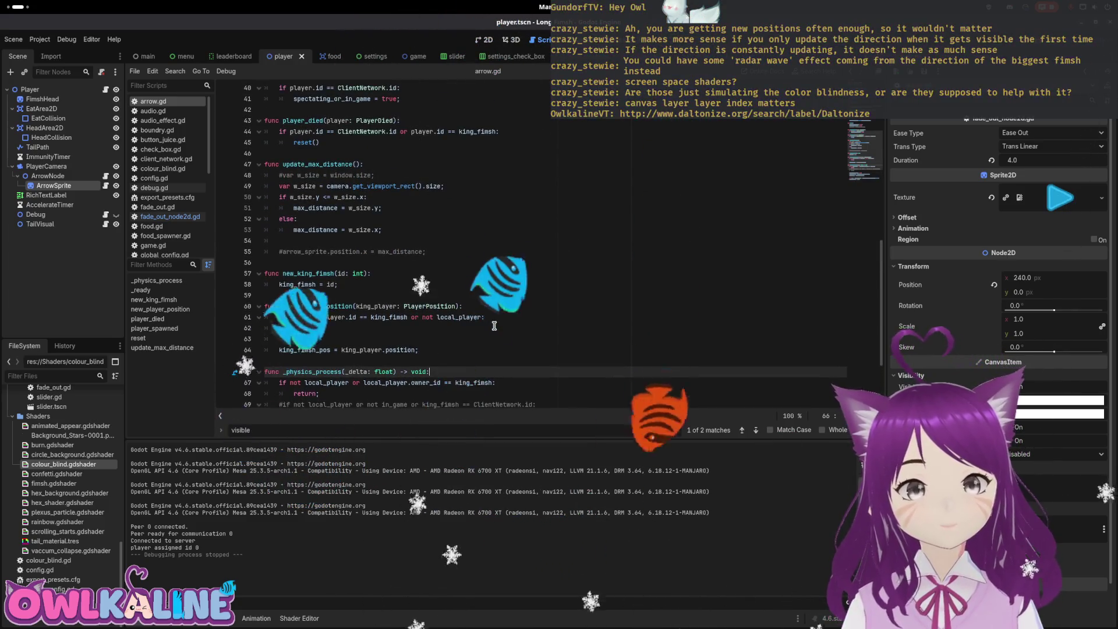
pyautogui.scroll(2, 492, 328)
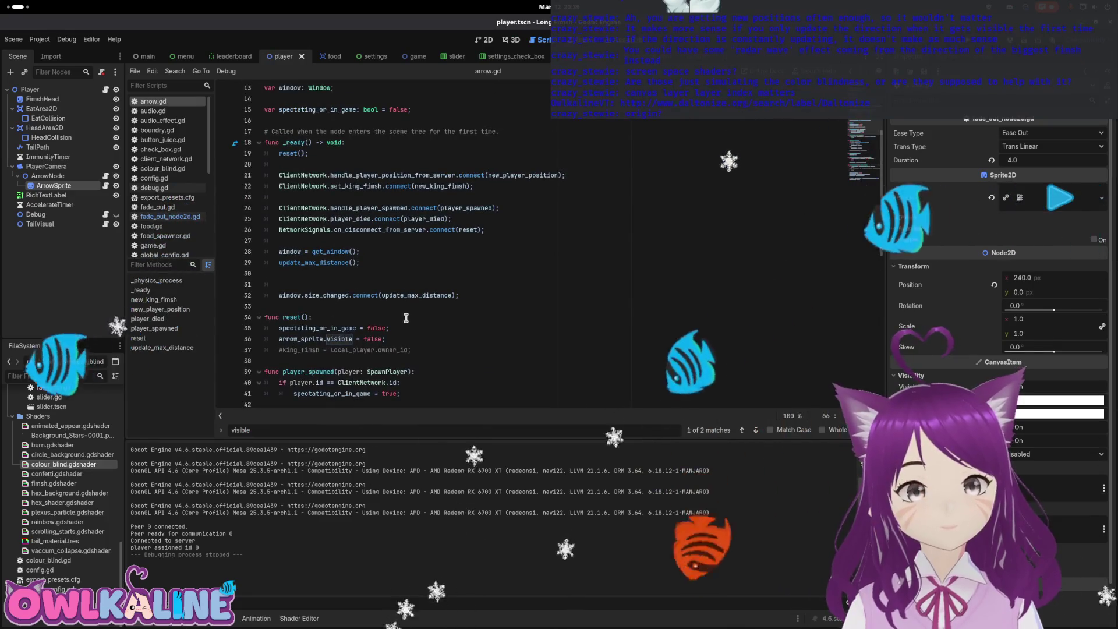
pyautogui.scroll(4, 361, 291)
pyautogui.scroll(-5, 346, 268)
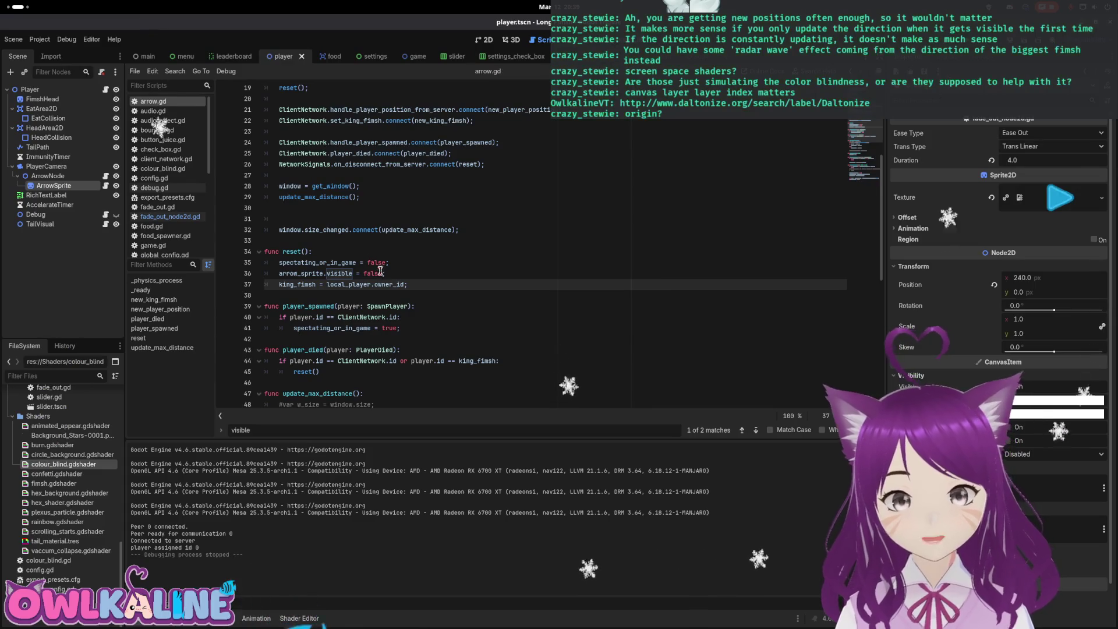
pyautogui.press('F5')
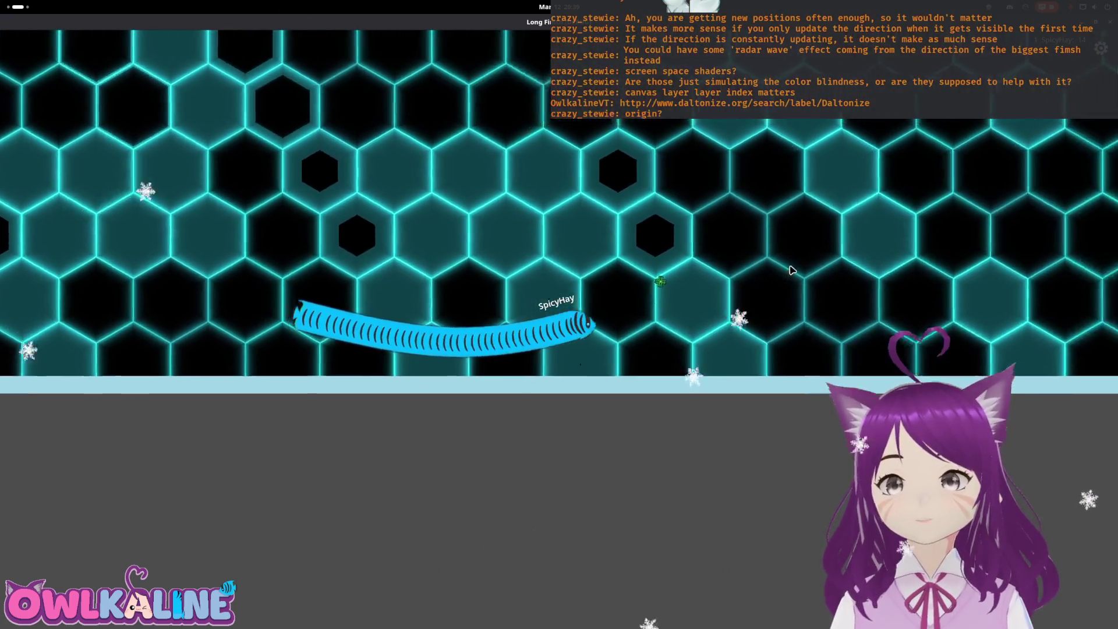
# - Leave fullscreen, return to the editor, and show colour_blind.gdshader in the Shader Editor
pyautogui.press('F11')
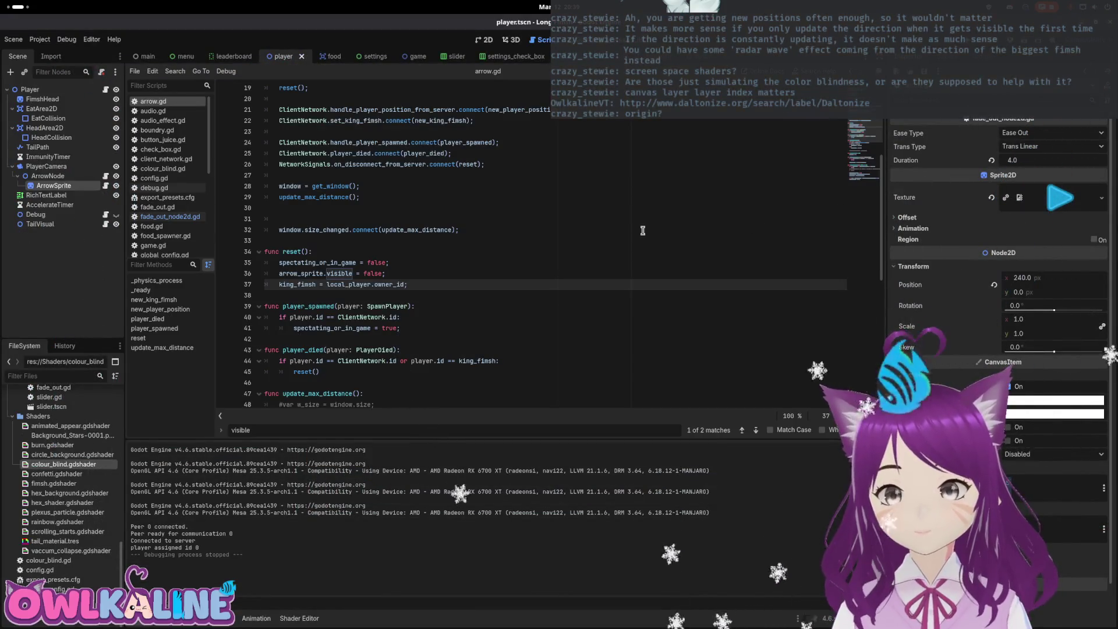
pyautogui.press('super')
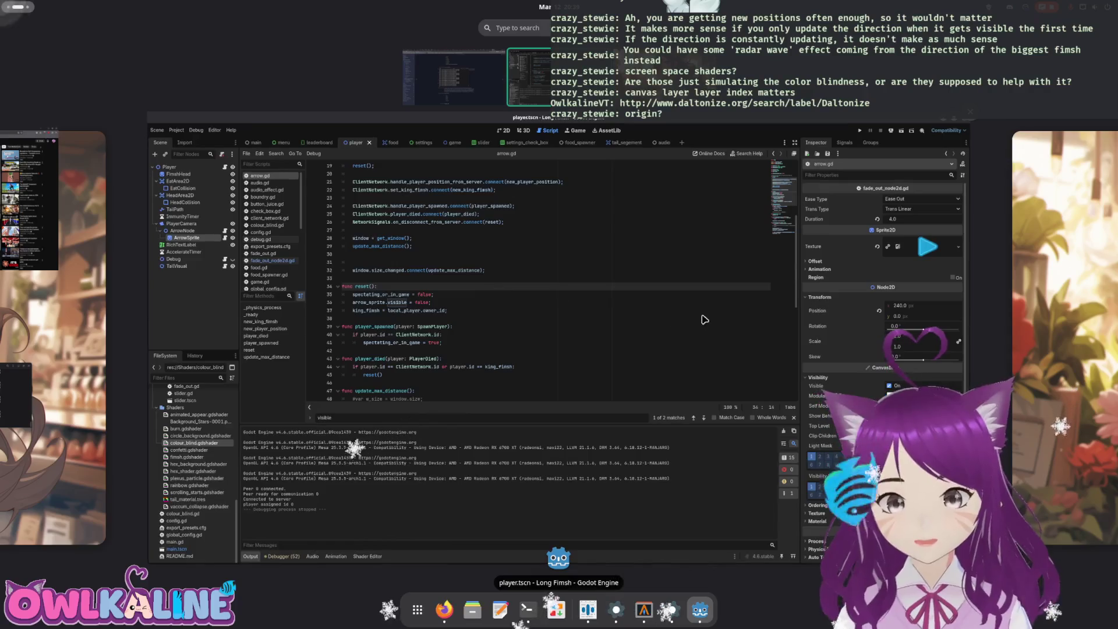
pyautogui.press('super')
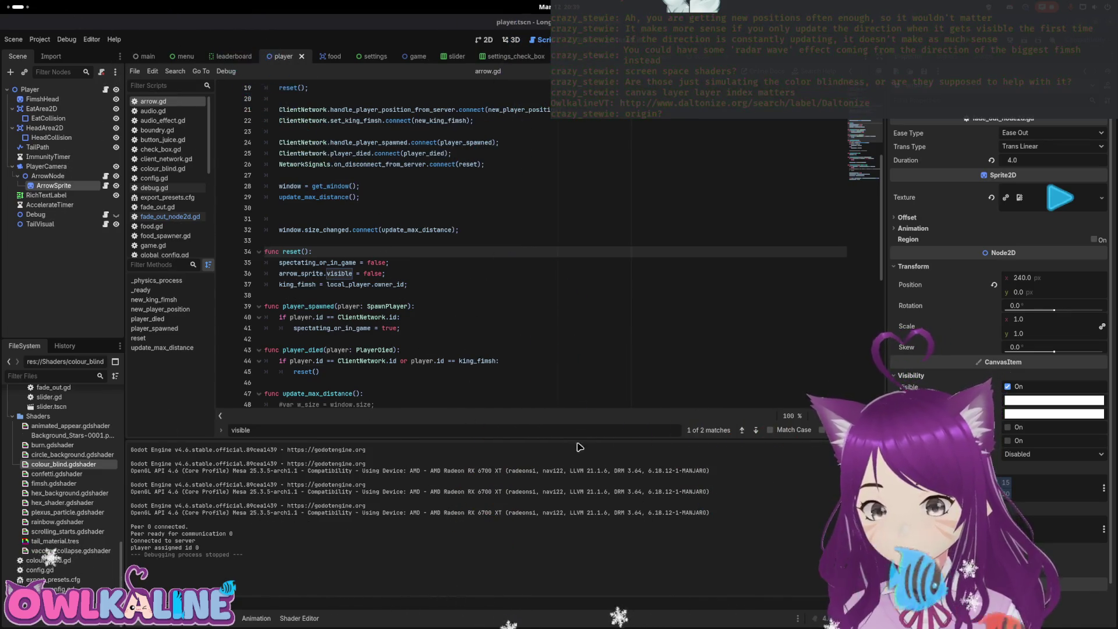
pyautogui.click(299, 617)
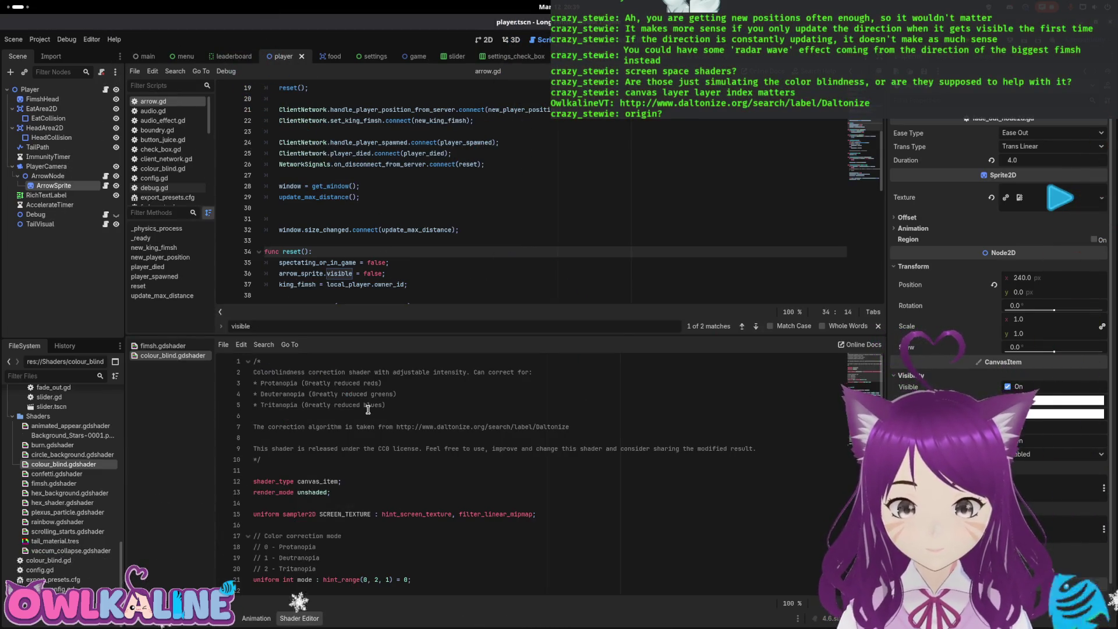
# - Scroll the shader and place the caret at lines 31 and 51 of arrow.gd near update_max_distance
pyautogui.scroll(-15, 419, 429)
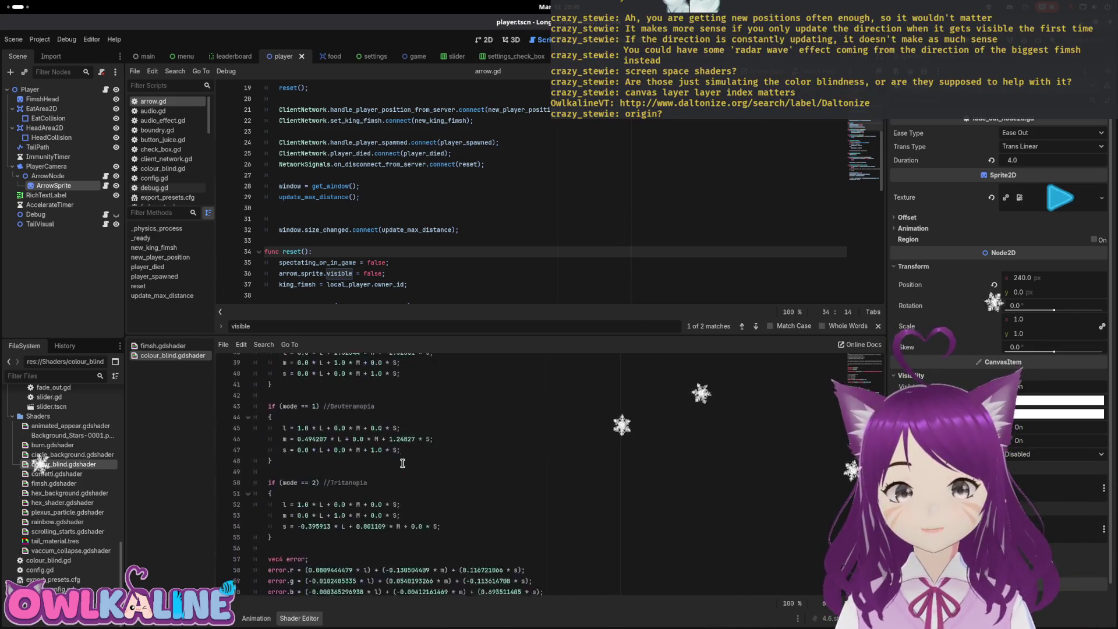
pyautogui.scroll(16, 402, 463)
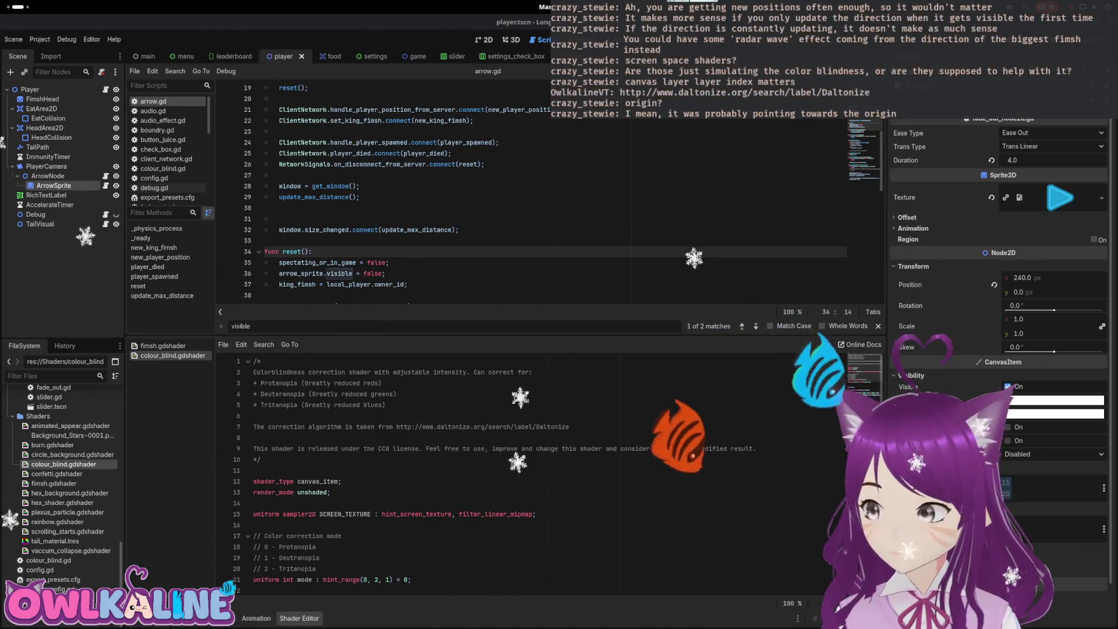
pyautogui.click(365, 218)
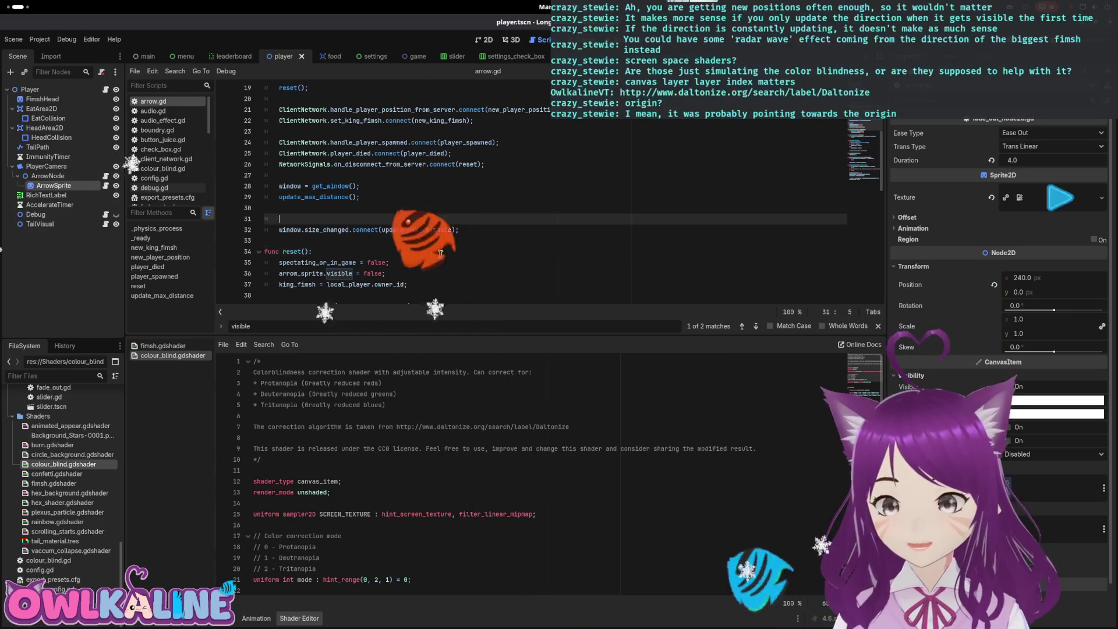
pyautogui.scroll(-7, 365, 231)
pyautogui.click(487, 207)
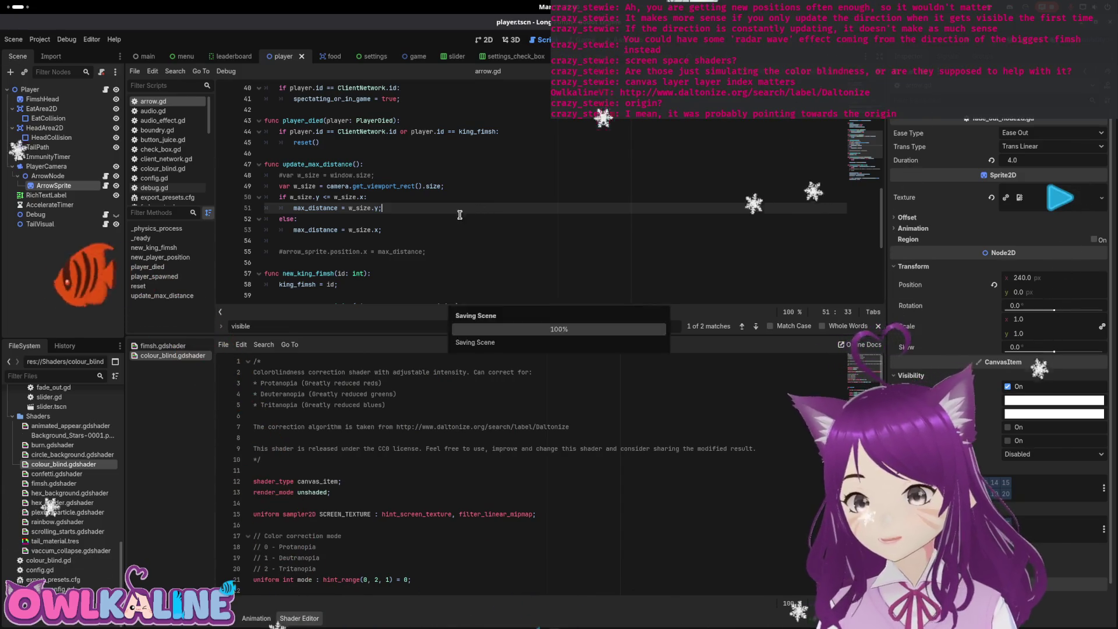
pyautogui.press('super')
pyautogui.click(849, 389)
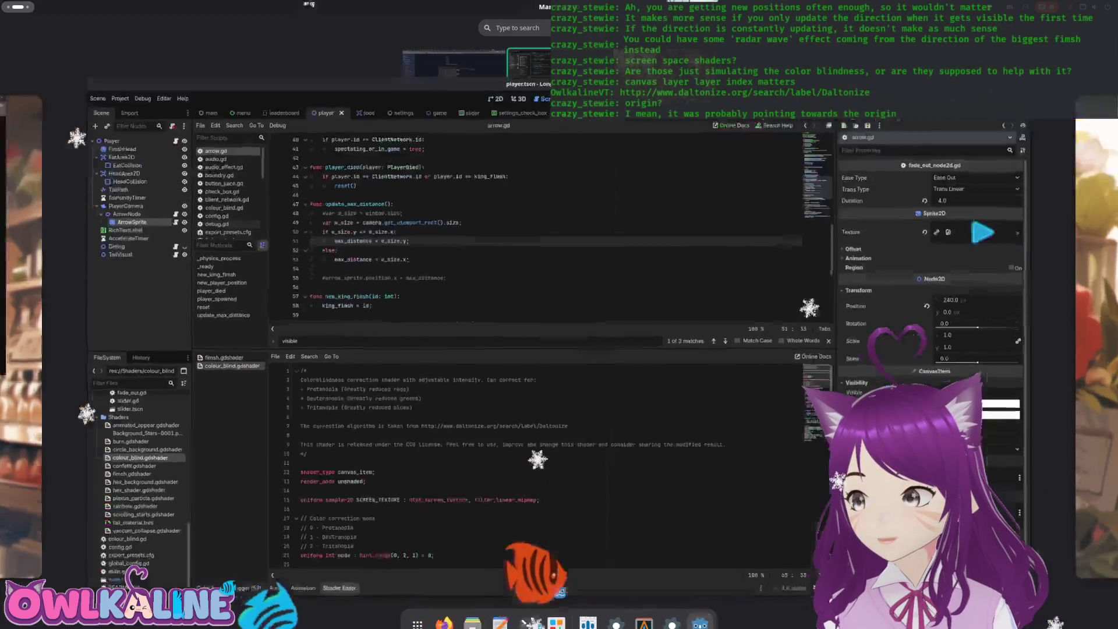
# - Tick 'Red flowers speed boost' and 'Arrow showing direction of largest fimsh', then expand Extra
pyautogui.press('super')
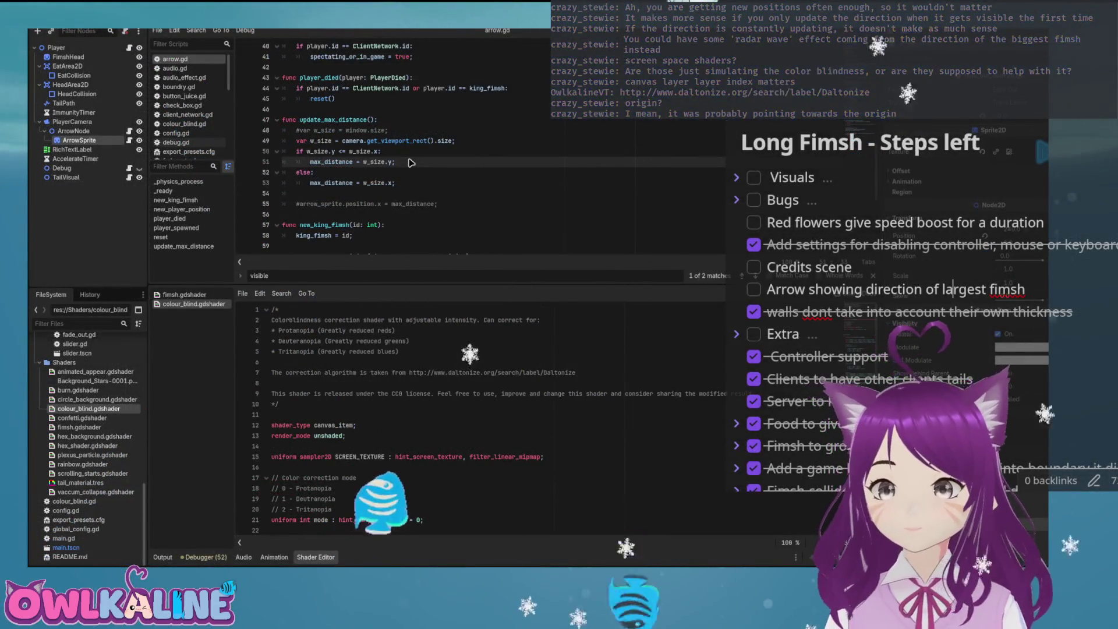
pyautogui.click(754, 222)
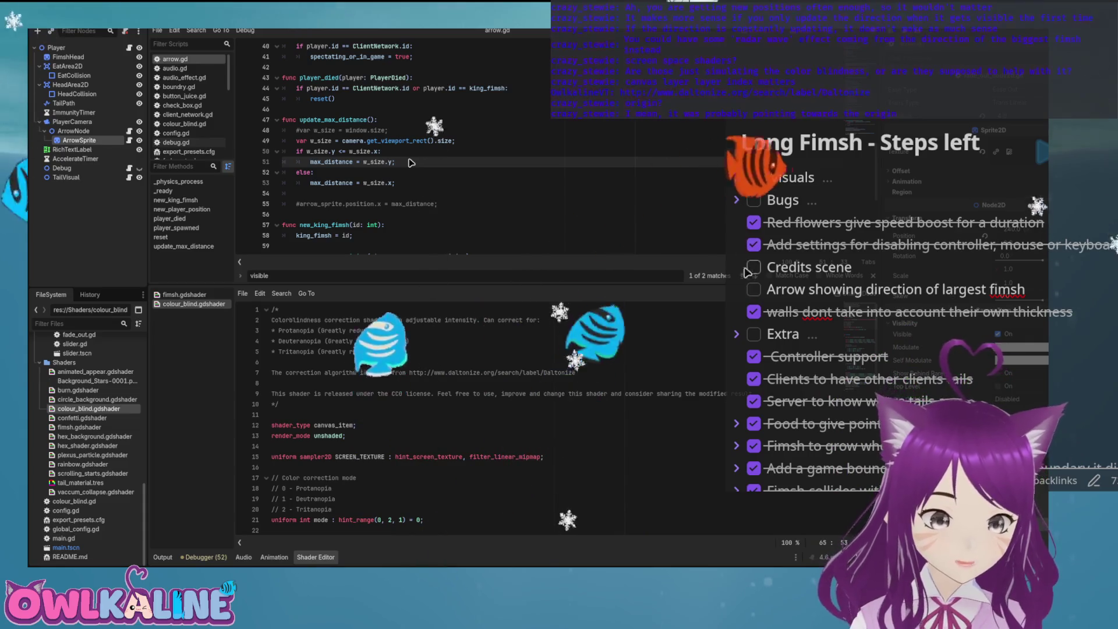
pyautogui.click(753, 289)
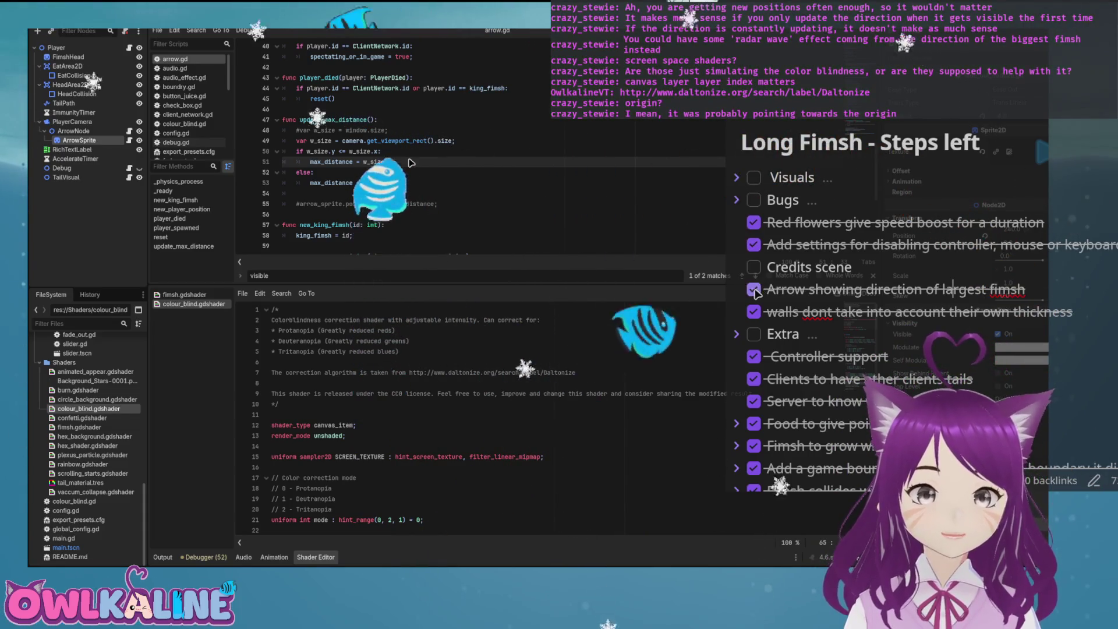
pyautogui.click(737, 334)
pyautogui.scroll(-5, 847, 181)
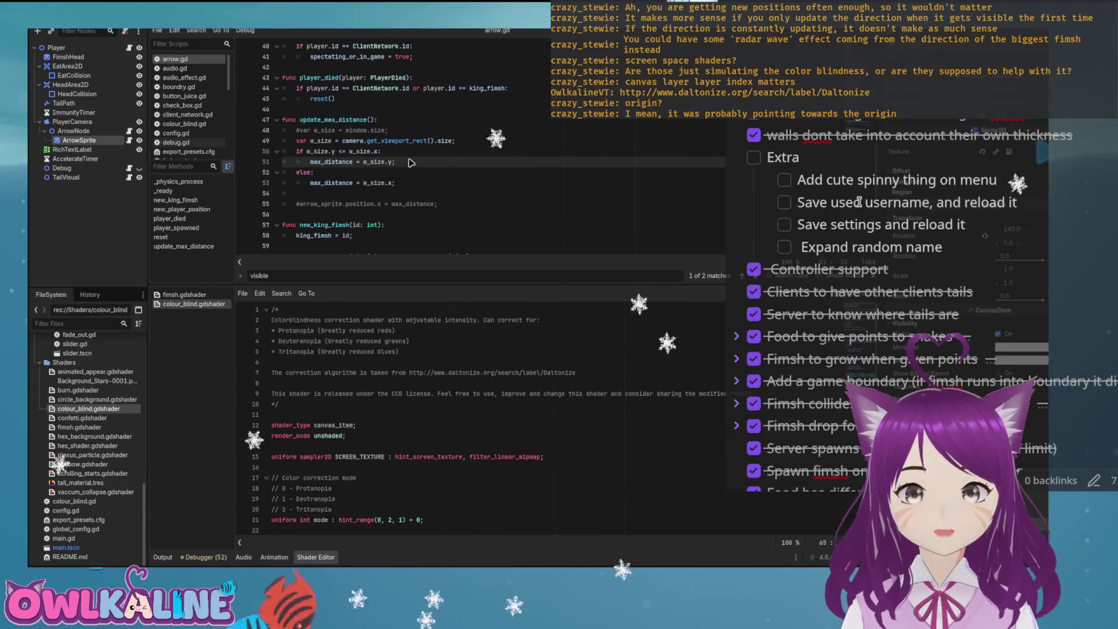
pyautogui.moveTo(969, 203); pyautogui.dragTo(818, 204)
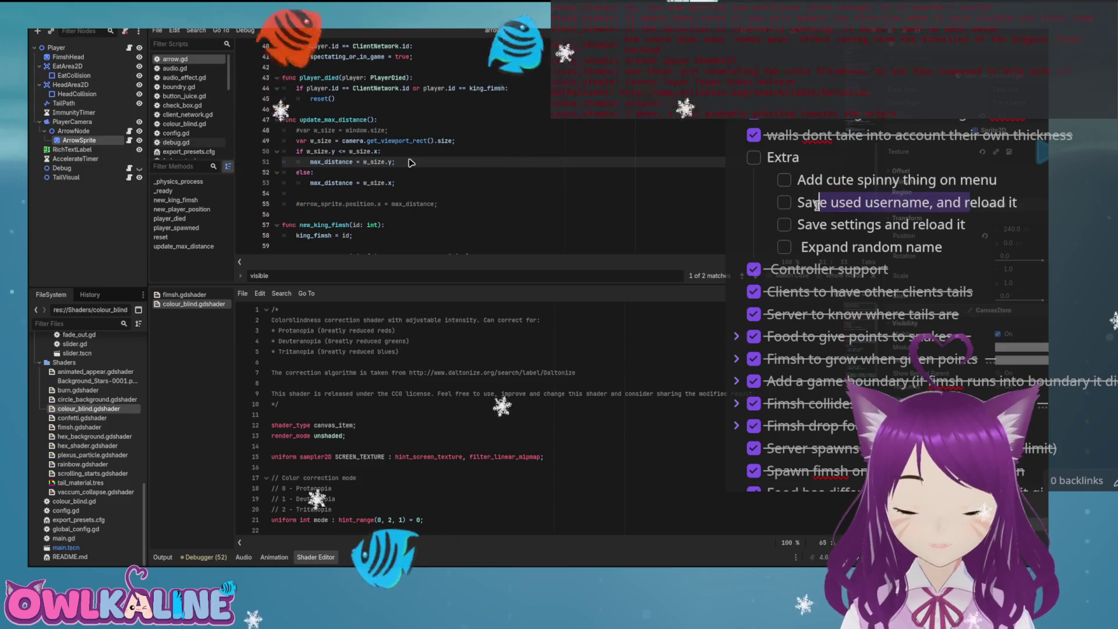
pyautogui.click(844, 205)
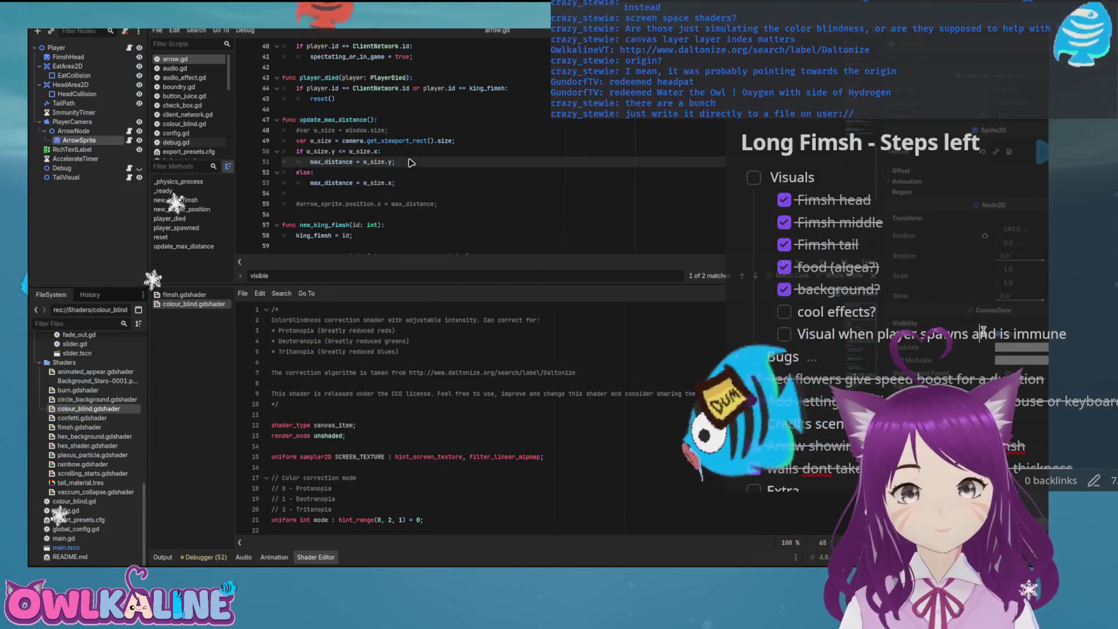
# - Add the to-do 'Visual when player is speedy' below the spawn visual task
pyautogui.click(1106, 336)
pyautogui.press('Return')
pyautogui.write('V')
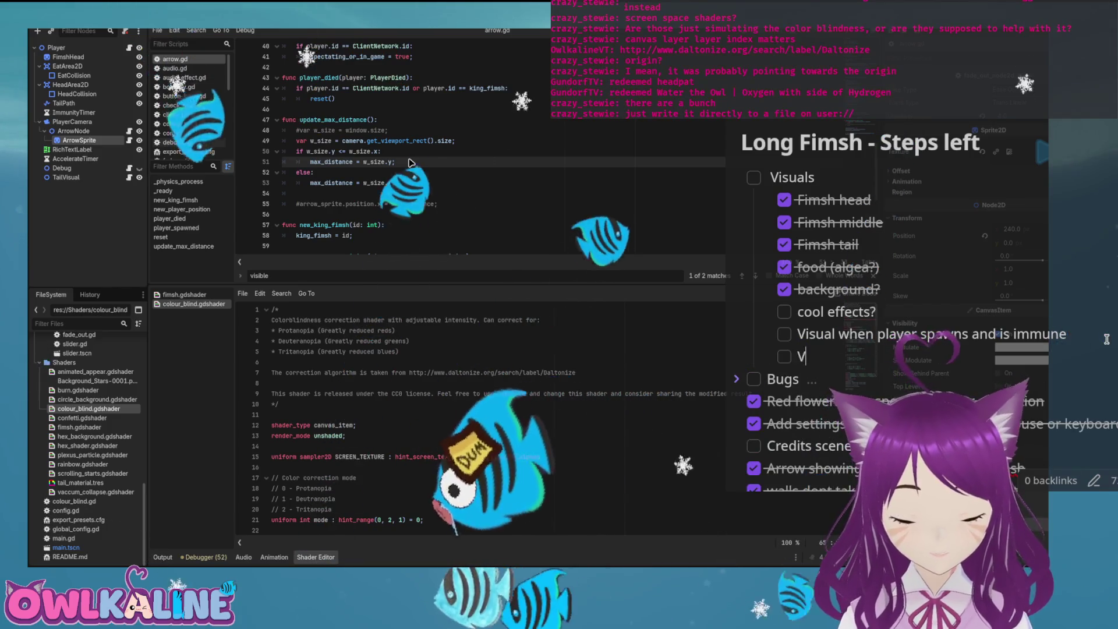
pyautogui.write('isual when player is')
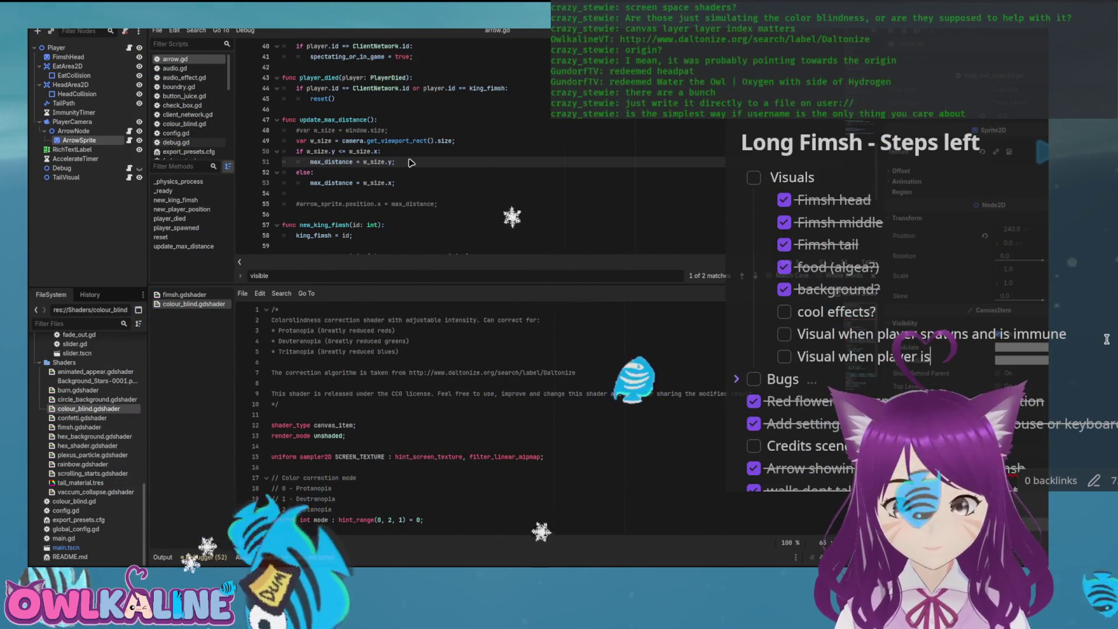
pyautogui.write(' pseedy')
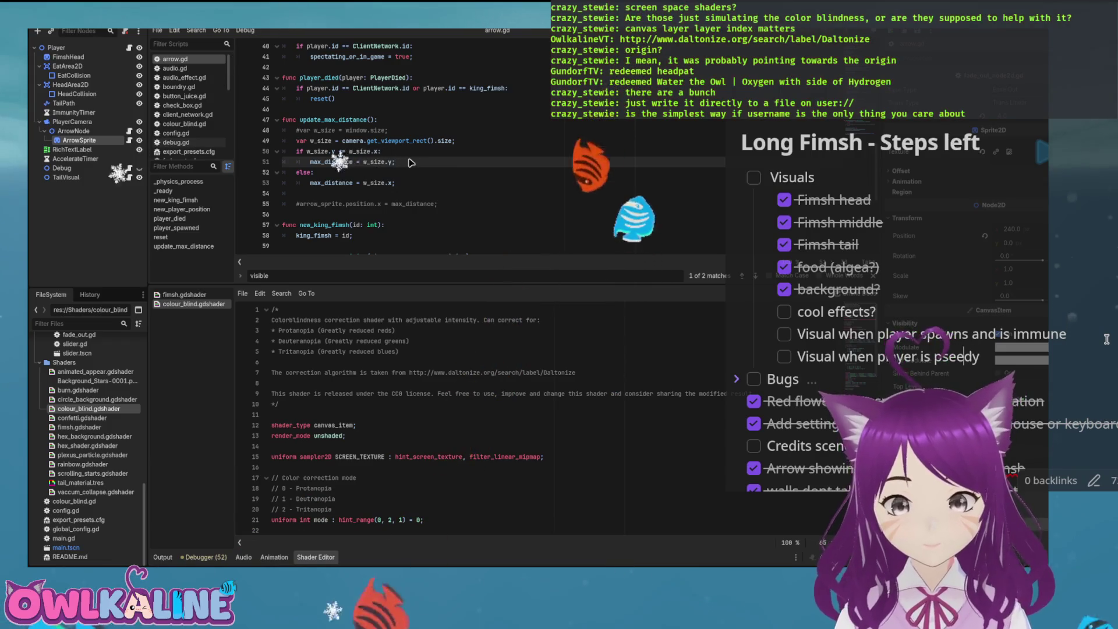
pyautogui.press('BackSpace')
pyautogui.press('BackSpace')
pyautogui.press('BackSpace')
pyautogui.write('speedy')
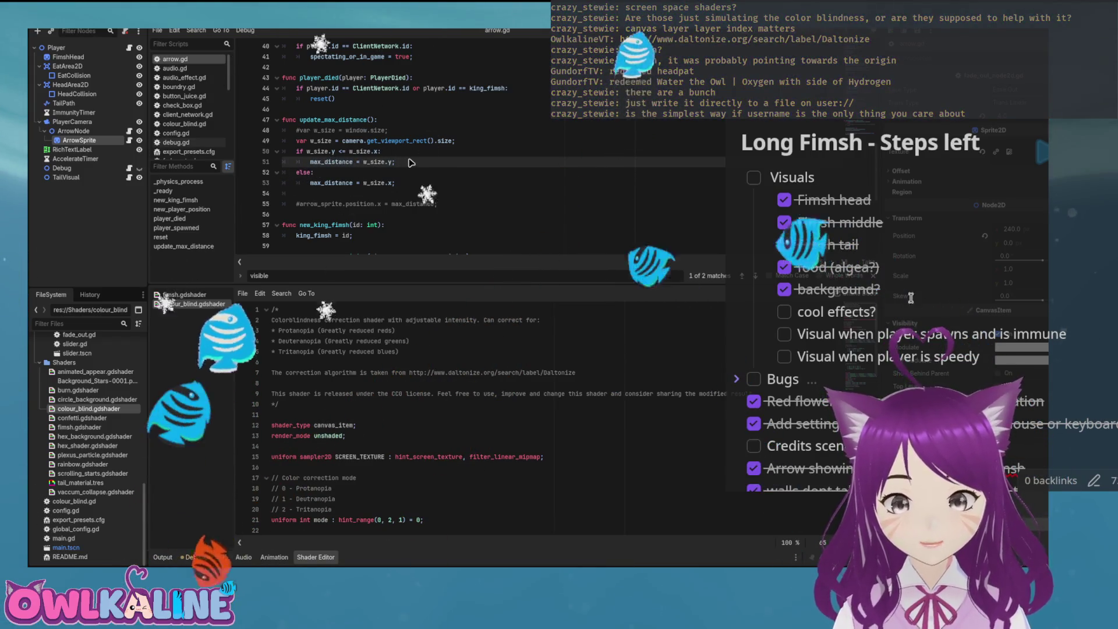
# - Fold the Visuals section, then expand and fold the Bugs section again
pyautogui.click(736, 178)
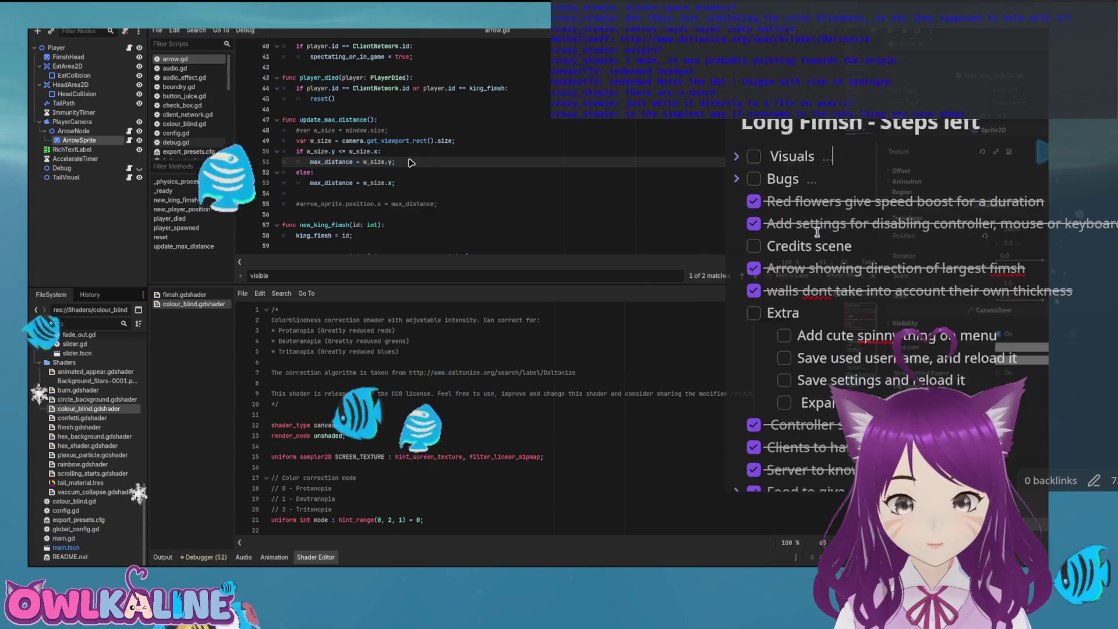
pyautogui.scroll(-1, 817, 232)
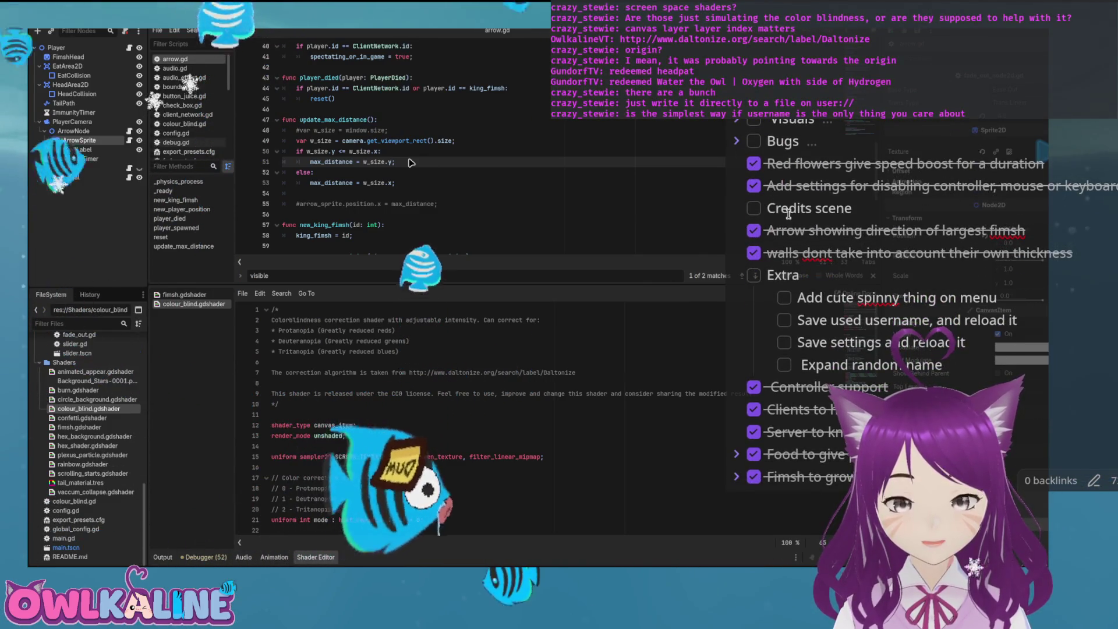
pyautogui.click(737, 144)
pyautogui.scroll(10, 845, 200)
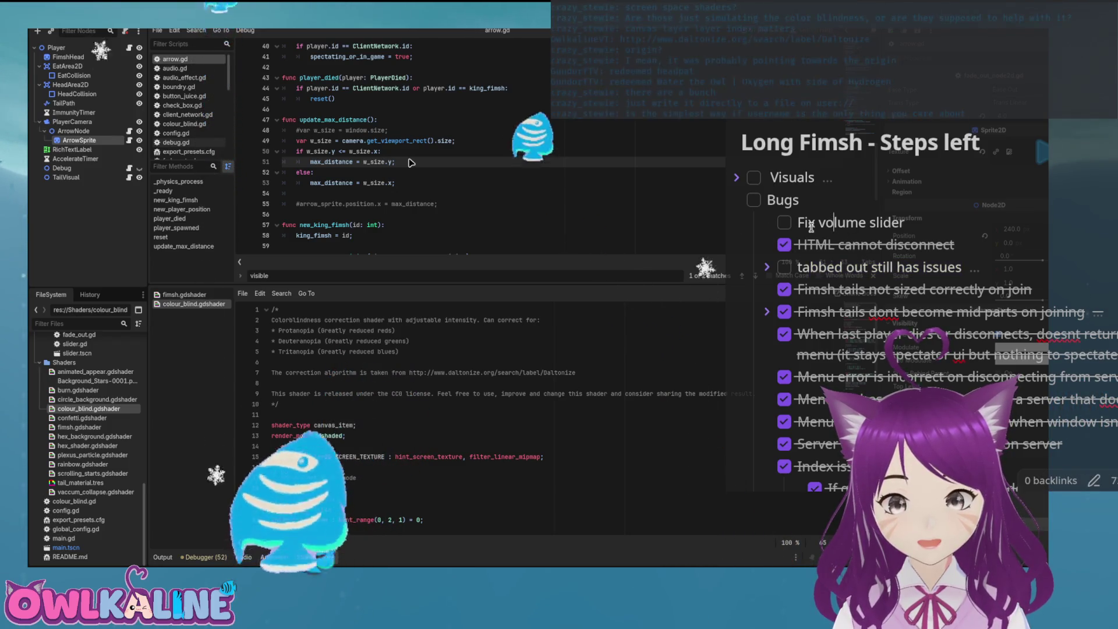
pyautogui.click(737, 200)
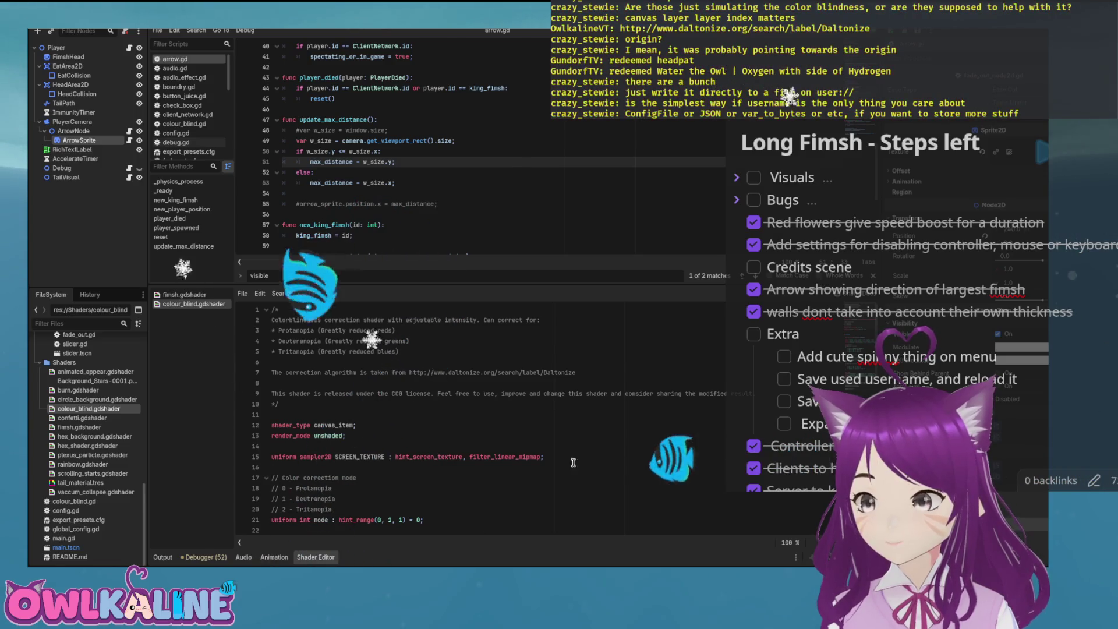
# - Open global_config.gd and give the script editor more vertical room
pyautogui.hotkey('shift', 'Up')
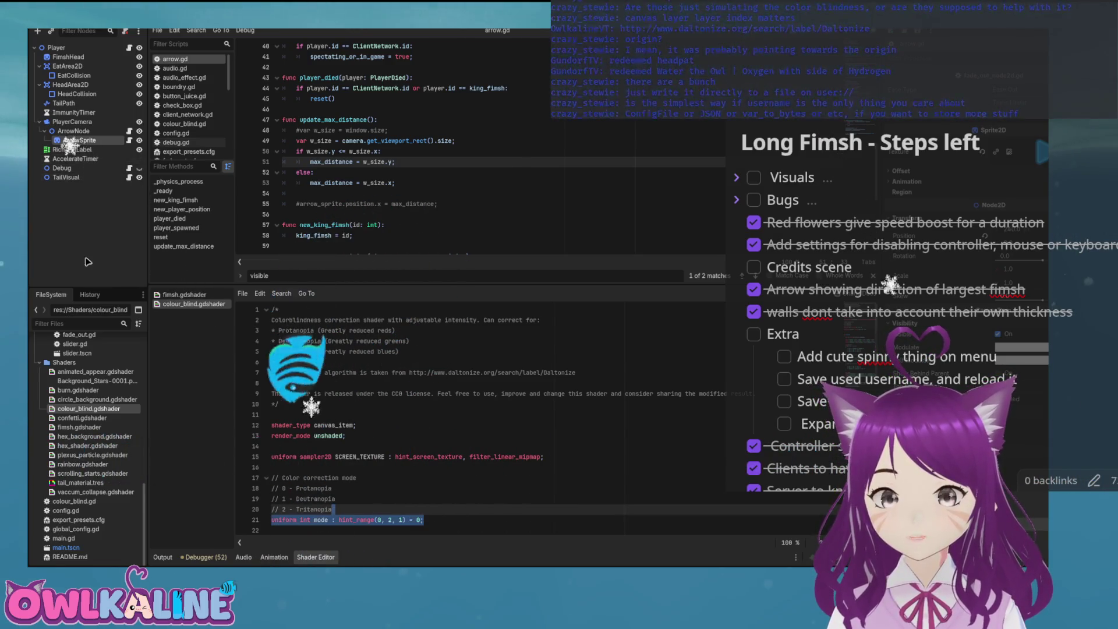
pyautogui.doubleClick(70, 528)
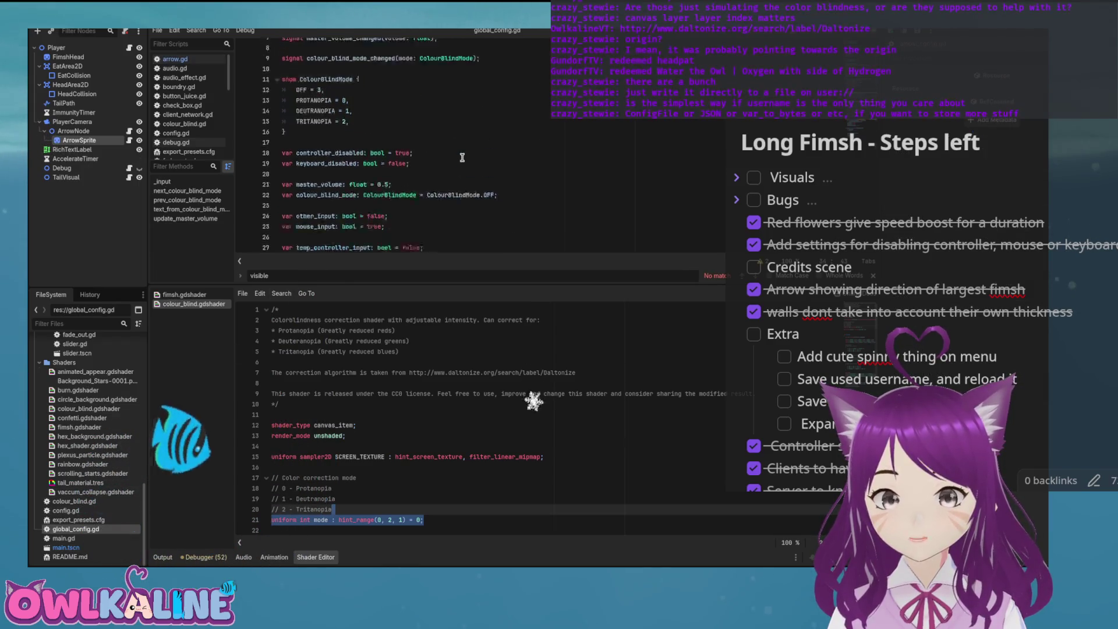
pyautogui.scroll(5, 374, 168)
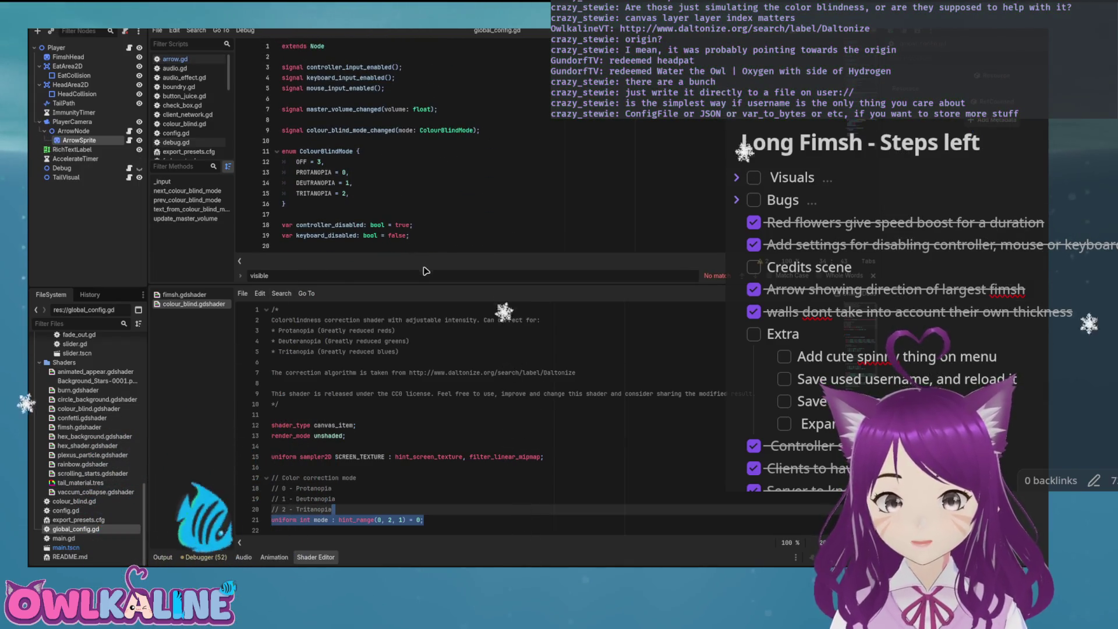
pyautogui.moveTo(408, 285); pyautogui.dragTo(385, 419)
pyautogui.scroll(-1, 349, 230)
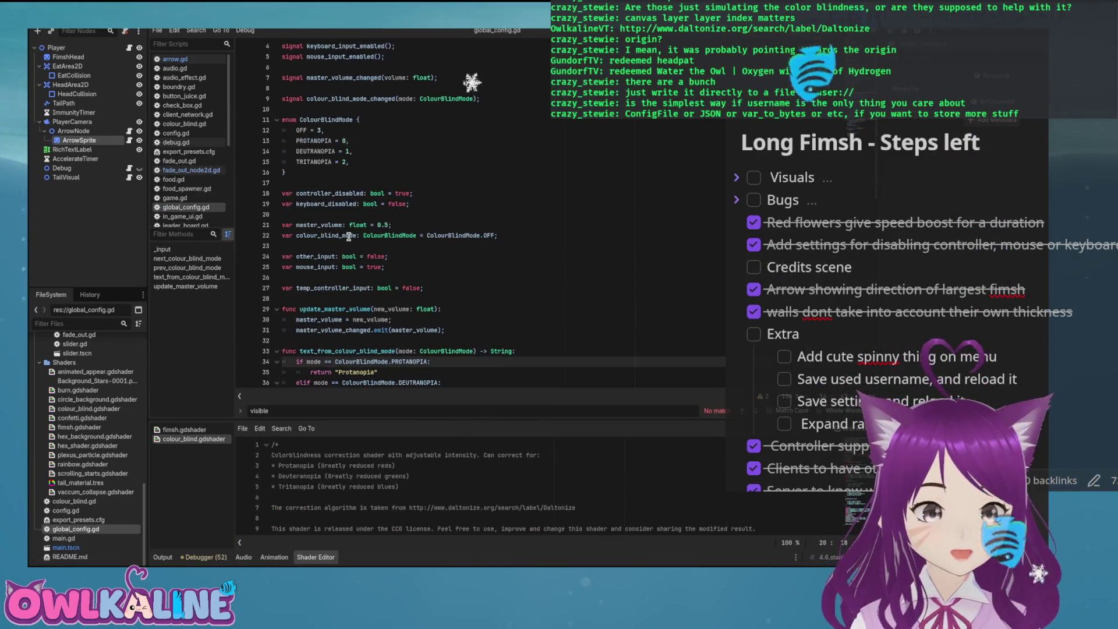
# - Review the colour_blind_mode, other_input, mouse_input and input signal declarations
pyautogui.click(341, 234)
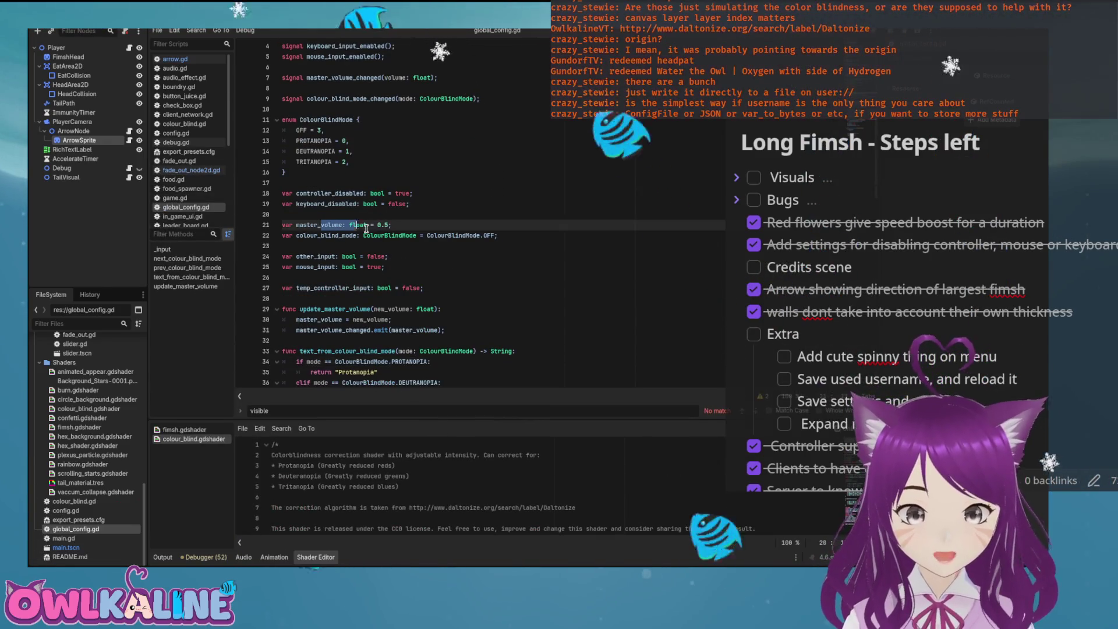
pyautogui.click(340, 248)
pyautogui.moveTo(317, 235)
pyautogui.mouseDown()
pyautogui.moveTo(495, 235)
pyautogui.moveTo(398, 235)
pyautogui.mouseUp()
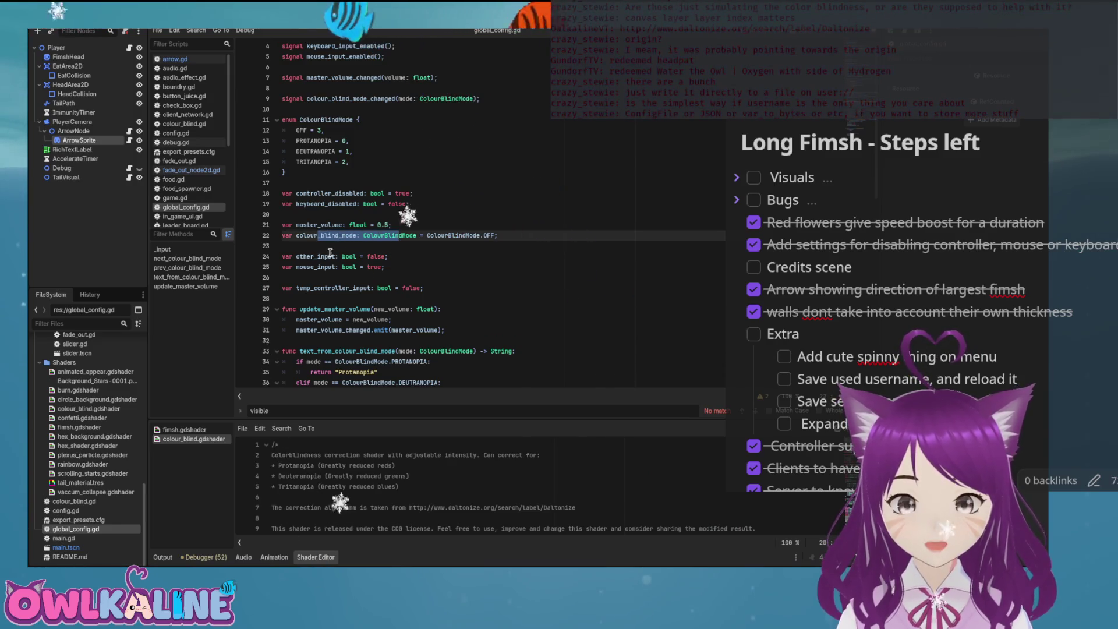
pyautogui.moveTo(318, 246); pyautogui.dragTo(374, 267)
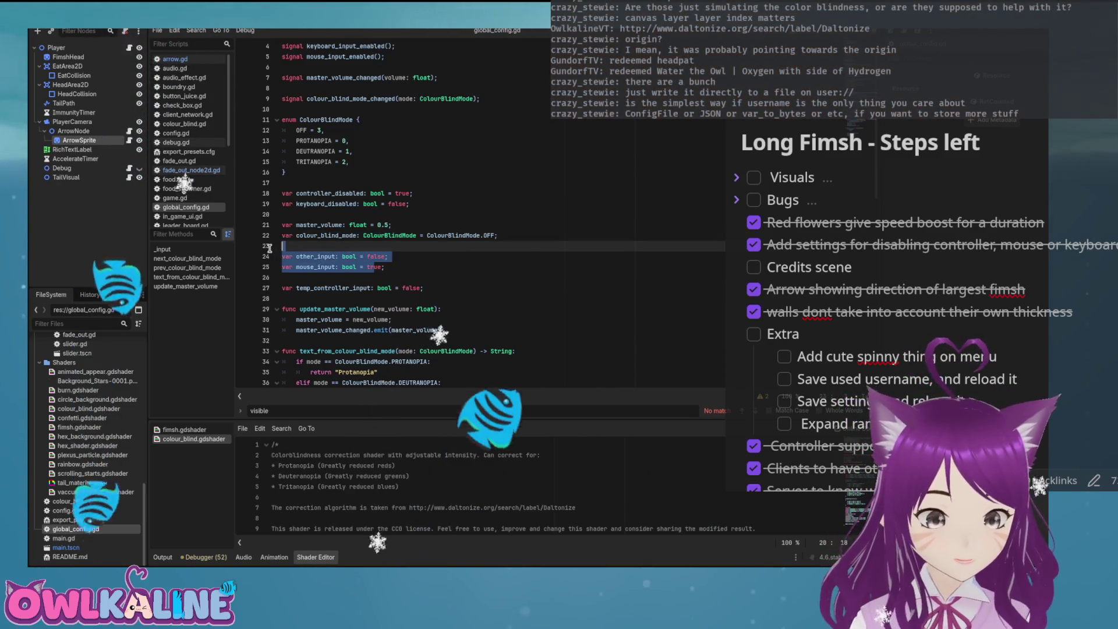
pyautogui.click(339, 245)
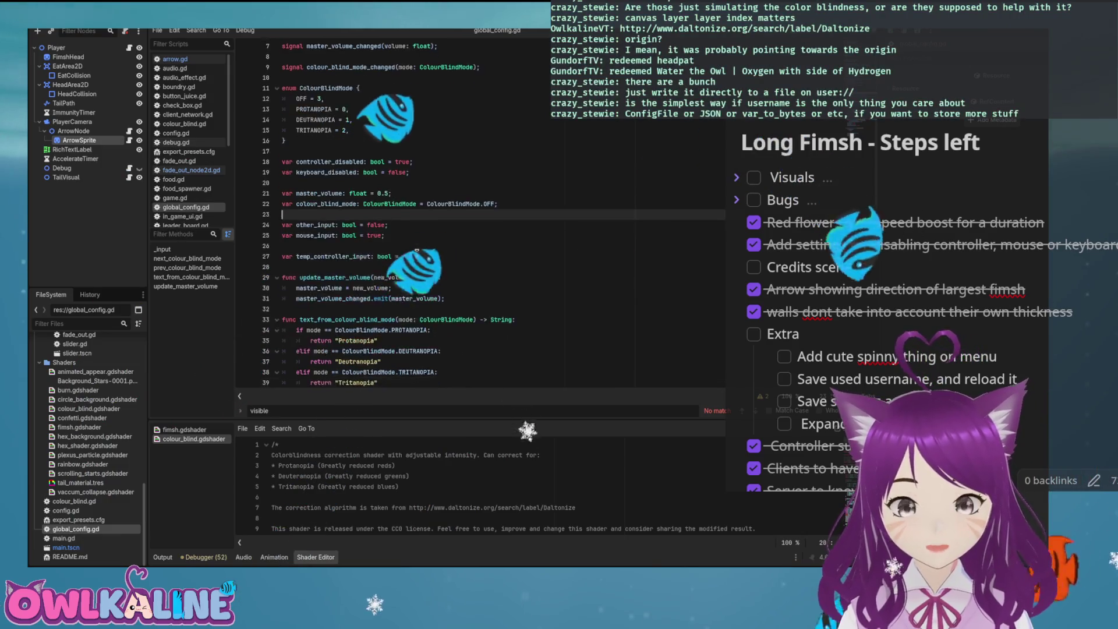
pyautogui.scroll(1, 338, 200)
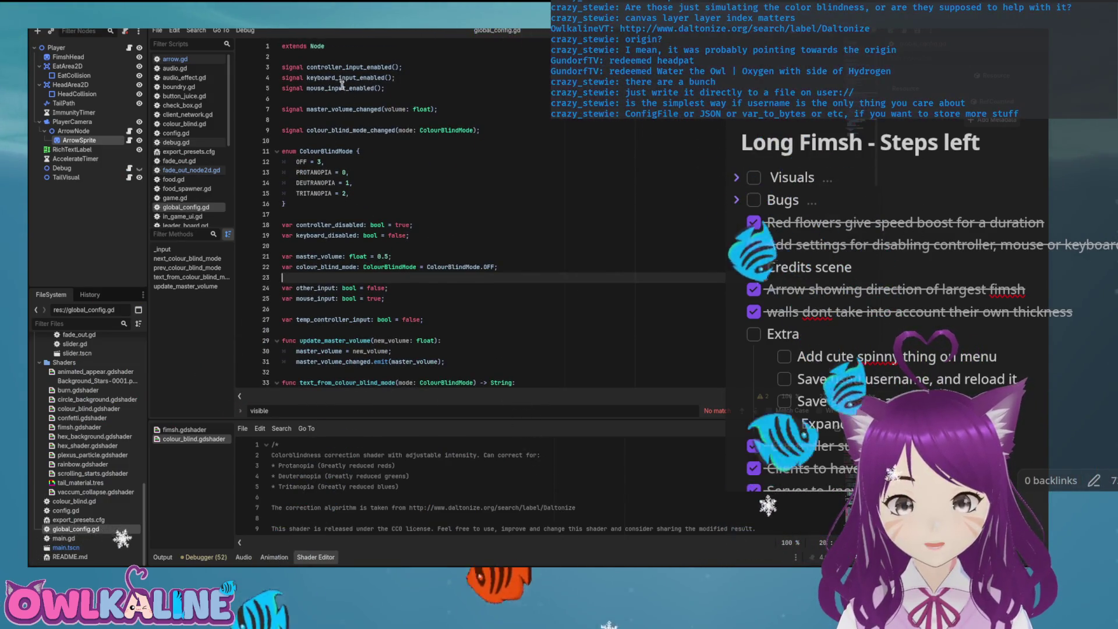
pyautogui.moveTo(350, 88); pyautogui.dragTo(296, 66)
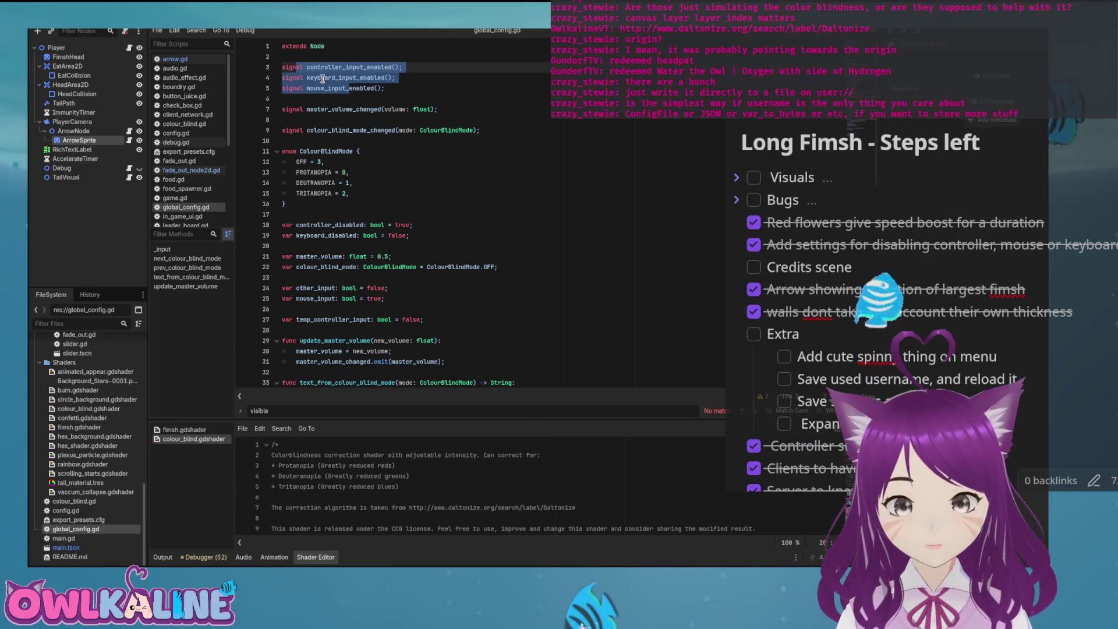
pyautogui.scroll(-1, 365, 180)
pyautogui.scroll(-15, 366, 180)
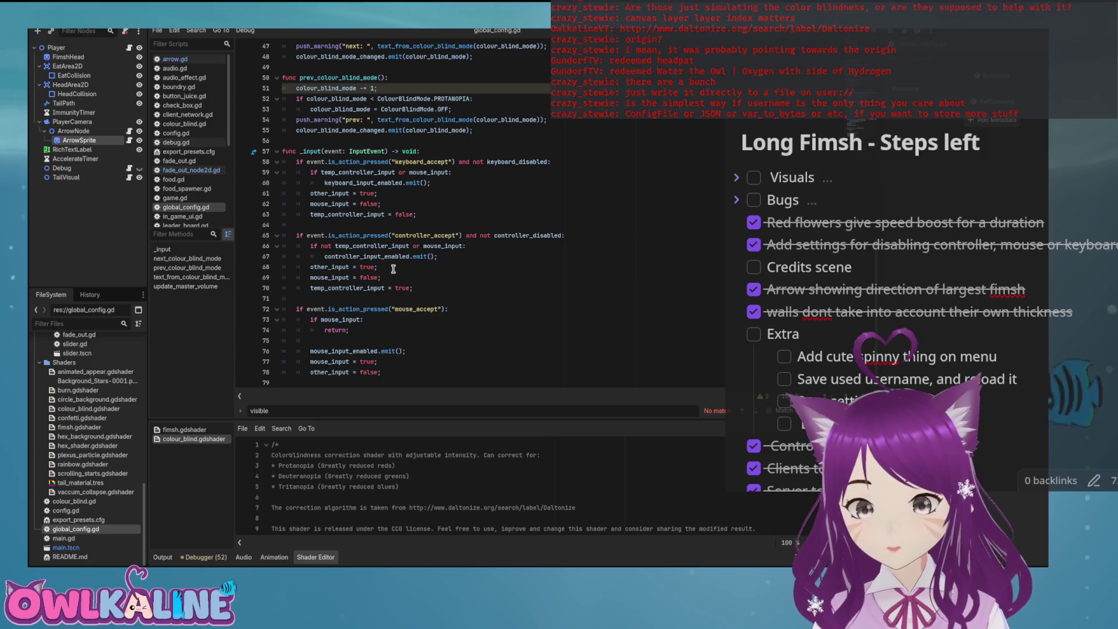
# - Add two blank lines after the temp_controller_input declaration on line 28
pyautogui.scroll(10, 111, 419)
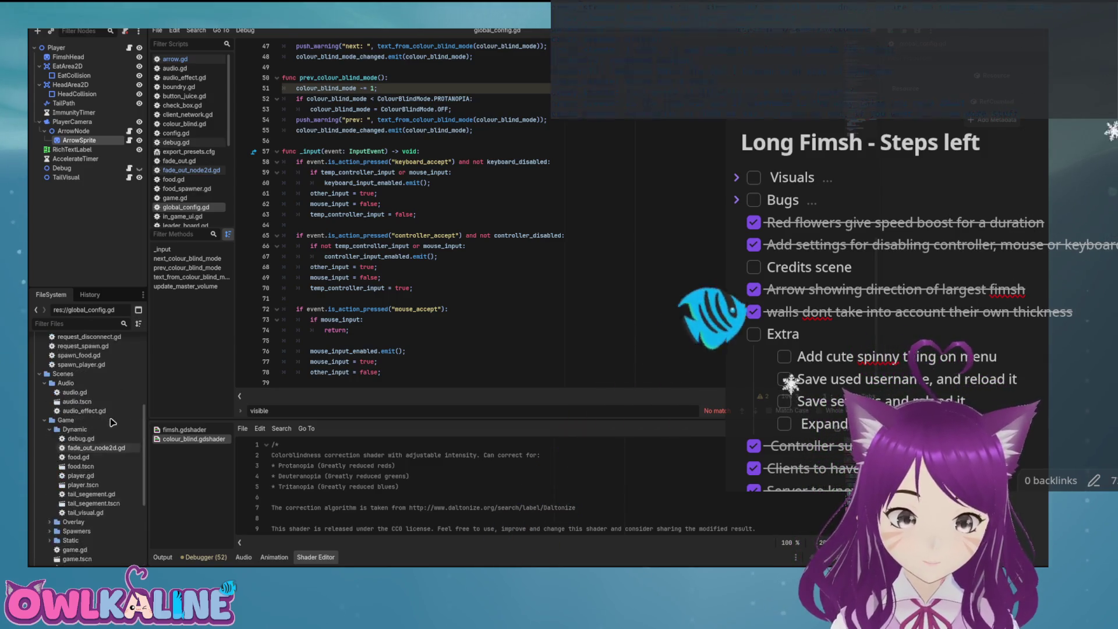
pyautogui.scroll(2, 113, 431)
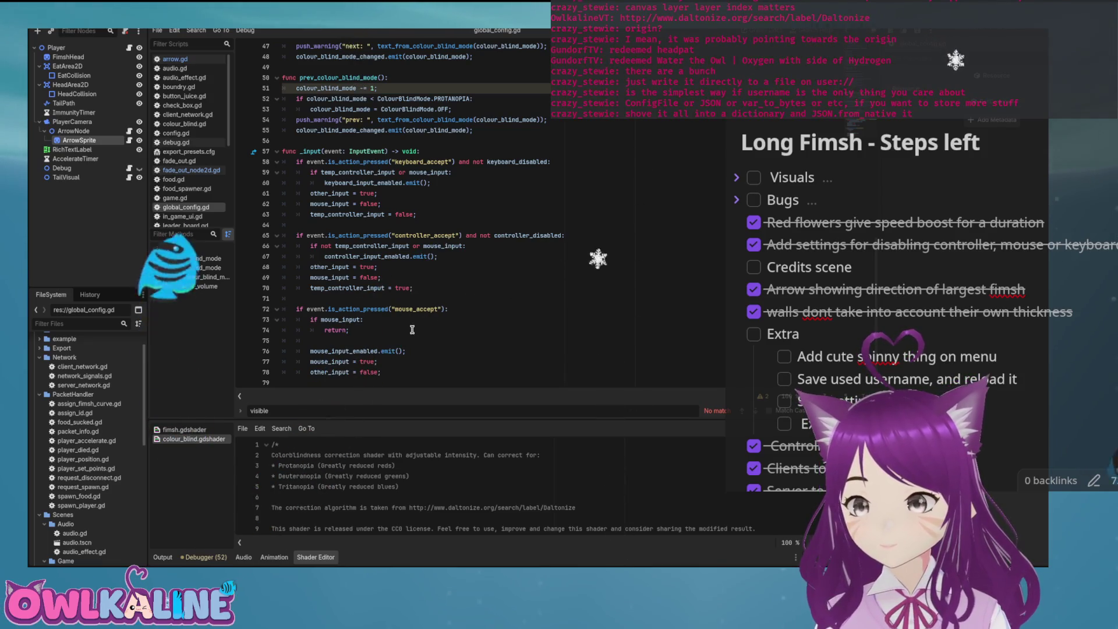
pyautogui.scroll(5, 412, 330)
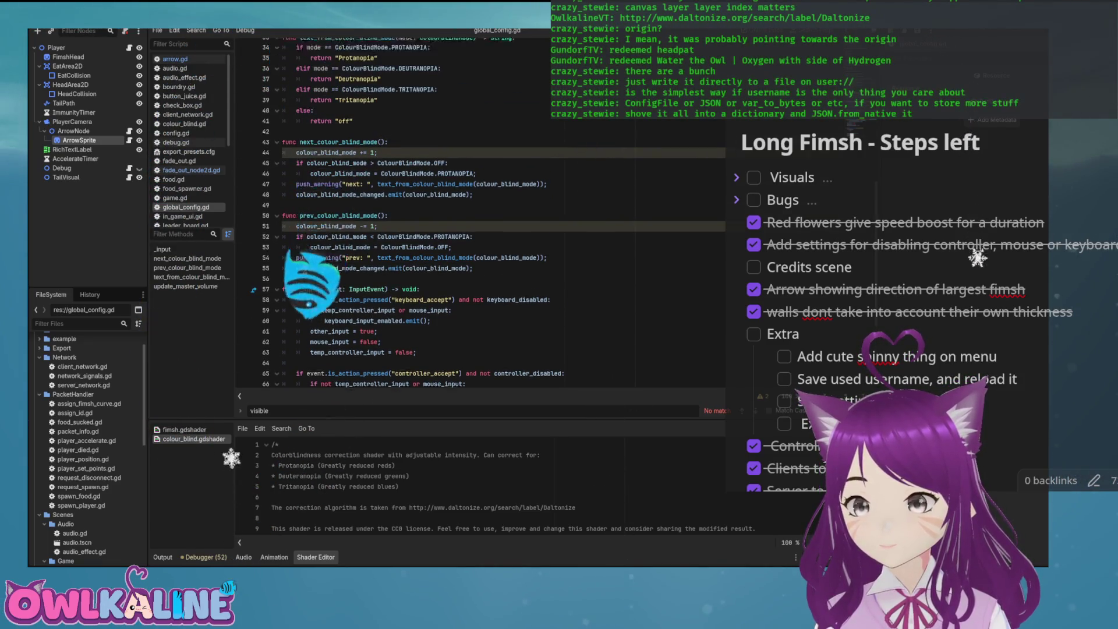
pyautogui.scroll(7, 309, 192)
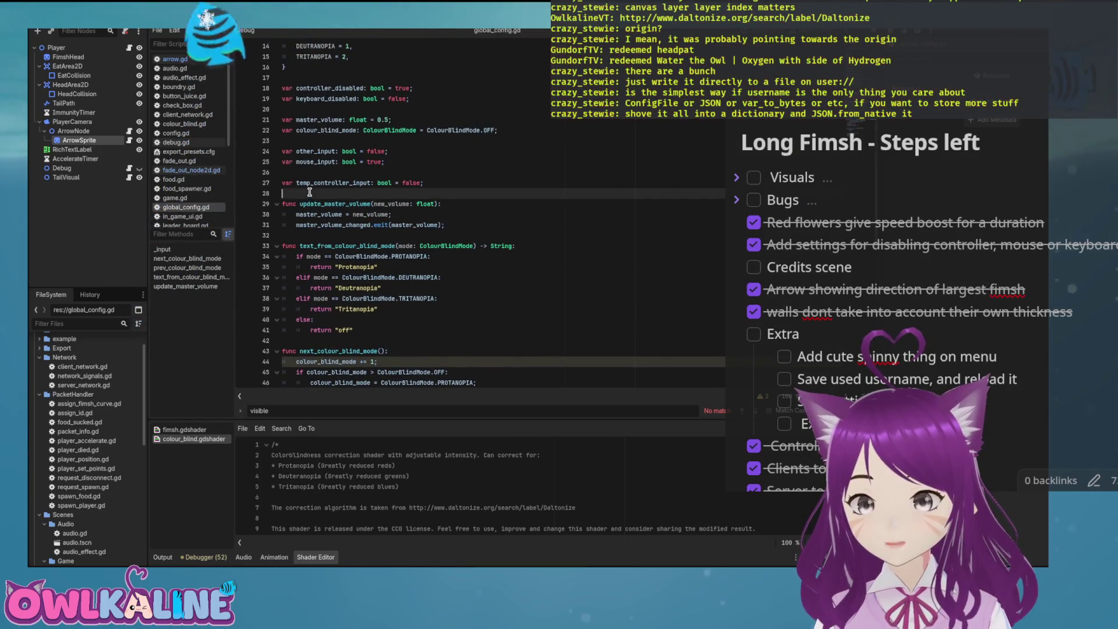
pyautogui.press('Return')
pyautogui.press('Return')
pyautogui.press('Up')
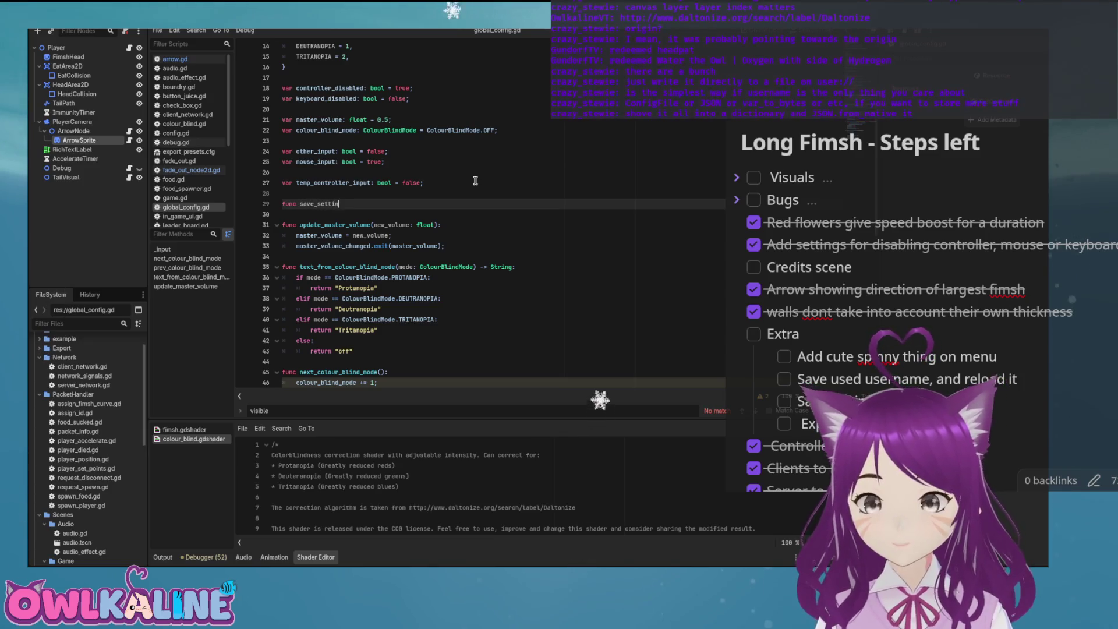
# - Give save_settings() a body calling JSON.from_native() via autocomplete
pyautogui.press('Return')
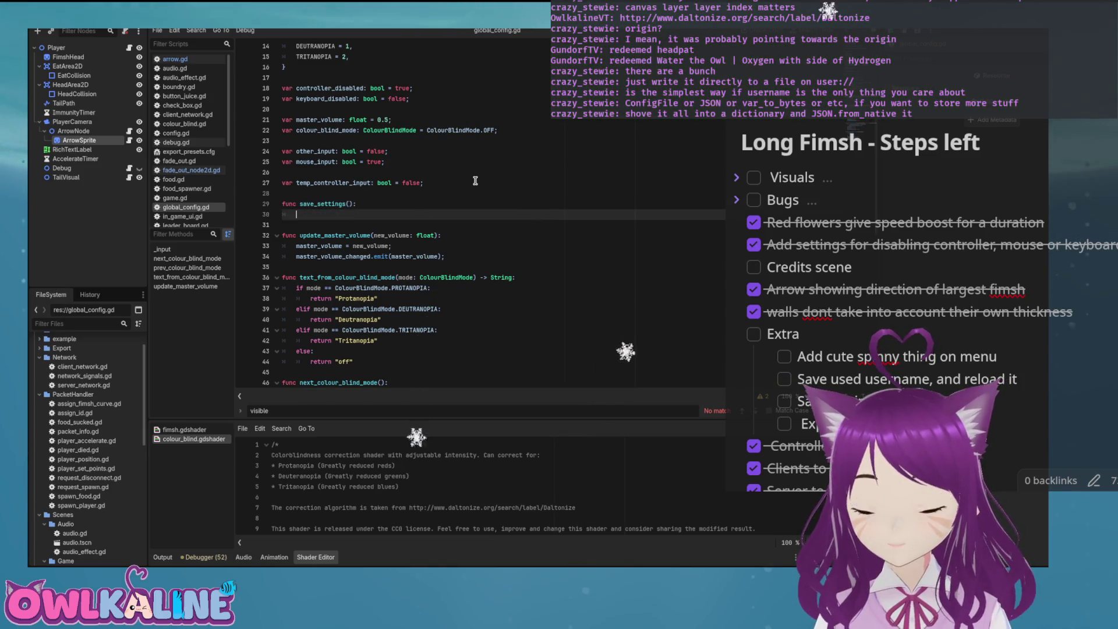
pyautogui.write('JSON.')
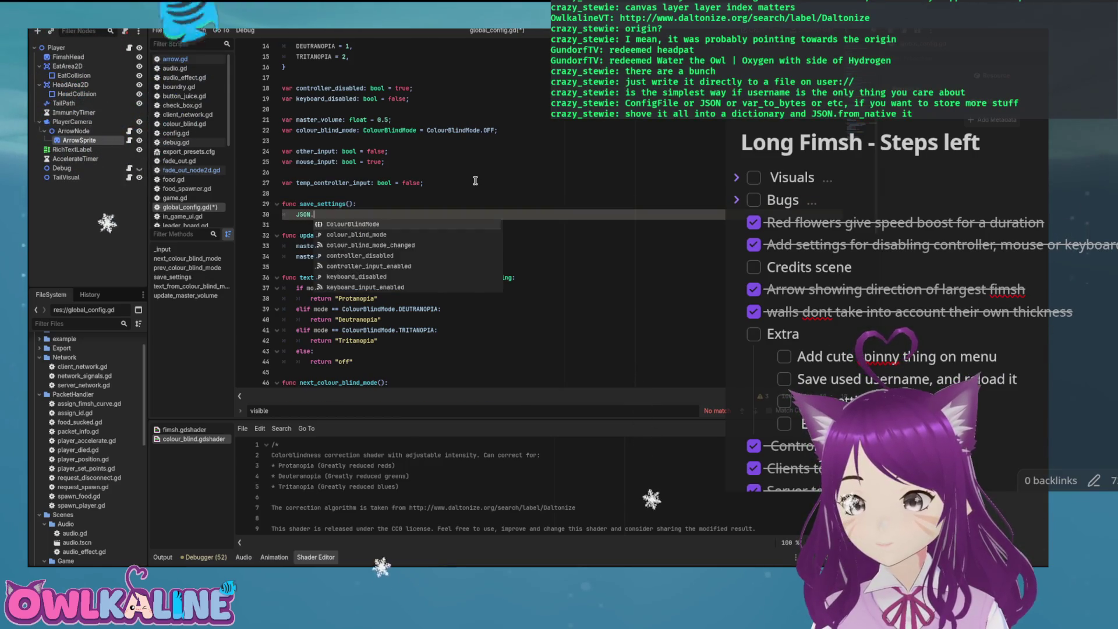
pyautogui.write('from')
pyautogui.press('Return')
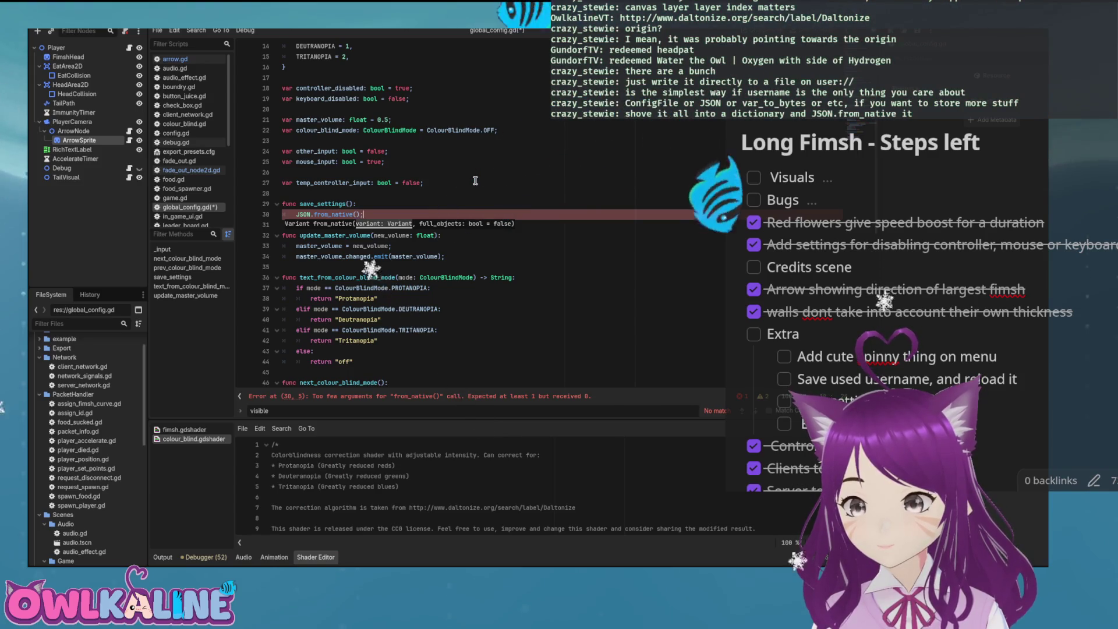
# - Insert a blank line above save_settings() to make room for a class
pyautogui.press('Up')
pyautogui.press('Home')
pyautogui.press('Return')
pyautogui.press('Return')
pyautogui.press('Up')
pyautogui.press('Up')
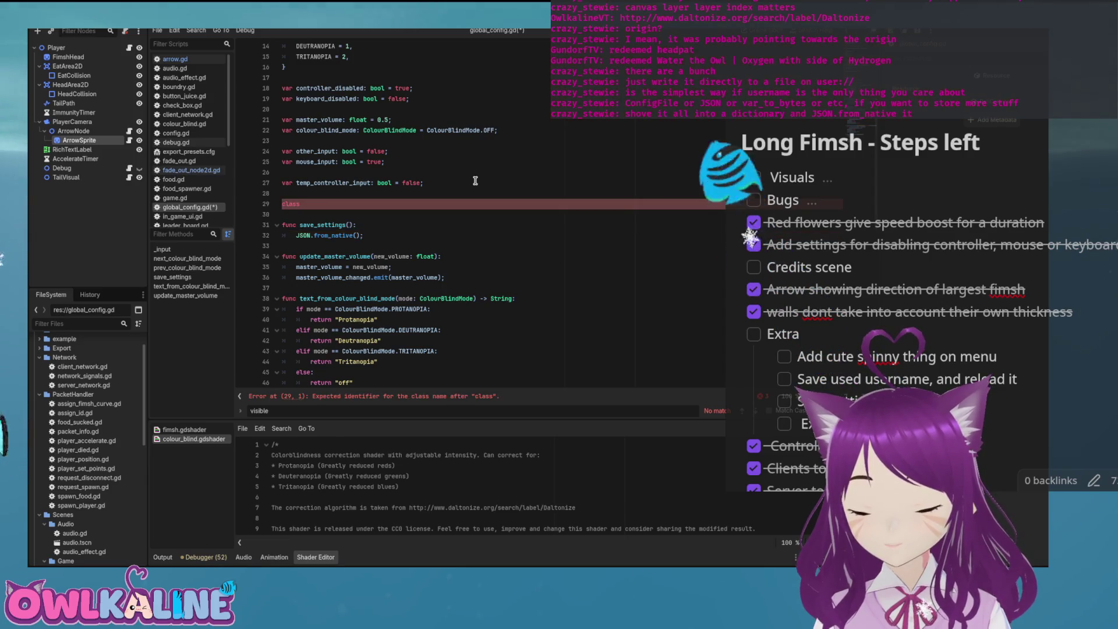
# - Define class SaveData with a float master_volume and a String username
pyautogui.write('Save')
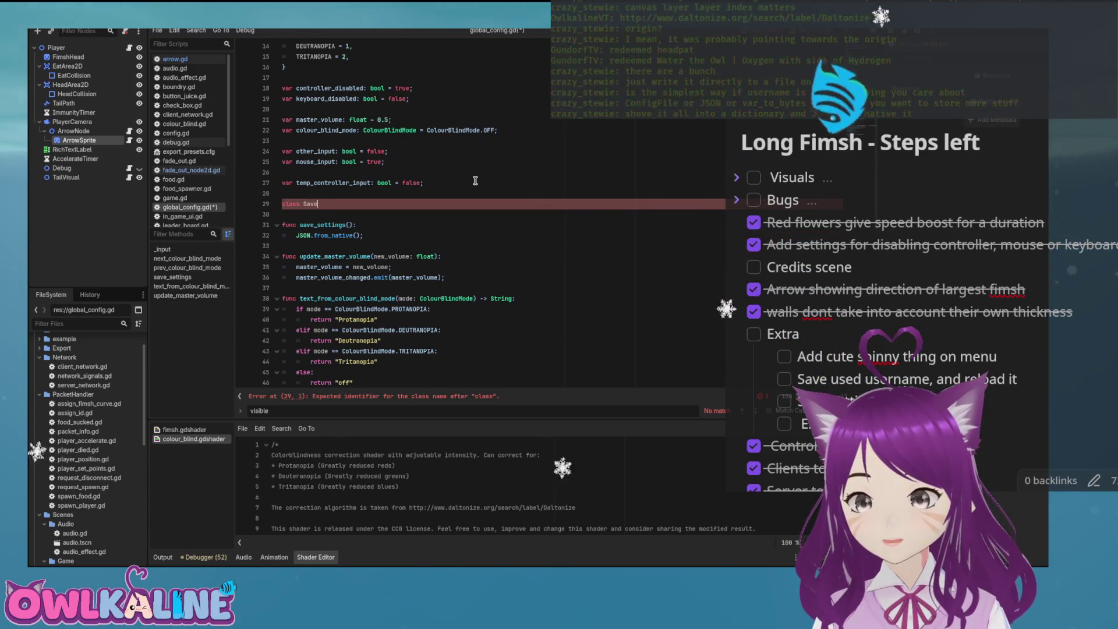
pyautogui.write('Data:')
pyautogui.press('Return')
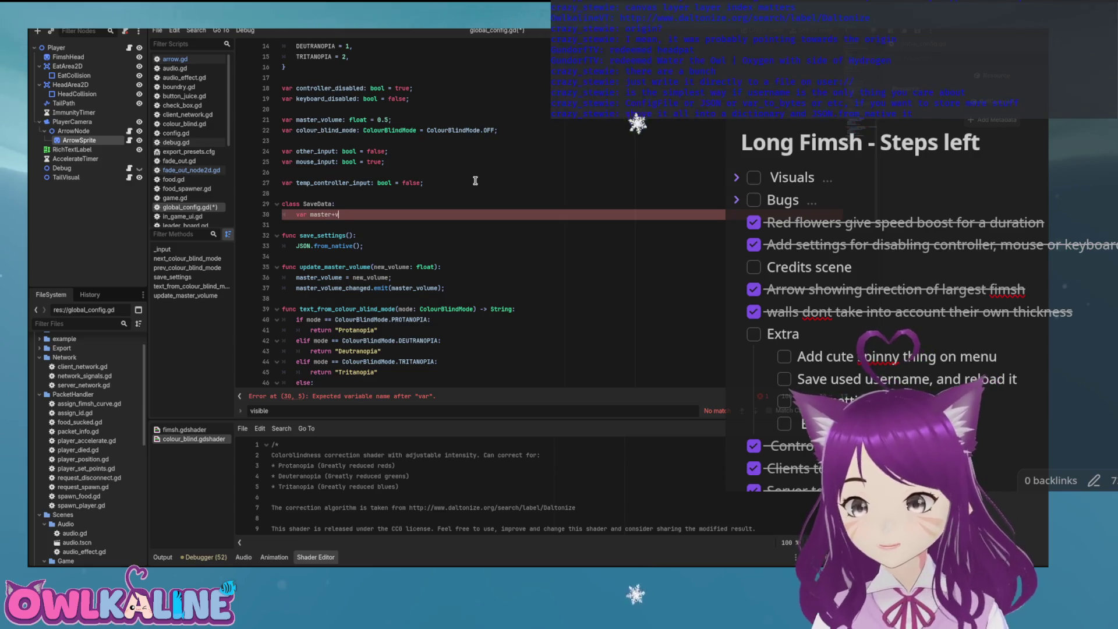
pyautogui.write('lume')
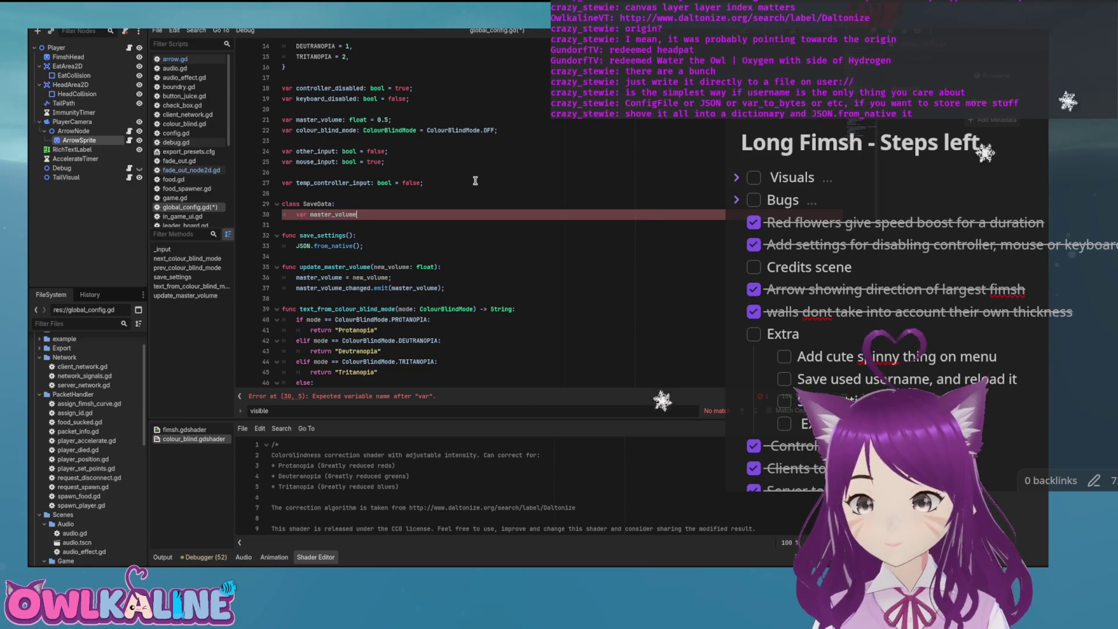
pyautogui.write('oat')
pyautogui.press('Return')
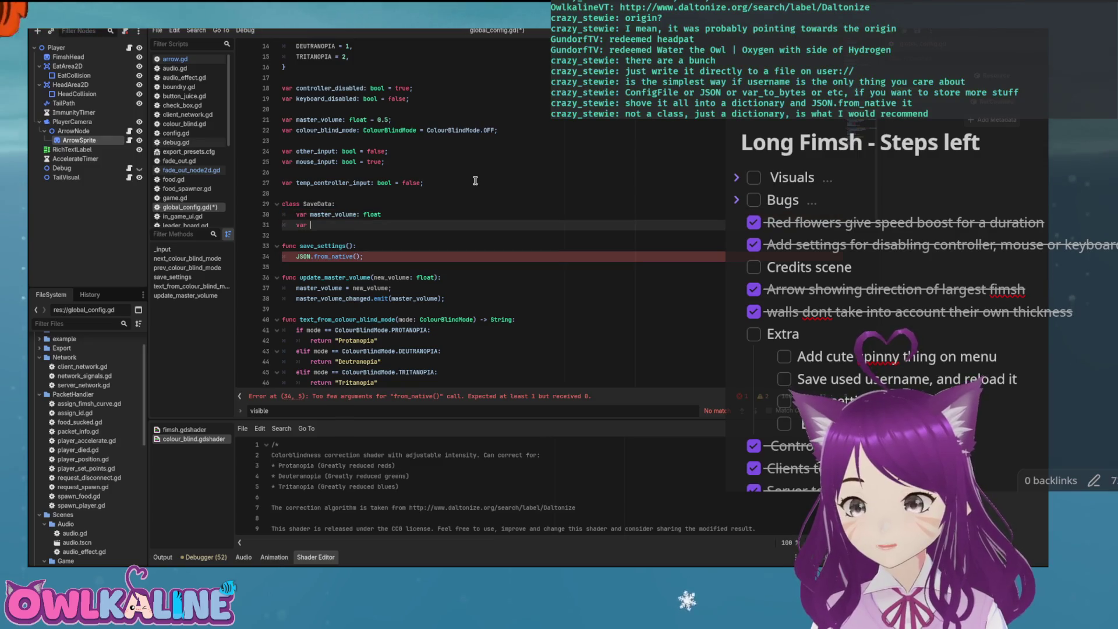
pyautogui.write('username: String')
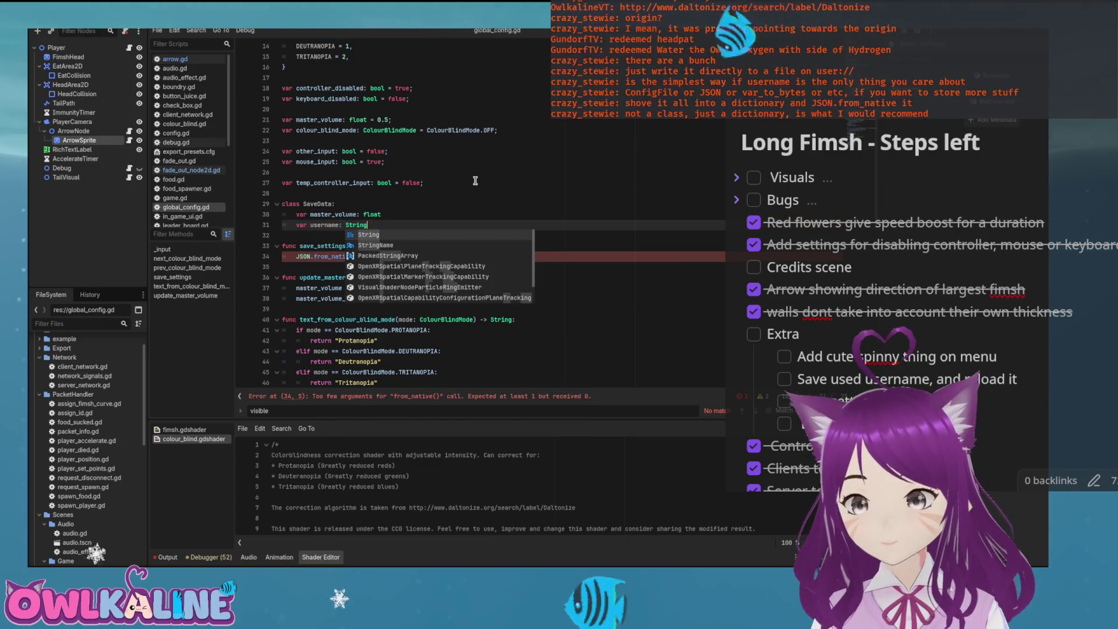
pyautogui.press('Return')
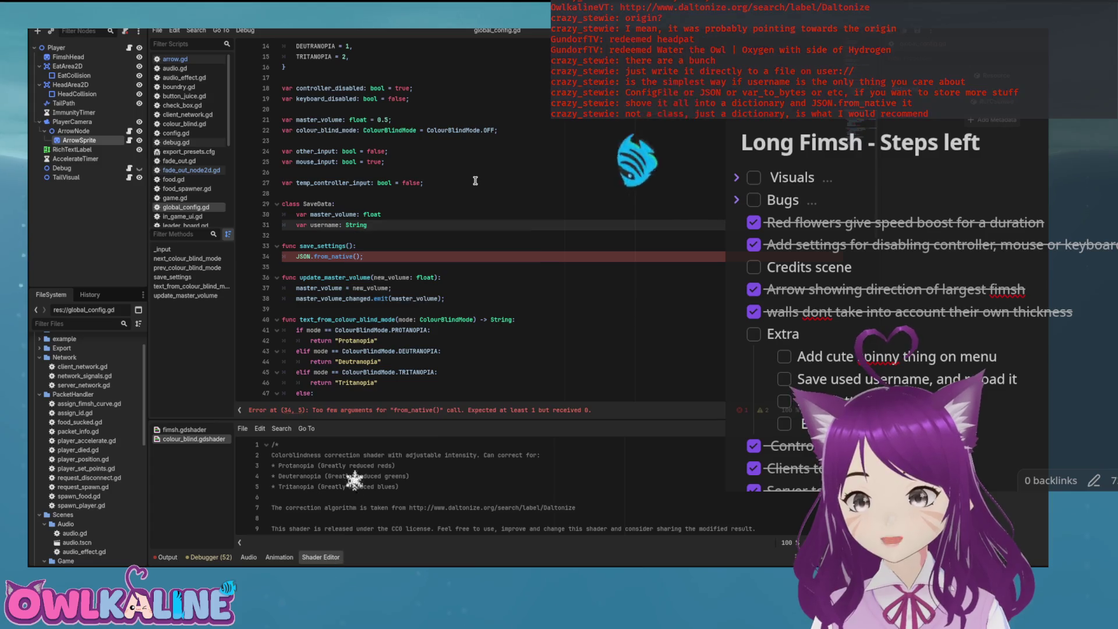
# - Add 'var data: SaveData = SaveData.new()' in save_settings, pass it to JSON.from_native, and save
pyautogui.press('Down')
pyautogui.press('Down')
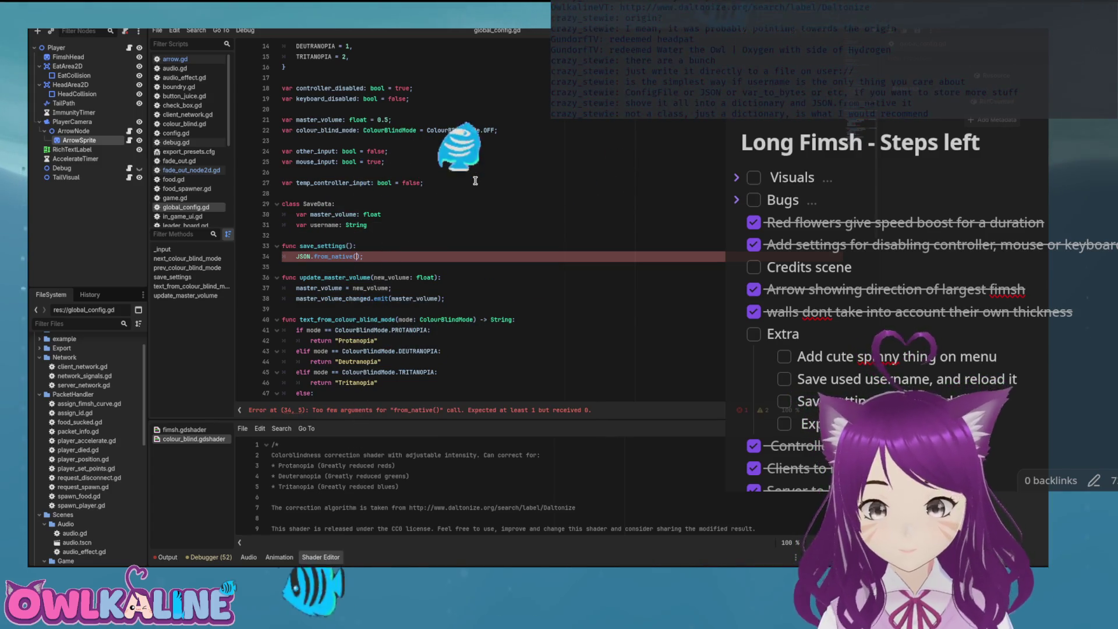
pyautogui.press('Return')
pyautogui.write('var ')
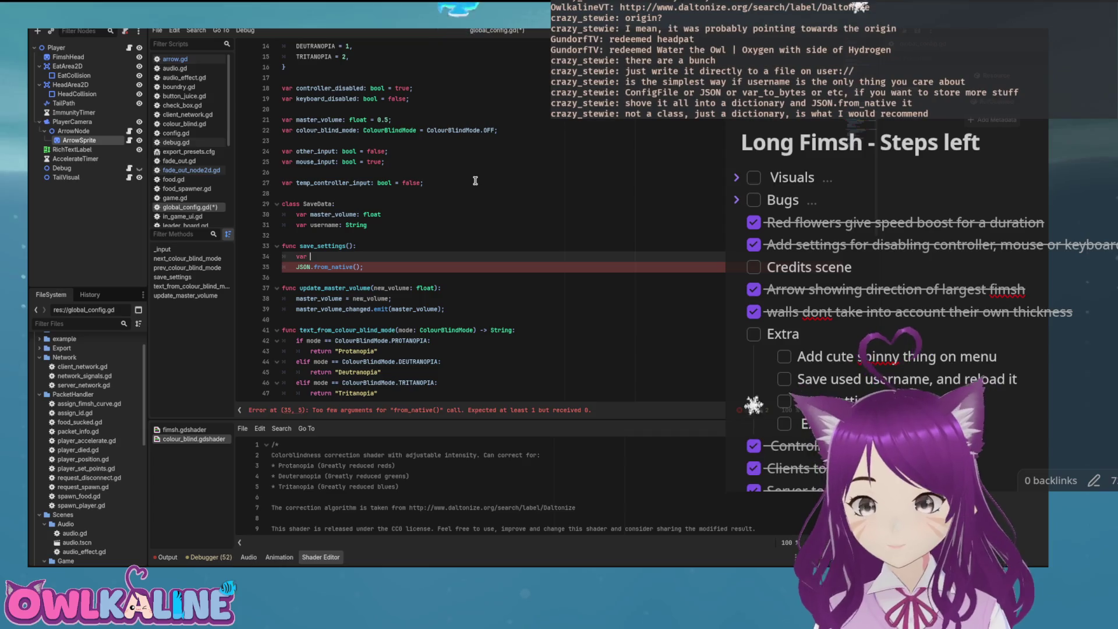
pyautogui.write('data')
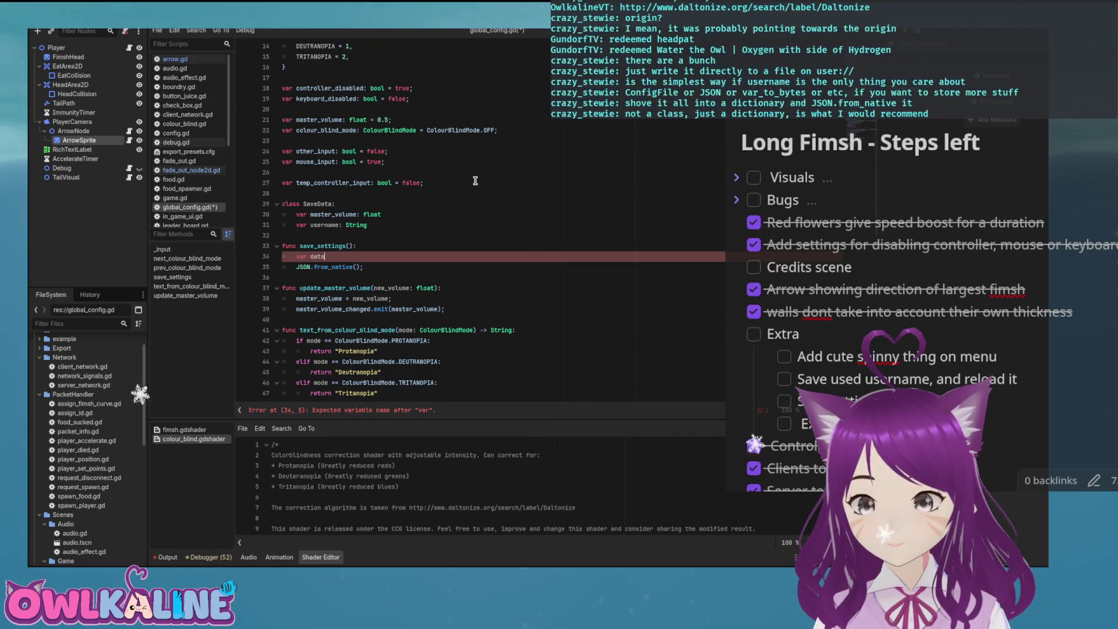
pyautogui.write(': SaveData =')
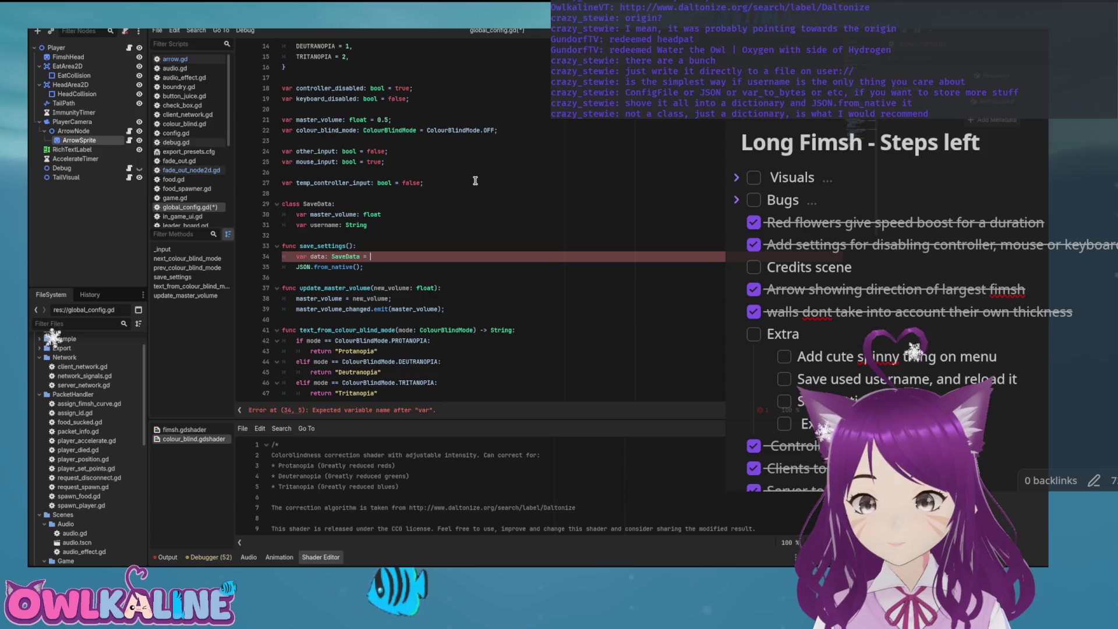
pyautogui.write(' SaveData.new();')
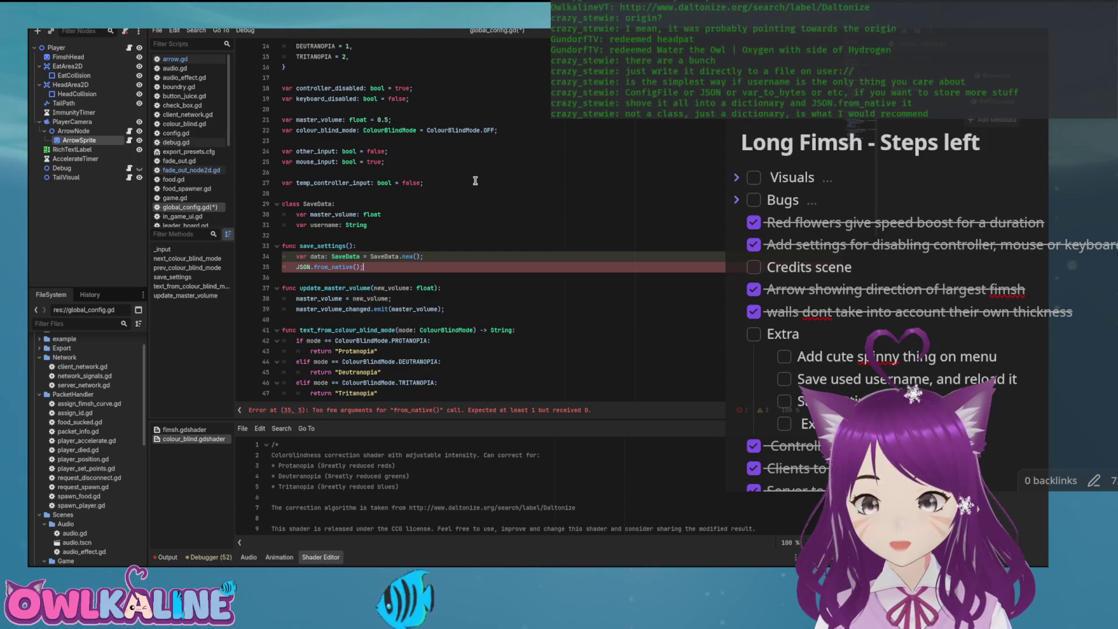
pyautogui.press('Down')
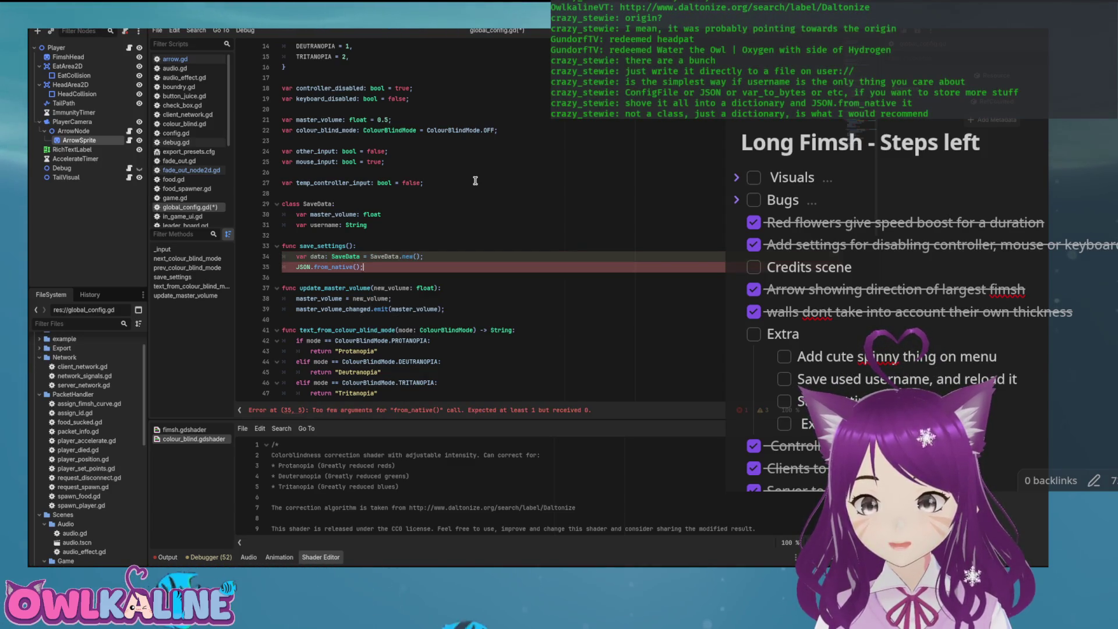
pyautogui.hotkey('ctrl', 's')
pyautogui.press('Right')
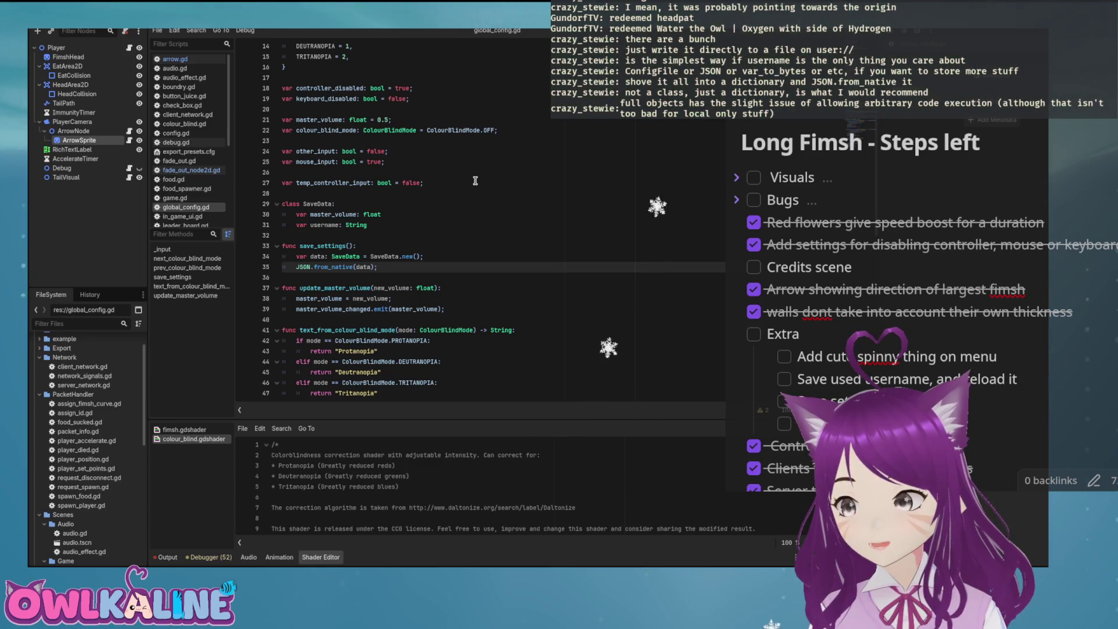
# - Select the whole class SaveData block
pyautogui.press('Up')
pyautogui.press('Up')
pyautogui.press('Up')
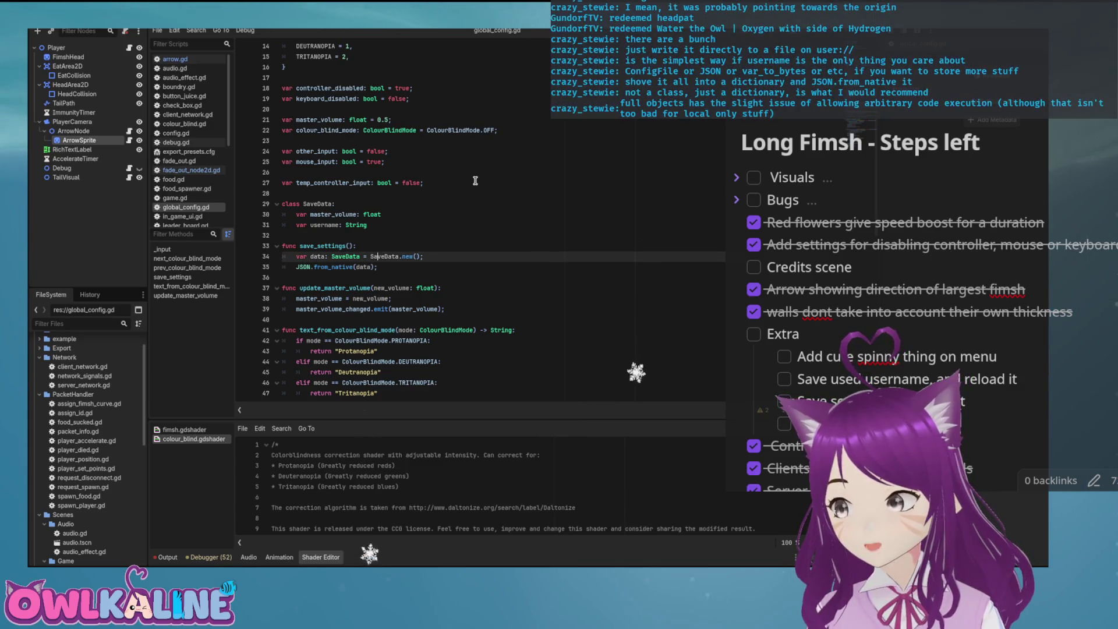
pyautogui.press('Down')
pyautogui.press('Down')
pyautogui.press('Up')
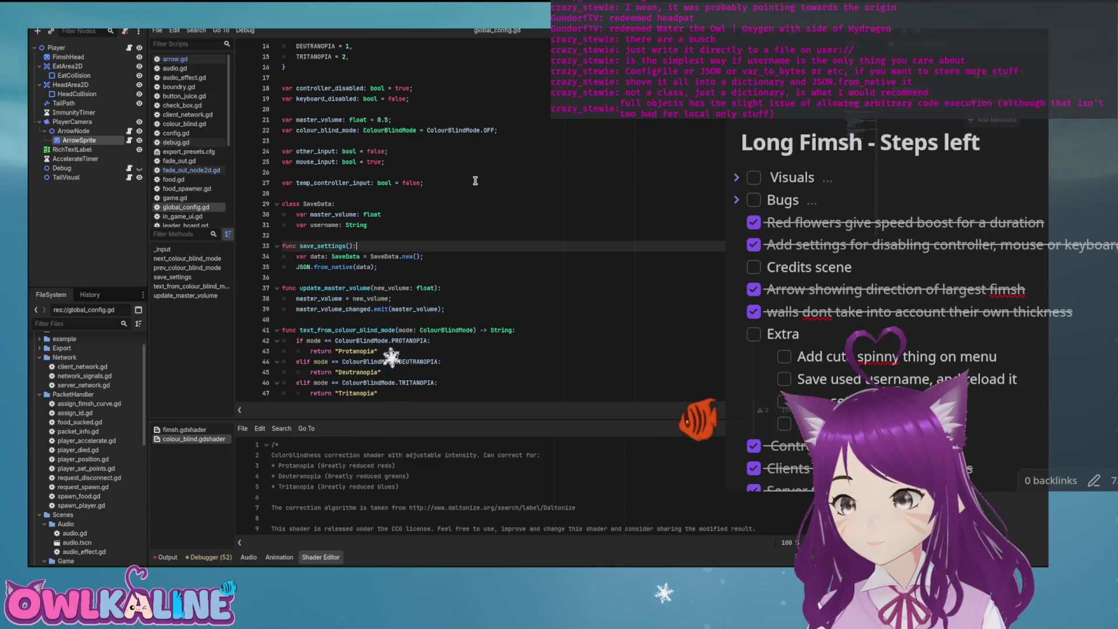
pyautogui.press('Up')
pyautogui.press('Up')
pyautogui.press('Down')
pyautogui.press('Down')
pyautogui.press('Down')
pyautogui.press('Down')
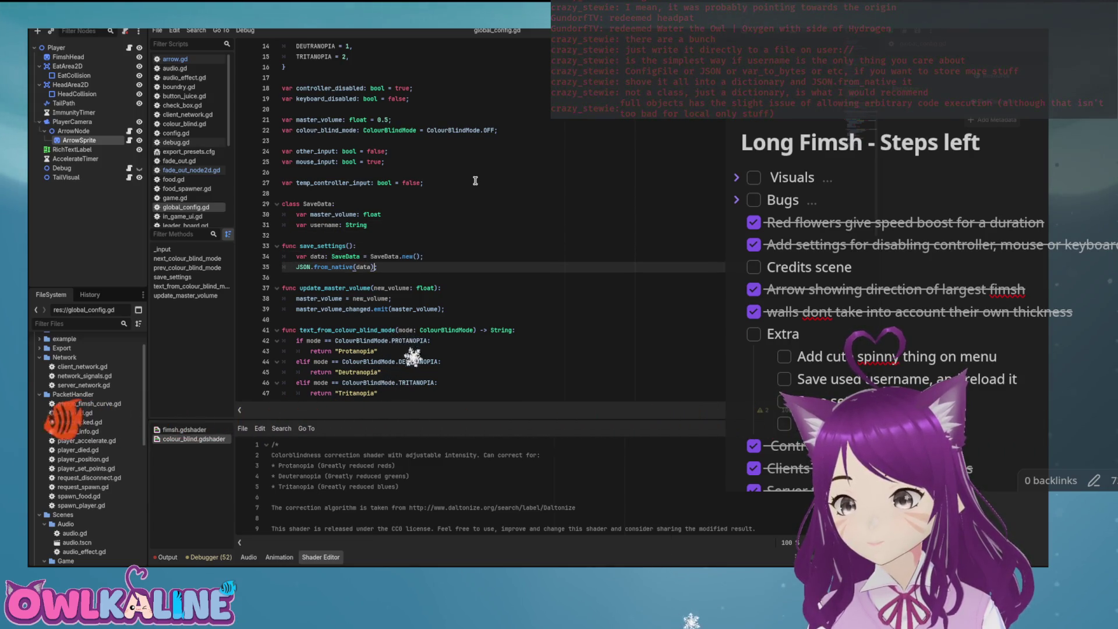
pyautogui.press('Up')
pyautogui.press('Up')
pyautogui.press('Up')
pyautogui.hotkey('shift', 'Up')
pyautogui.hotkey('shift', 'Up')
pyautogui.hotkey('shift', 'Up')
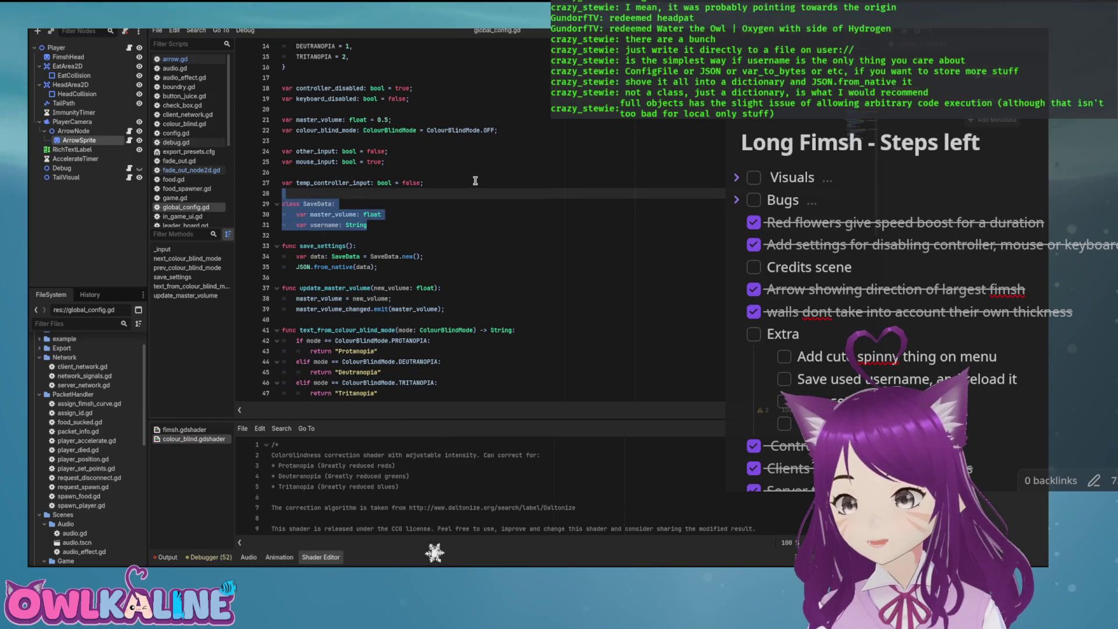
# - Delete the class SaveData block and its leftover blank lines
pyautogui.press('BackSpace')
pyautogui.press('Return')
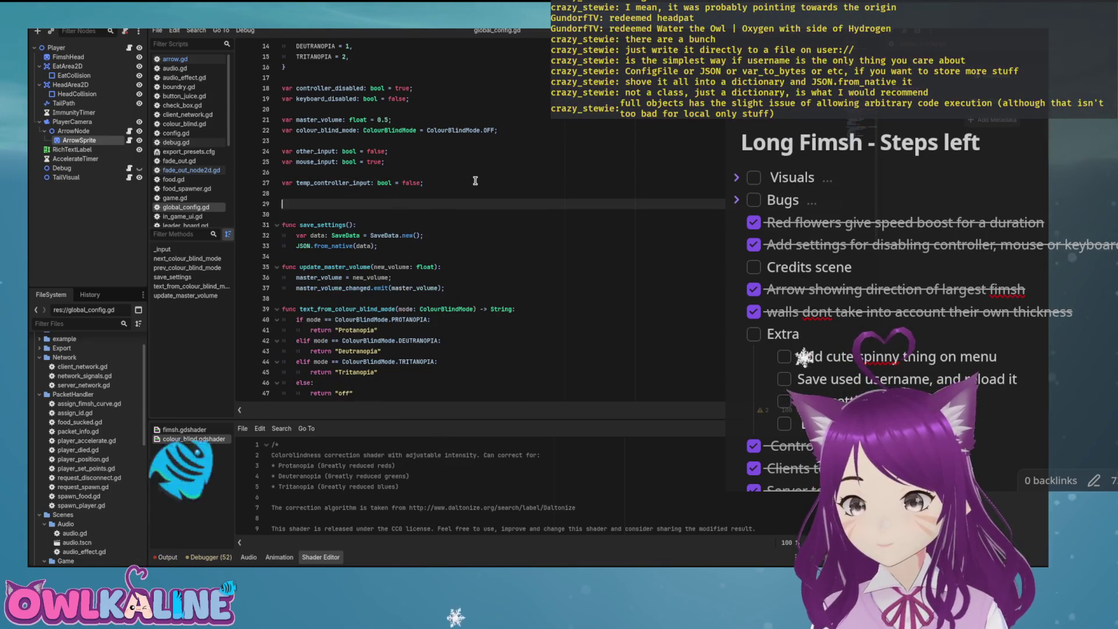
pyautogui.press('Delete')
pyautogui.press('Delete')
pyautogui.press('Down')
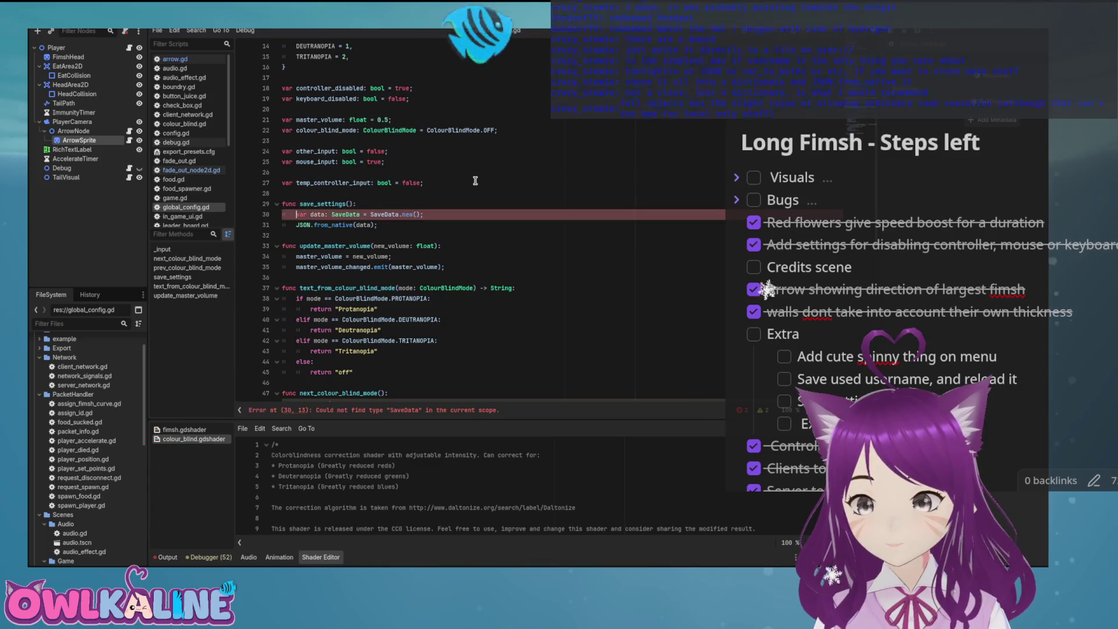
# - Retype data as Dictionary[int, PackedByteArray] and remove the SaveData.new() initialiser
pyautogui.press('Delete')
pyautogui.press('Delete')
pyautogui.press('Delete')
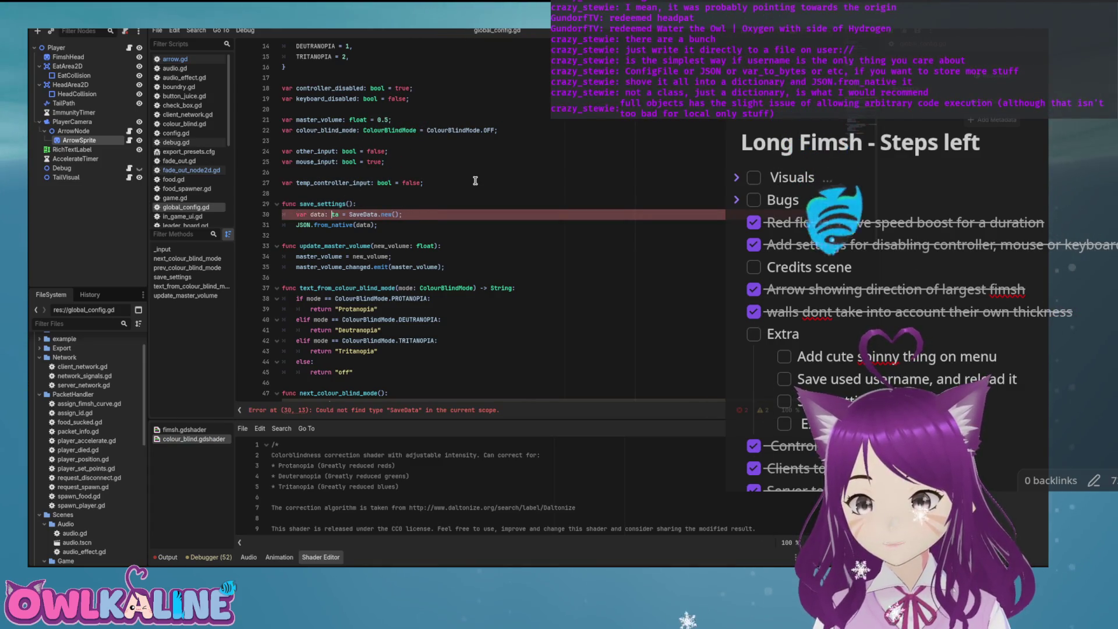
pyautogui.write('i')
pyautogui.press('Return')
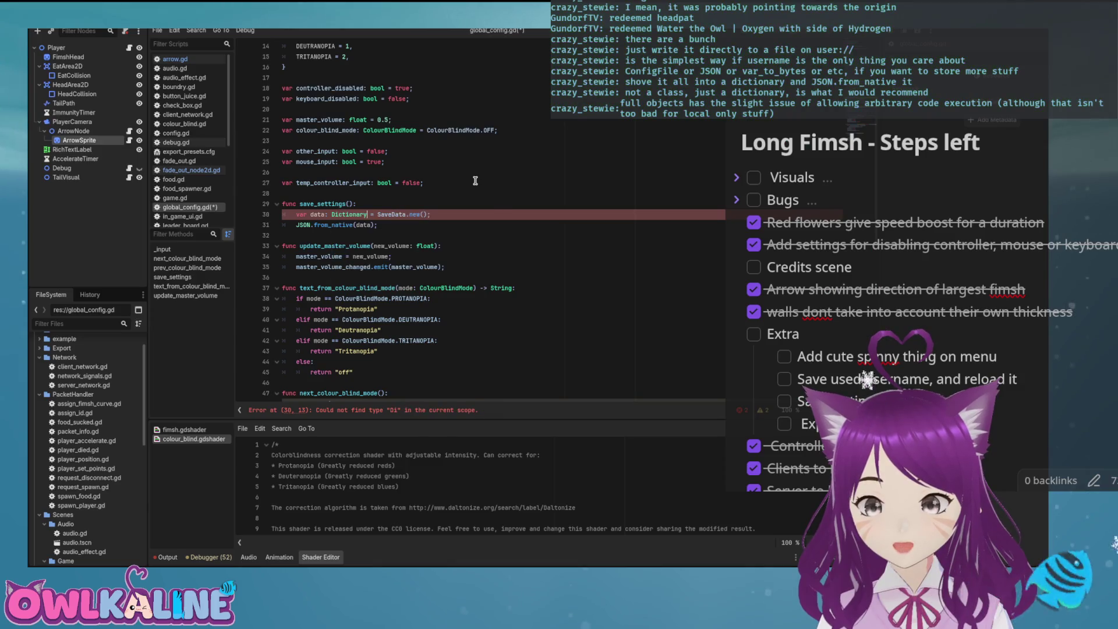
pyautogui.write('int, P')
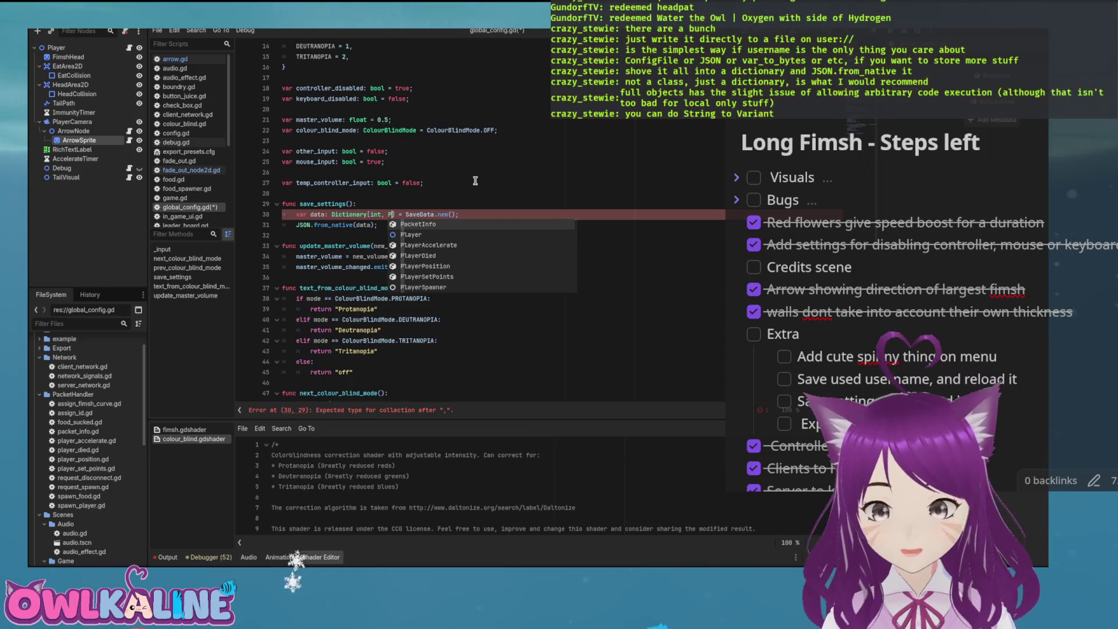
pyautogui.write('ack')
pyautogui.press('Return')
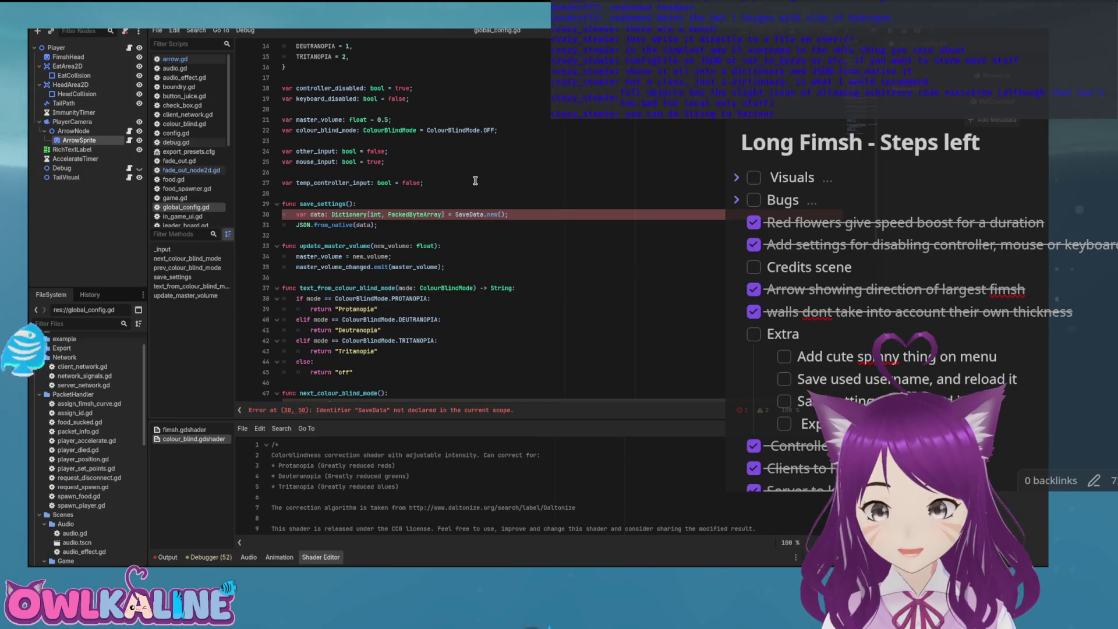
pyautogui.press('BackSpace')
pyautogui.press('BackSpace')
pyautogui.press('BackSpace')
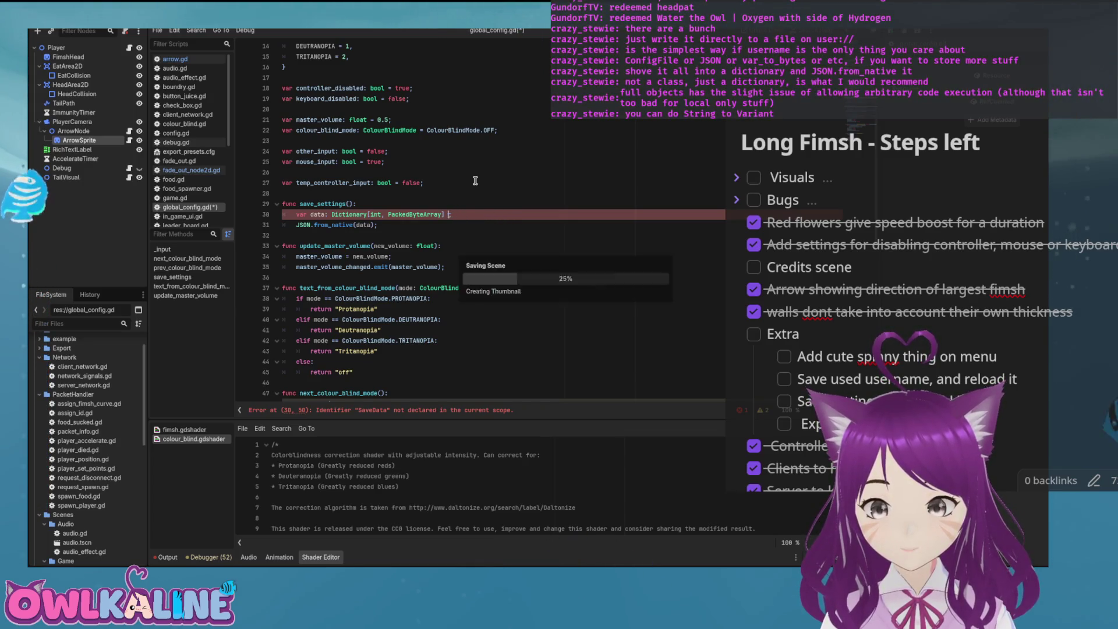
pyautogui.press('Down')
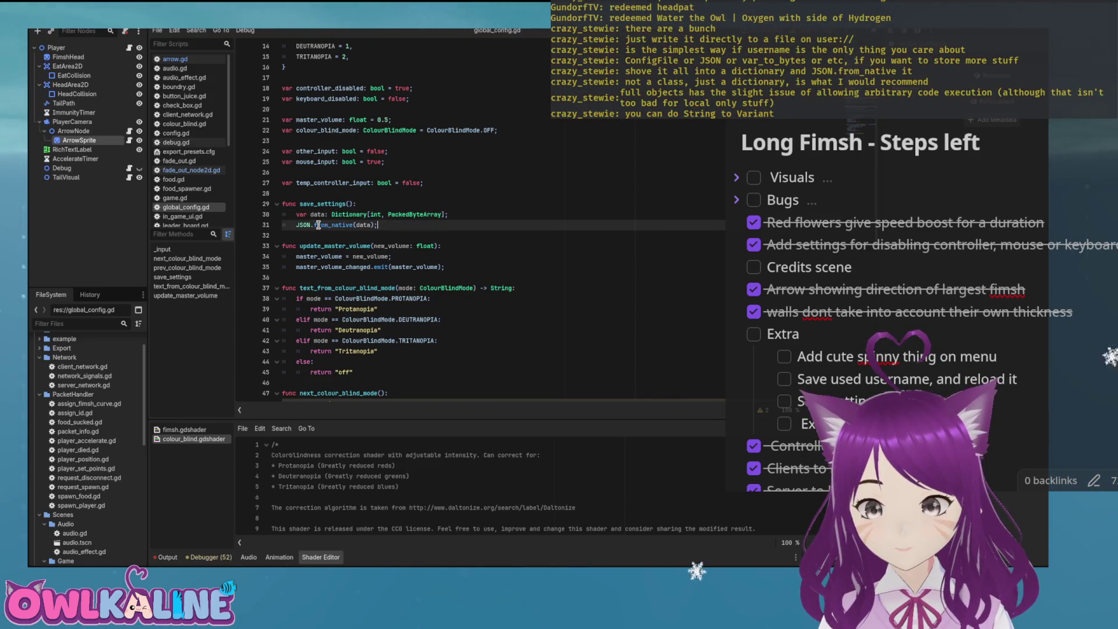
# - Select PackedByteArray in the declaration, then open packet_info.gd
pyautogui.doubleClick(414, 214)
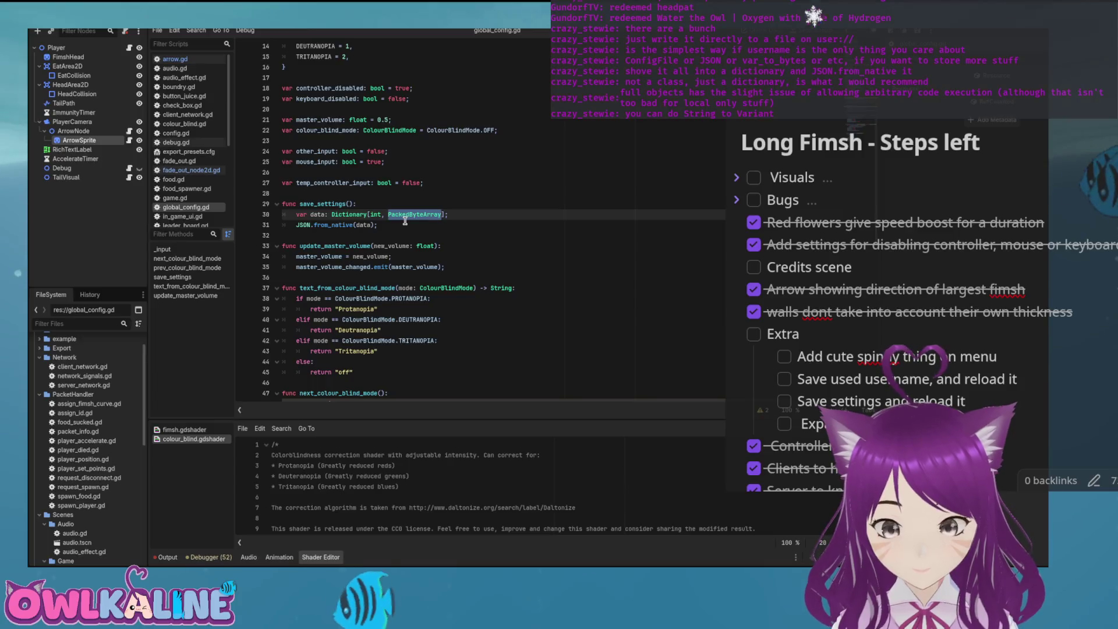
pyautogui.scroll(2, 124, 414)
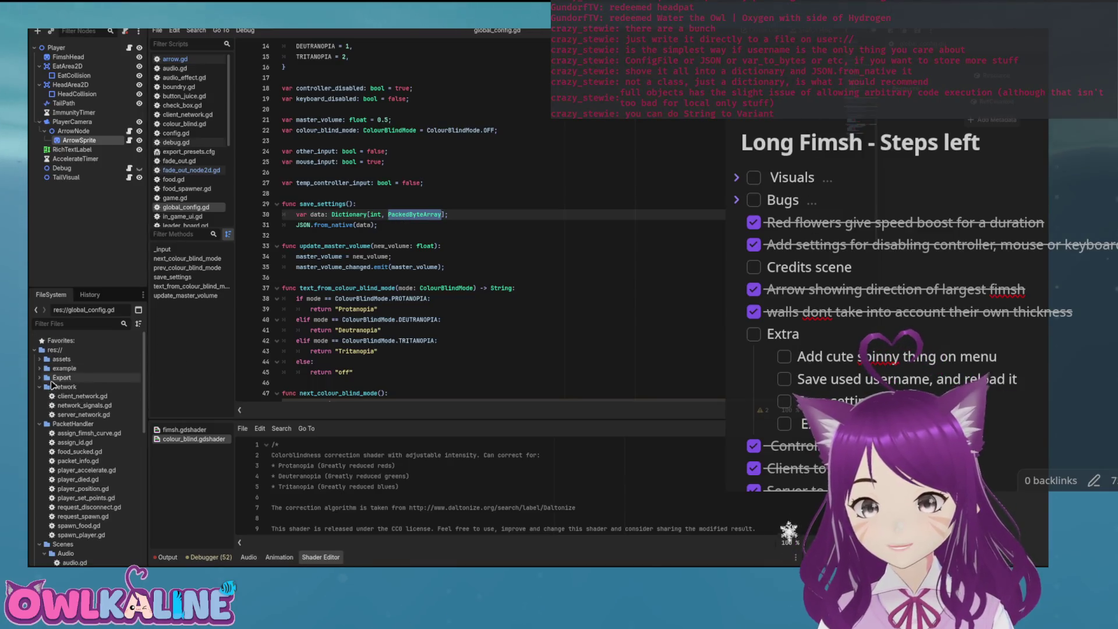
pyautogui.doubleClick(78, 461)
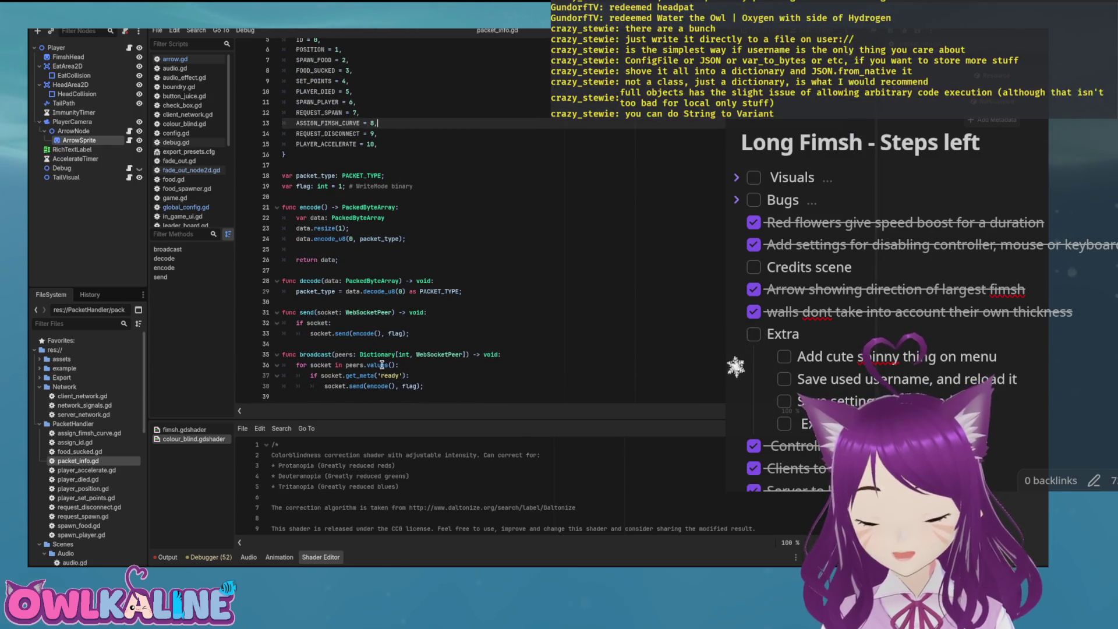
# - Inspect the socket.send calls in send() and broadcast()'s 'ready' meta check
pyautogui.tripleClick(384, 337)
pyautogui.click(331, 375)
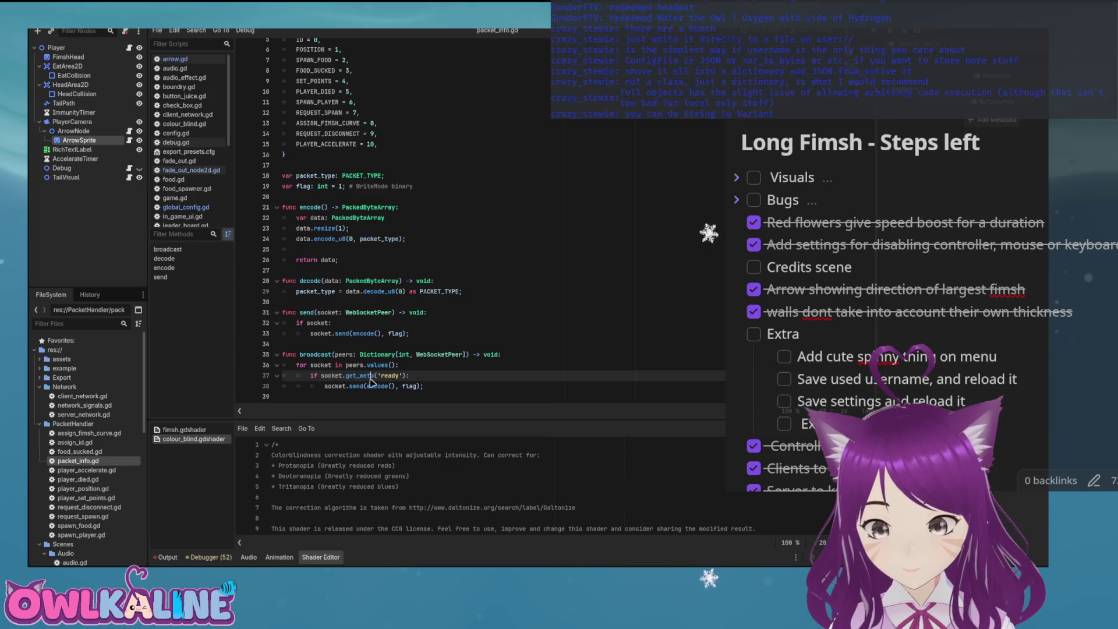
pyautogui.click(373, 386)
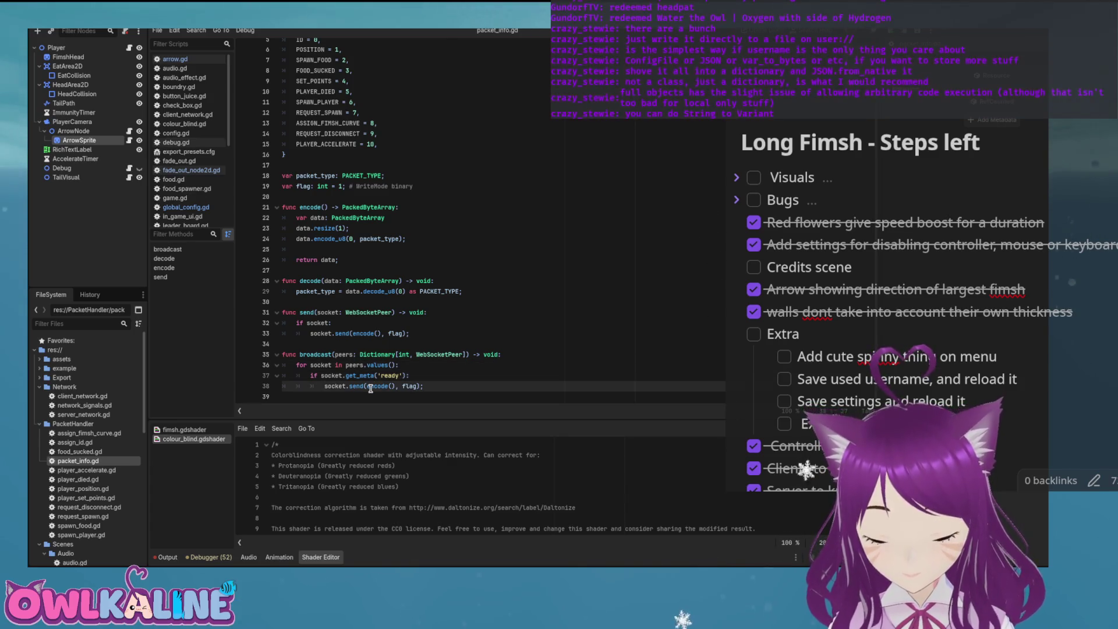
pyautogui.scroll(-10, 95, 473)
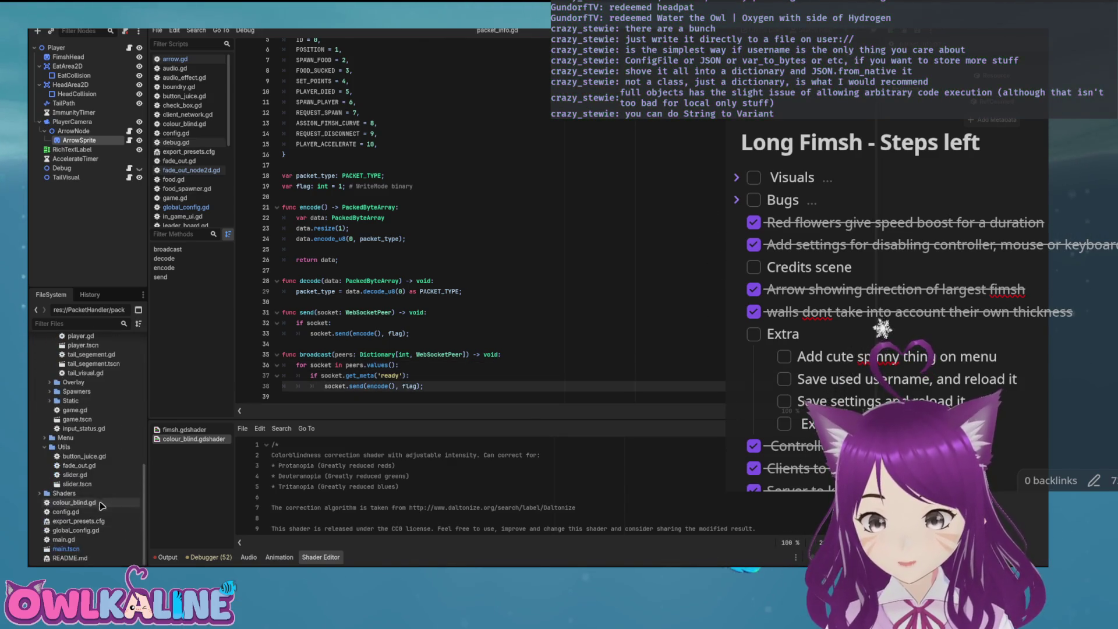
pyautogui.scroll(5, 104, 486)
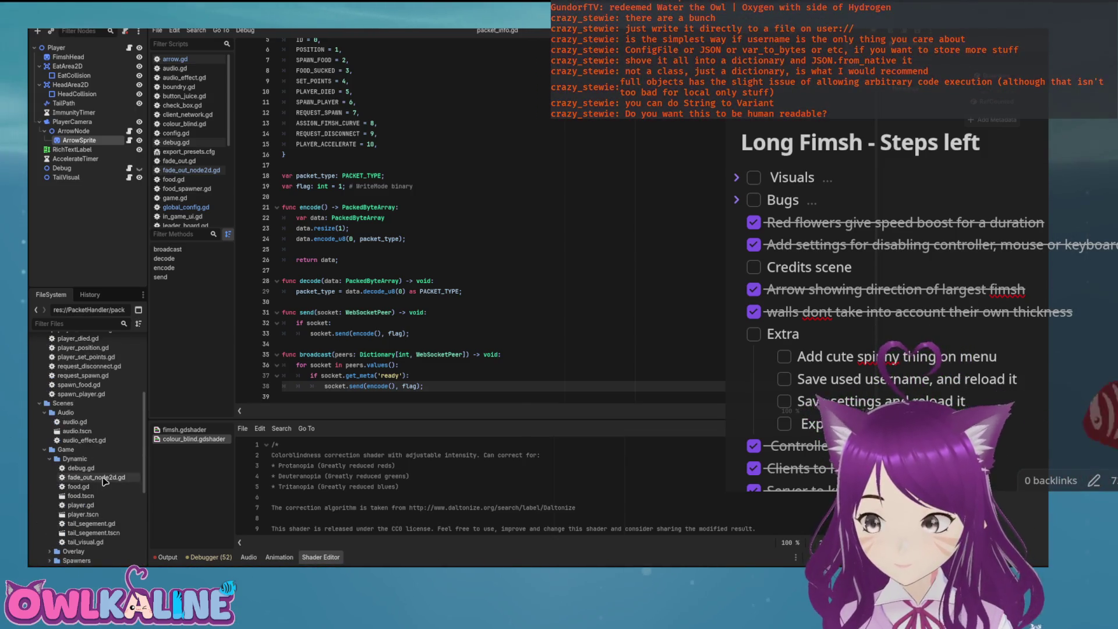
pyautogui.scroll(-6, 102, 500)
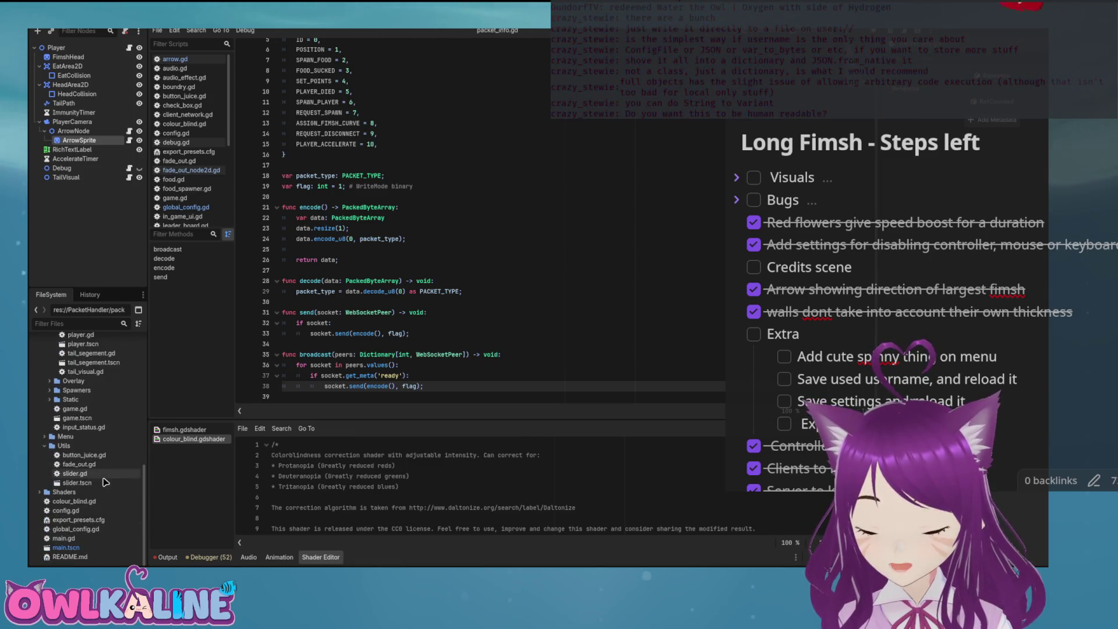
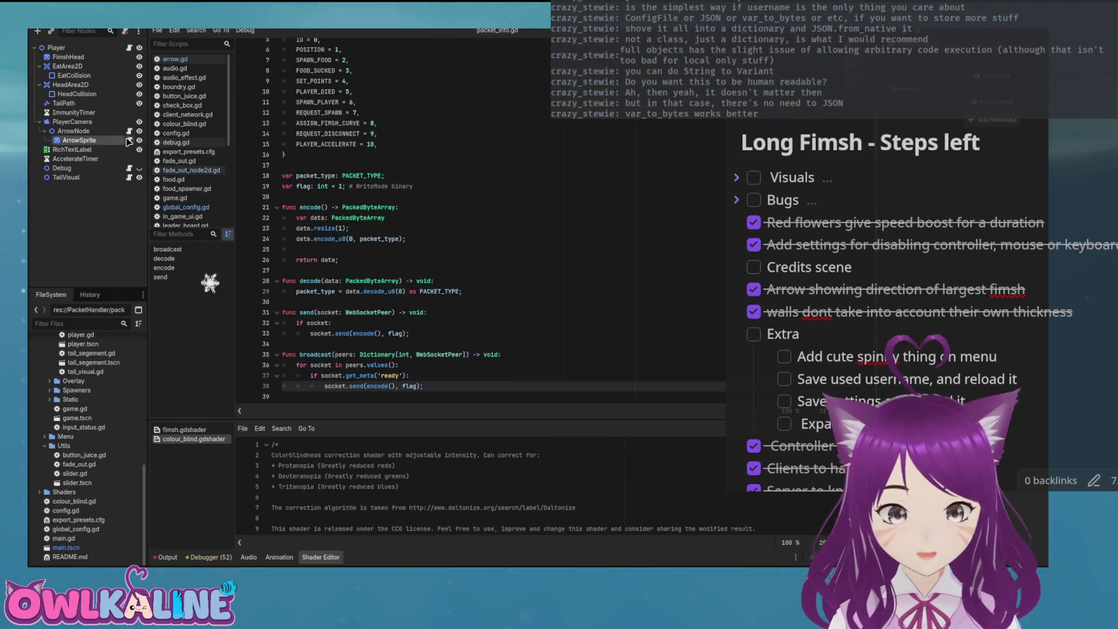
# - Open global_config.gd and delete the old Dictionary data declaration on line 30
pyautogui.click(128, 168)
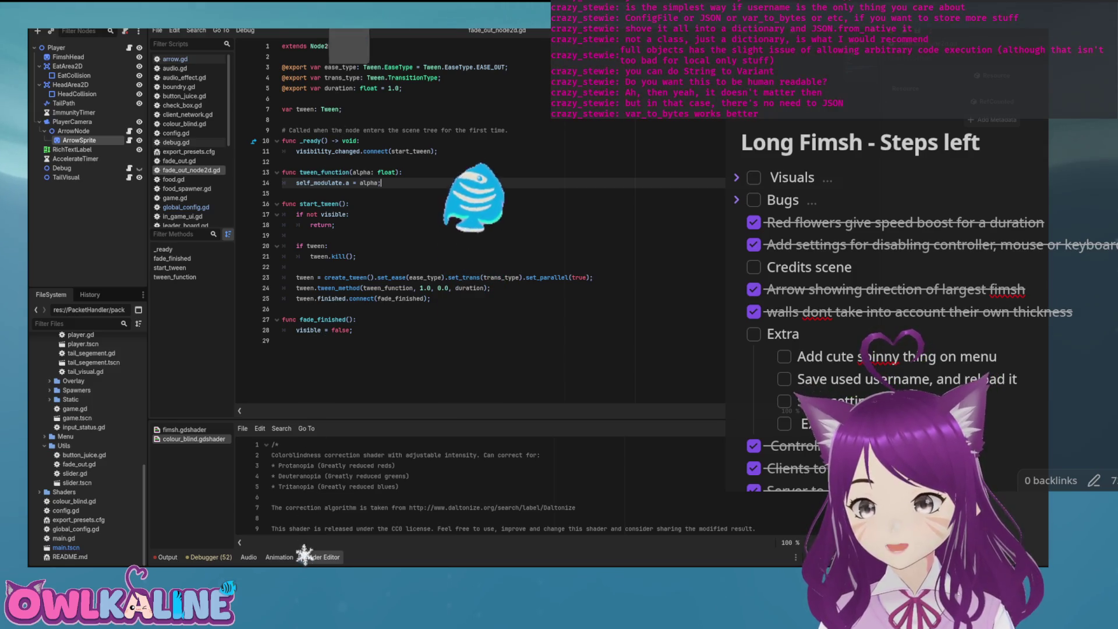
pyautogui.doubleClick(75, 528)
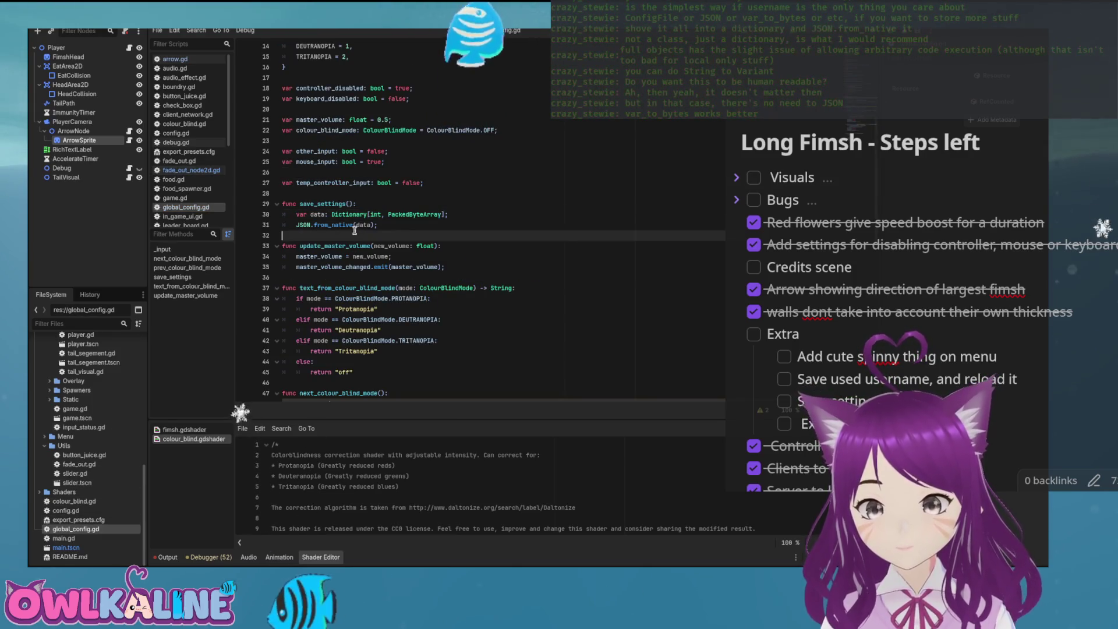
pyautogui.moveTo(284, 226); pyautogui.dragTo(286, 212)
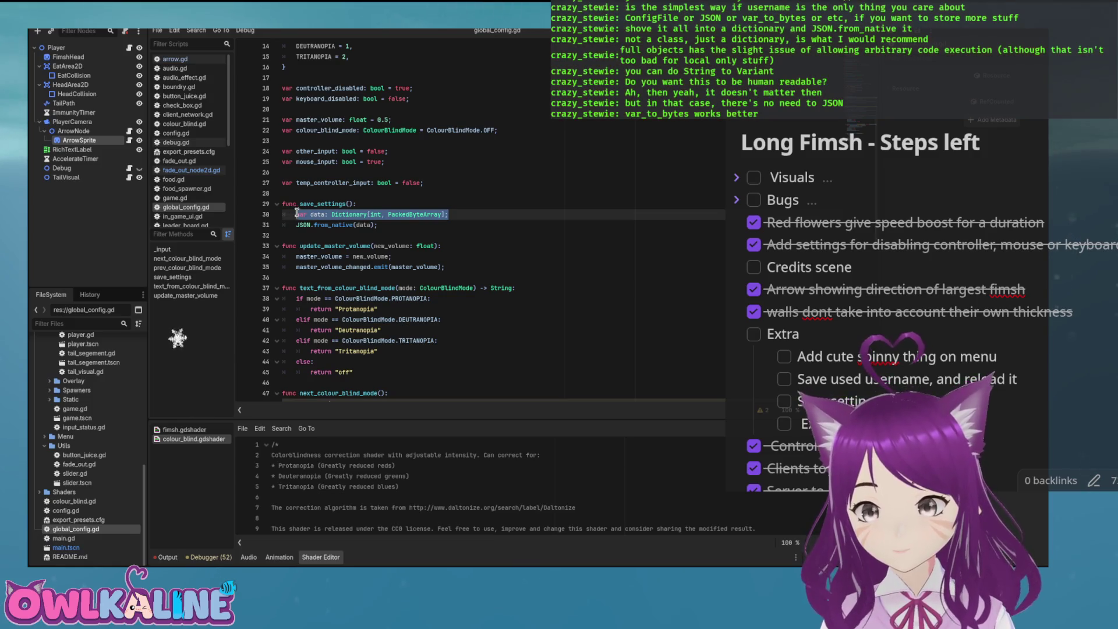
pyautogui.press('BackSpace')
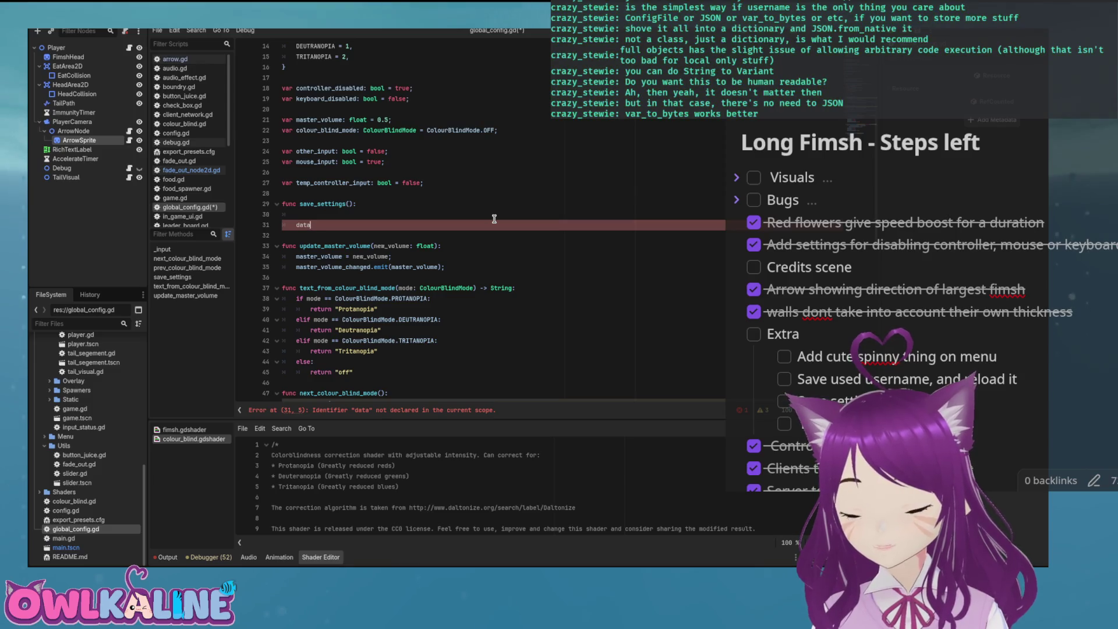
# - Declare data on line 30 as 'var data: PackedByteArray;'
pyautogui.press('Up')
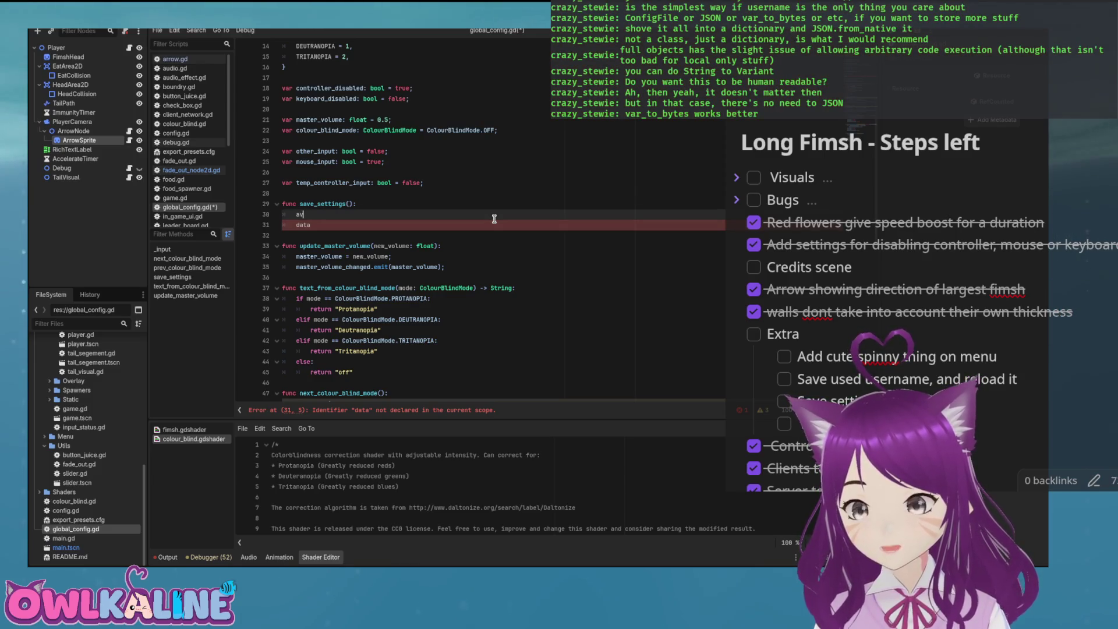
pyautogui.write('r')
pyautogui.press('BackSpace')
pyautogui.press('BackSpace')
pyautogui.press('BackSpace')
pyautogui.write('var data: ')
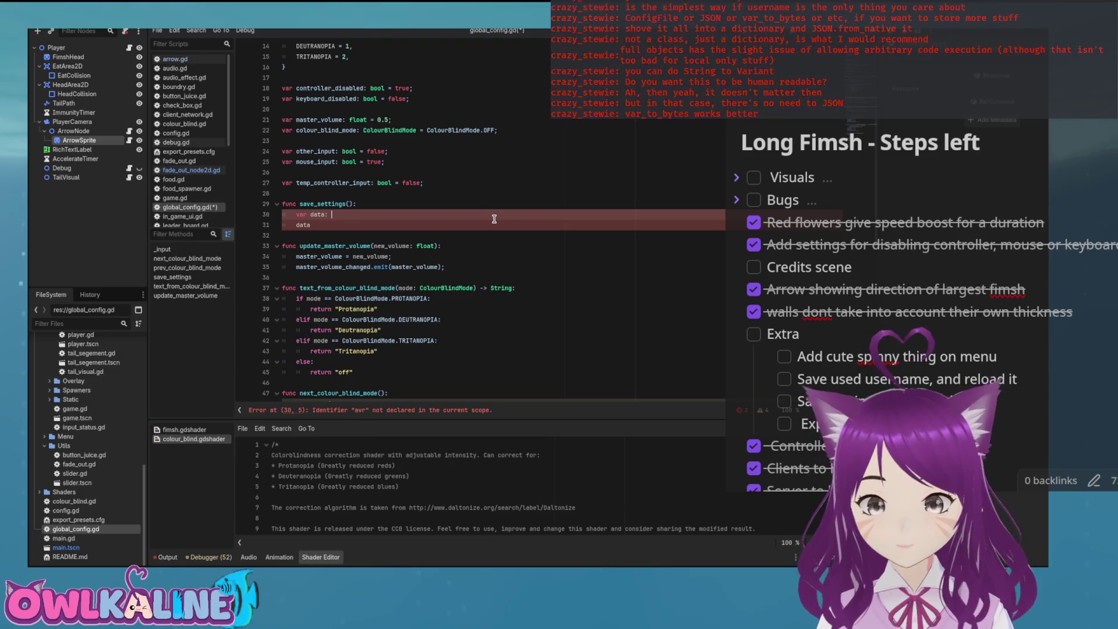
pyautogui.write('Pack')
pyautogui.press('Return')
pyautogui.write(';')
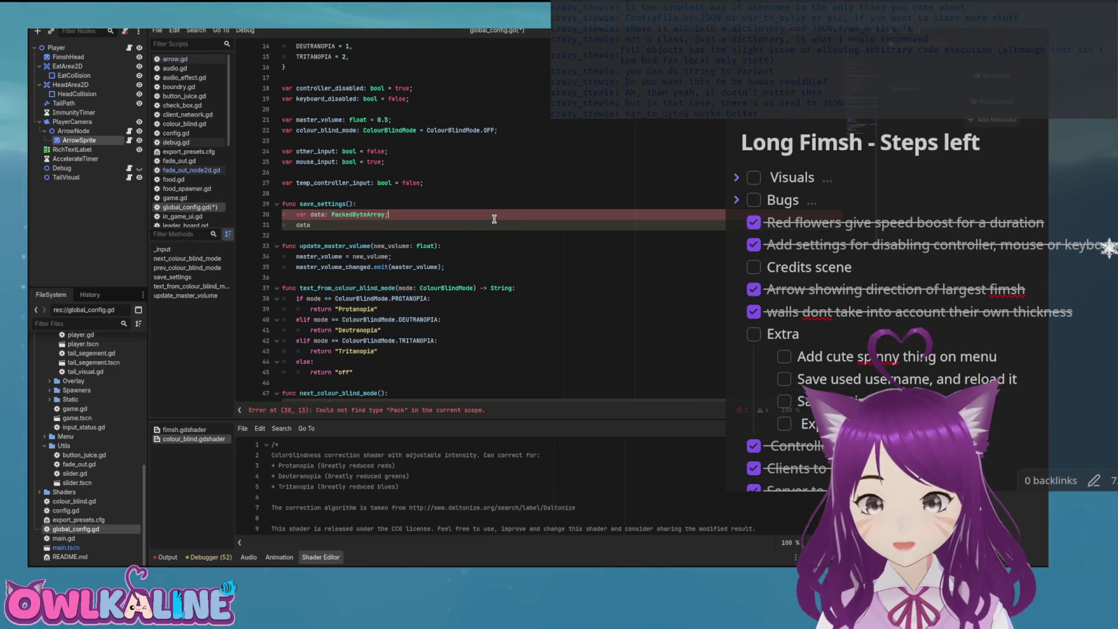
pyautogui.press('Down')
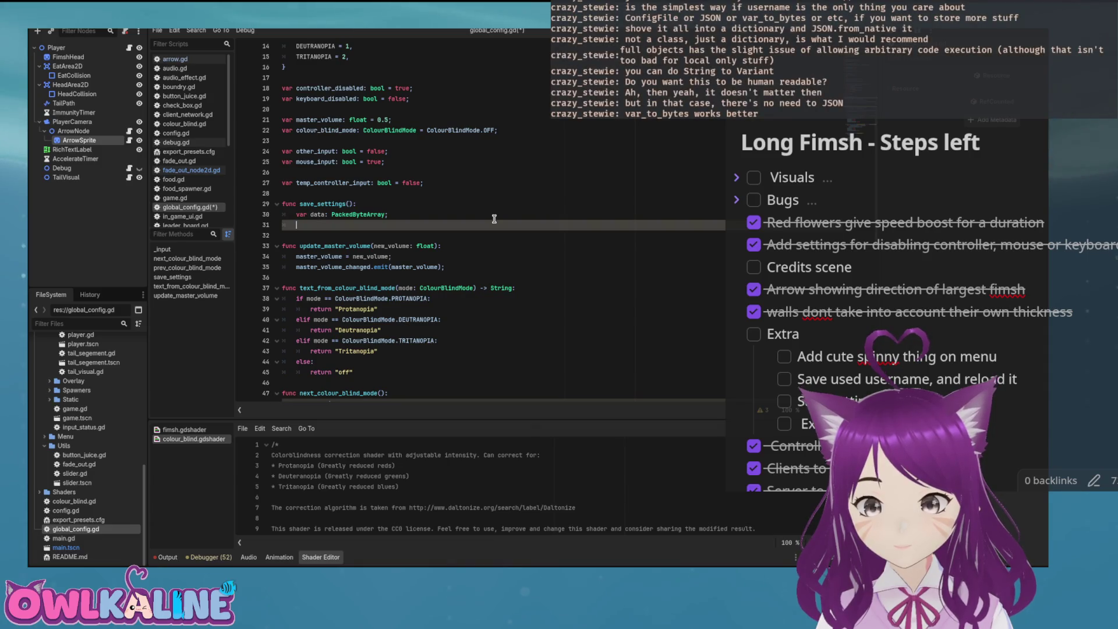
# - Add a var_to_bytes(master_volume) line and begin another empty var_to_bytes() call below it
pyautogui.press('Return')
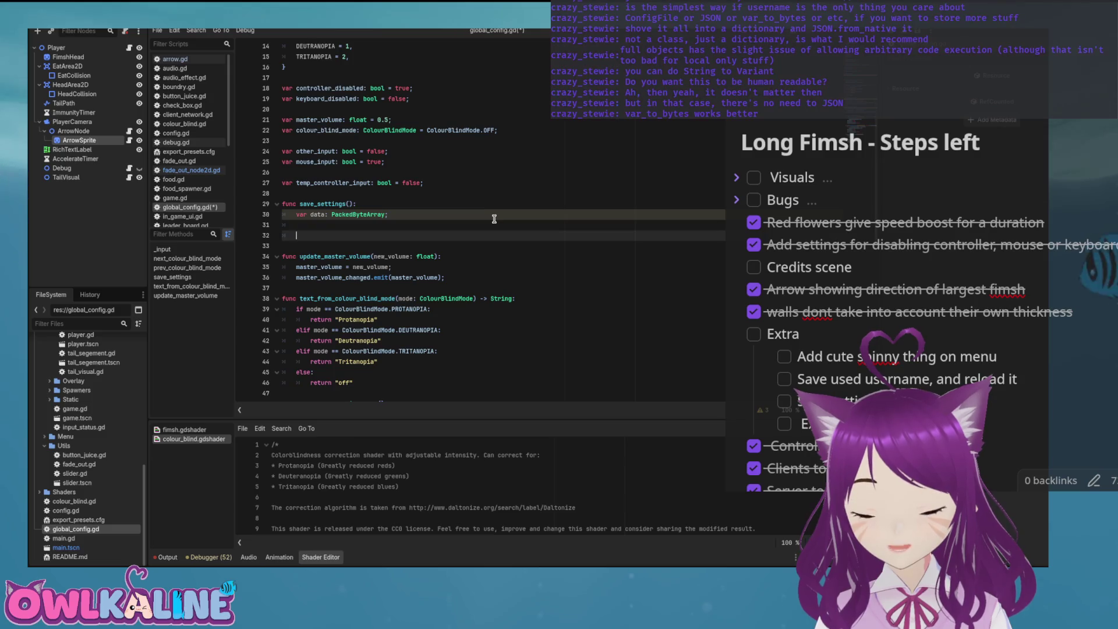
pyautogui.write('er')
pyautogui.press('Return')
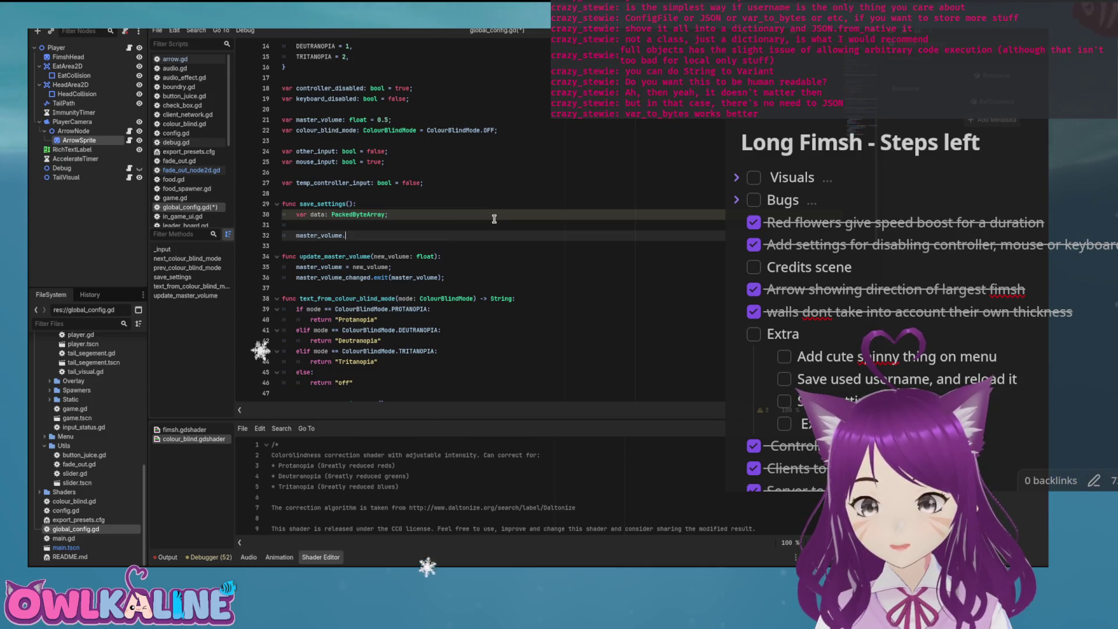
pyautogui.write('va')
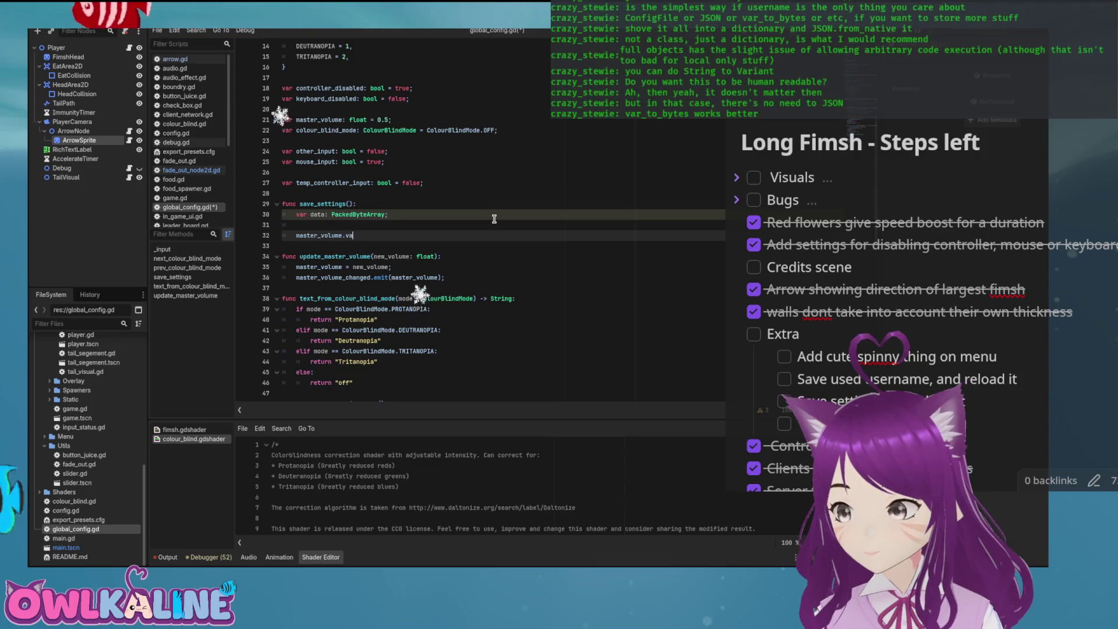
pyautogui.press('BackSpace')
pyautogui.press('BackSpace')
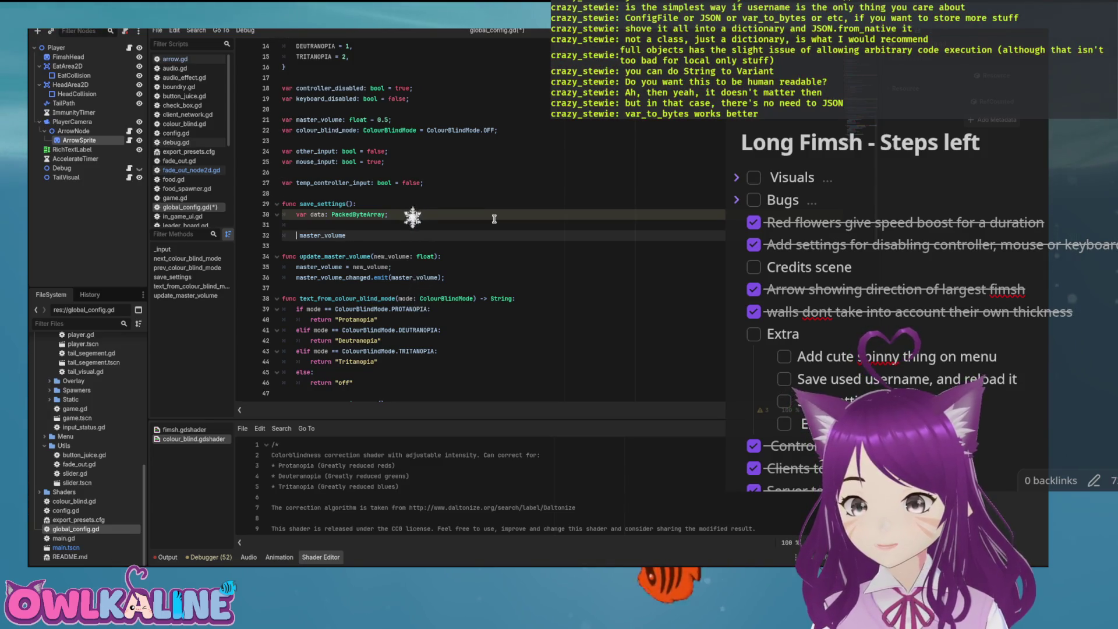
pyautogui.write('var_')
pyautogui.press('Return')
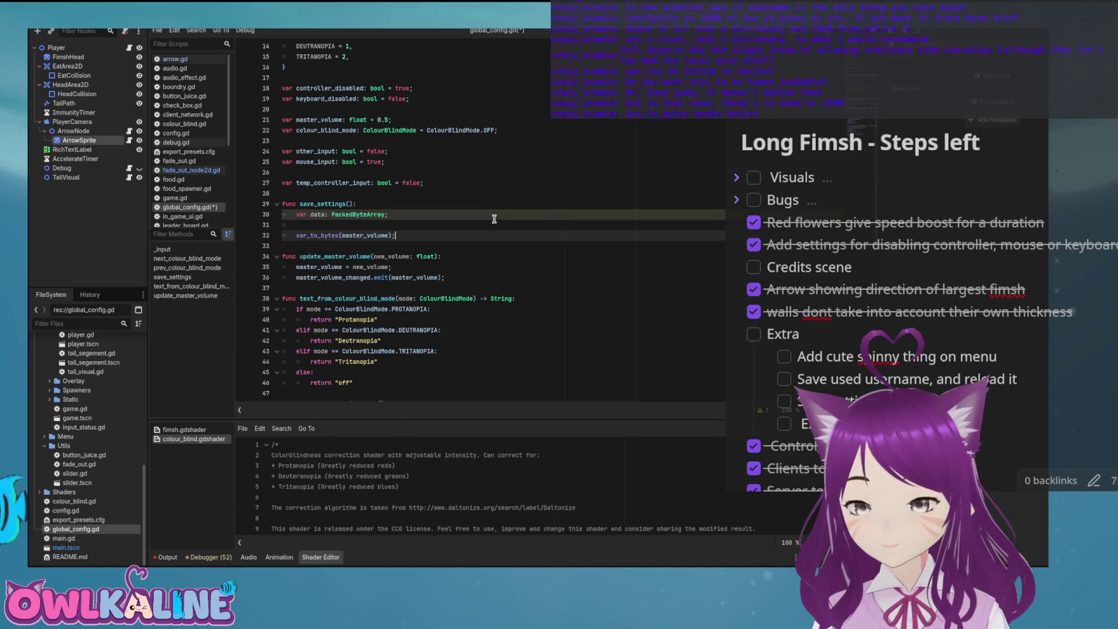
pyautogui.press('Return')
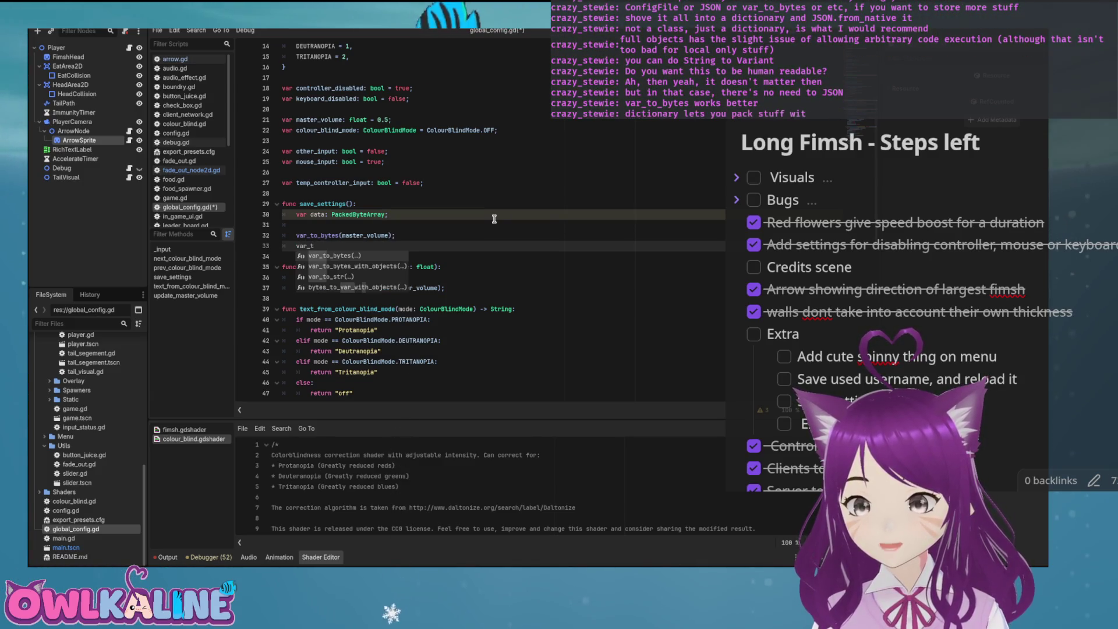
pyautogui.press('Return')
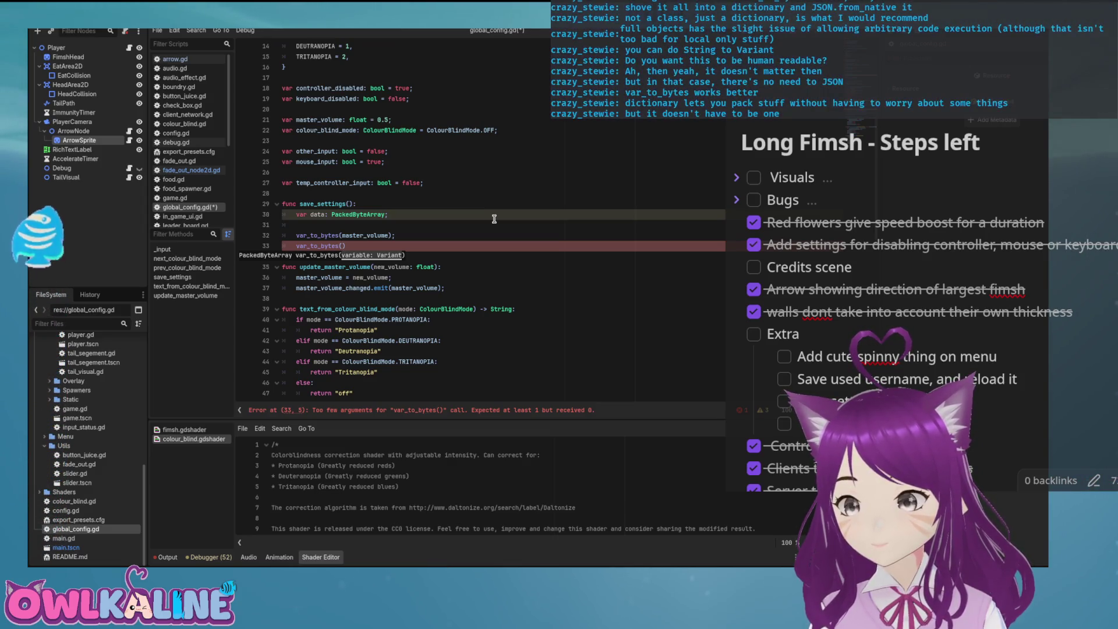
# - Retype data as Dictionary[int, PackedByteArray]
pyautogui.press('Up')
pyautogui.press('Up')
pyautogui.press('Up')
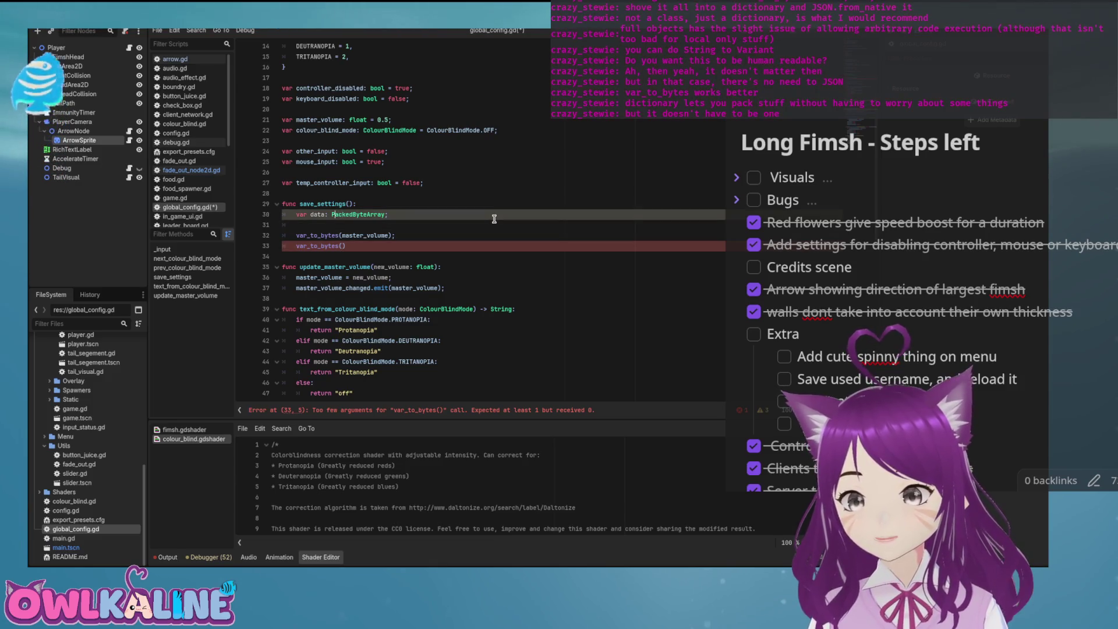
pyautogui.hotkey('ctrl', 'Left')
pyautogui.write('Di')
pyautogui.press('Return')
pyautogui.write('[')
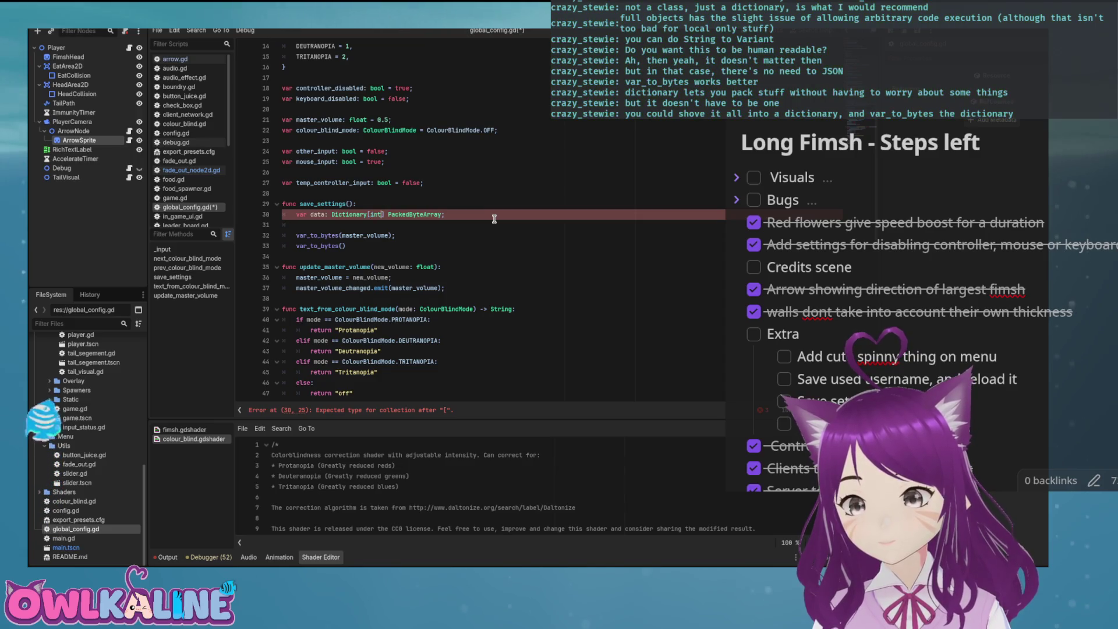
pyautogui.press('Delete')
pyautogui.press('Delete')
pyautogui.write('int,')
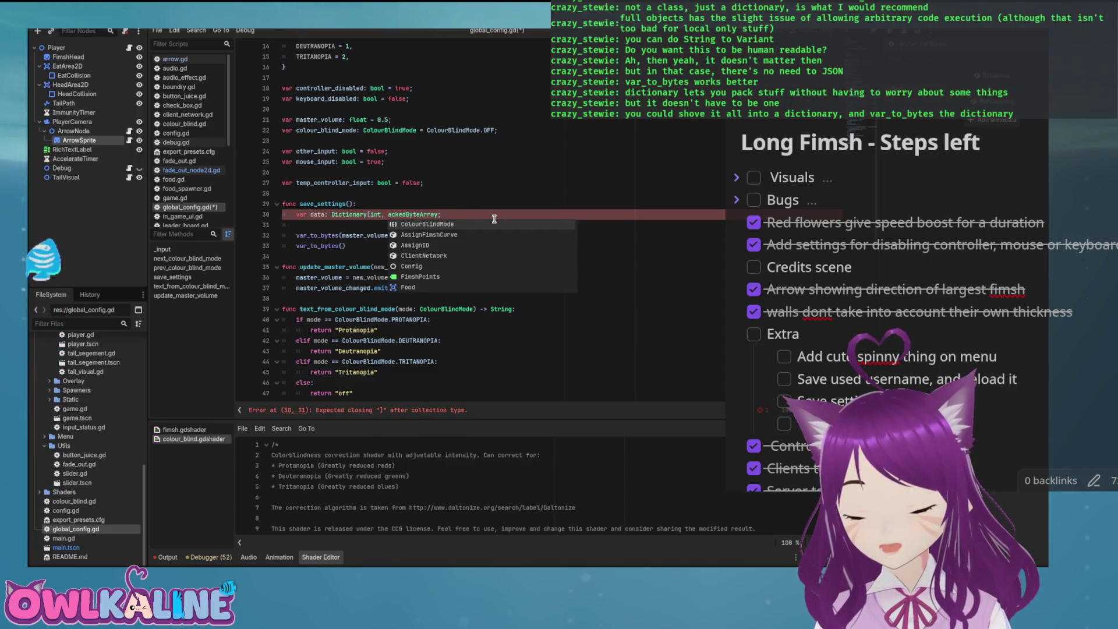
pyautogui.click(493, 219)
# - Add a final var_to_bytes(data) call to save_settings
pyautogui.press('Down')
pyautogui.press('Down')
pyautogui.press('Down')
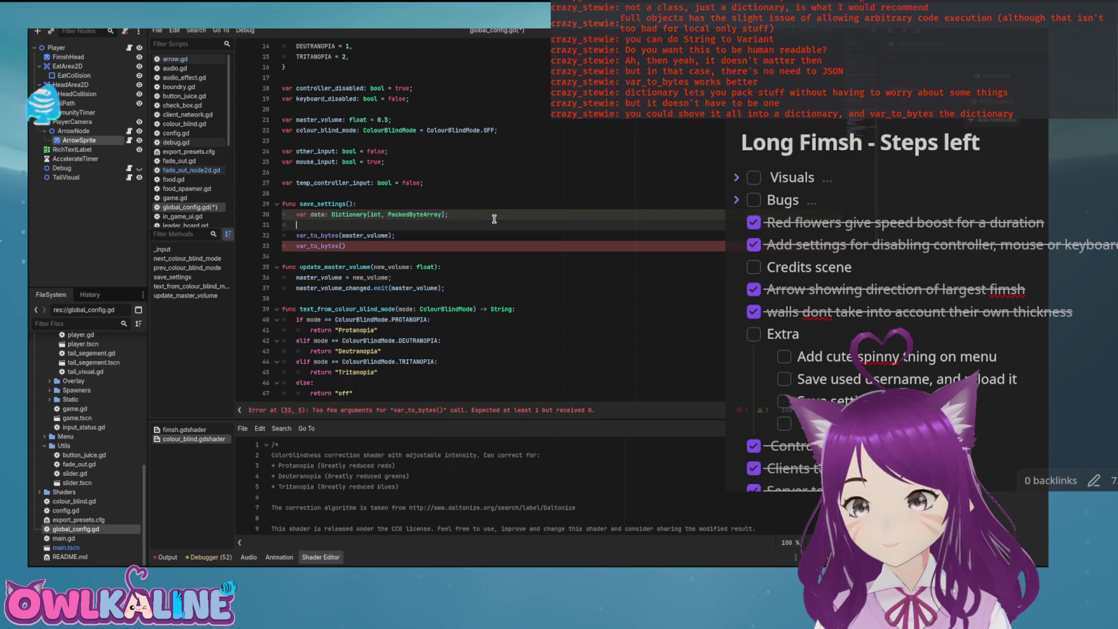
pyautogui.press('Return')
pyautogui.press('Return')
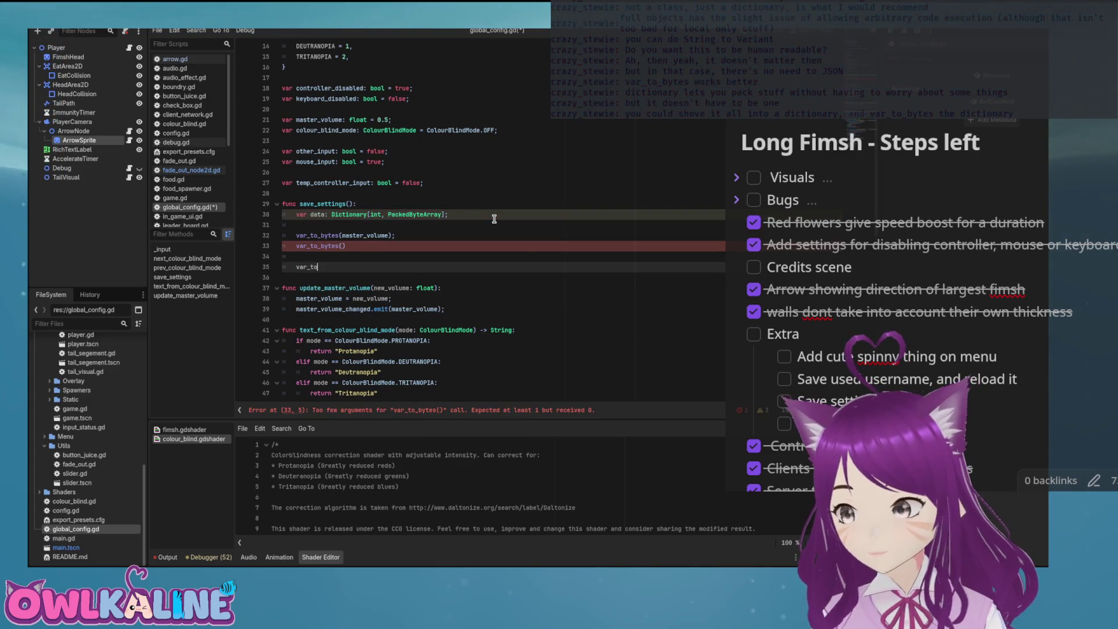
pyautogui.write('_b')
pyautogui.press('Return')
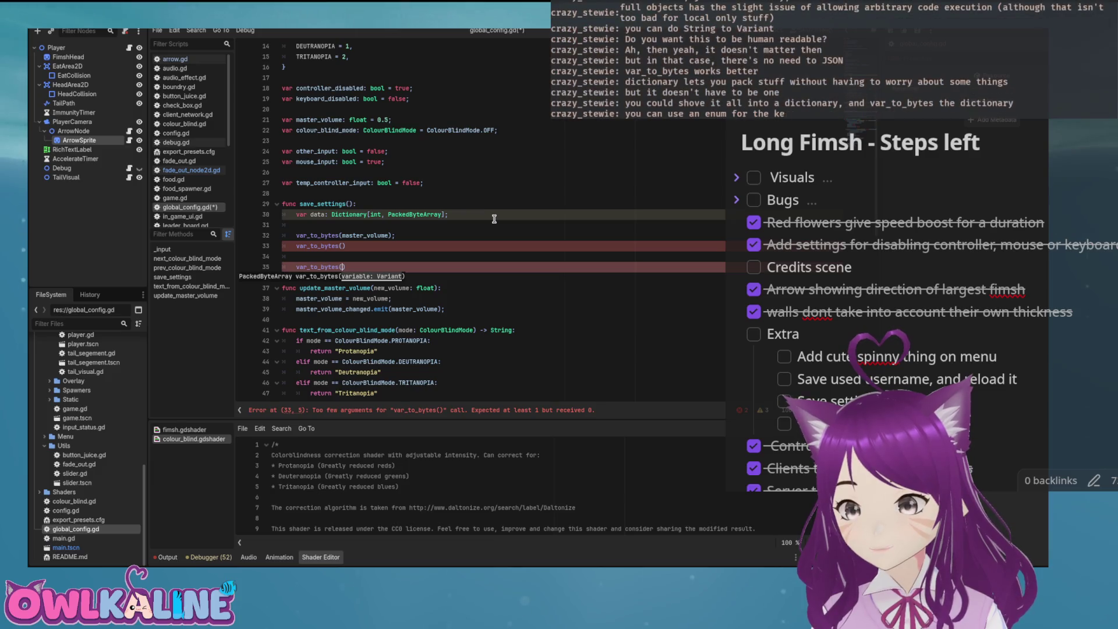
pyautogui.write('ata')
pyautogui.press('Return')
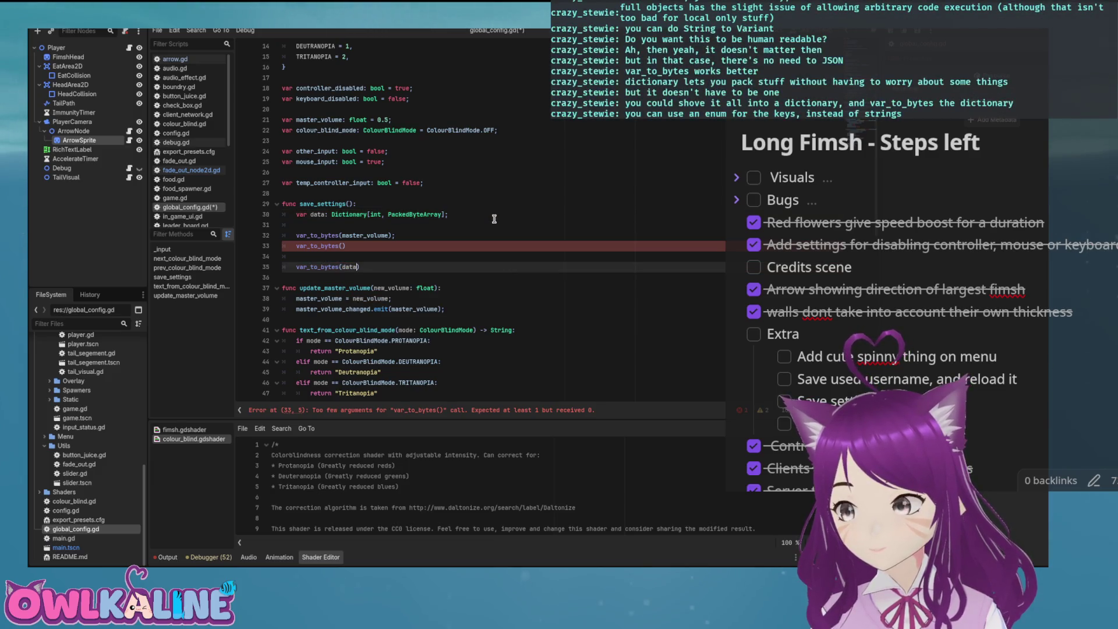
# - Change the dictionary key type from int to DataVariable
pyautogui.press('Up')
pyautogui.press('Up')
pyautogui.press('Up')
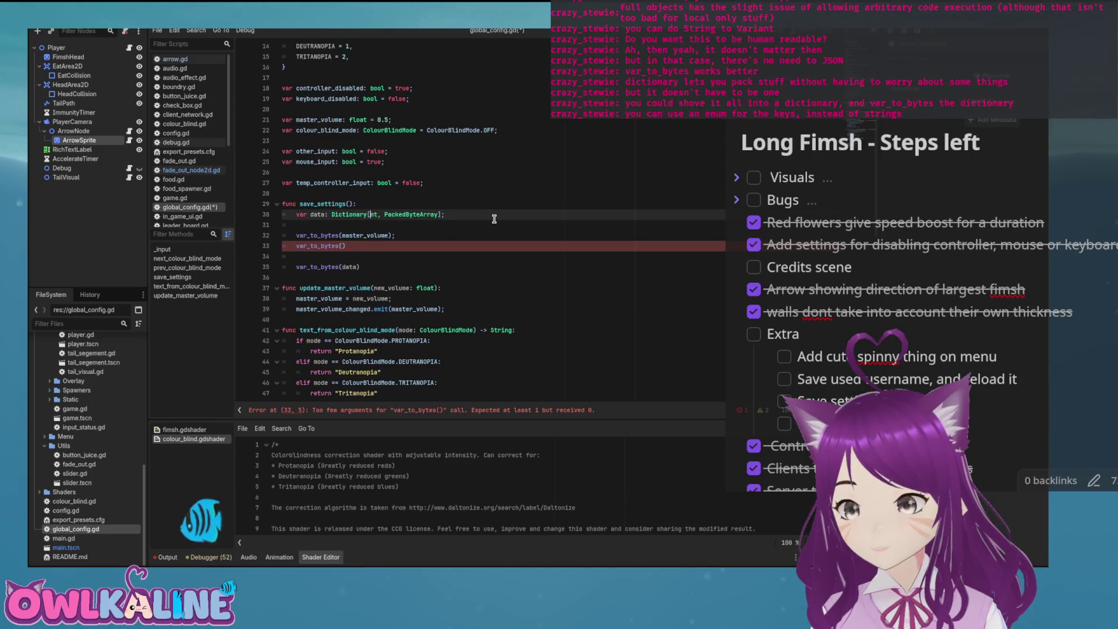
pyautogui.press('Right')
pyautogui.press('Delete')
pyautogui.press('Delete')
pyautogui.press('Delete')
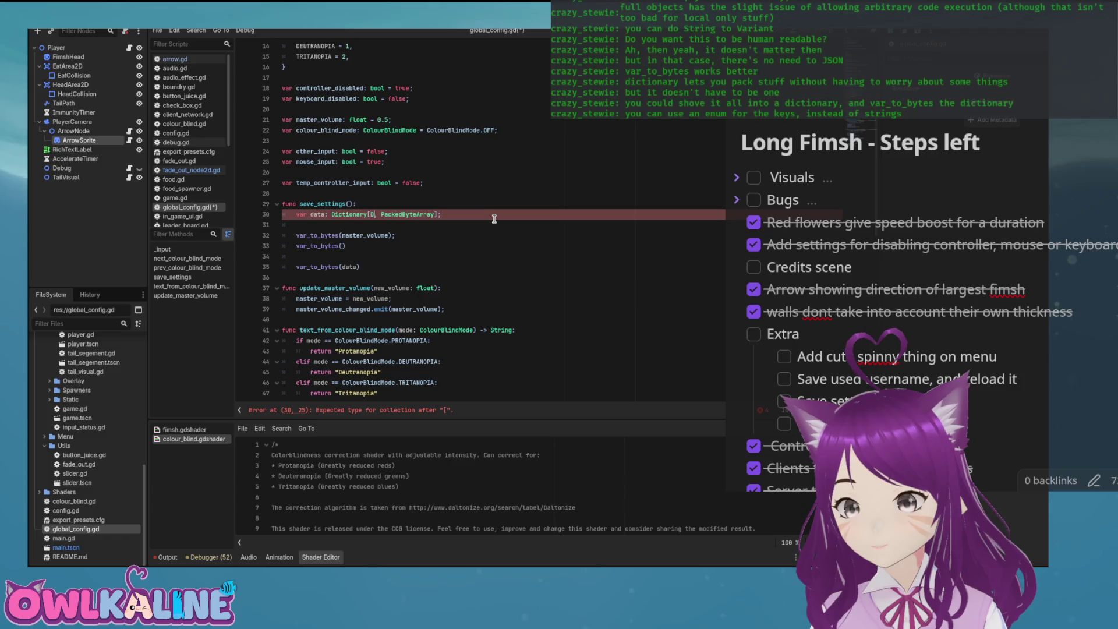
pyautogui.write('ata')
pyautogui.write('Variable')
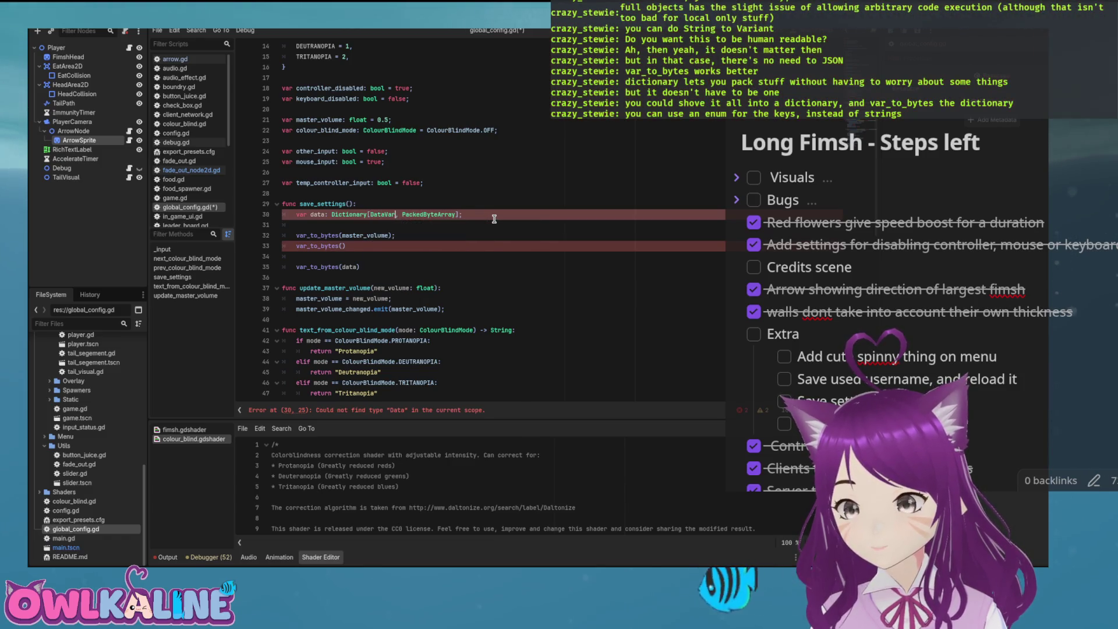
pyautogui.press('Up')
pyautogui.press('Up')
# - Begin an 'enum DataVariable' declaration above save_settings
pyautogui.press('Return')
pyautogui.press('Return')
pyautogui.press('Up')
pyautogui.write('enum Data')
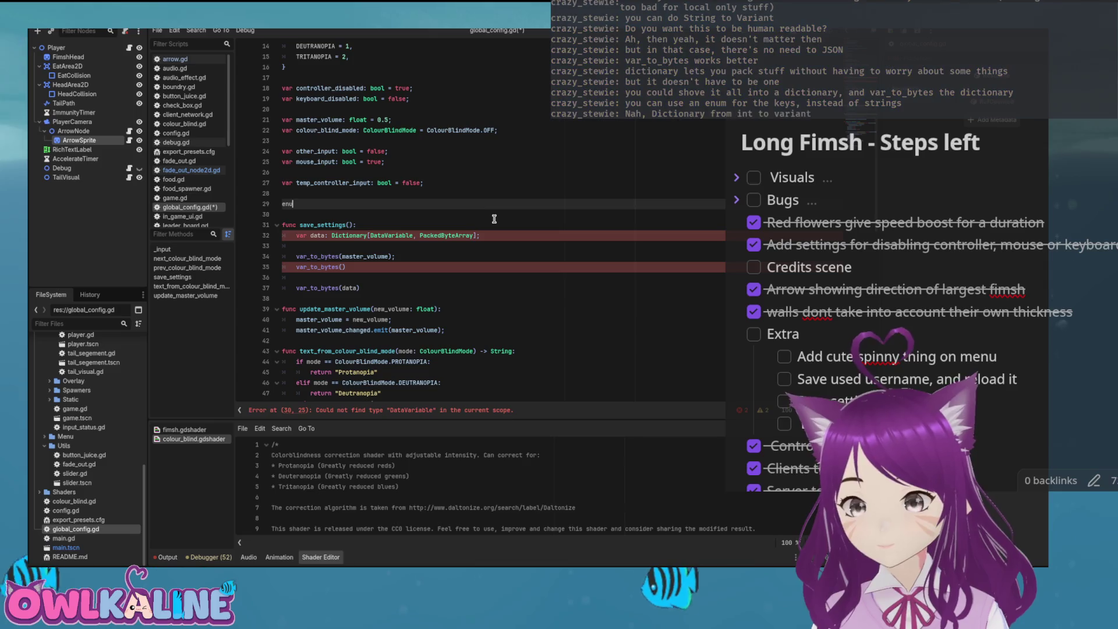
pyautogui.write('Variable {')
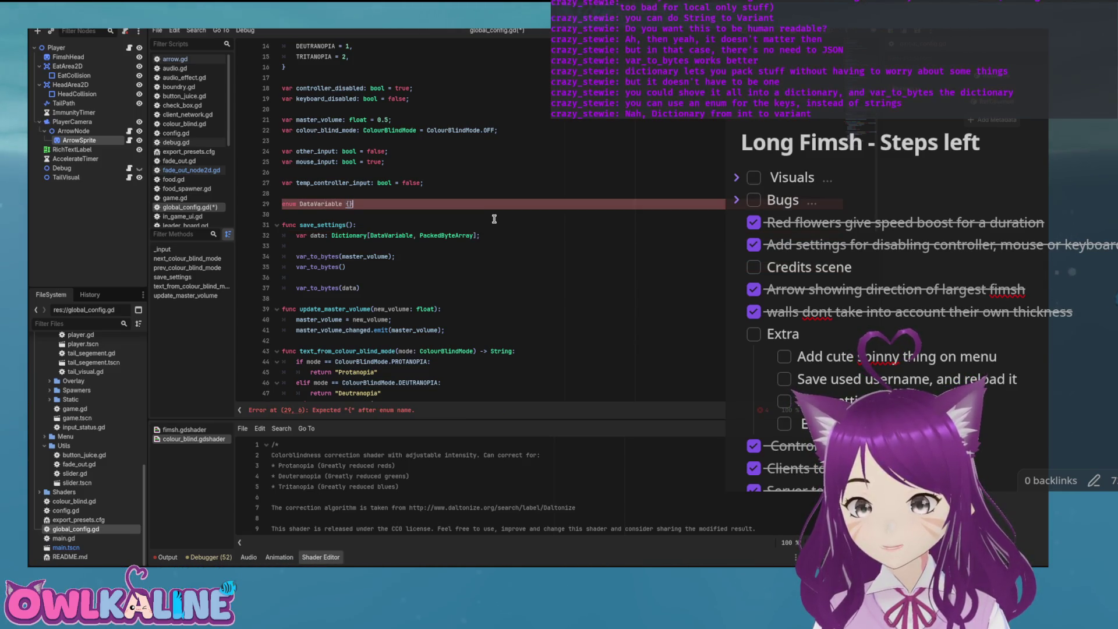
# - Add a MasterVolume member to the DataVariable enum body
pyautogui.press('Return')
pyautogui.write('Mast')
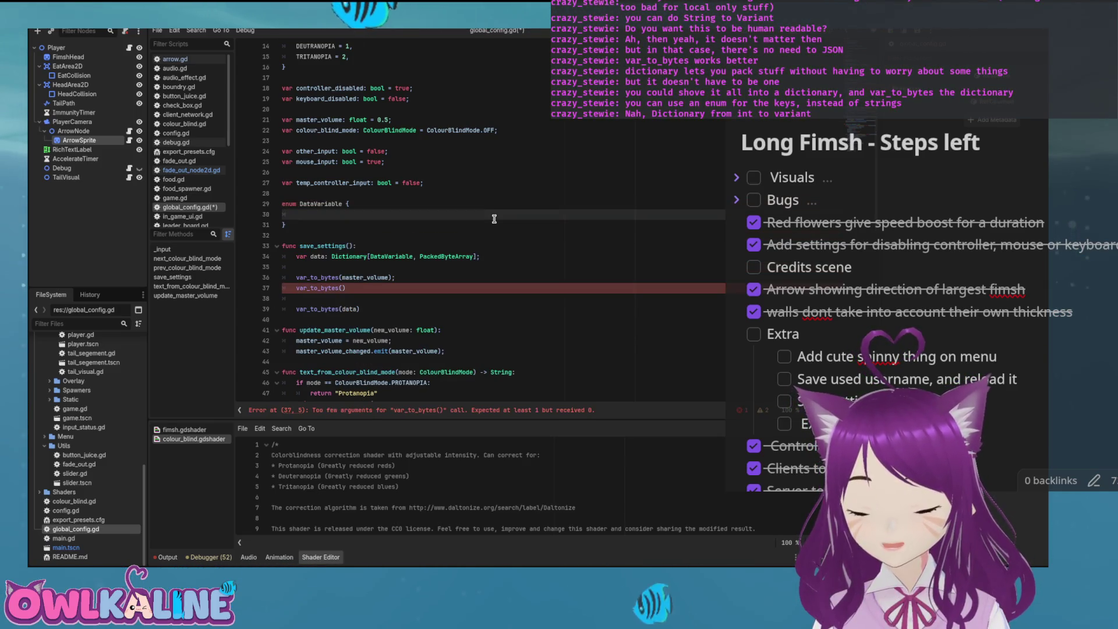
pyautogui.write('erVolume = 0,')
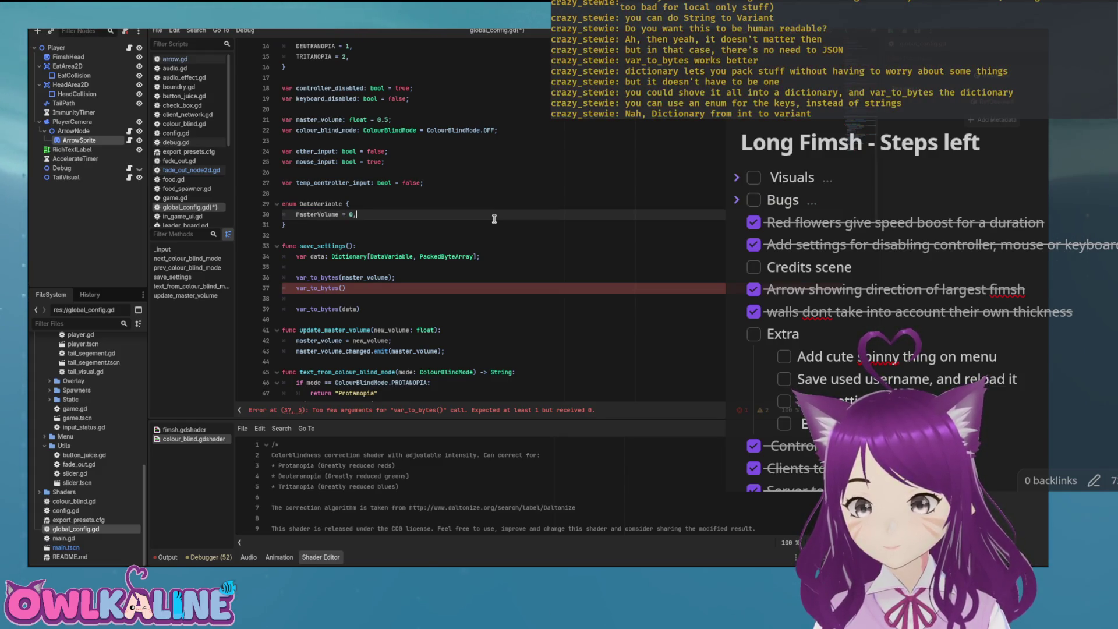
pyautogui.press('Return')
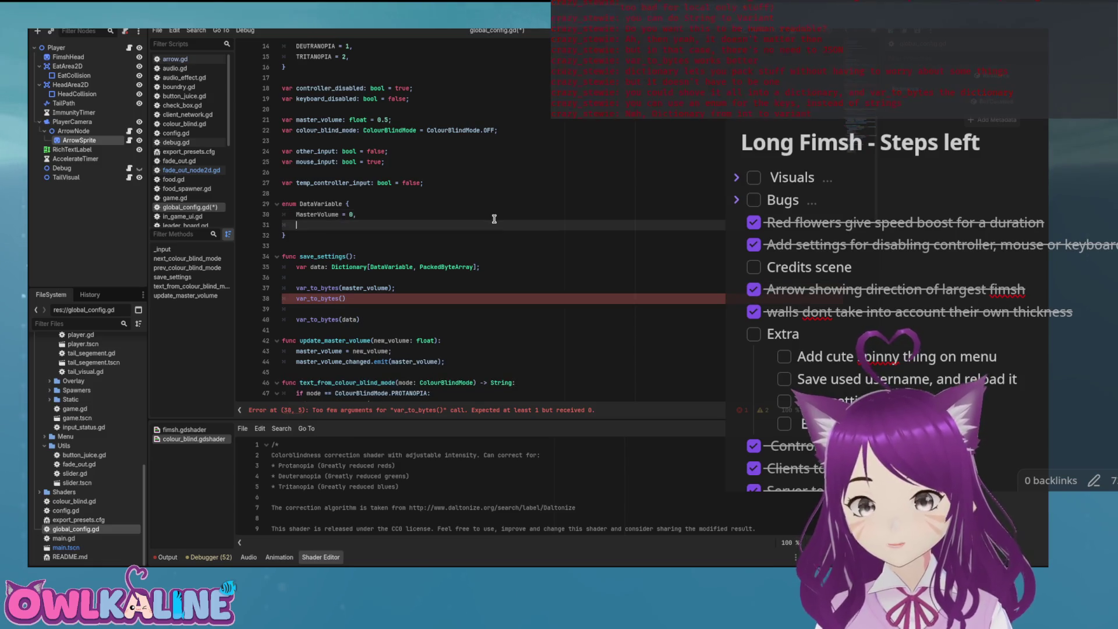
# - Rename the enum to SaveDataType and its member to MASTER_VOLUME
pyautogui.scroll(5, 114, 411)
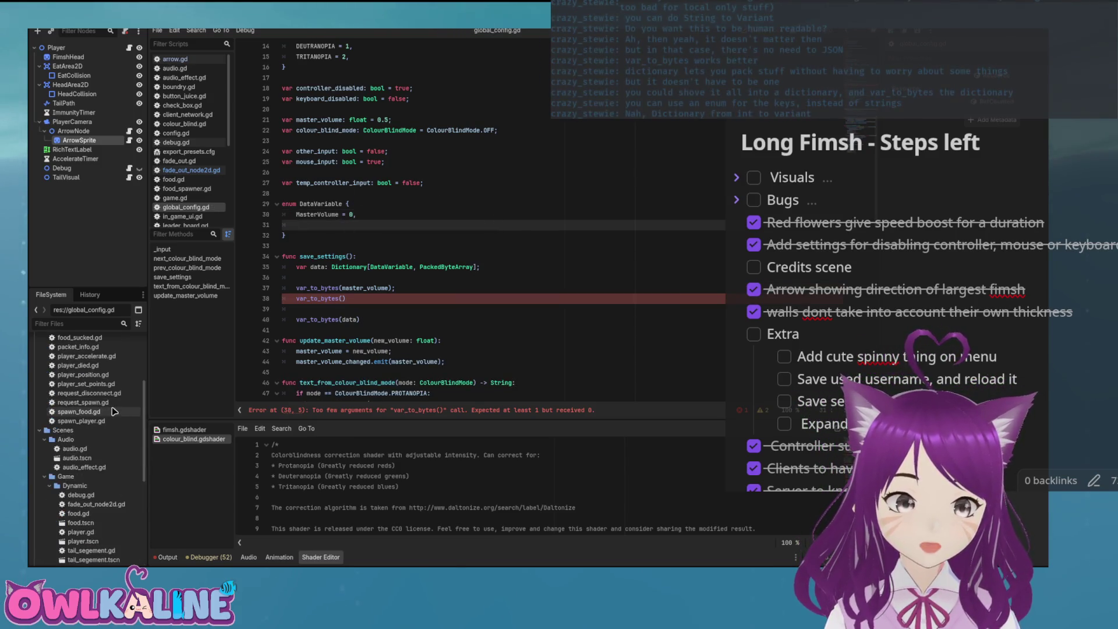
pyautogui.moveTo(296, 214); pyautogui.dragTo(321, 214)
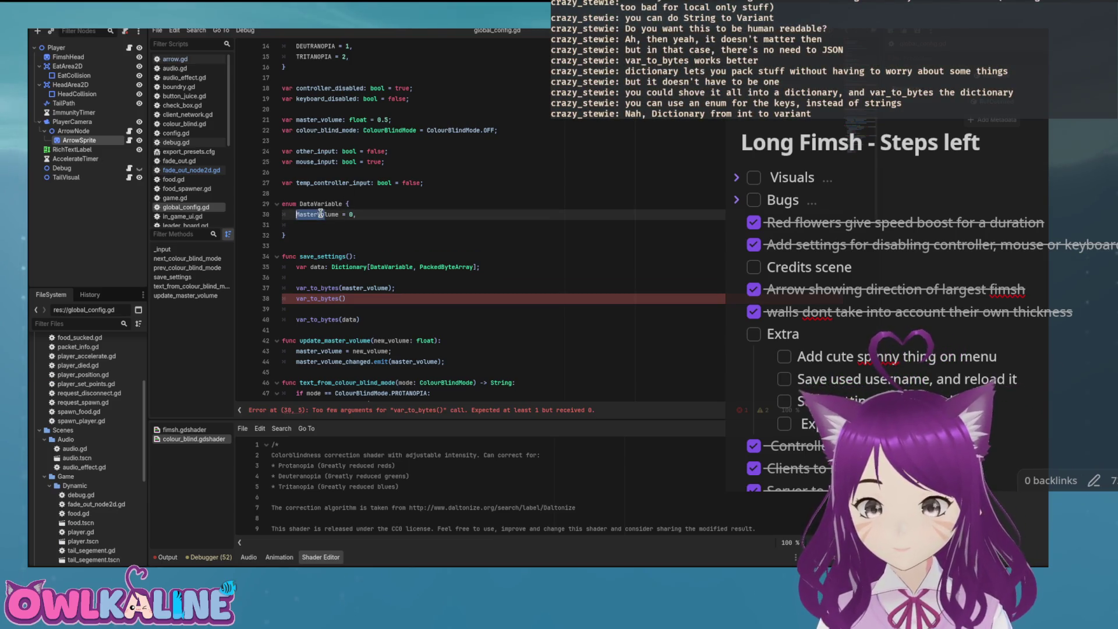
pyautogui.write('MASTER_VOLUME')
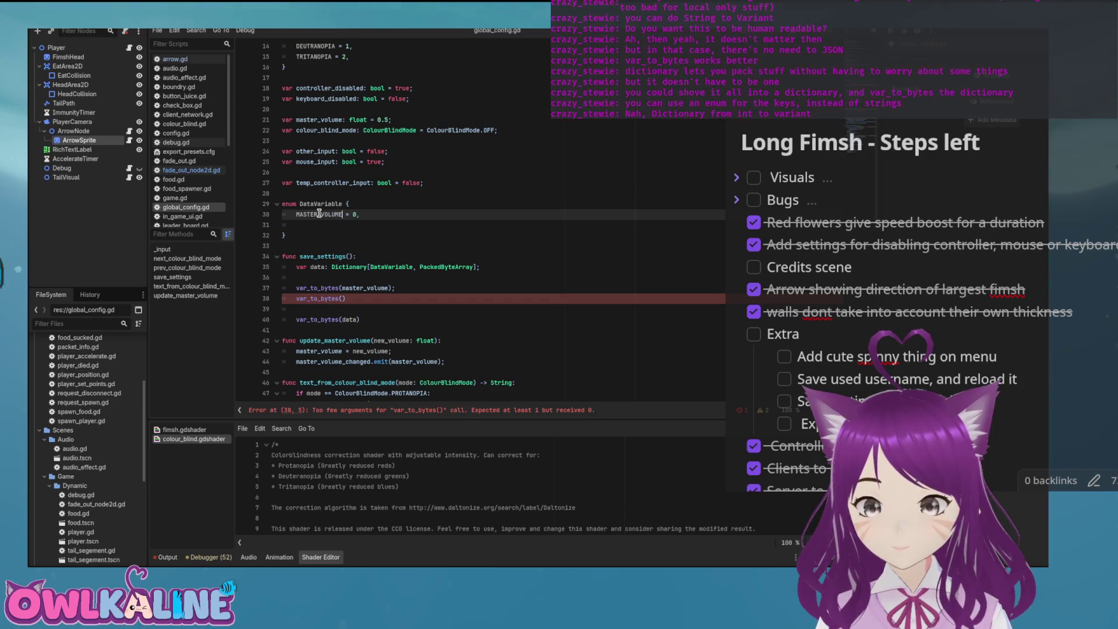
pyautogui.click(299, 204)
pyautogui.write('Save')
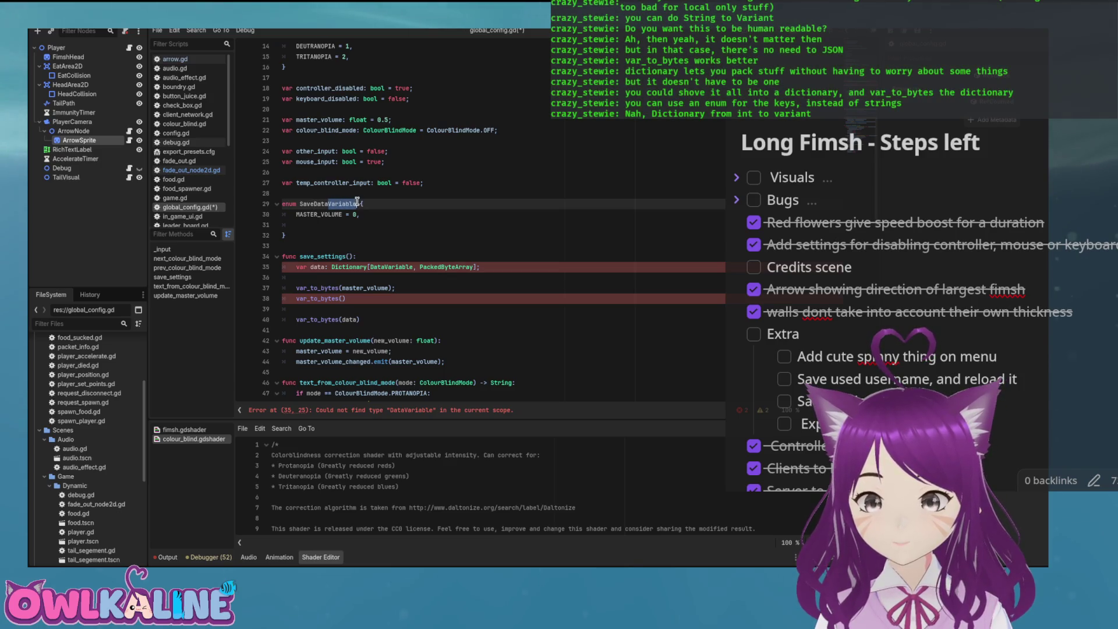
pyautogui.write('Type')
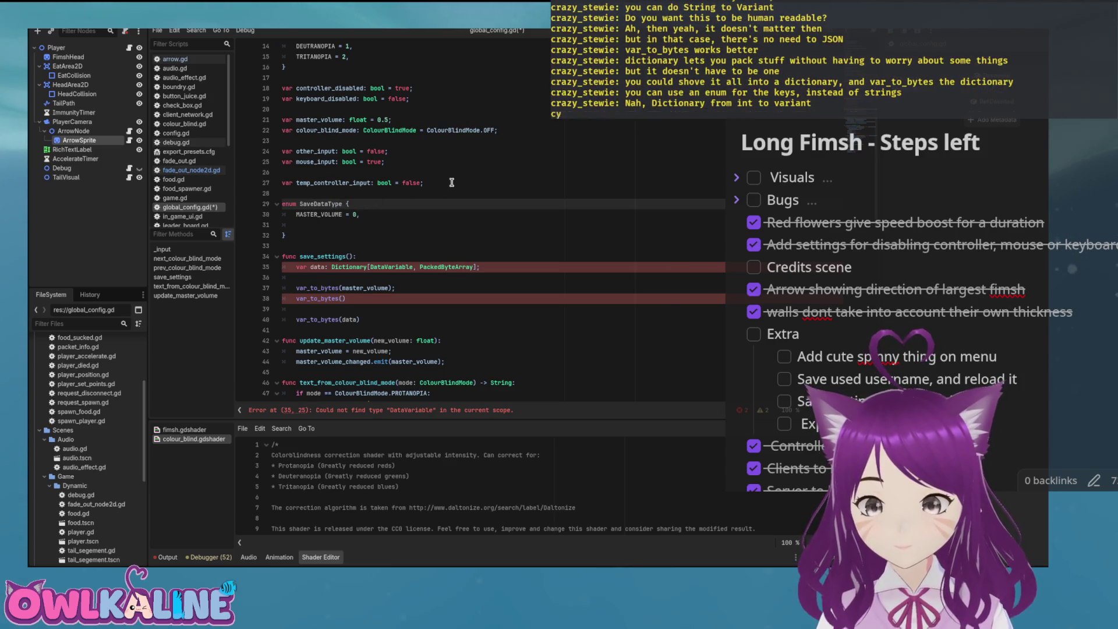
# - Key the data Dictionary by SaveDataType instead of DataVariable
pyautogui.doubleClick(379, 266)
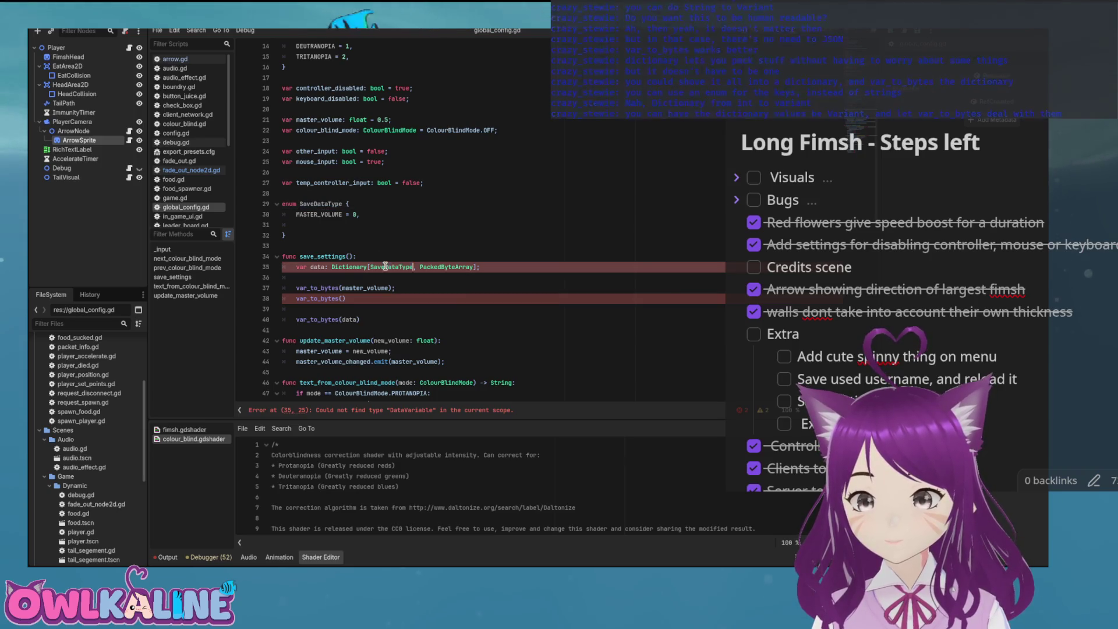
pyautogui.hotkey('ctrl', 'v')
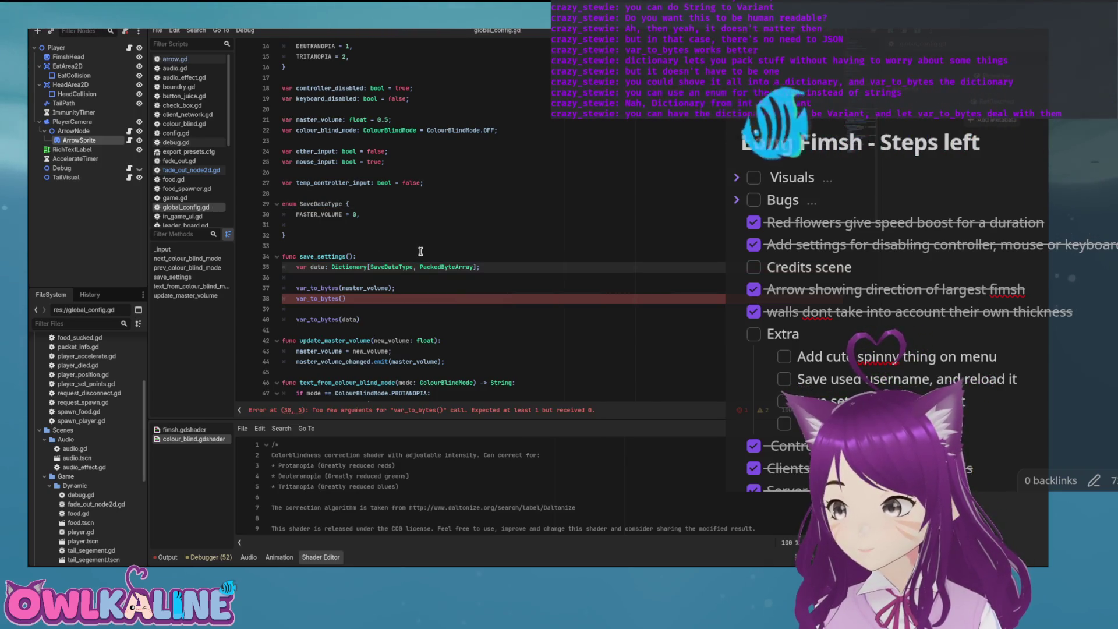
pyautogui.scroll(-1, 420, 250)
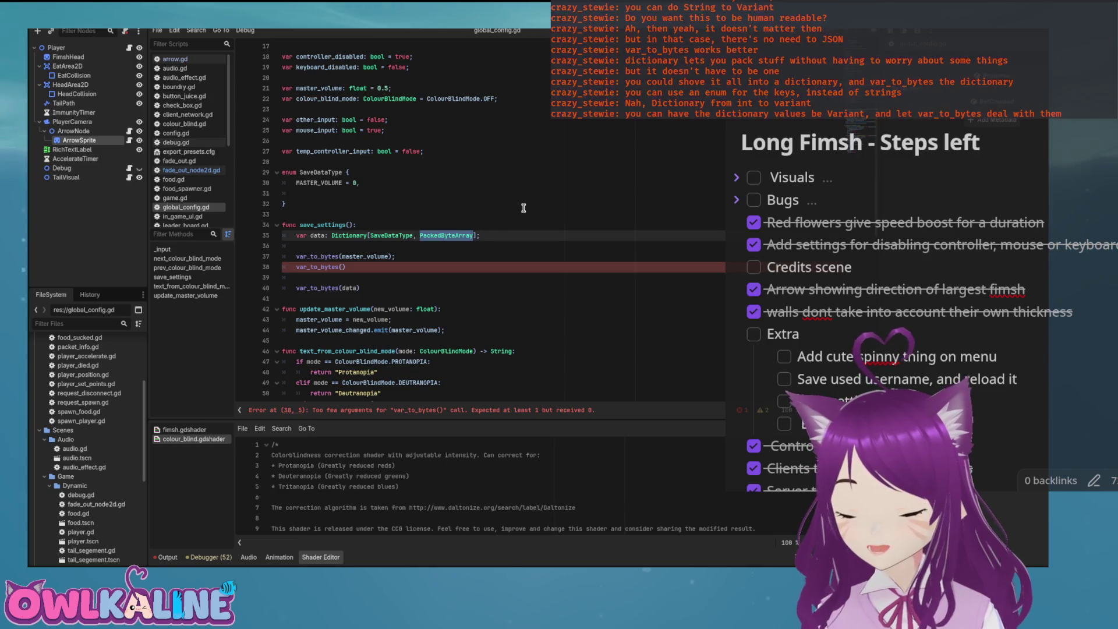
# - Make the dictionary value type Variant and add COLOUR_BLIND_MODE = 1 to the enum
pyautogui.write('Variant')
pyautogui.hotkey('ctrl', 's')
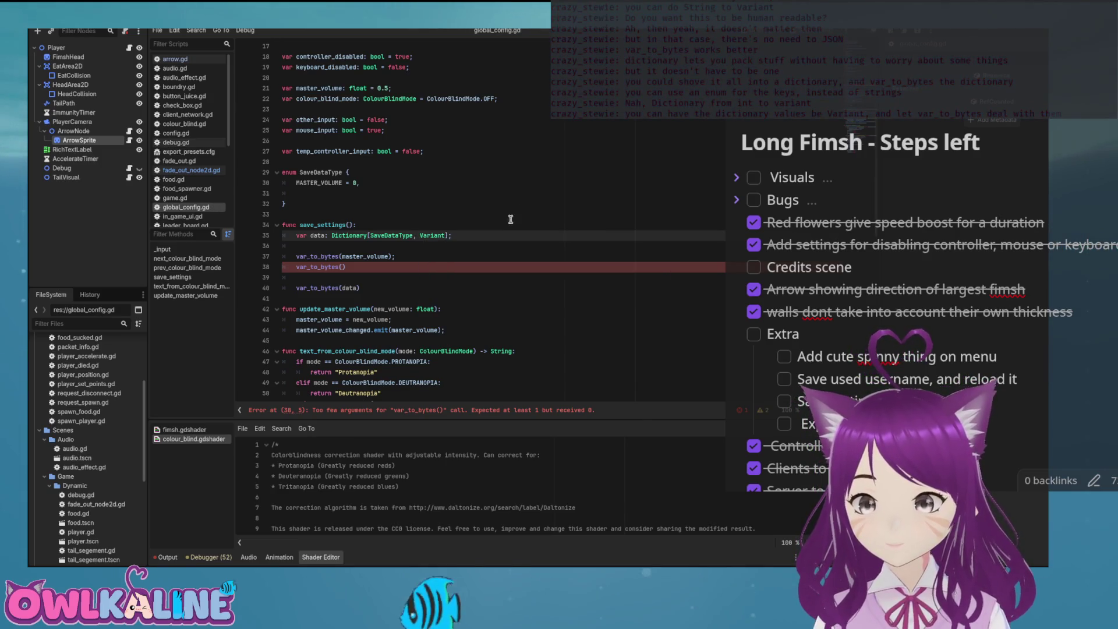
pyautogui.click(489, 192)
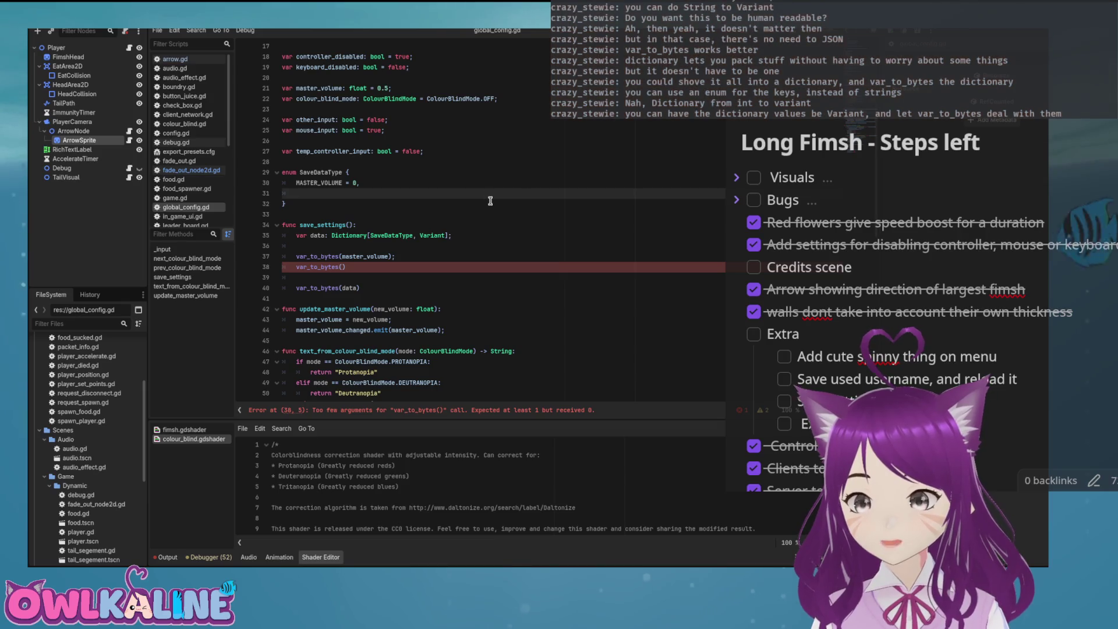
pyautogui.scroll(2, 490, 201)
pyautogui.scroll(1, 485, 202)
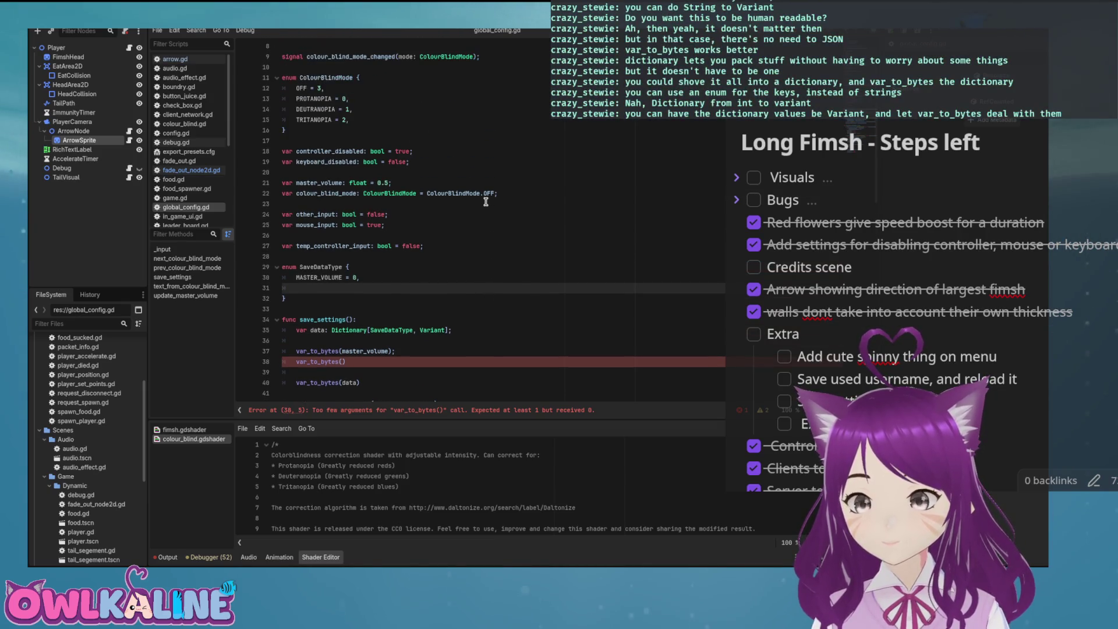
pyautogui.write('COLOUR_BLIND_MODE')
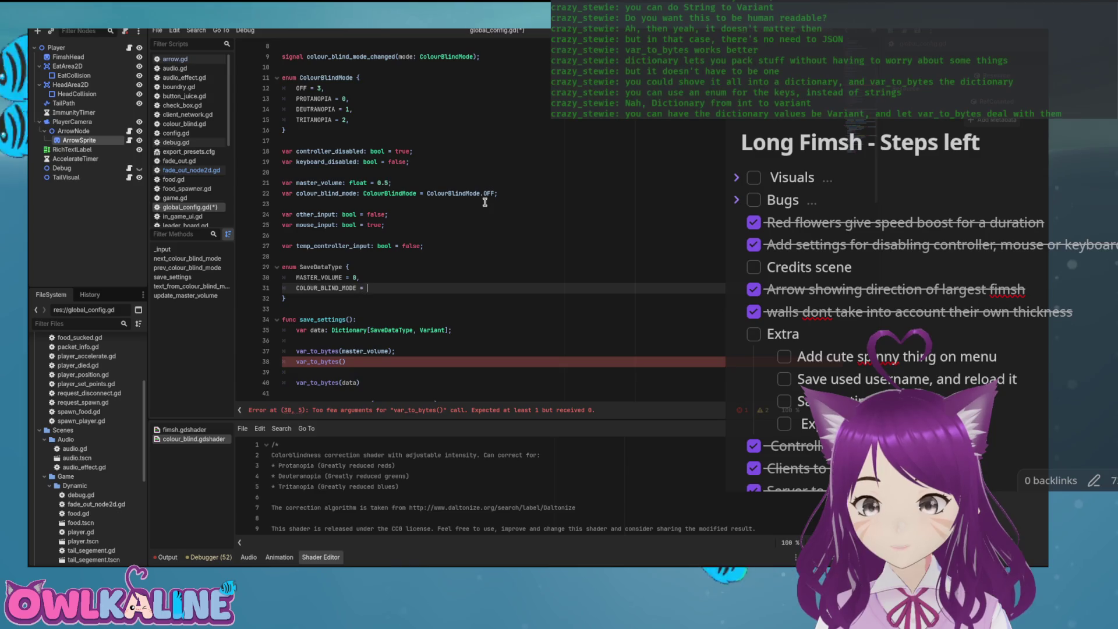
pyautogui.write(' = 1,')
pyautogui.press('Return')
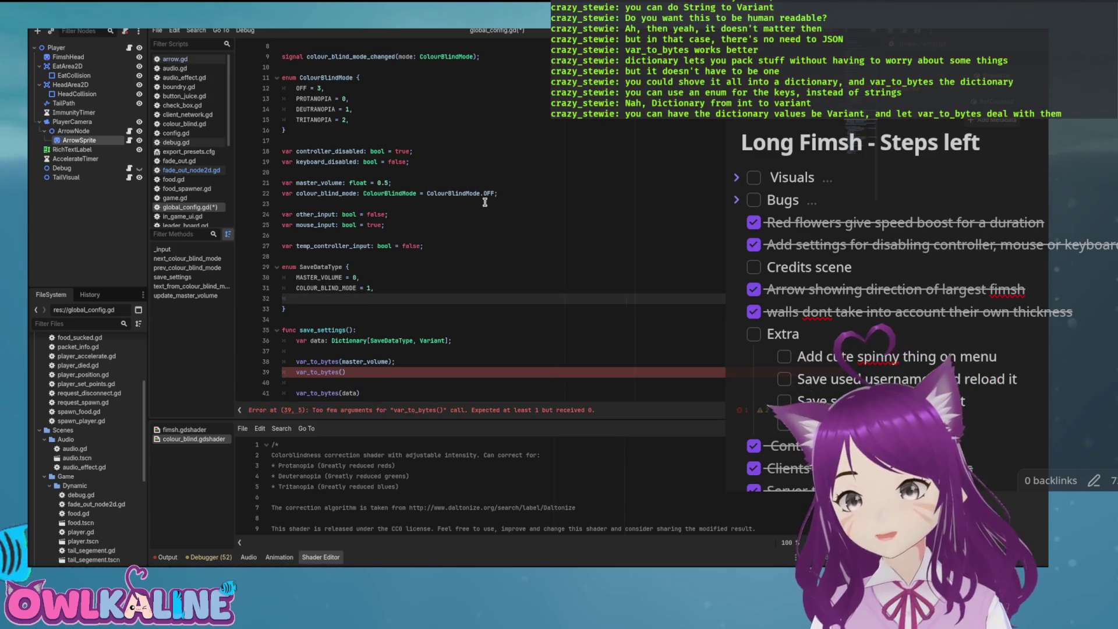
# - Add DISABLE_CONTROLLER = 2, DISABLE_KEYBOARD = 3 and a USERNAME entry to the enum
pyautogui.scroll(3, 420, 122)
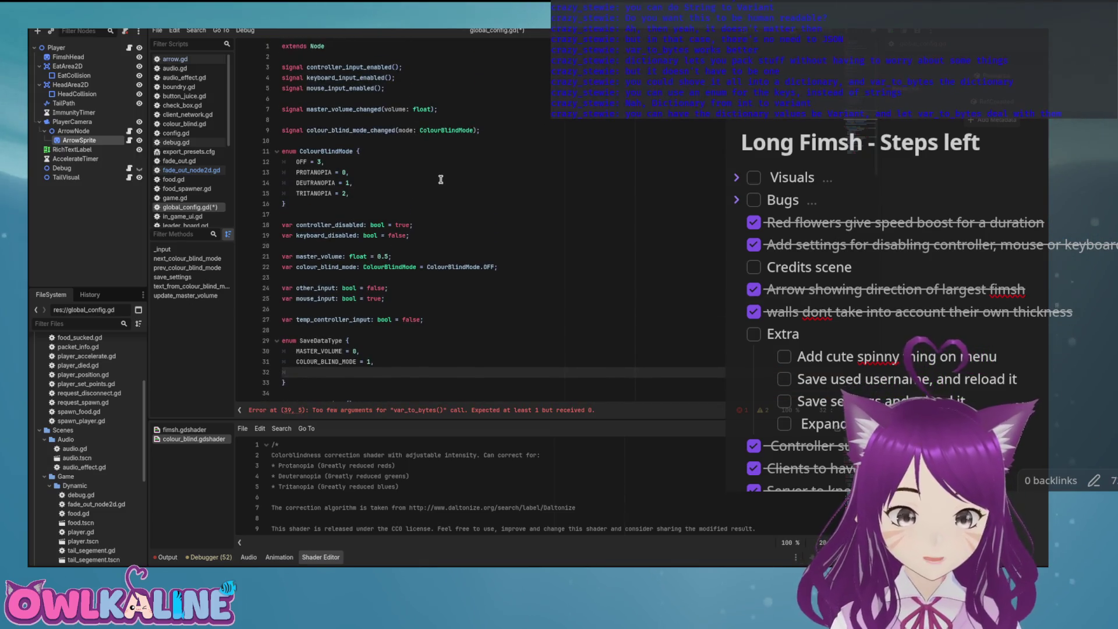
pyautogui.scroll(-1, 434, 176)
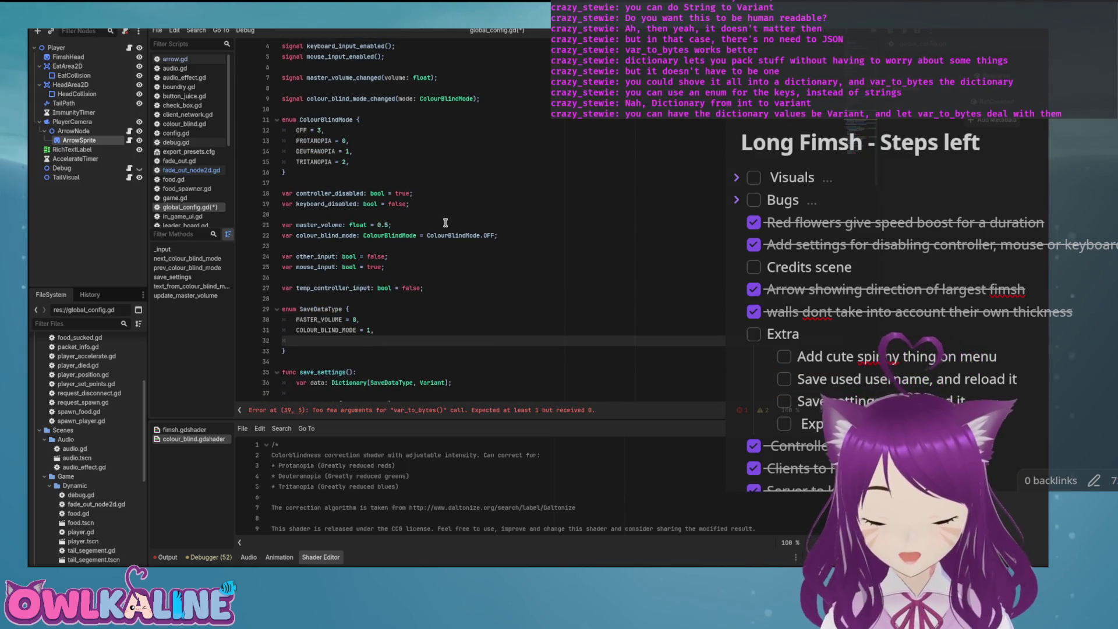
pyautogui.write('_CONTROLLER = ')
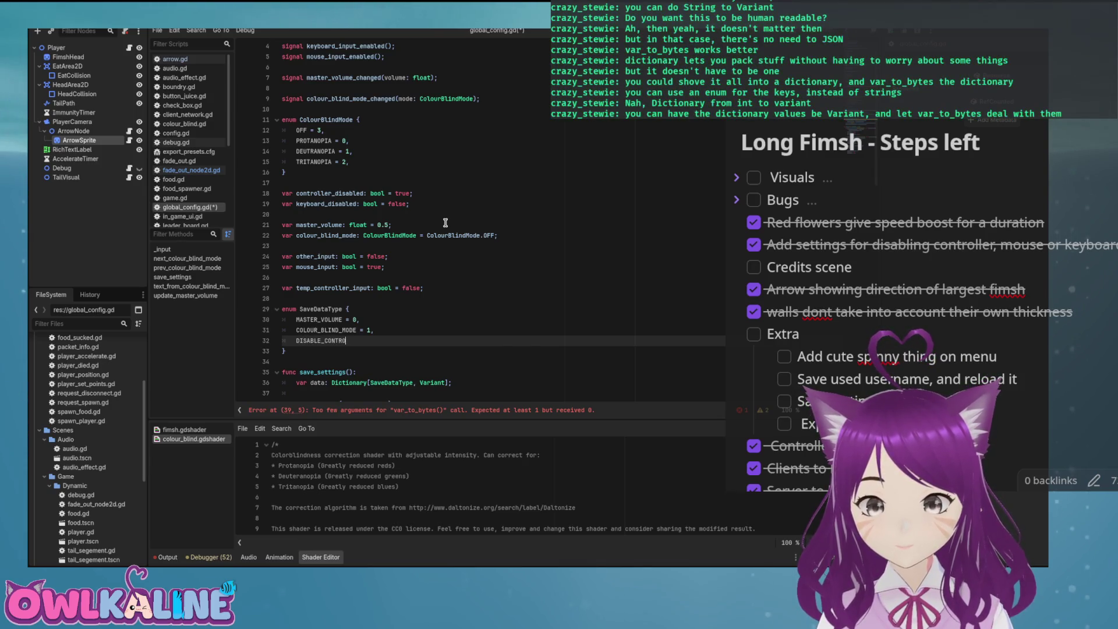
pyautogui.write('2,')
pyautogui.press('Return')
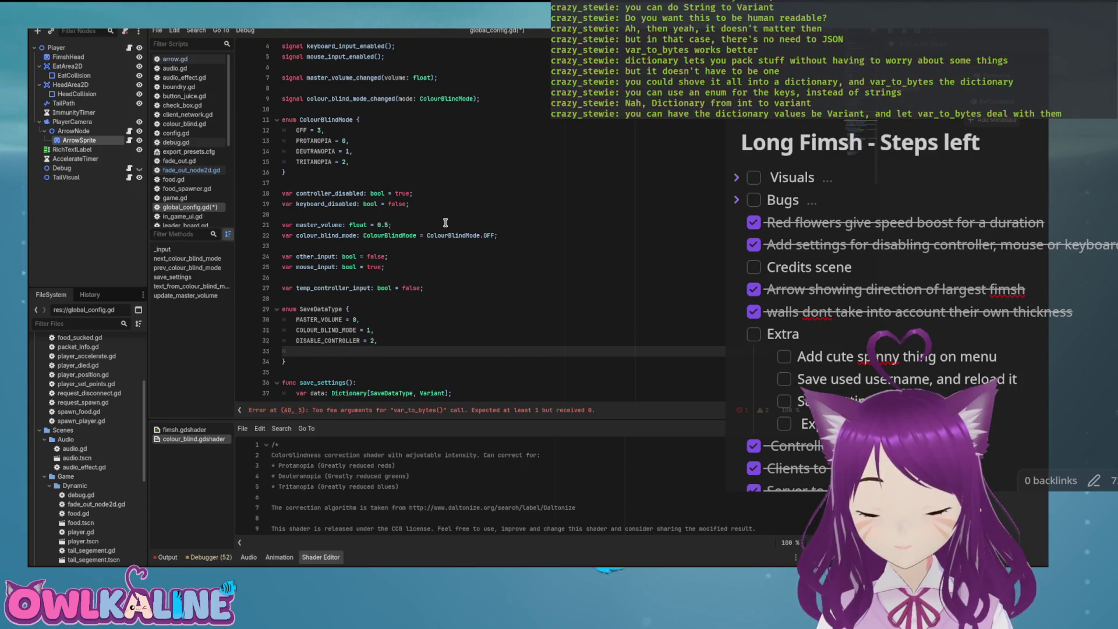
pyautogui.write('DIABL')
pyautogui.press('BackSpace')
pyautogui.press('BackSpace')
pyautogui.write('SABLE')
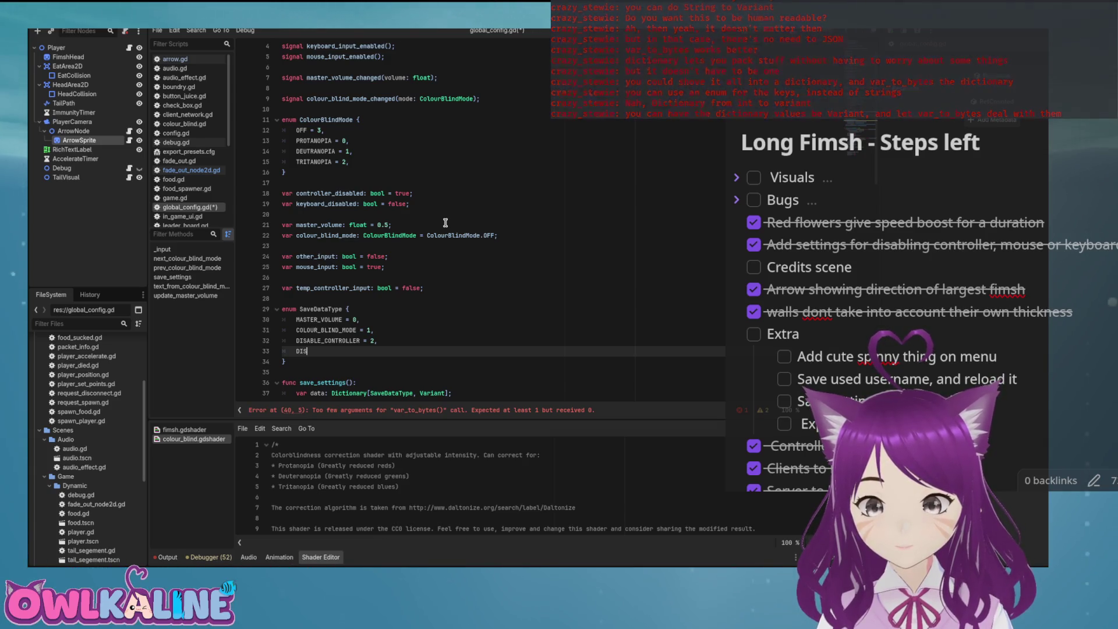
pyautogui.write('_KEYBOAR')
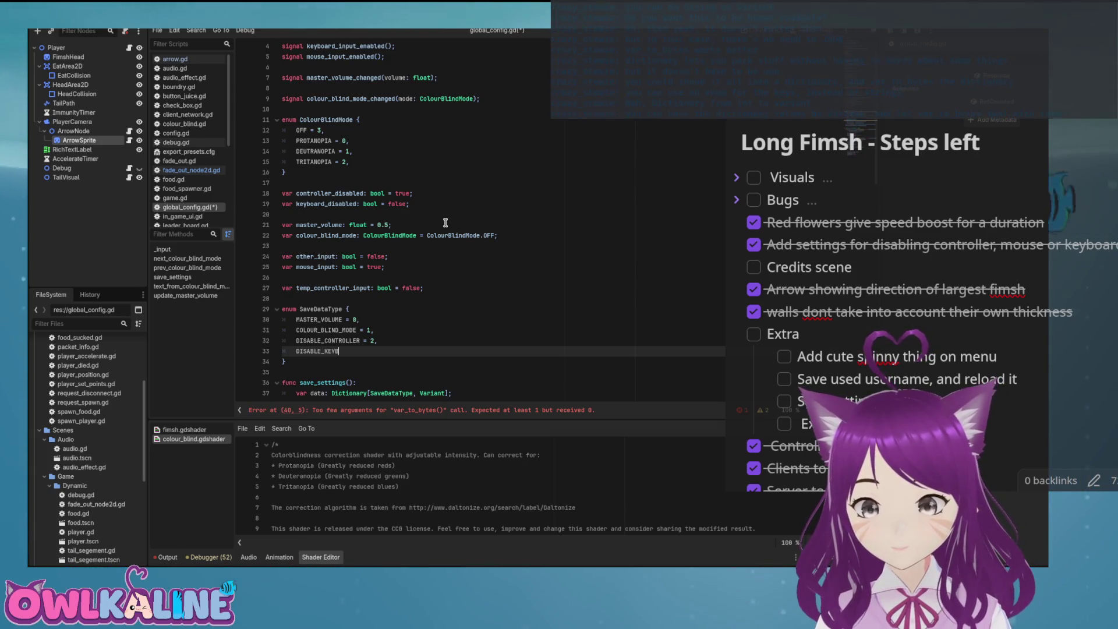
pyautogui.write('D = 3,')
pyautogui.press('Return')
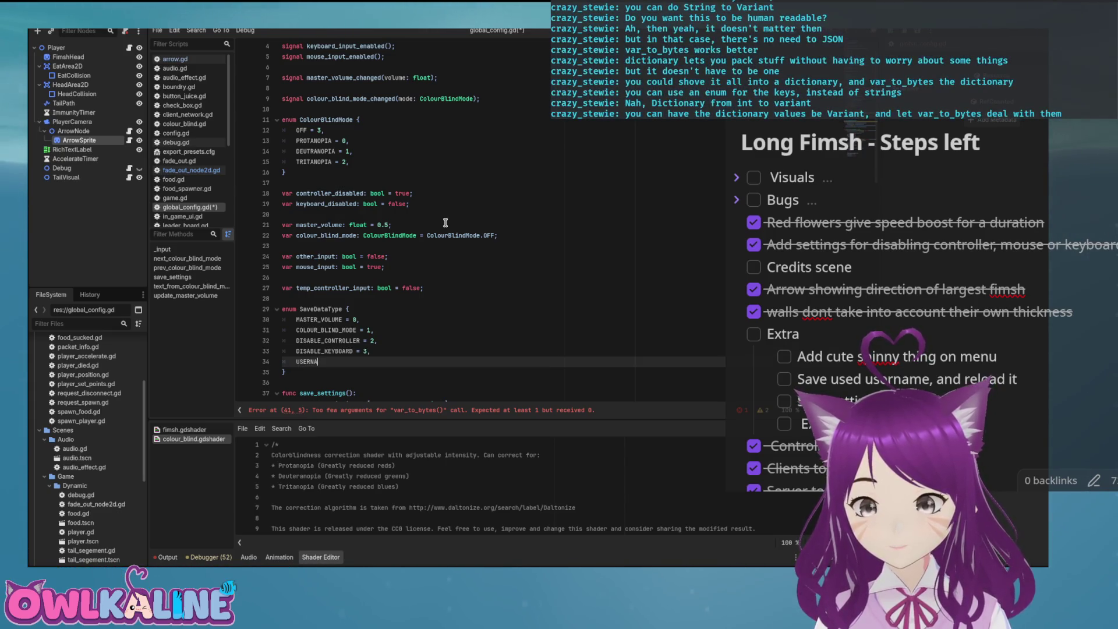
pyautogui.write('ME = 4,')
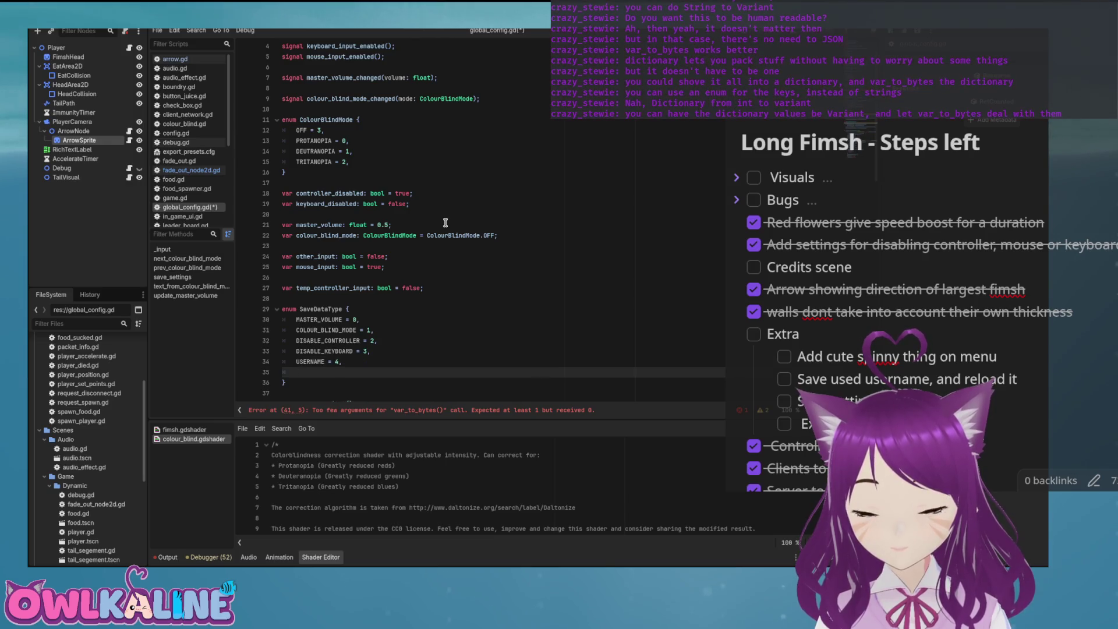
pyautogui.press('Up')
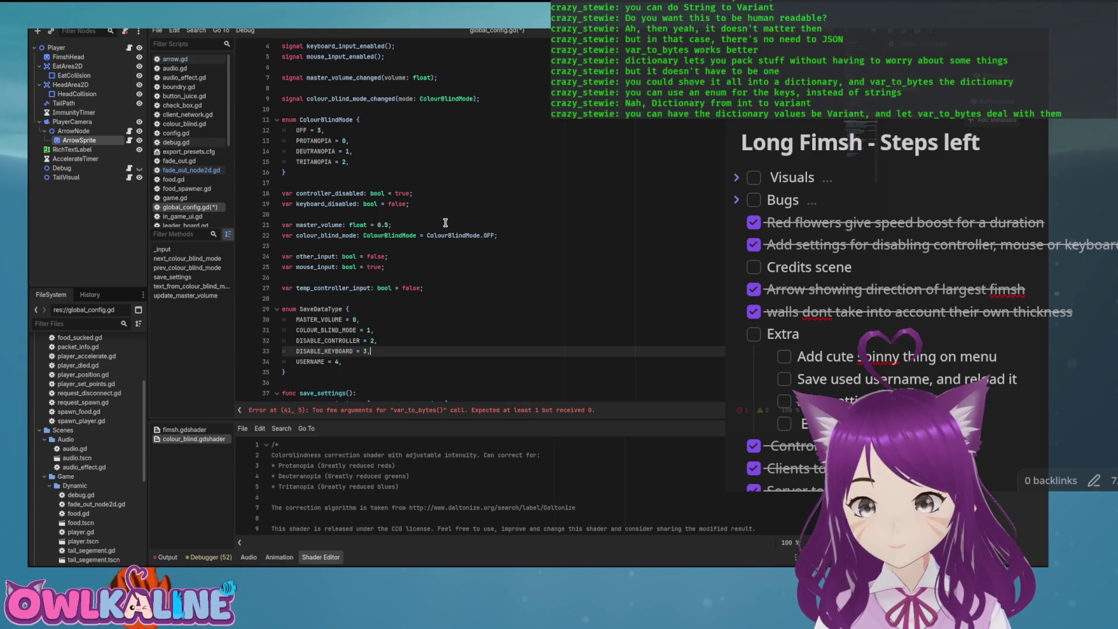
# - Remove the var_to_bytes(master_volume) and empty var_to_bytes() lines from save_settings
pyautogui.scroll(1, 447, 223)
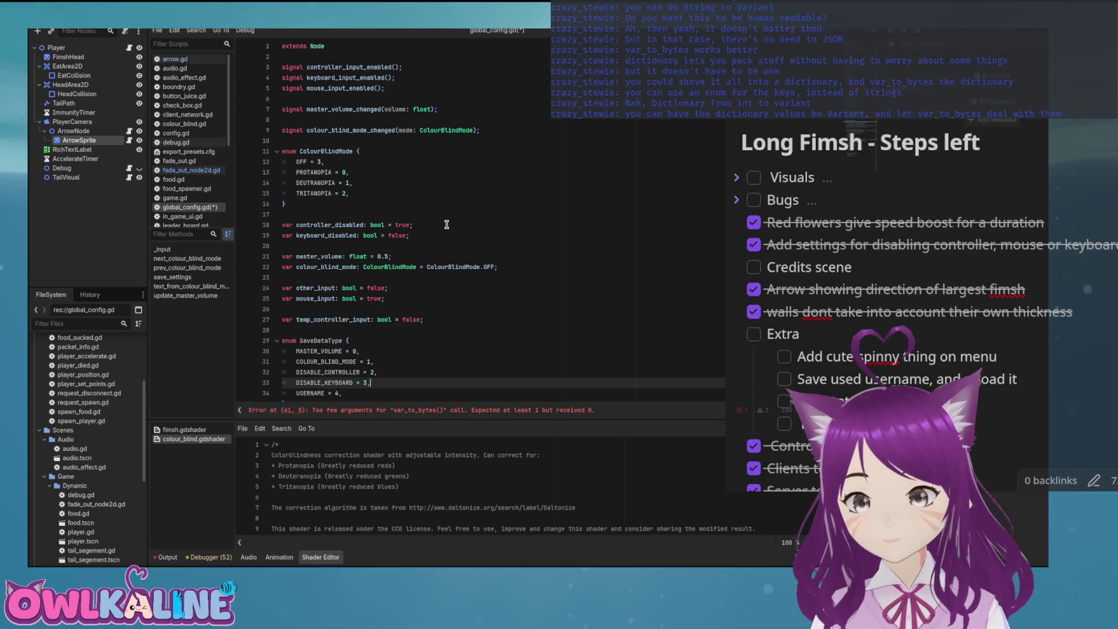
pyautogui.scroll(-12, 446, 224)
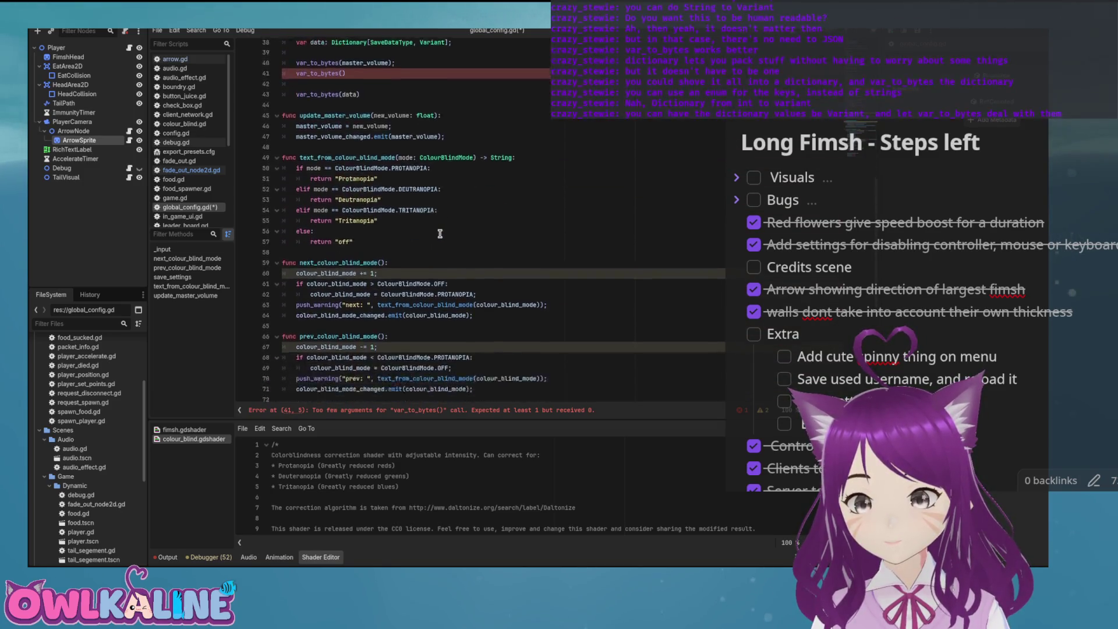
pyautogui.scroll(-8, 440, 234)
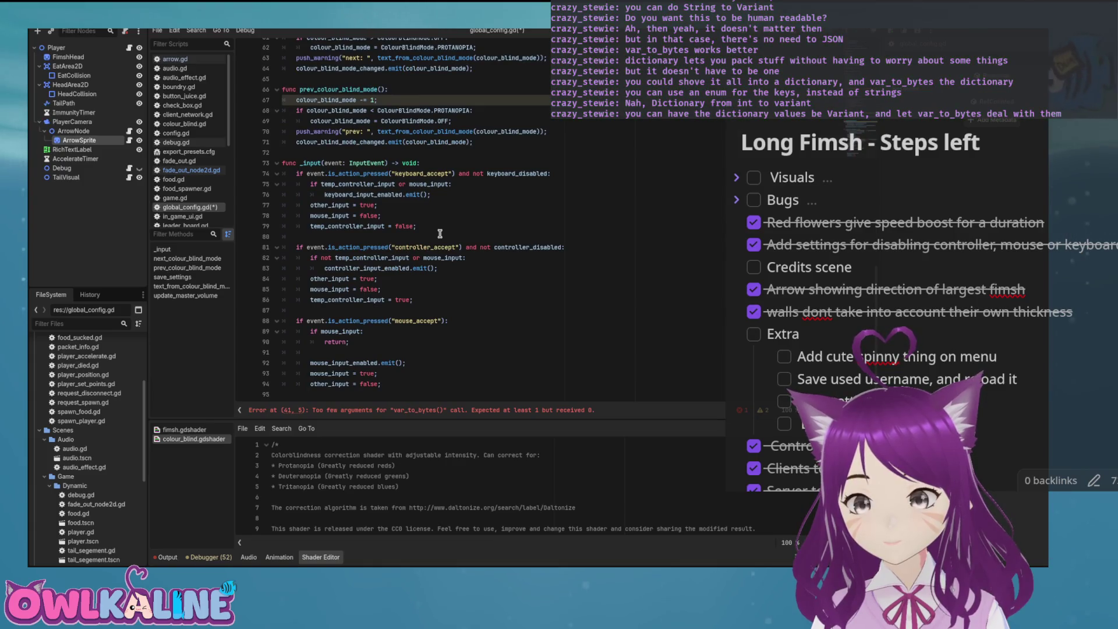
pyautogui.scroll(5, 440, 233)
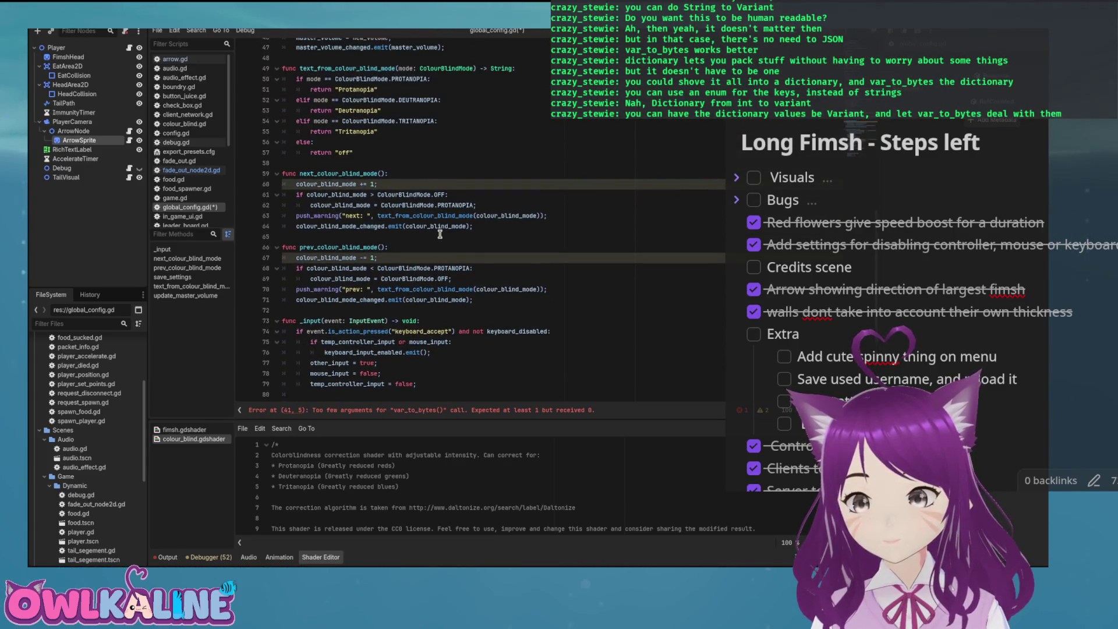
pyautogui.scroll(6, 440, 233)
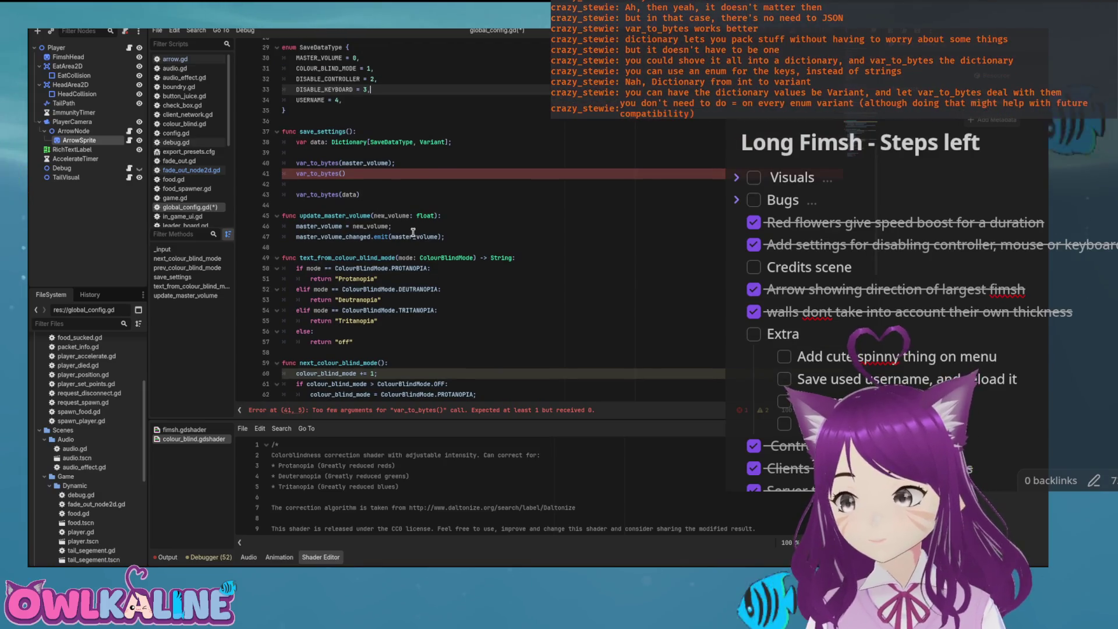
pyautogui.scroll(3, 413, 232)
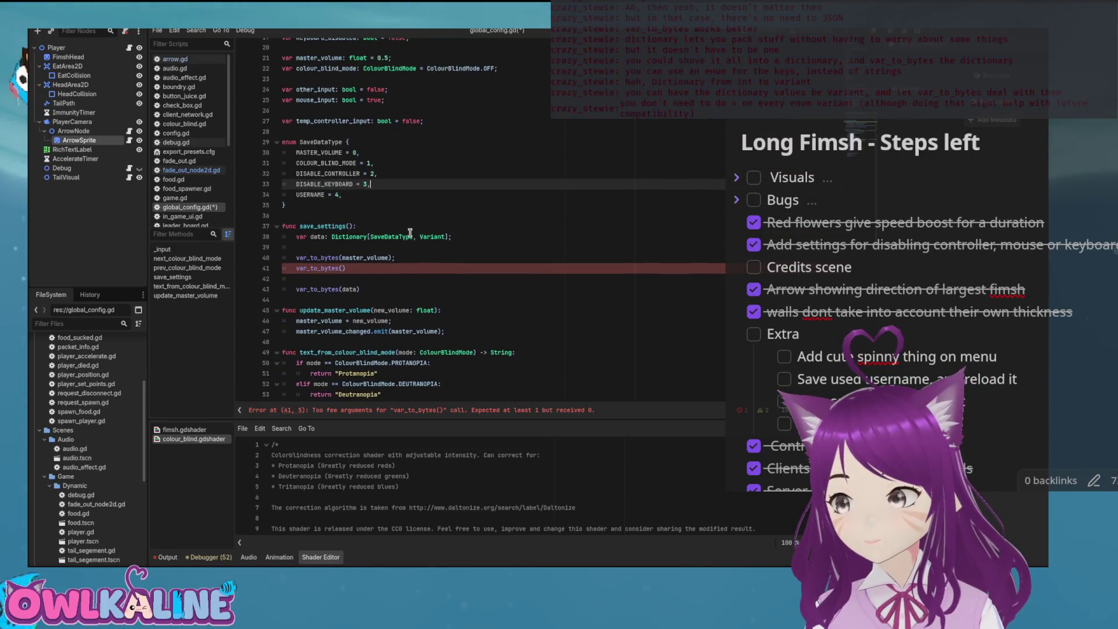
pyautogui.scroll(-3, 406, 232)
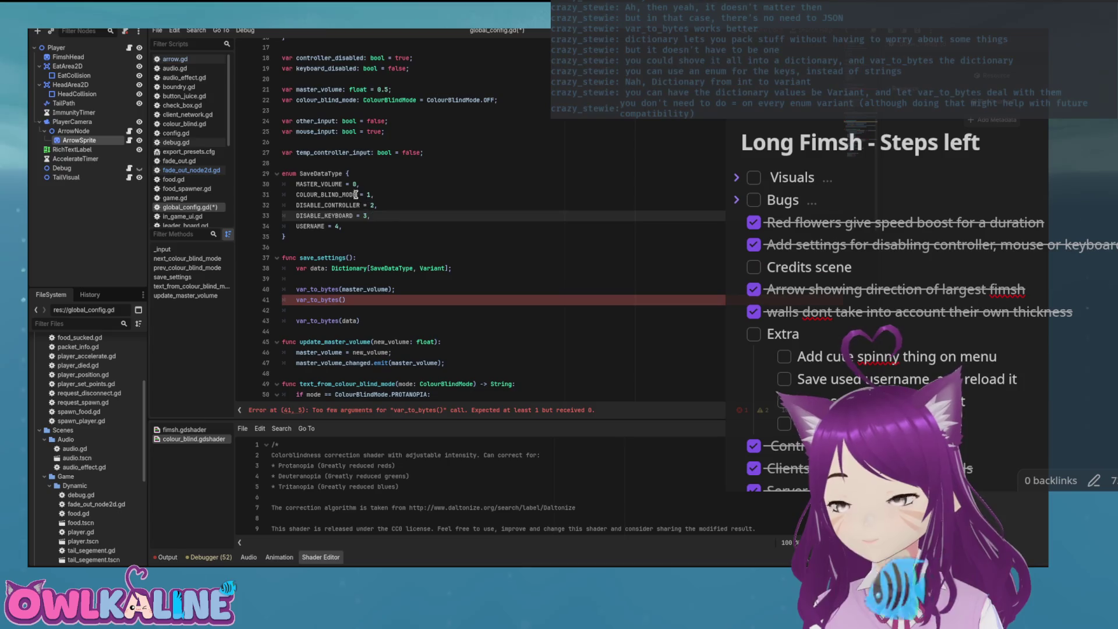
pyautogui.click(361, 238)
pyautogui.moveTo(361, 238); pyautogui.dragTo(284, 226)
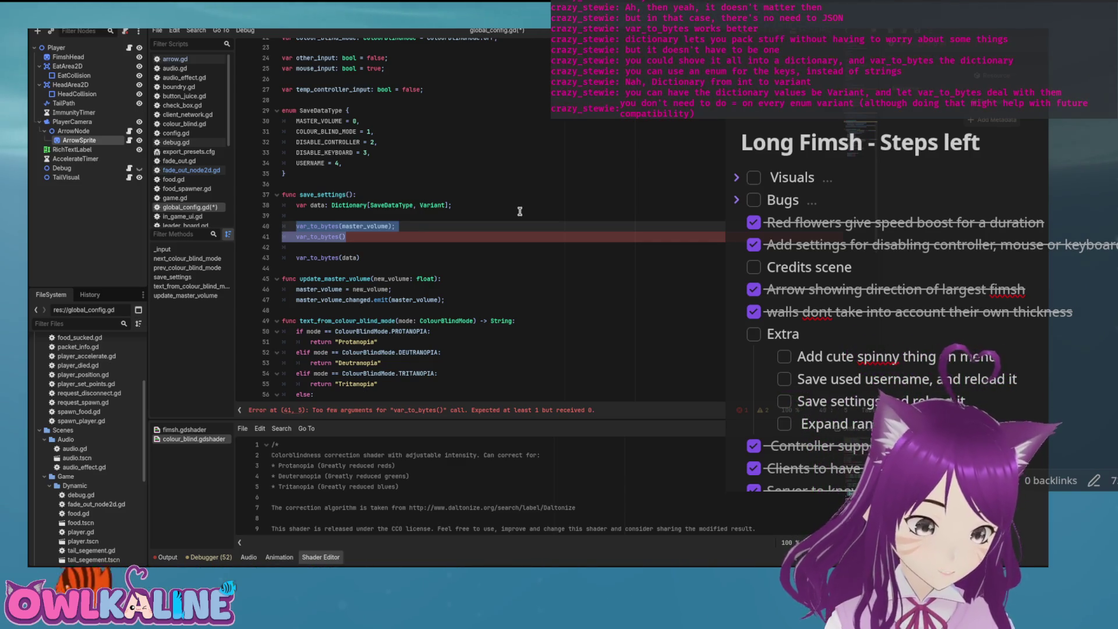
pyautogui.press('BackSpace')
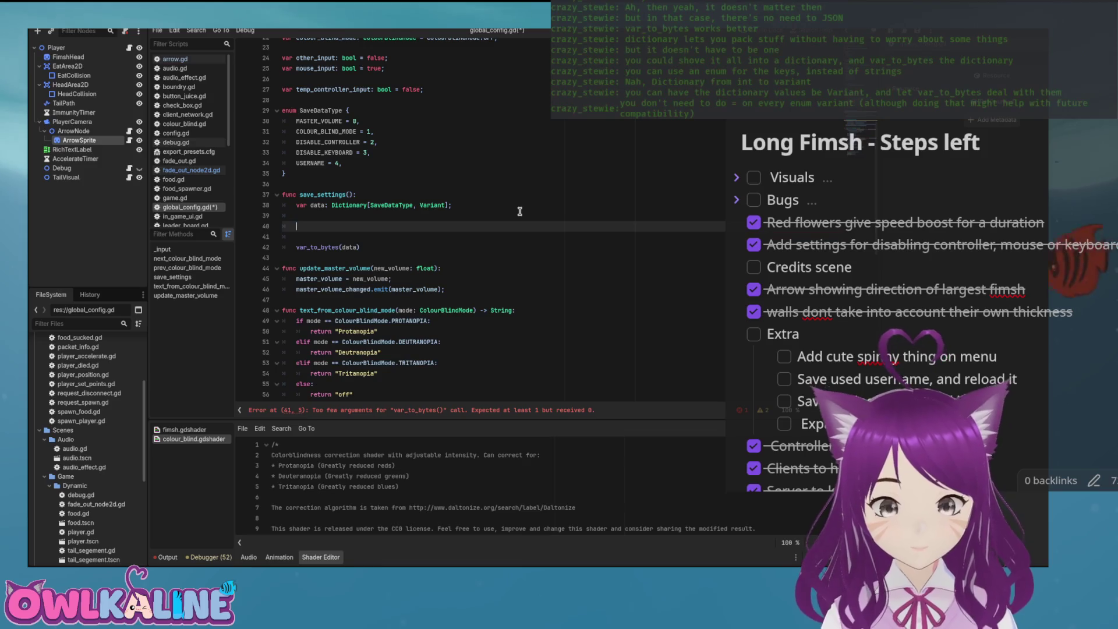
# - Write 'data[SaveDataType.MASTER_VOLUME] = master_volume;' and duplicate it into six copies
pyautogui.write('[')
pyautogui.press('Escape')
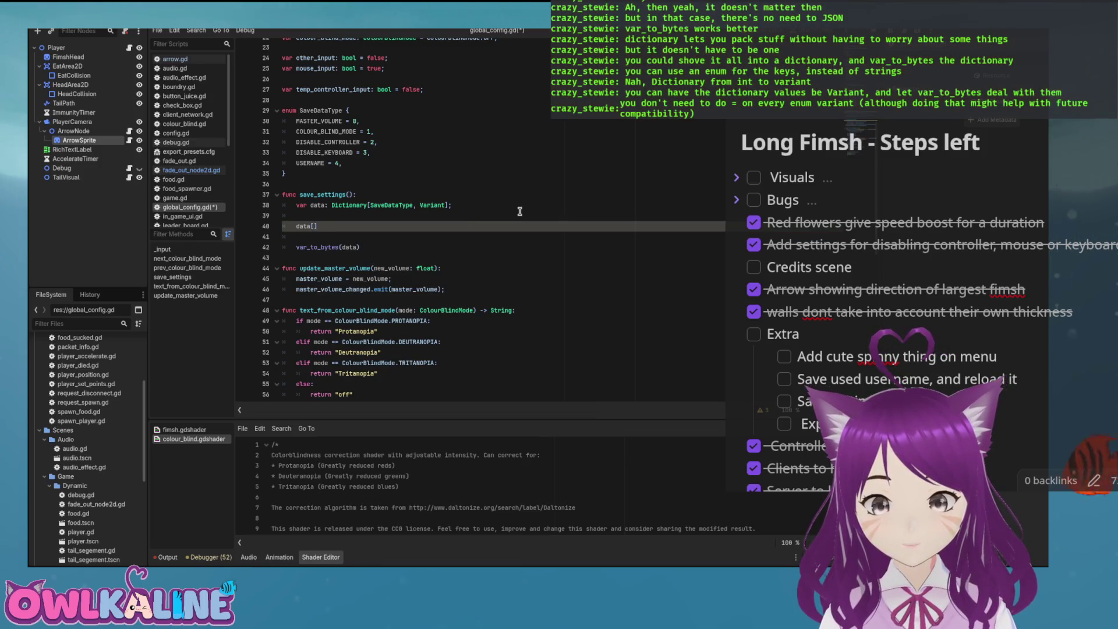
pyautogui.write('ave')
pyautogui.press('Return')
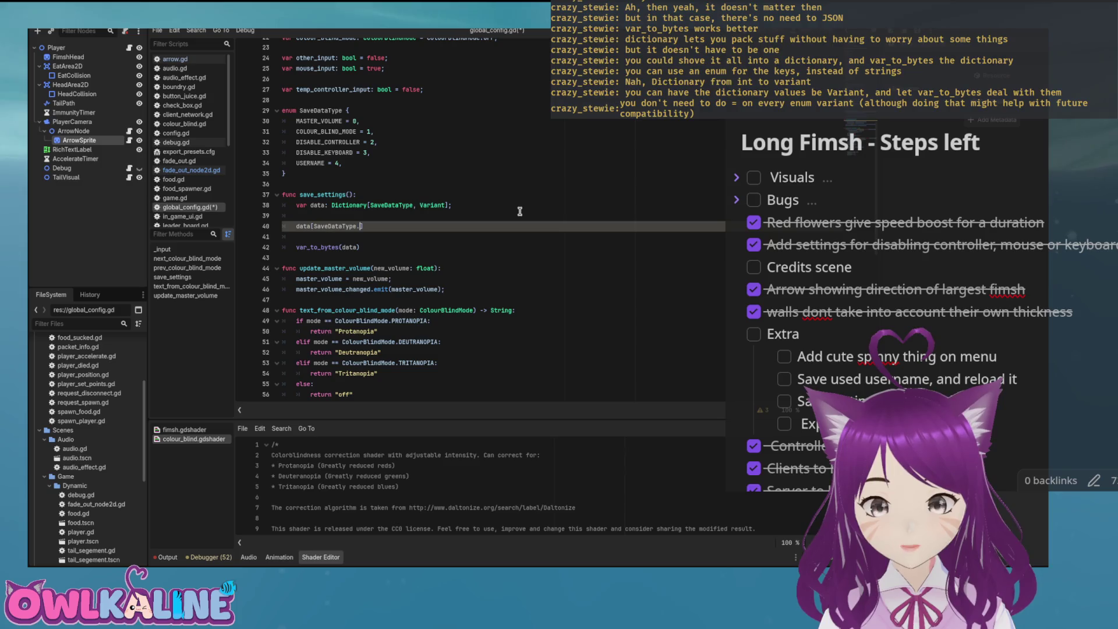
pyautogui.write('.')
pyautogui.press('Return')
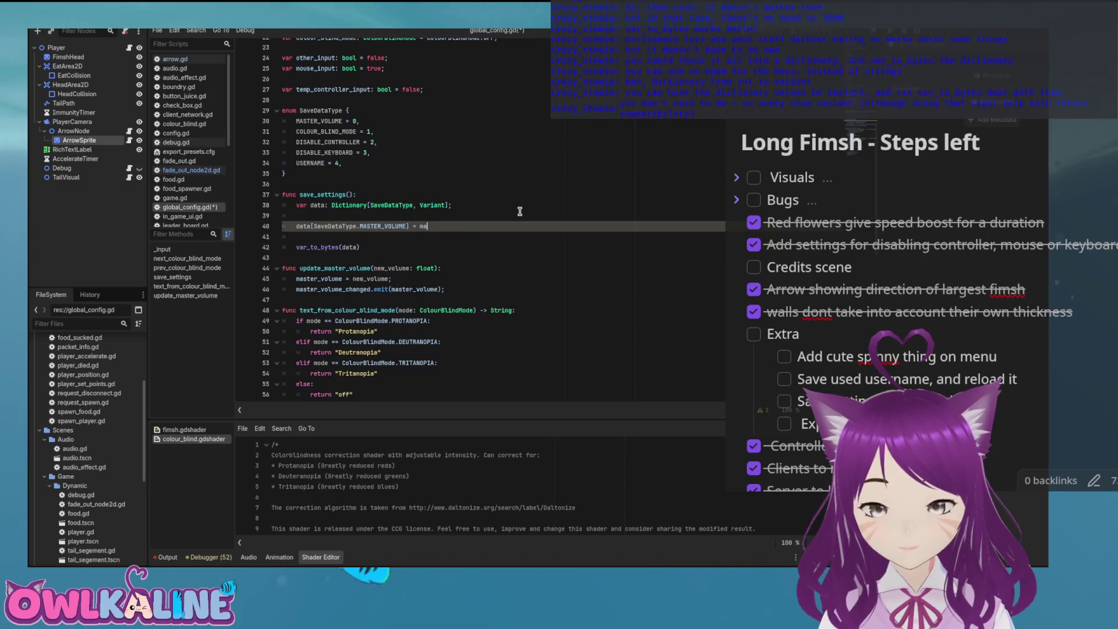
pyautogui.press('Return')
pyautogui.write(';')
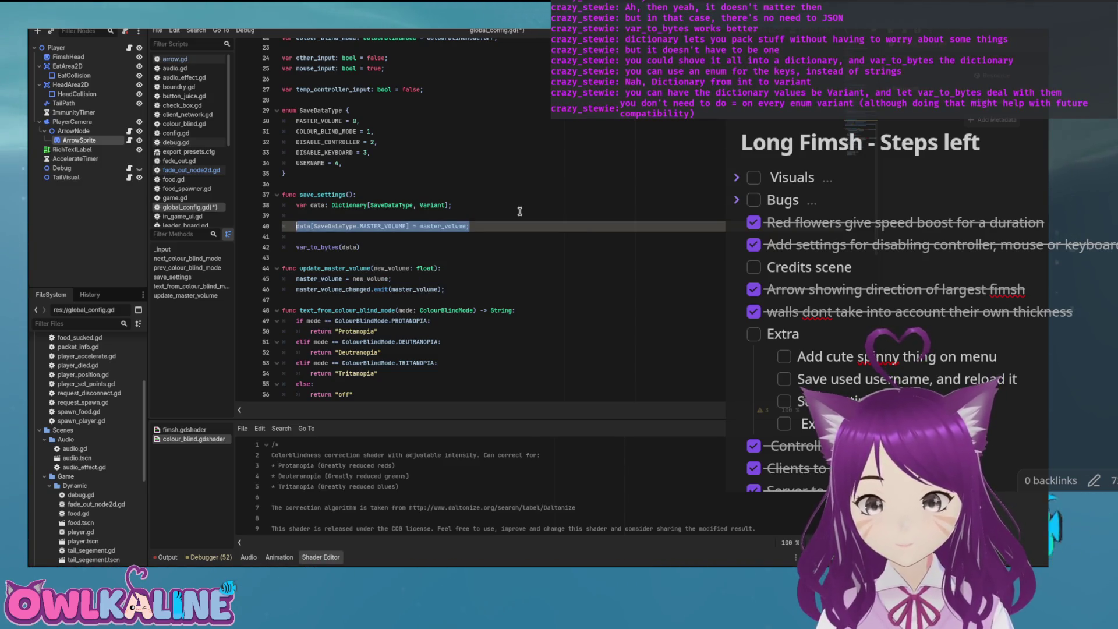
pyautogui.hotkey('ctrl', 'shift', 'd')
pyautogui.hotkey('ctrl', 'shift', 'd')
pyautogui.hotkey('ctrl', 'shift', 'd')
pyautogui.hotkey('ctrl', 'shift', 'd')
pyautogui.hotkey('ctrl', 'shift', 'd')
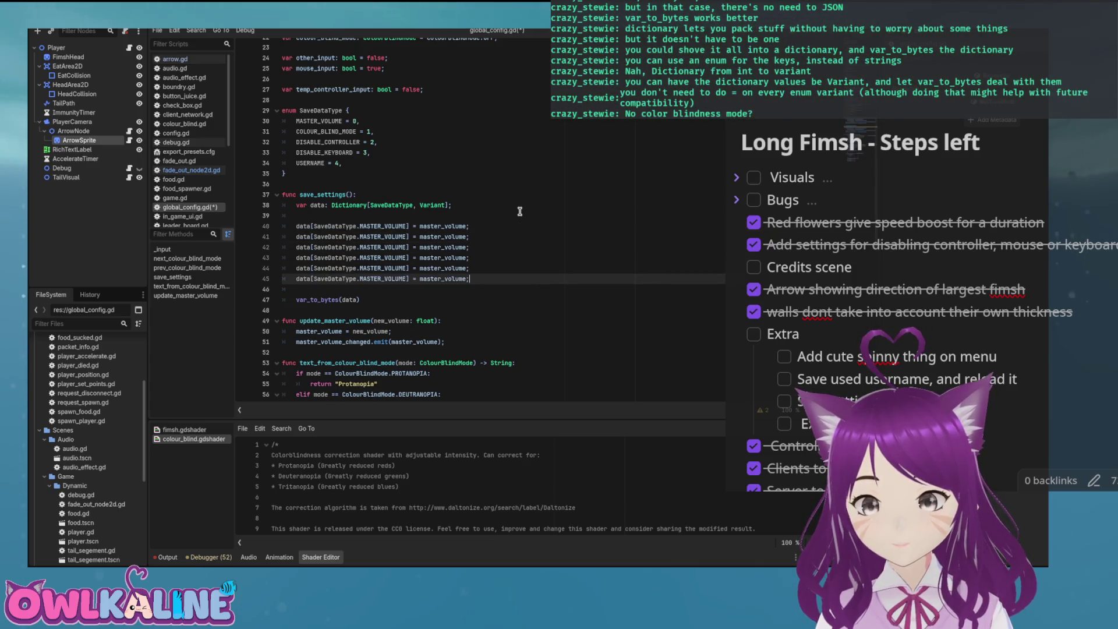
# - Rekey the second and third assignments to COLOUR_BLIND_MODE and DISABLE_CONTROLLER
pyautogui.click(320, 130)
pyautogui.doubleClick(320, 131)
pyautogui.hotkey('ctrl', 'c')
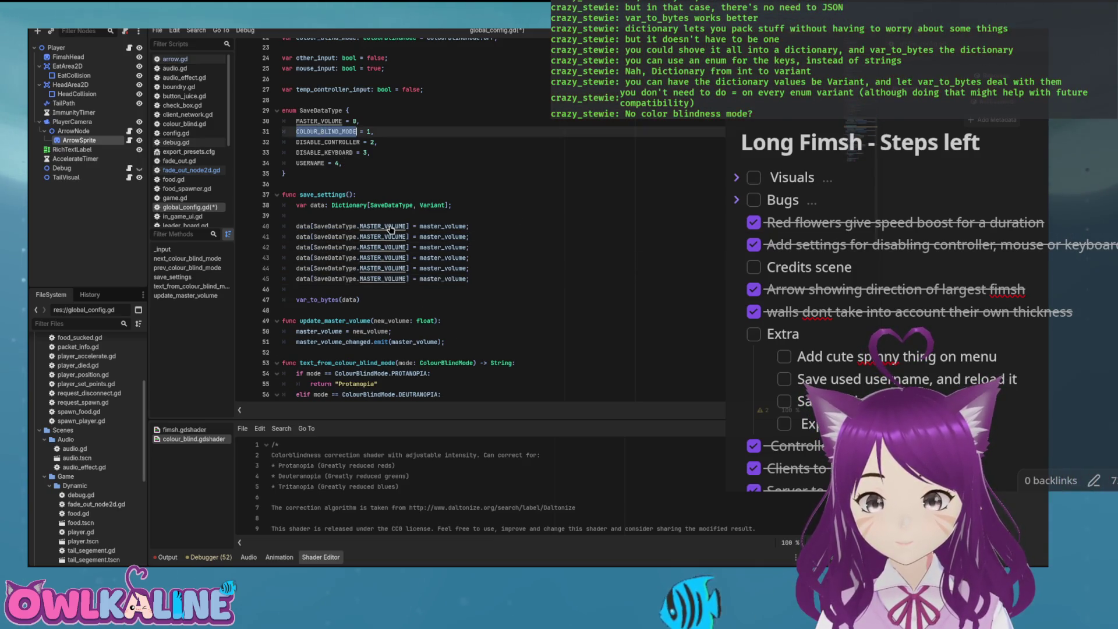
pyautogui.doubleClick(361, 236)
pyautogui.hotkey('ctrl', 'v')
pyautogui.click(319, 140)
pyautogui.doubleClick(320, 141)
pyautogui.hotkey('ctrl', 'c')
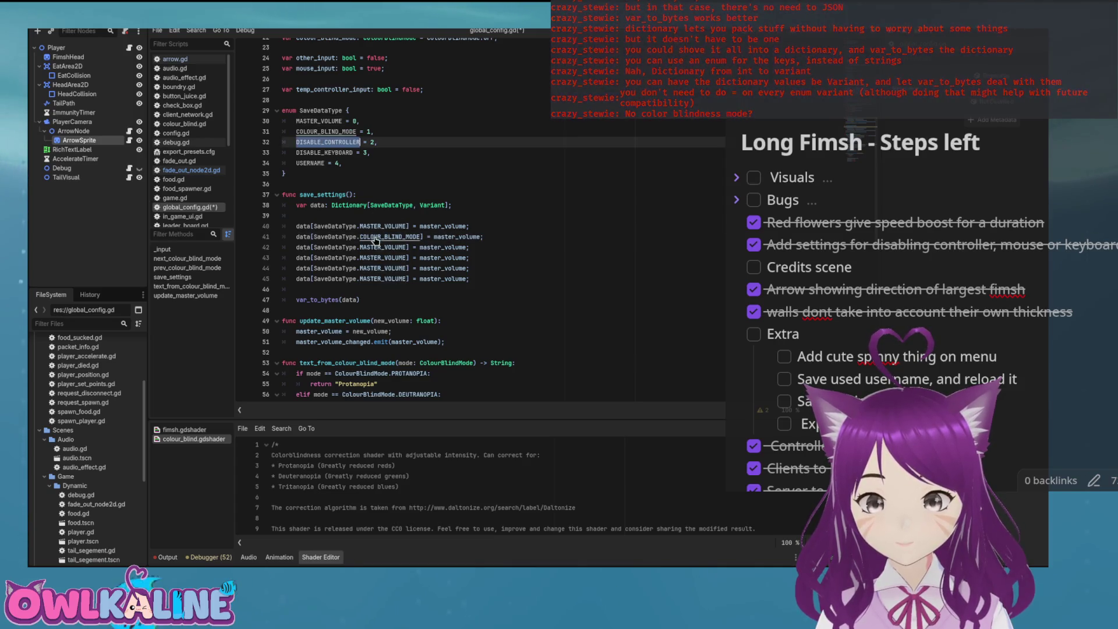
pyautogui.doubleClick(361, 247)
pyautogui.hotkey('ctrl', 'v')
# - Rekey the fourth assignment to DISABLE_KEYBOARD and remove the surplus duplicate line
pyautogui.click(321, 152)
pyautogui.doubleClick(321, 152)
pyautogui.hotkey('ctrl', 'c')
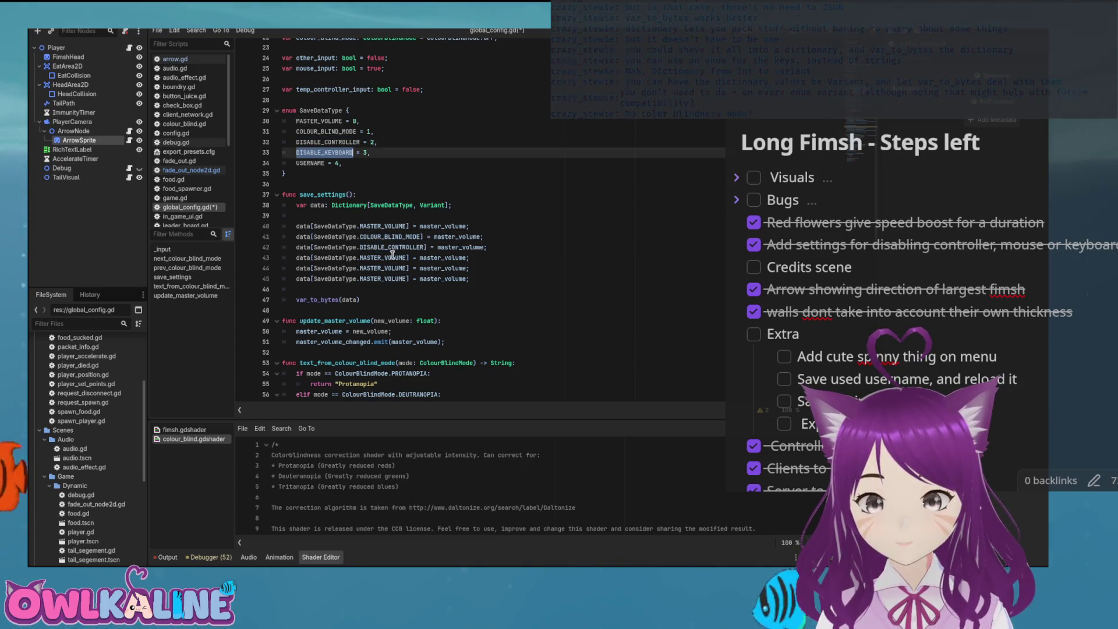
pyautogui.doubleClick(361, 258)
pyautogui.hotkey('ctrl', 'v')
pyautogui.doubleClick(312, 164)
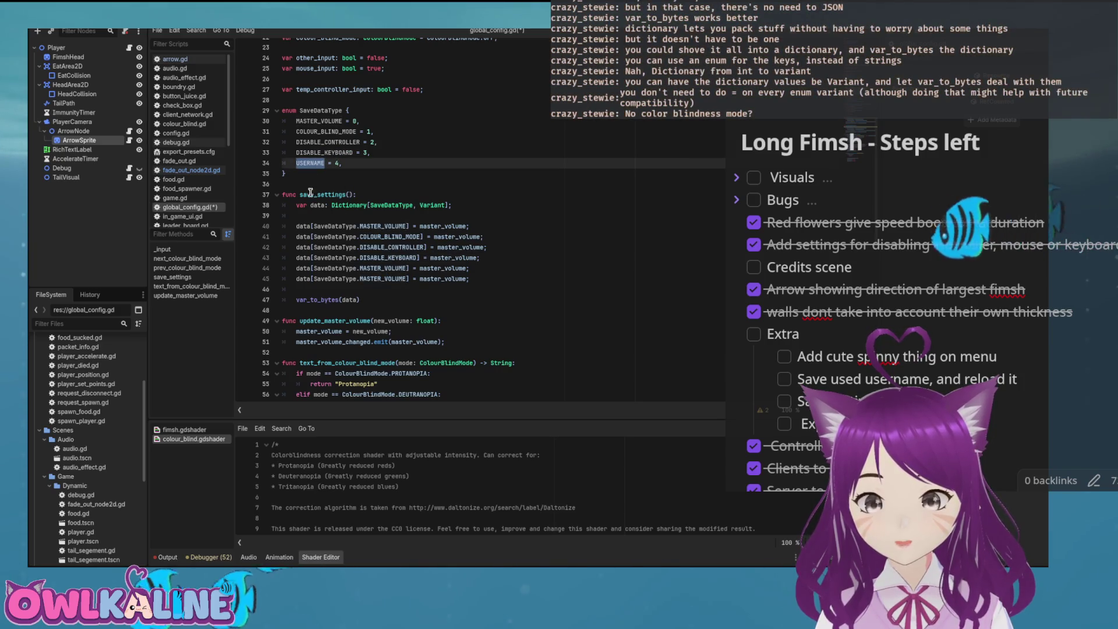
pyautogui.moveTo(470, 279); pyautogui.dragTo(277, 272)
pyautogui.press('Delete')
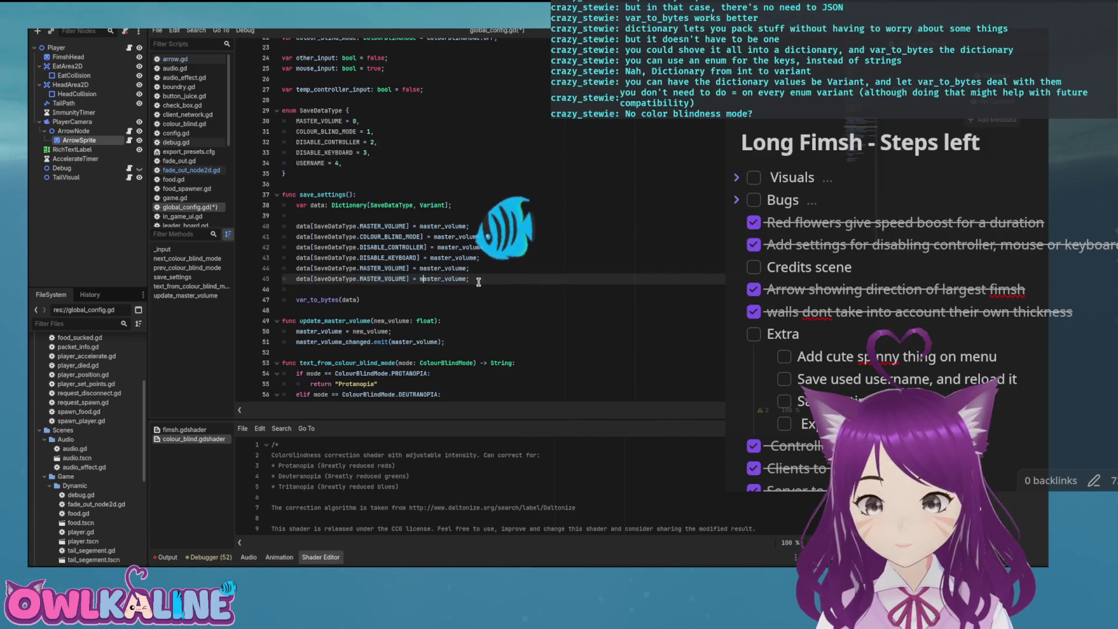
pyautogui.hotkey('ctrl', 'z')
pyautogui.click(291, 278)
# - Make the last line a commented-out USERNAME = "test" entry and save the script
pyautogui.hotkey('ctrl', 'shift', 'k')
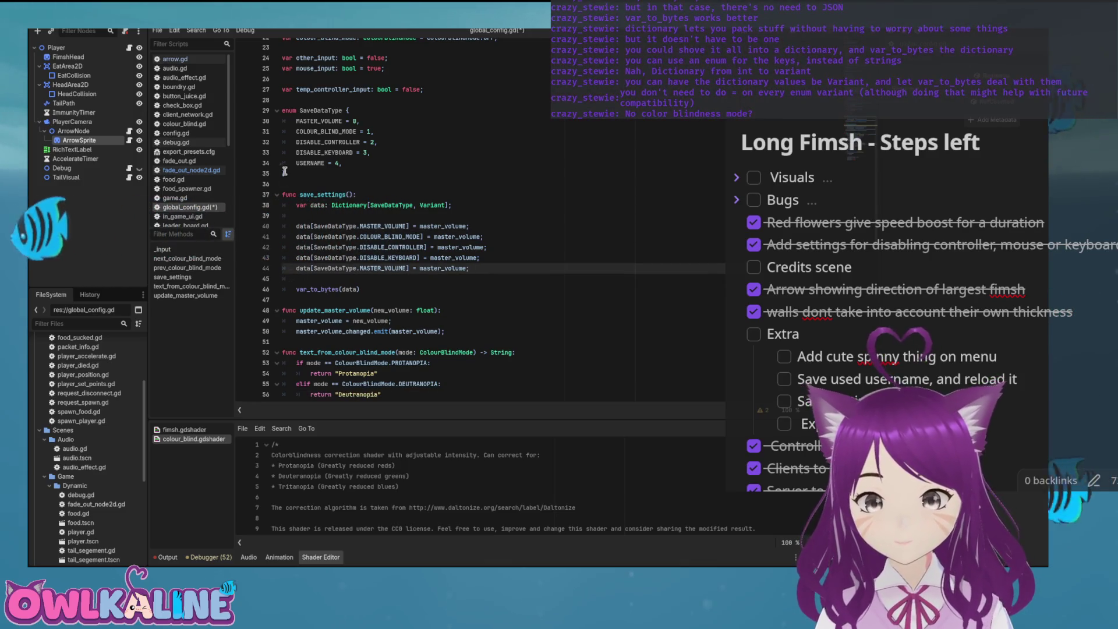
pyautogui.doubleClick(297, 163)
pyautogui.doubleClick(375, 268)
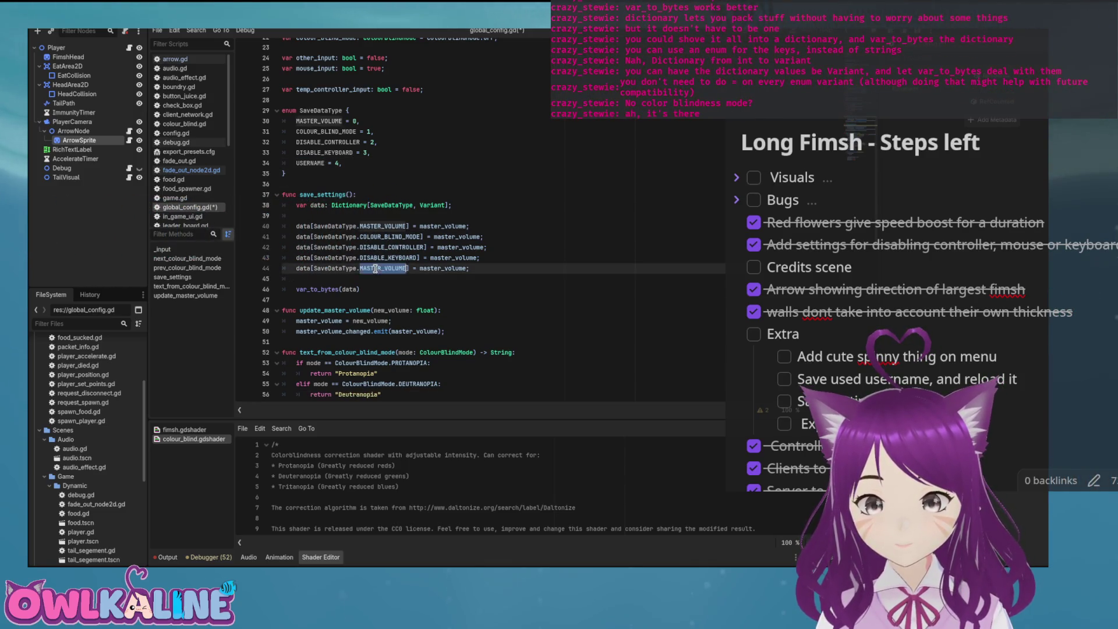
pyautogui.doubleClick(446, 267)
pyautogui.write('"')
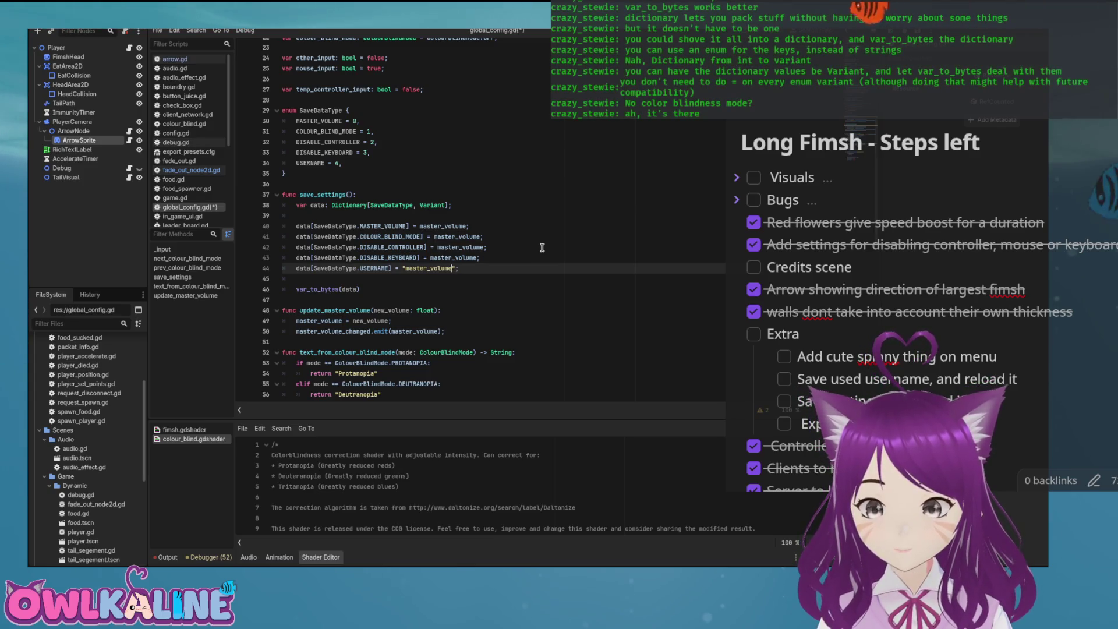
pyautogui.press('BackSpace')
pyautogui.press('BackSpace')
pyautogui.press('BackSpace')
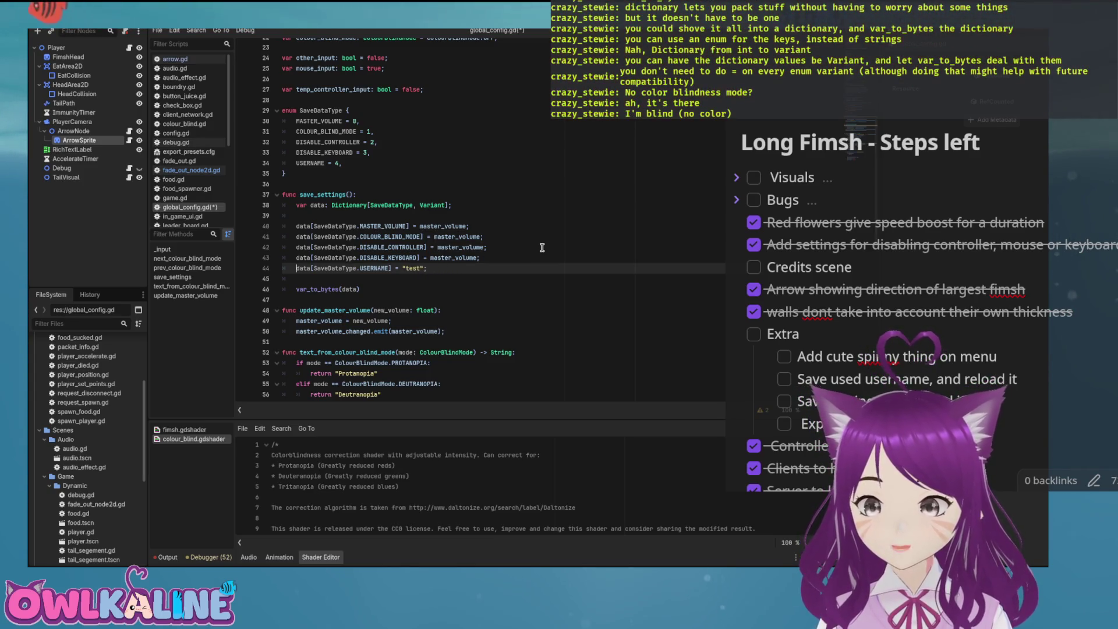
pyautogui.hotkey('ctrl', 'k')
pyautogui.hotkey('ctrl', 's')
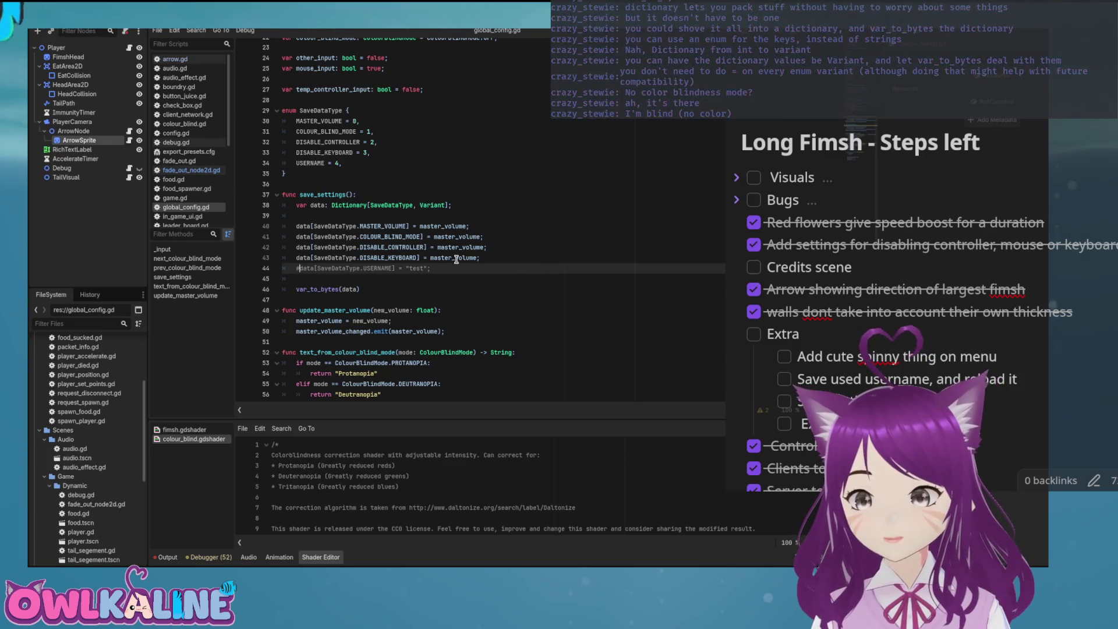
pyautogui.click(454, 258)
pyautogui.doubleClick(457, 236)
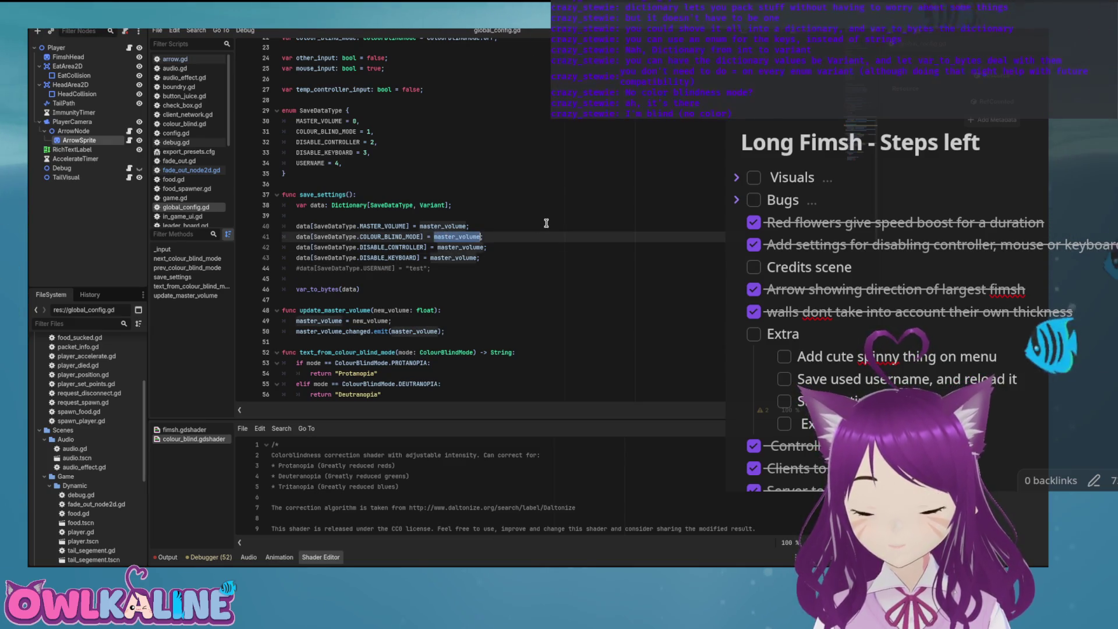
pyautogui.scroll(6, 539, 221)
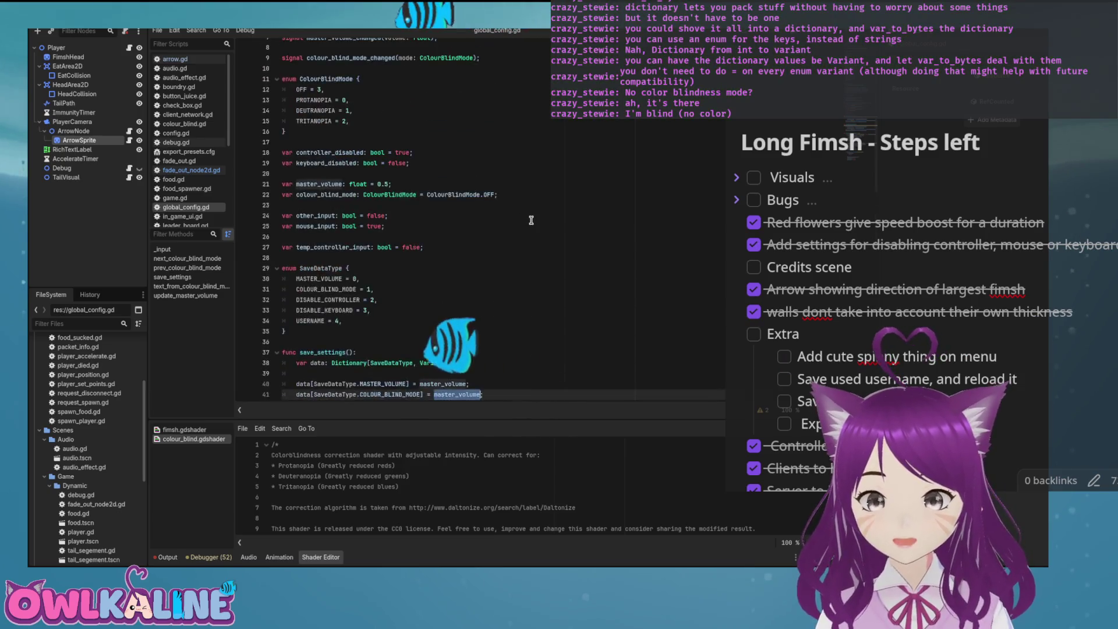
# - Store colour_blind_mode under COLOUR_BLIND_MODE and clear master_volume from the DISABLE_CONTROLLER line
pyautogui.scroll(-13, 530, 221)
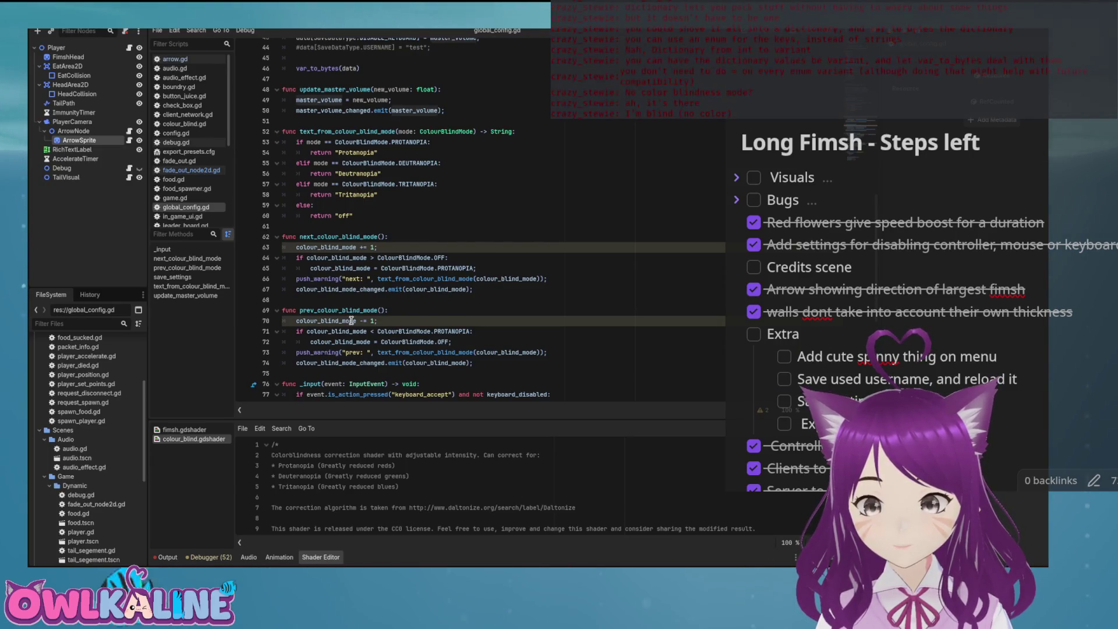
pyautogui.scroll(-3, 368, 313)
pyautogui.scroll(-2, 370, 306)
pyautogui.doubleClick(337, 173)
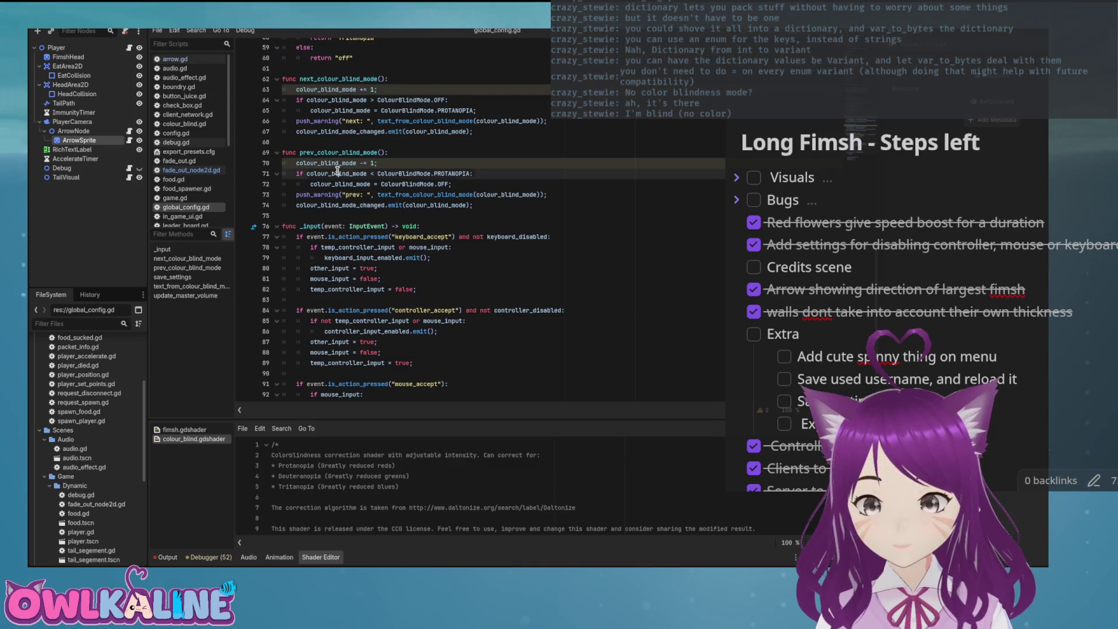
pyautogui.scroll(3, 444, 194)
pyautogui.scroll(4, 440, 193)
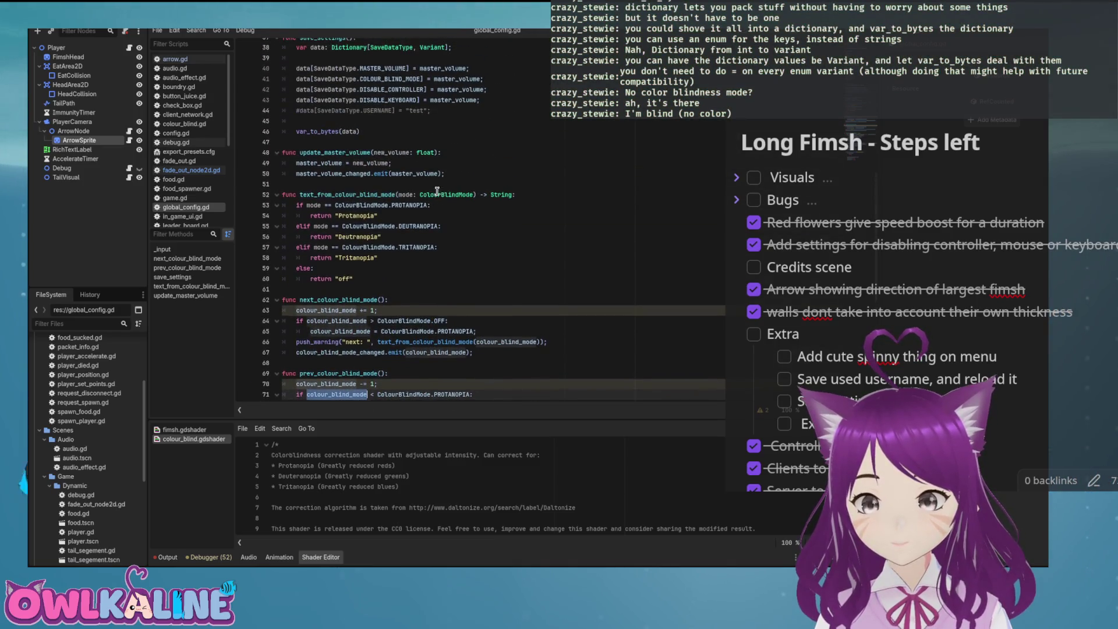
pyautogui.scroll(2, 424, 173)
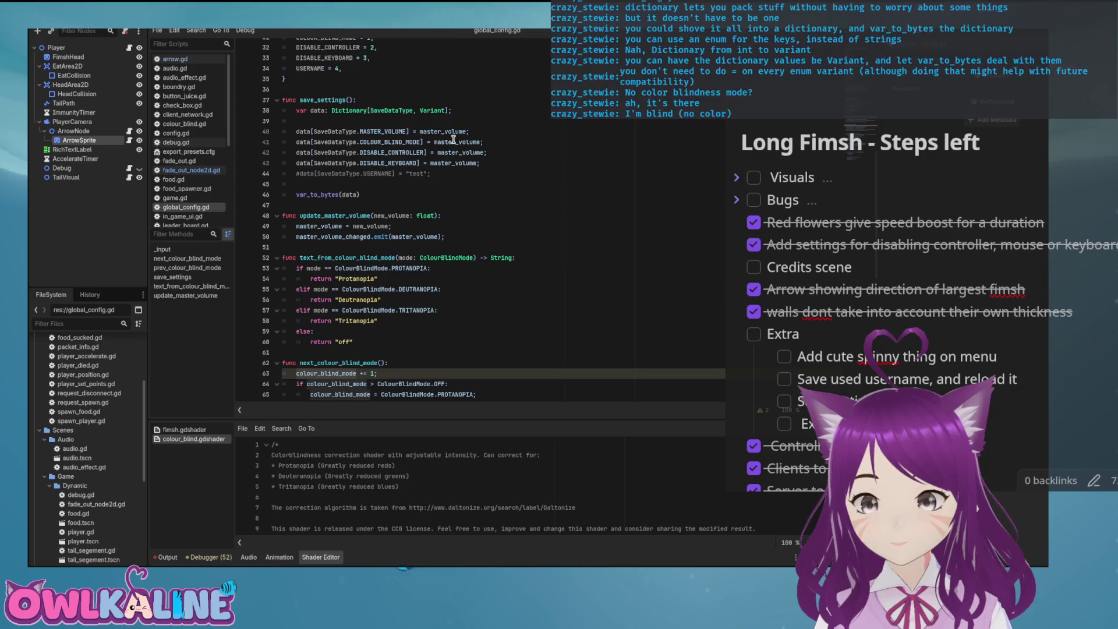
pyautogui.doubleClick(453, 142)
pyautogui.hotkey('ctrl', 'v')
pyautogui.doubleClick(460, 152)
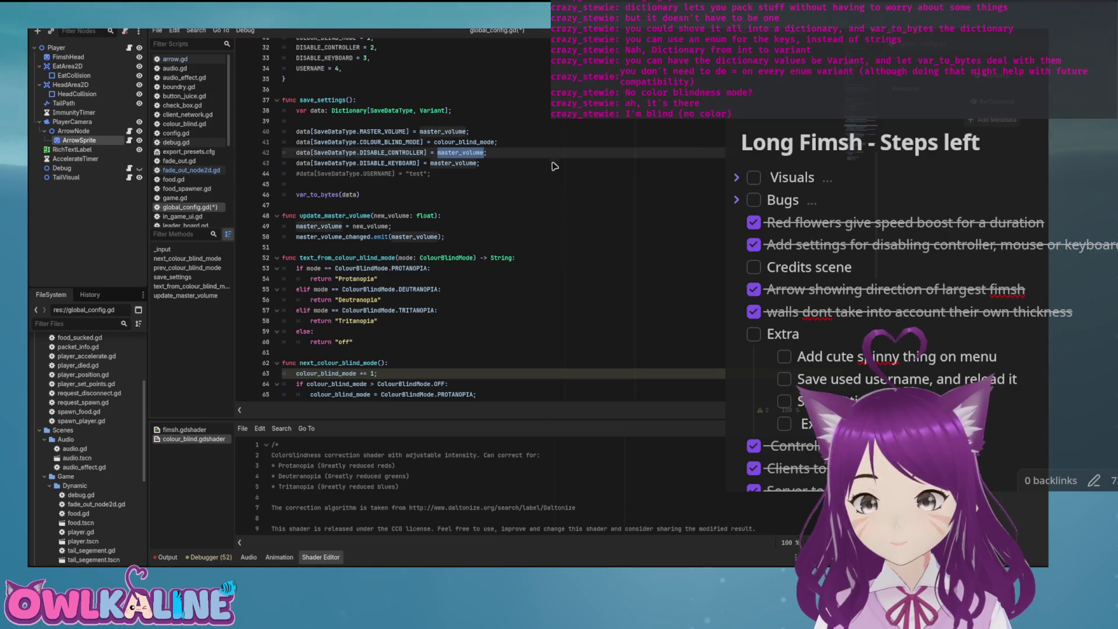
pyautogui.scroll(4, 559, 121)
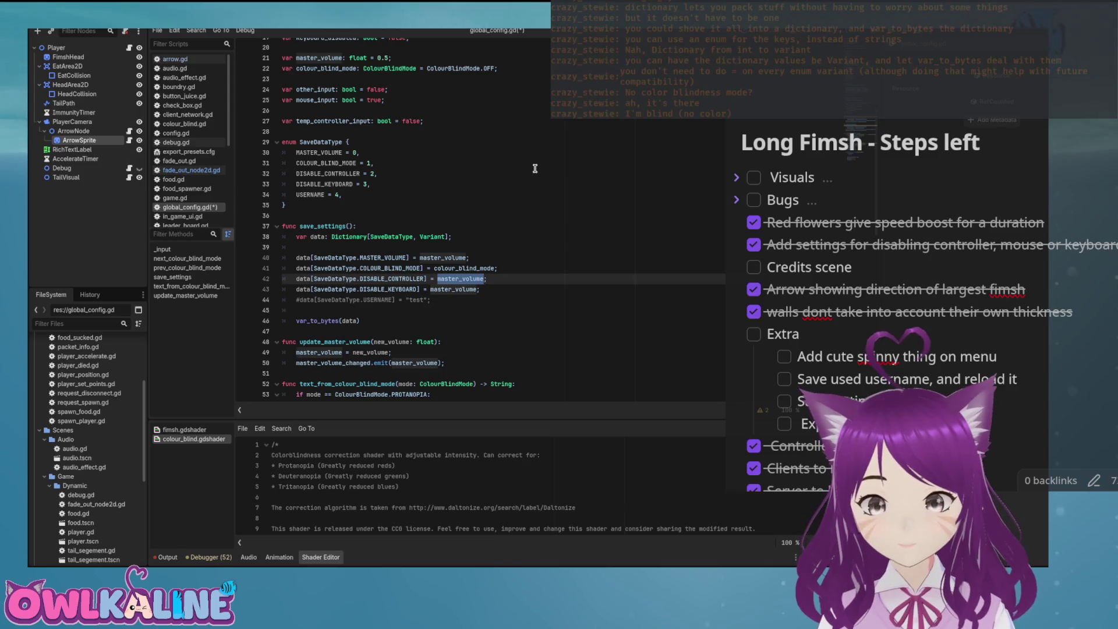
pyautogui.press('BackSpace')
pyautogui.scroll(4, 535, 168)
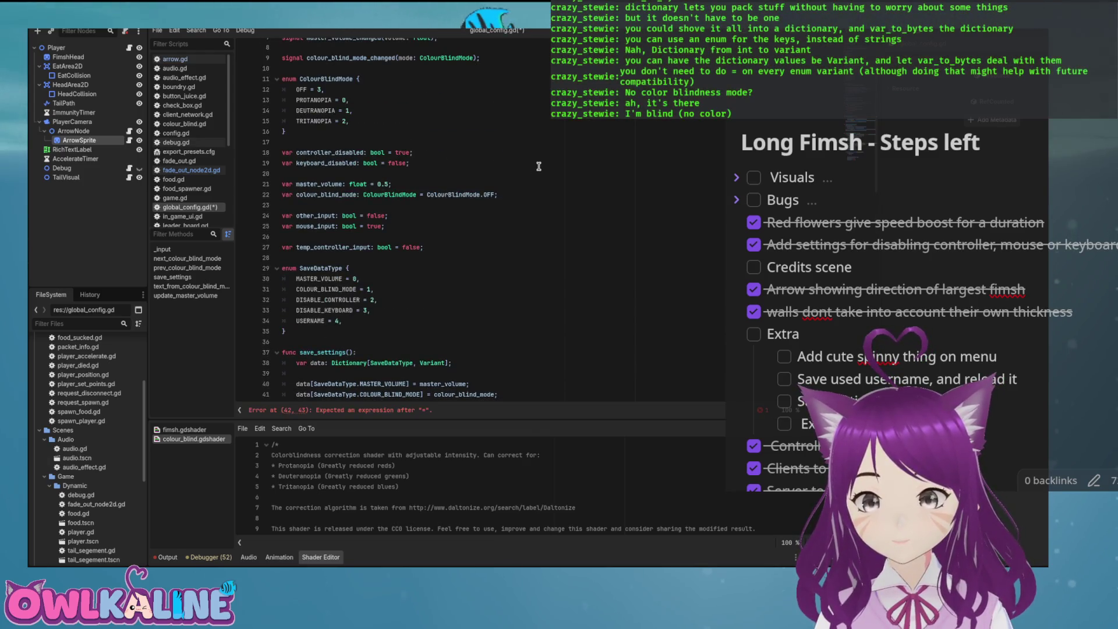
# - Scroll through save_settings to review the data[SaveDataType.*] entries and var_to_bytes(data) call
pyautogui.scroll(3, 539, 167)
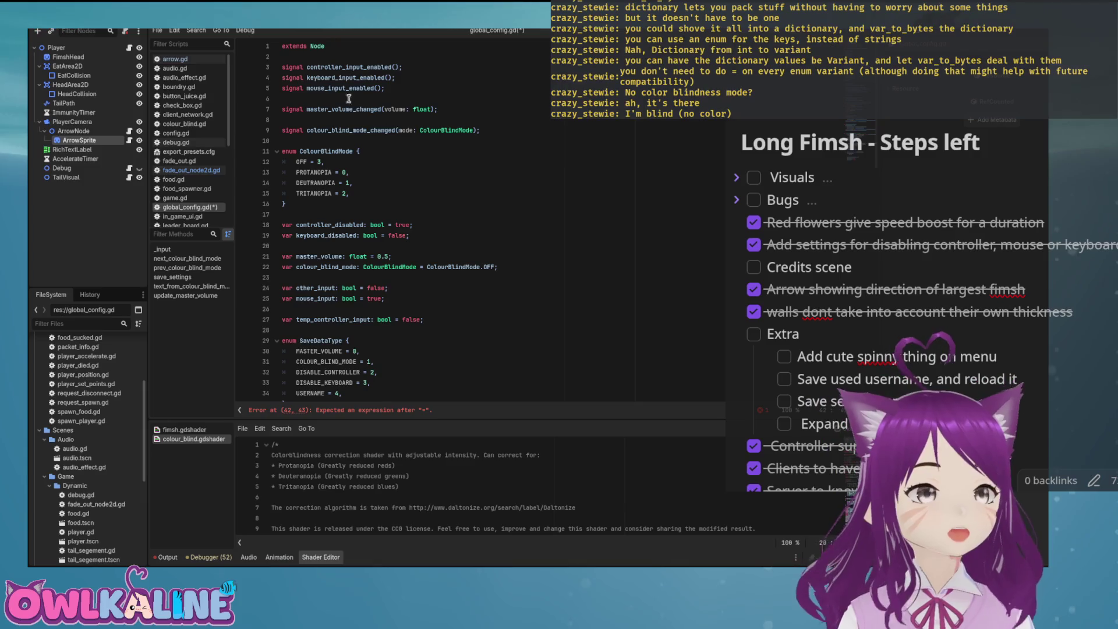
pyautogui.scroll(-1, 326, 262)
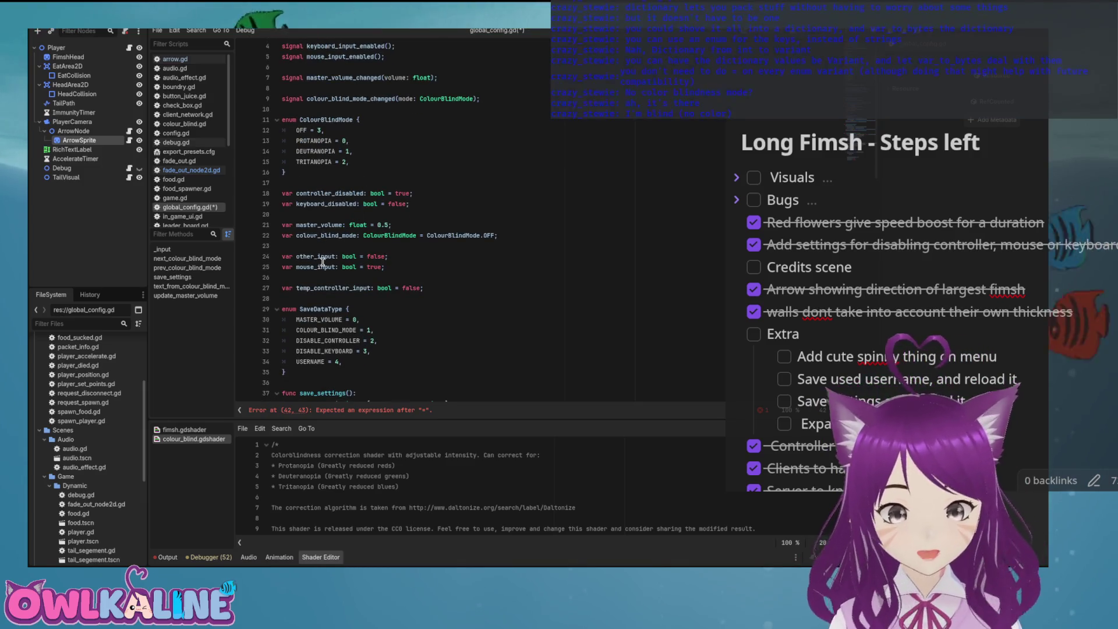
pyautogui.scroll(-16, 412, 270)
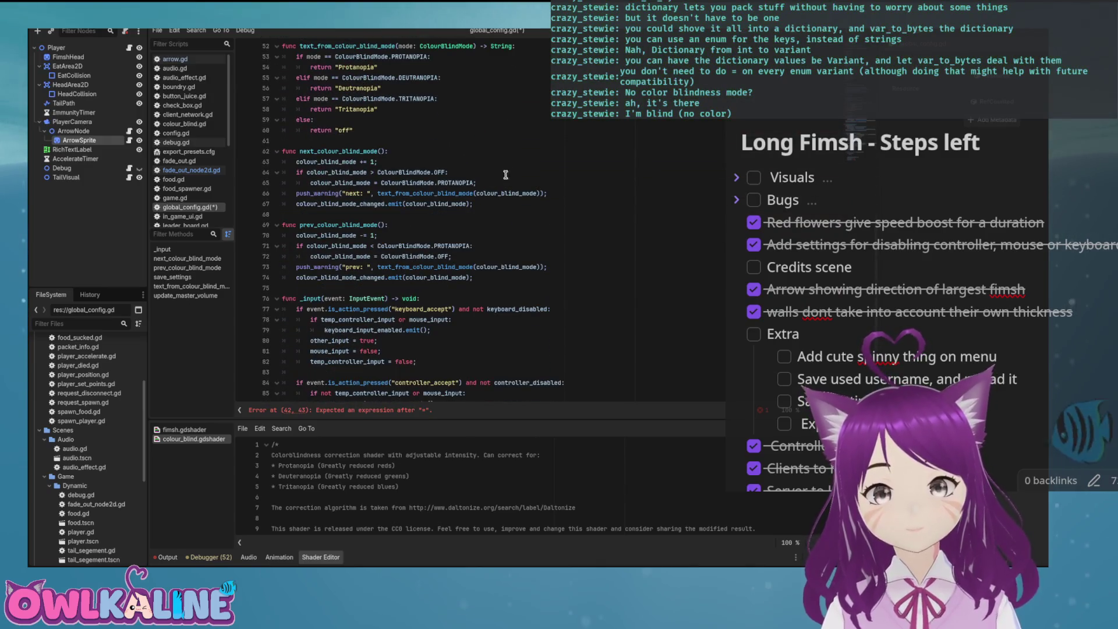
pyautogui.scroll(-2, 596, 190)
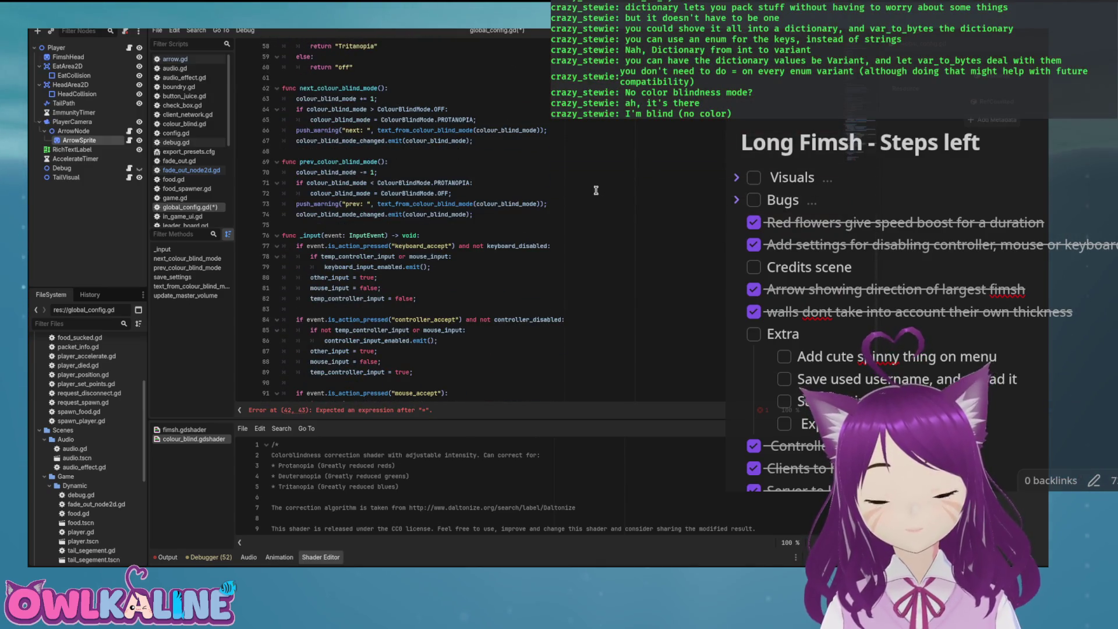
pyautogui.scroll(-2, 596, 190)
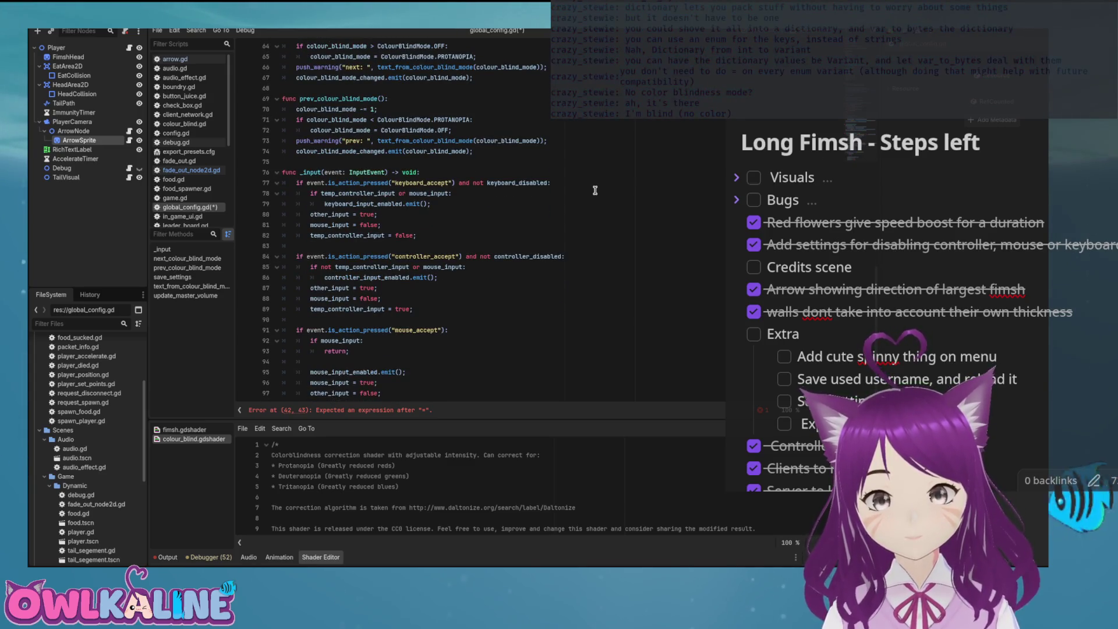
pyautogui.scroll(-1, 595, 190)
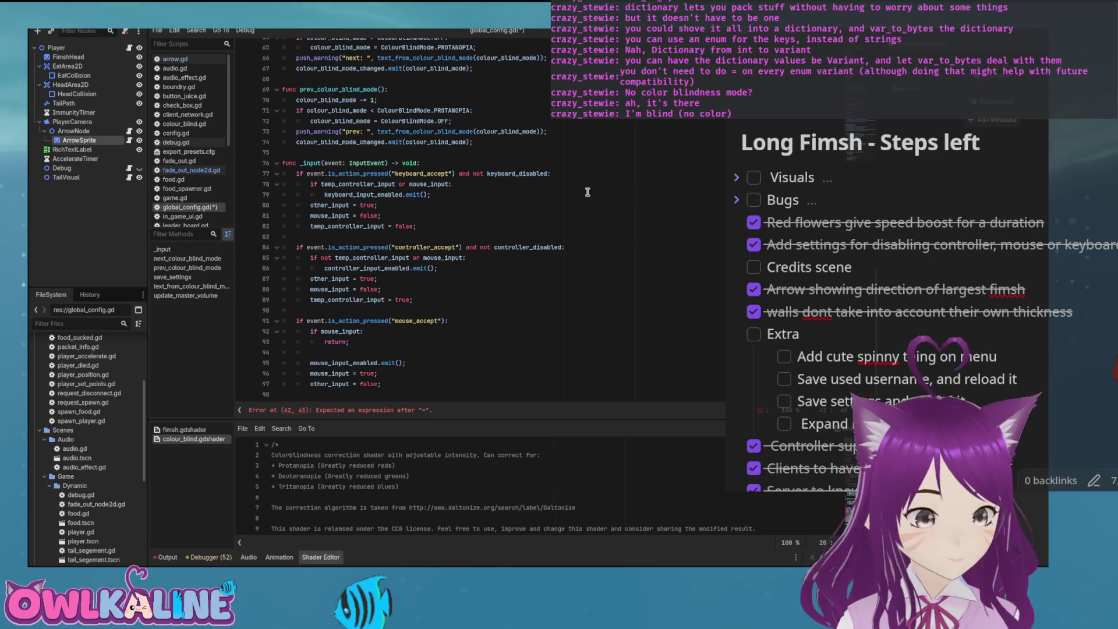
pyautogui.scroll(12, 587, 192)
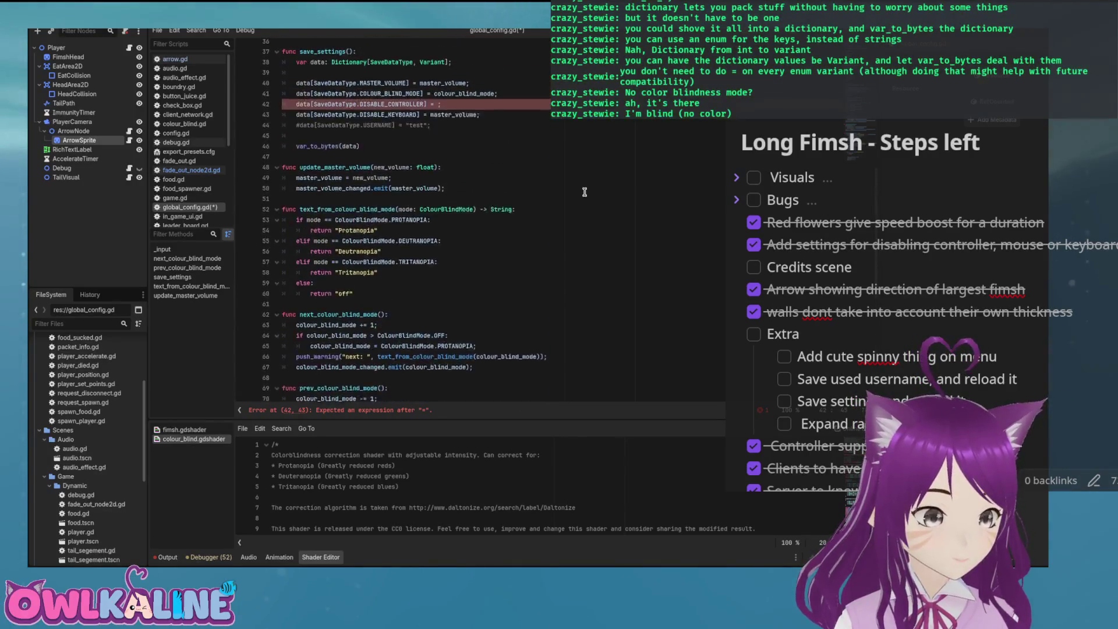
pyautogui.scroll(3, 569, 196)
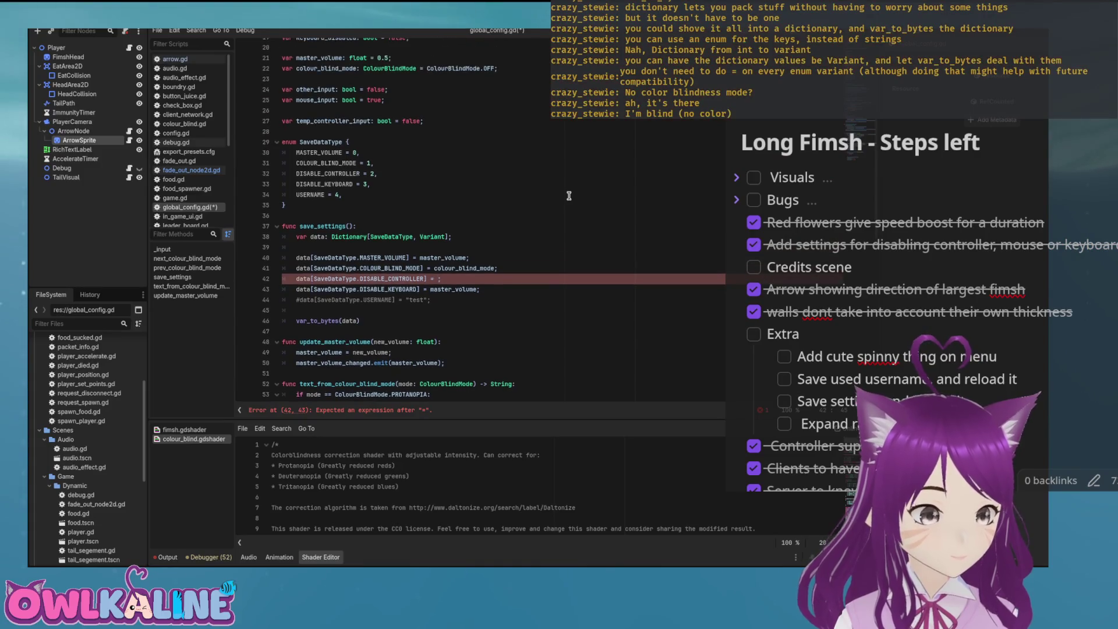
pyautogui.scroll(1, 569, 195)
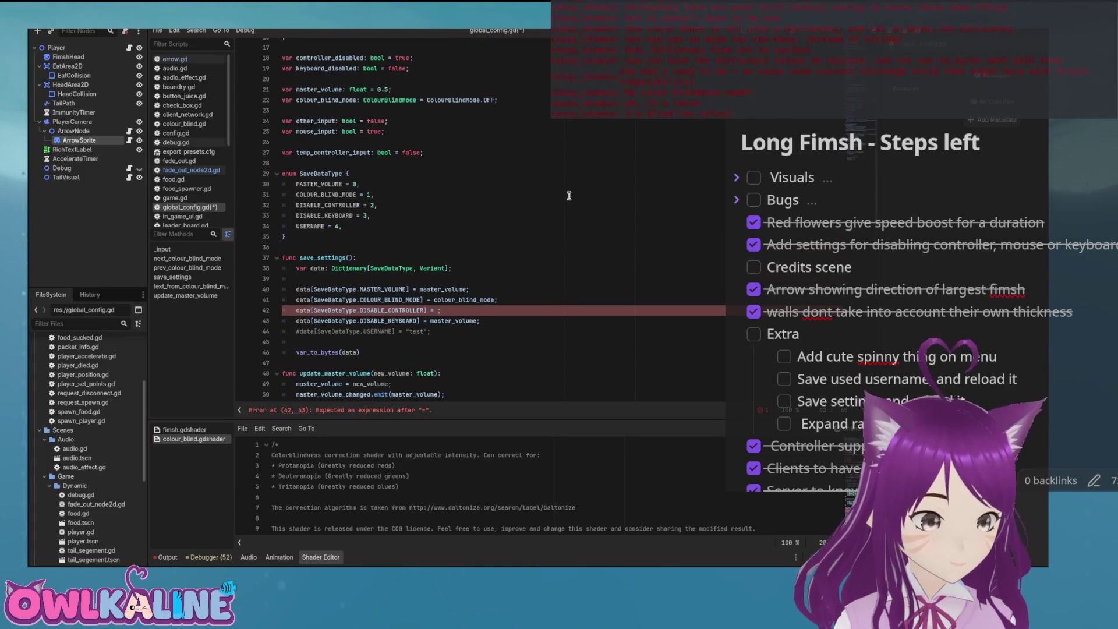
# - Comment out the DISABLE_CONTROLLER and DISABLE_KEYBOARD lines with Ctrl+K and save global_config.gd
pyautogui.scroll(3, 569, 196)
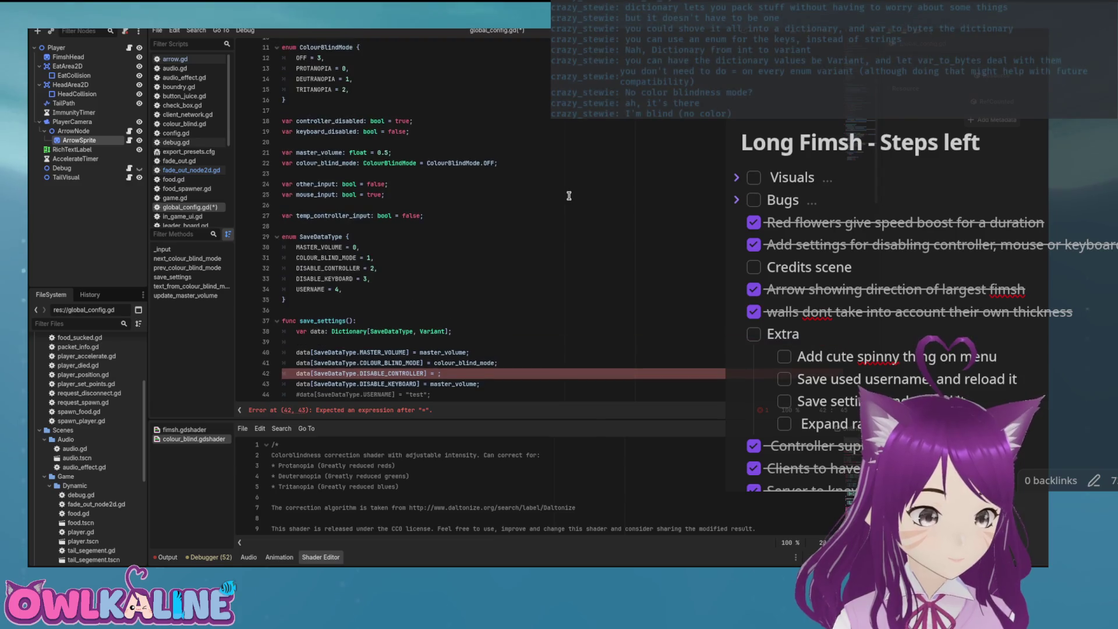
pyautogui.scroll(-6, 565, 195)
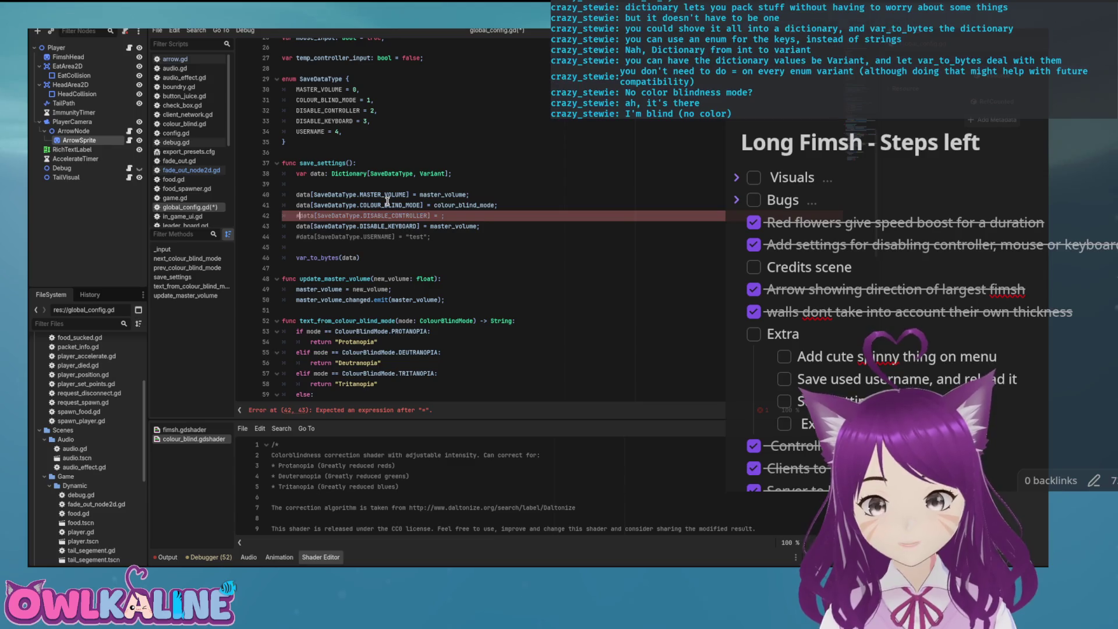
pyautogui.hotkey('ctrl', 'k')
pyautogui.press('Down')
pyautogui.hotkey('ctrl', 'k')
pyautogui.hotkey('ctrl', 's')
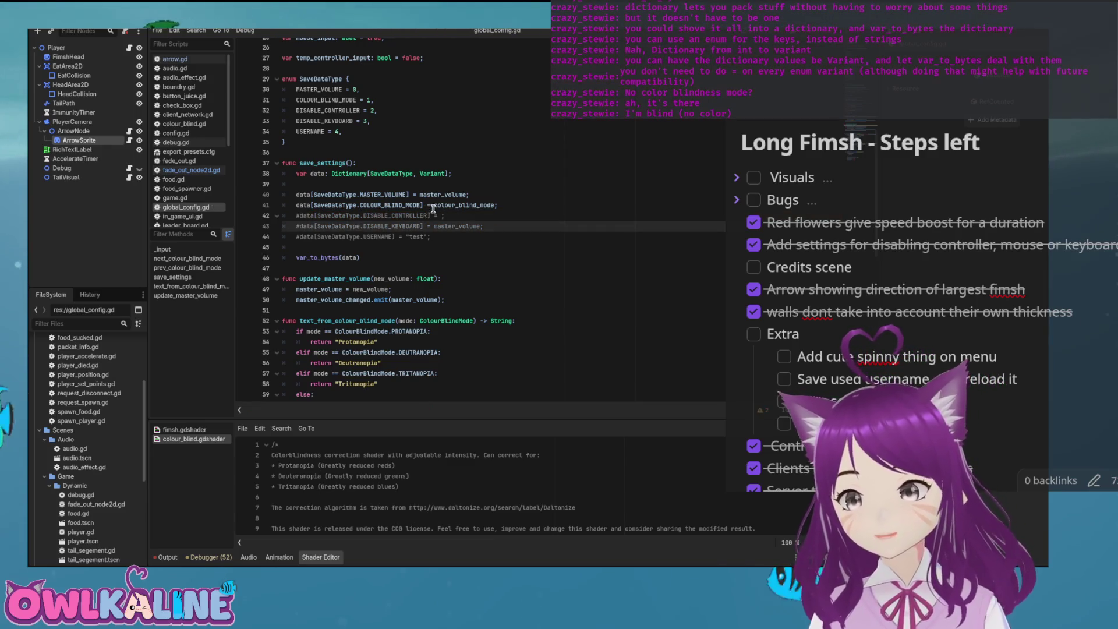
pyautogui.press('Down')
pyautogui.press('Down')
pyautogui.press('Down')
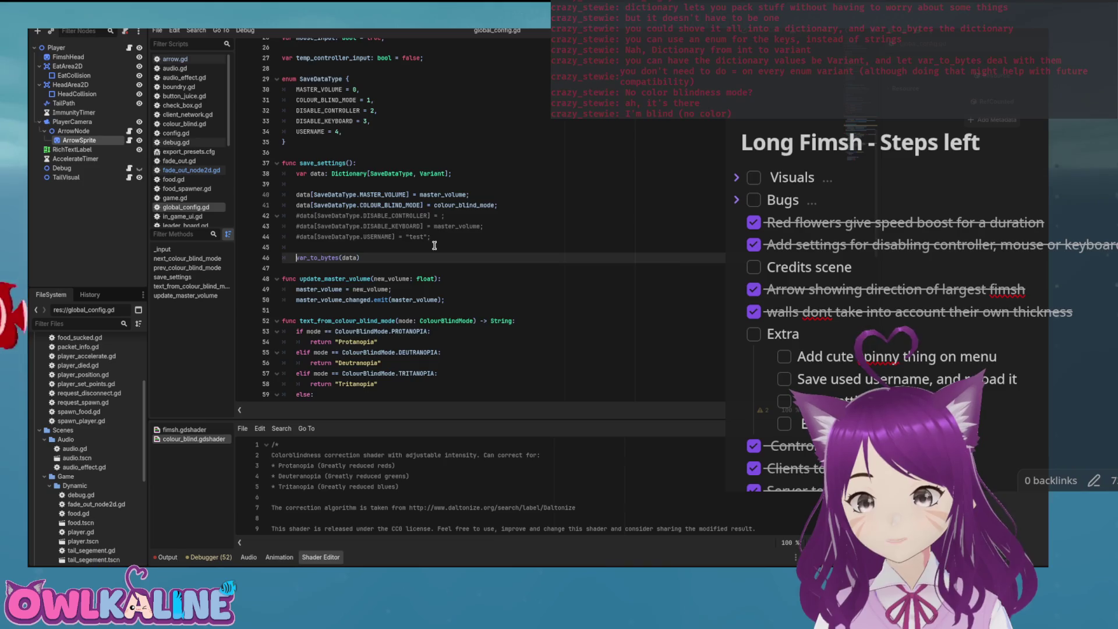
pyautogui.scroll(-1, 435, 245)
pyautogui.scroll(-1, 436, 247)
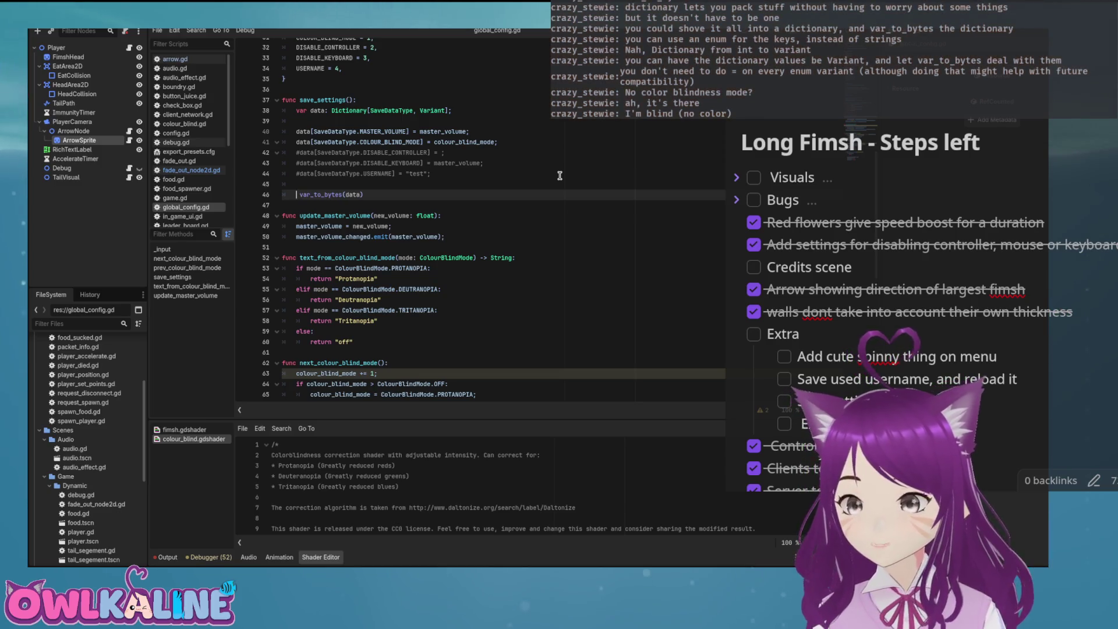
# - Start line 46 with the ResourceSaver class, chosen from the code completion list
pyautogui.write('u ')
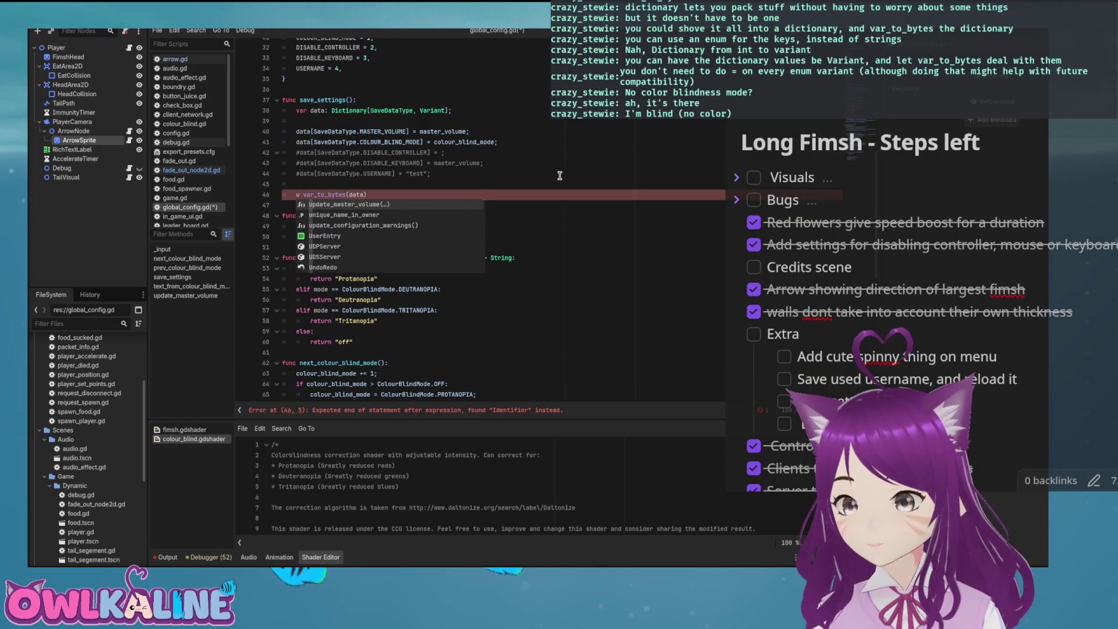
pyautogui.write('ri')
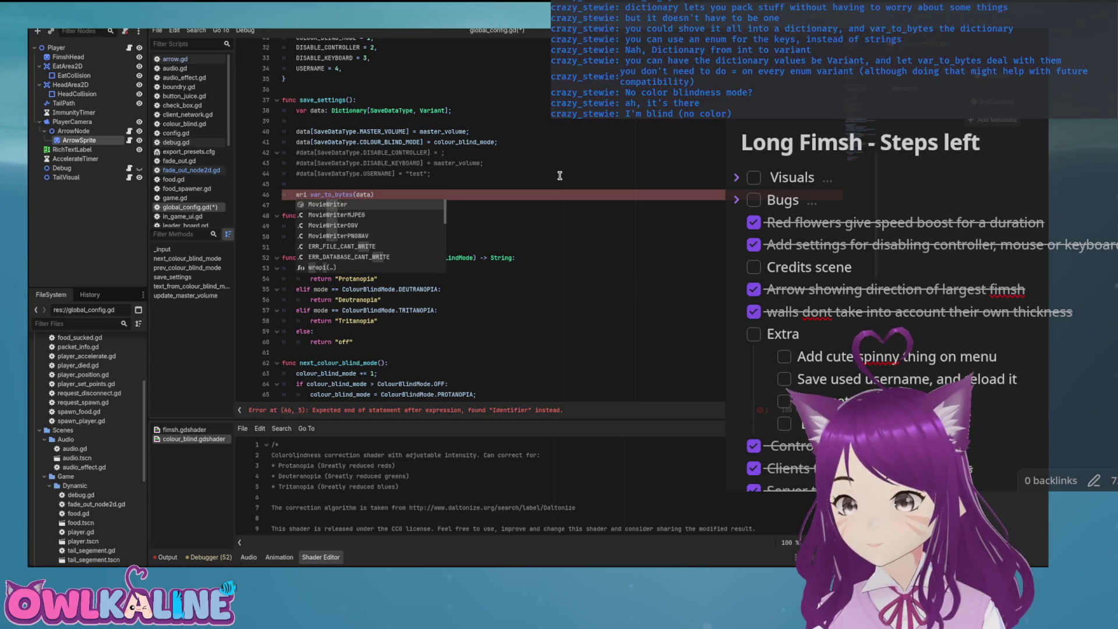
pyautogui.write('e')
pyautogui.press('Down')
pyautogui.press('Down')
pyautogui.press('Down')
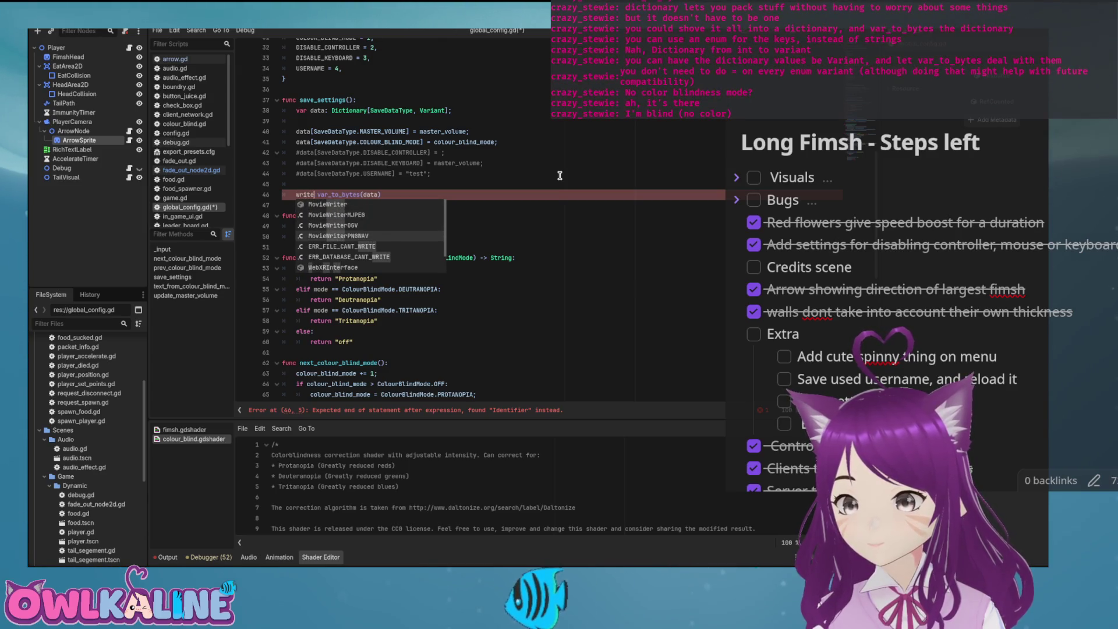
pyautogui.press('Down')
pyautogui.press('Down')
pyautogui.press('Down')
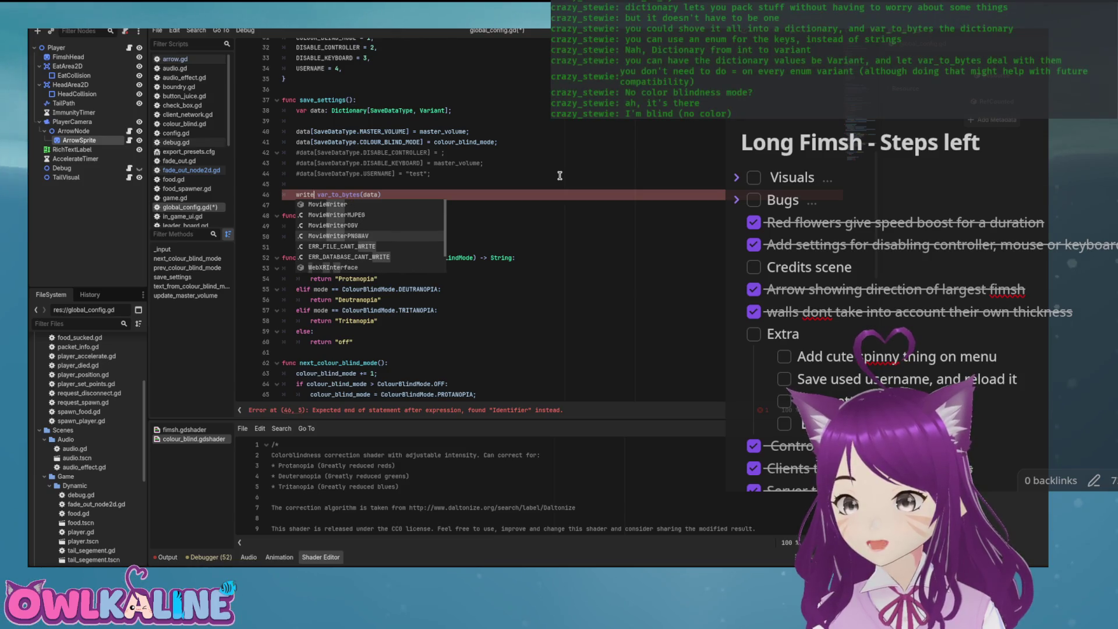
pyautogui.press('Up')
pyautogui.press('Up')
pyautogui.press('Down')
pyautogui.press('Down')
pyautogui.press('Down')
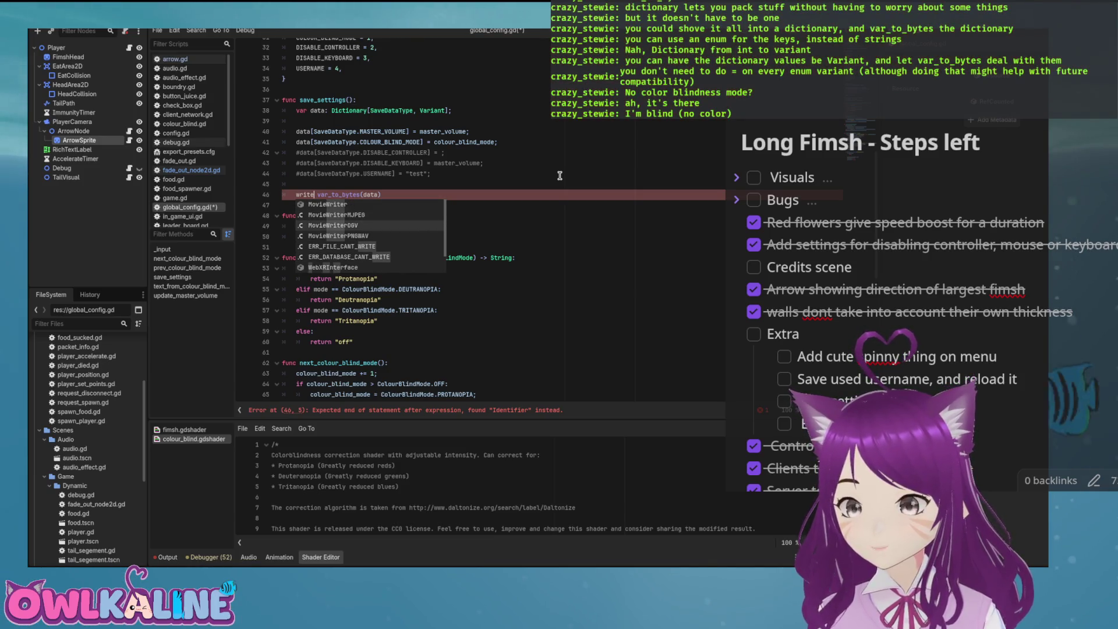
pyautogui.press('BackSpace')
pyautogui.press('BackSpace')
pyautogui.press('BackSpace')
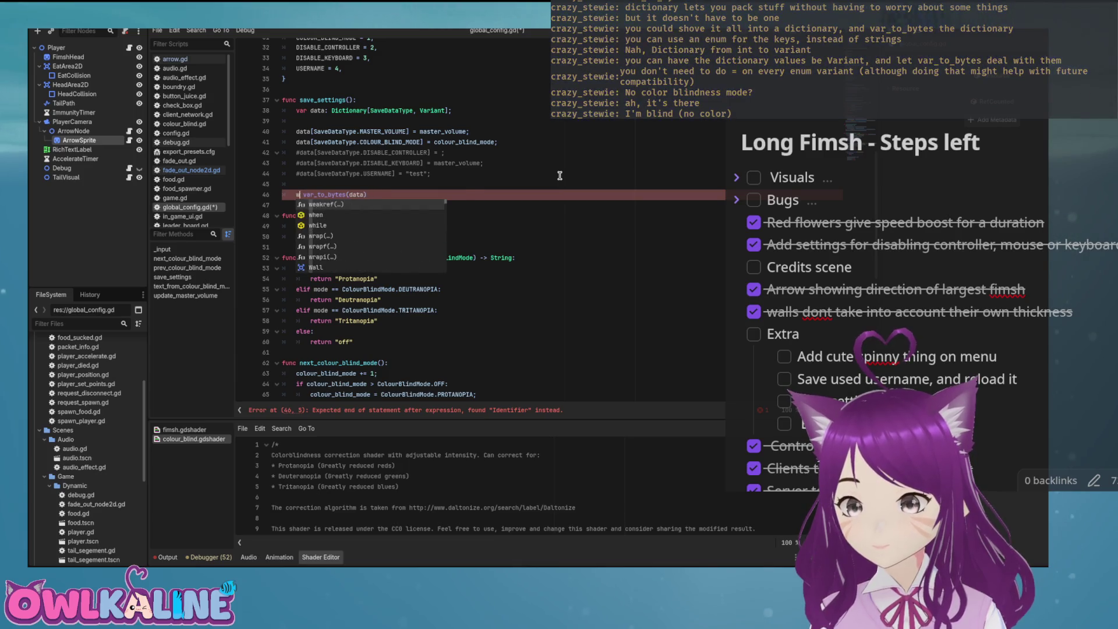
pyautogui.write('sav')
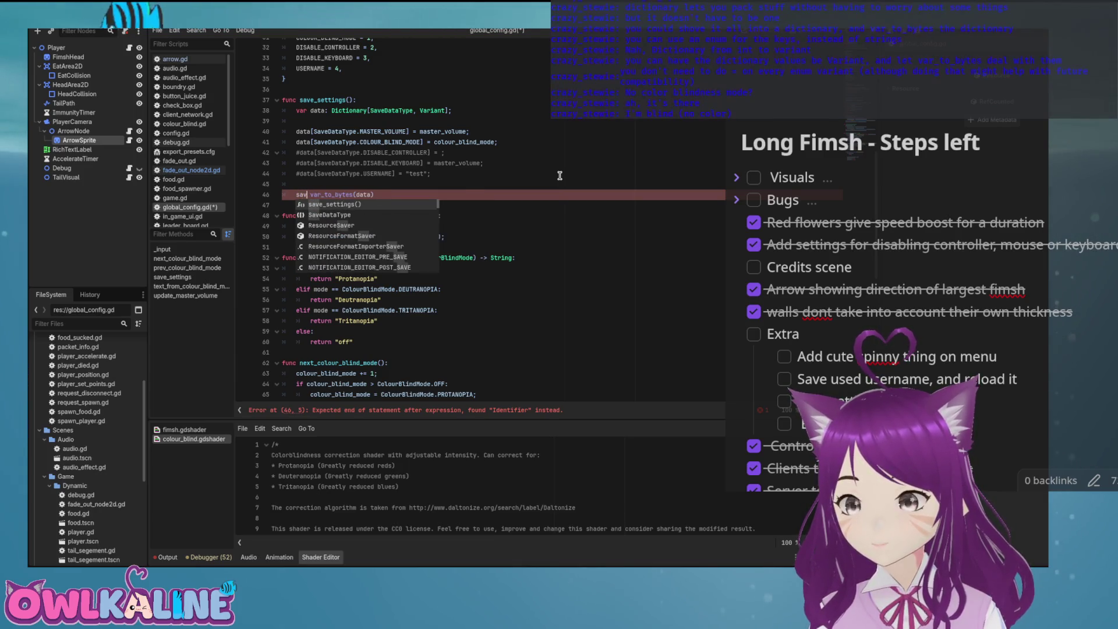
pyautogui.press('Down')
pyautogui.press('Down')
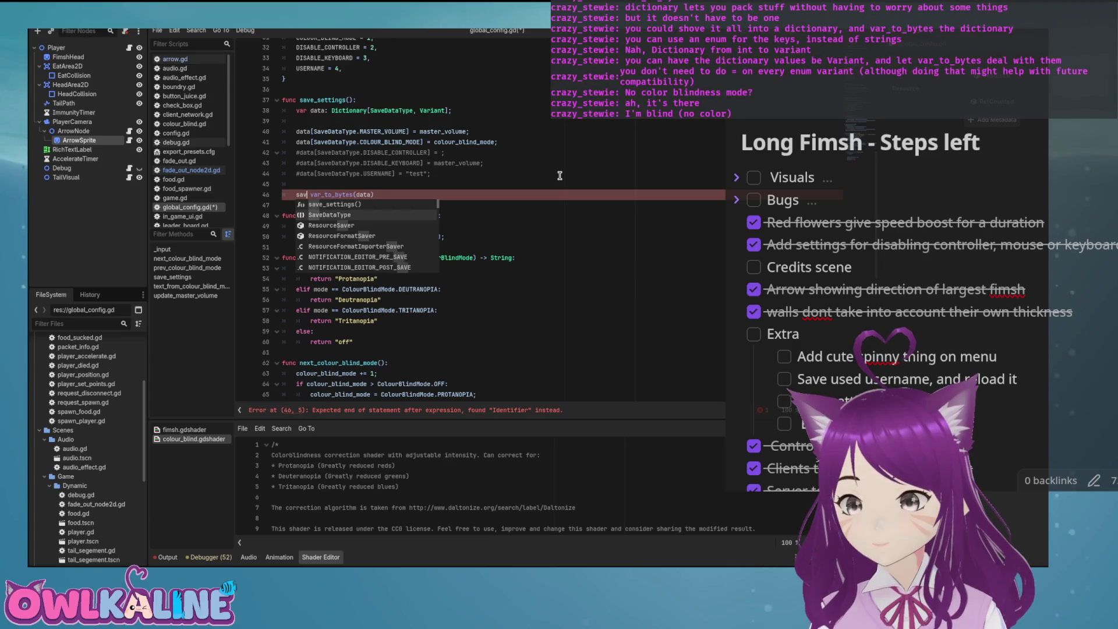
pyautogui.press('Up')
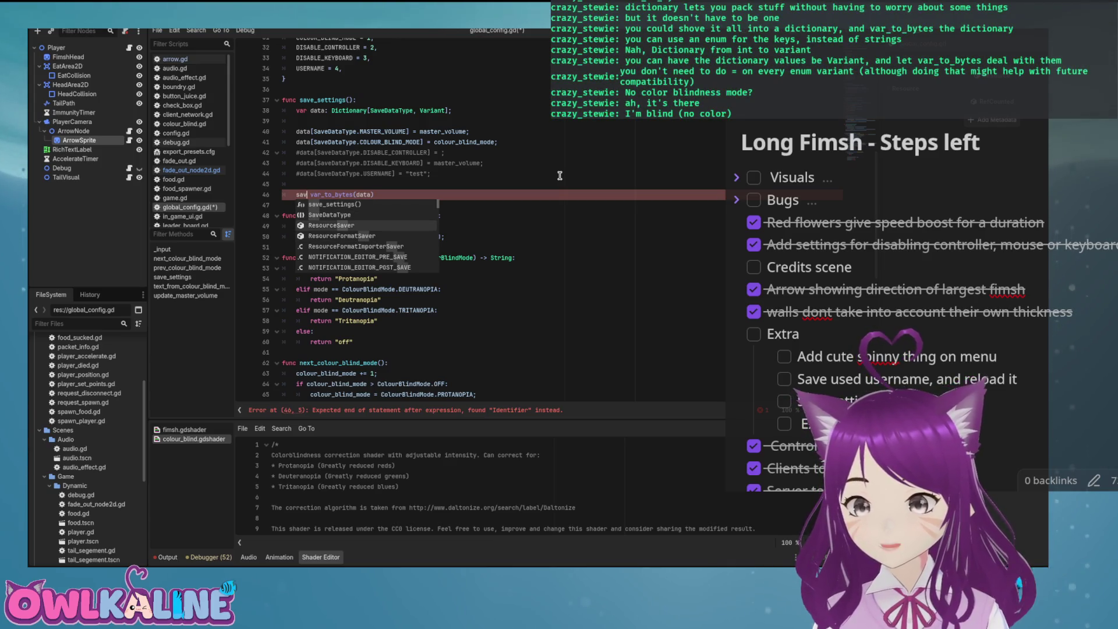
pyautogui.press('Return')
# - Complete the line as ResourceSaver.save(data); replacing the leftover var_to_bytes call
pyautogui.write('.')
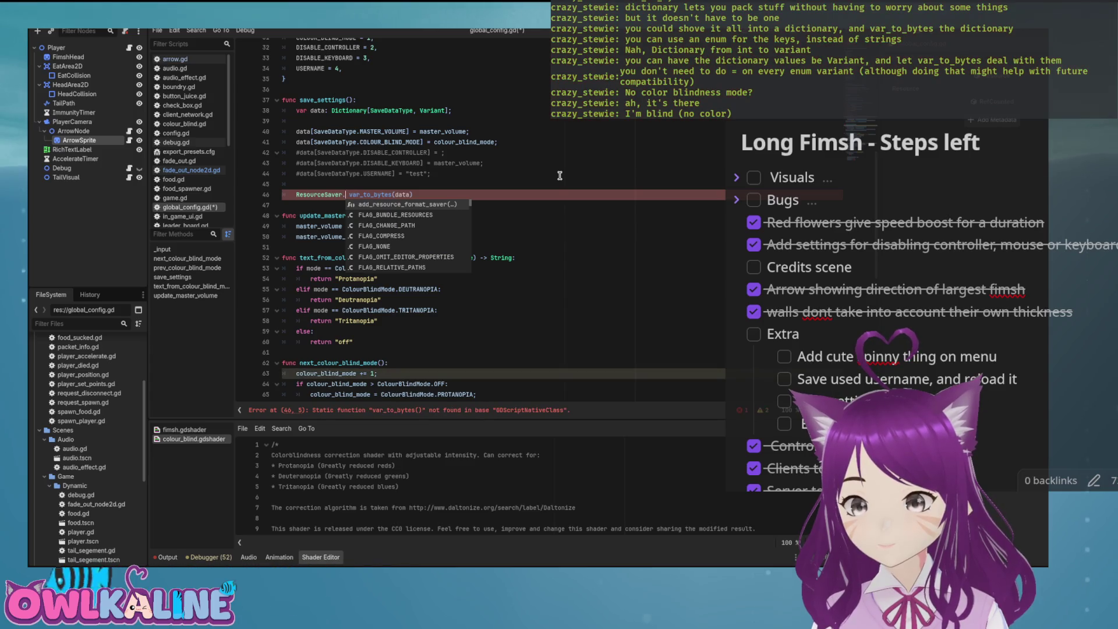
pyautogui.press('Down')
pyautogui.press('Down')
pyautogui.press('Down')
pyautogui.press('Down')
pyautogui.press('Down')
pyautogui.press('Down')
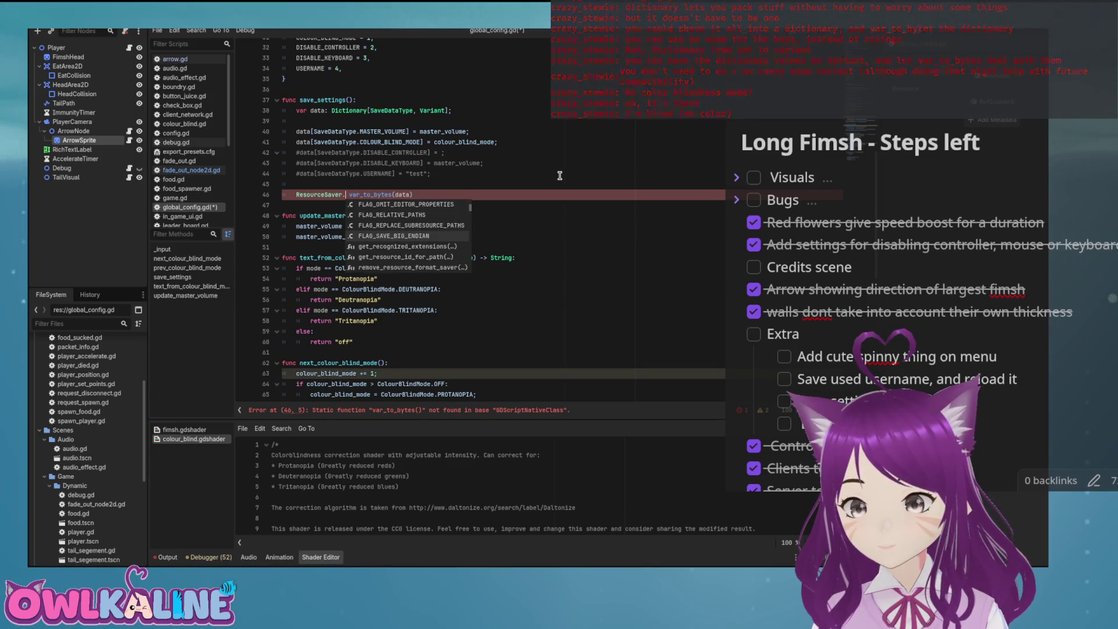
pyautogui.press('Down')
pyautogui.press('Down')
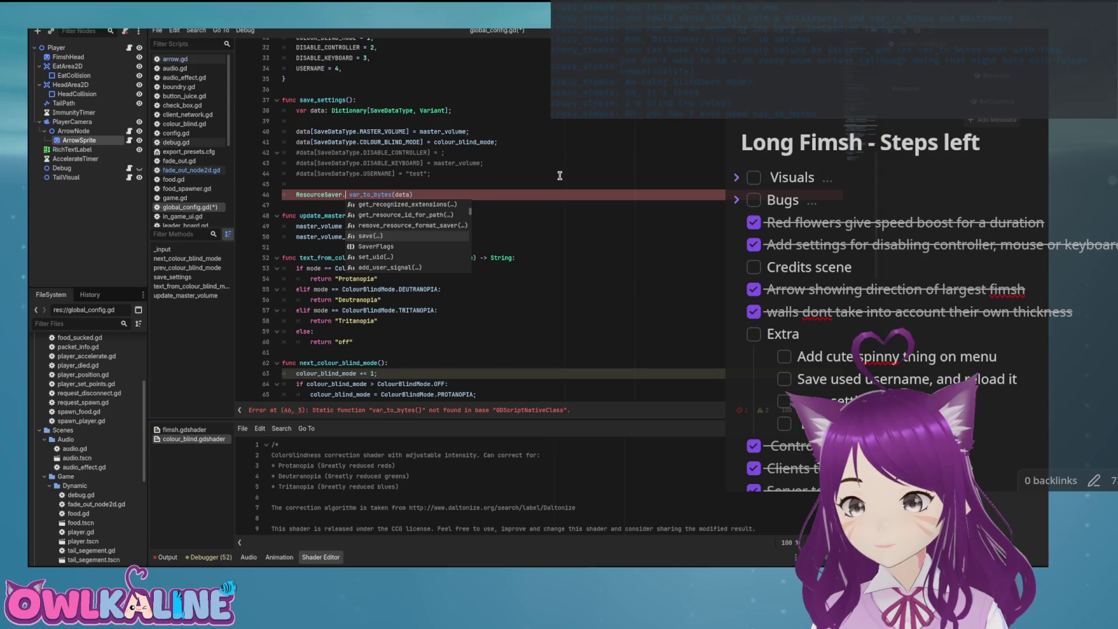
pyautogui.press('Return')
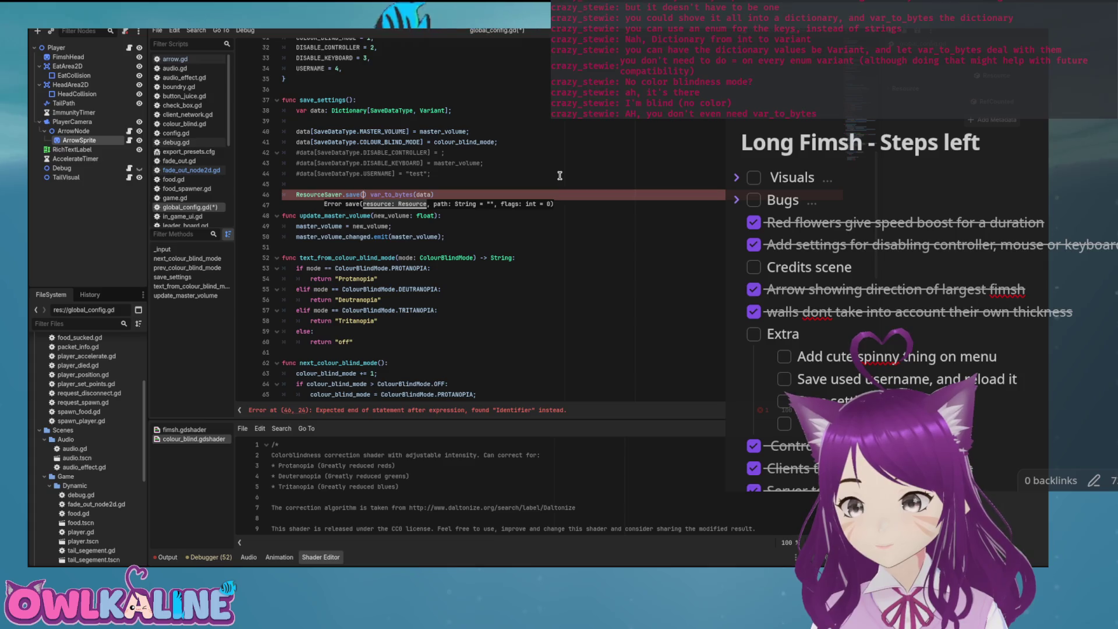
pyautogui.hotkey('shift', 'End')
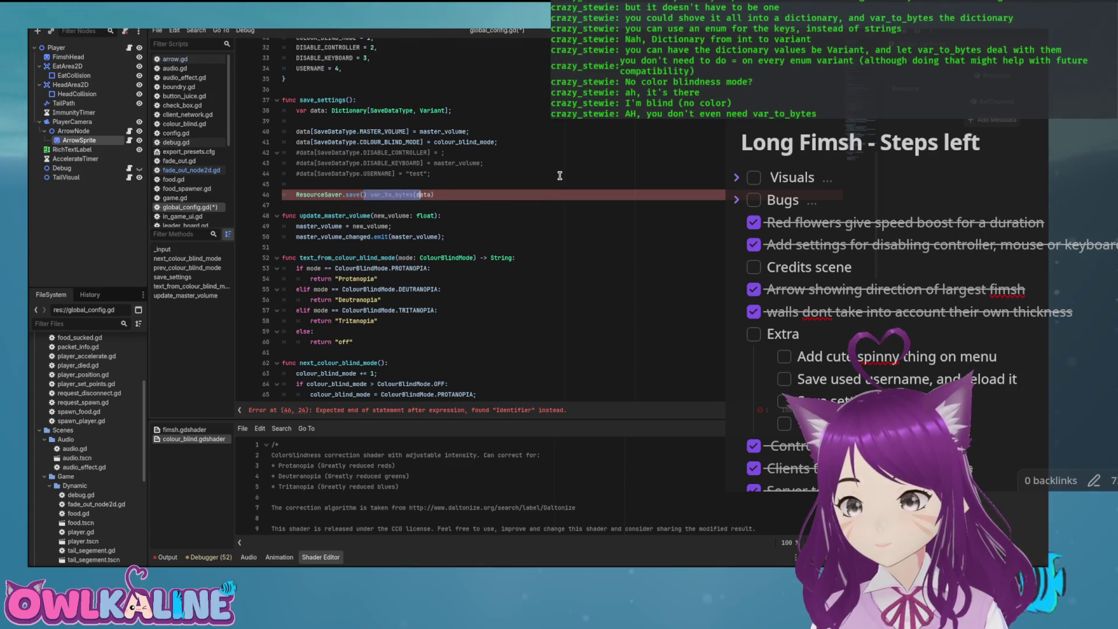
pyautogui.press('Delete')
pyautogui.press('End')
pyautogui.write(';')
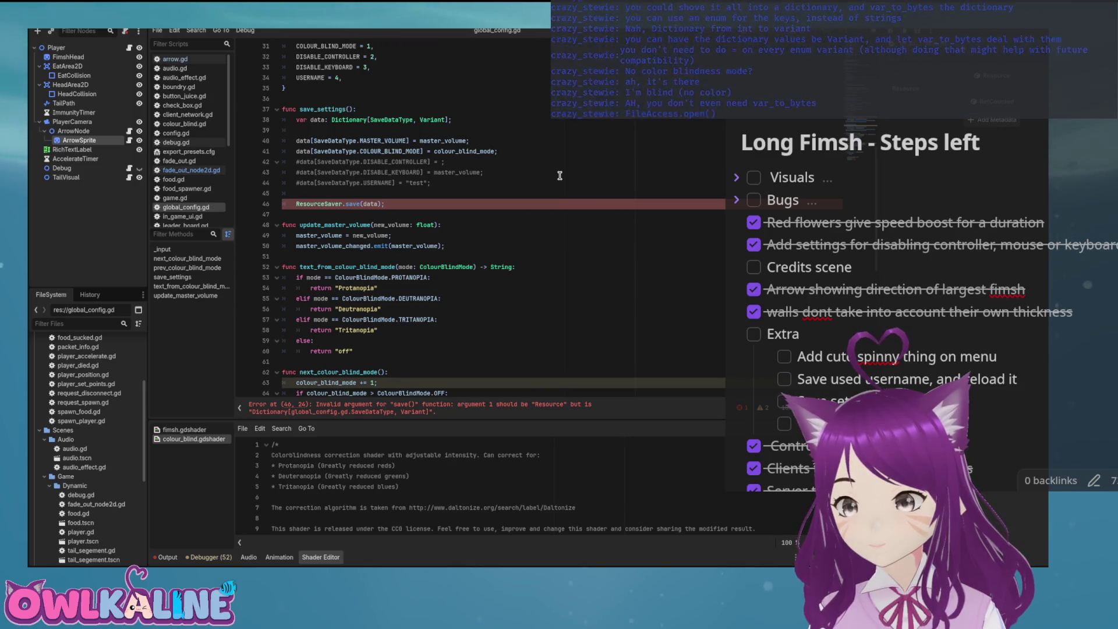
# - Rewrite line 46 as FileAccess.open("user://long_fimsh.config"); followed by ResourceSaver.save(data); and save
pyautogui.press('Home')
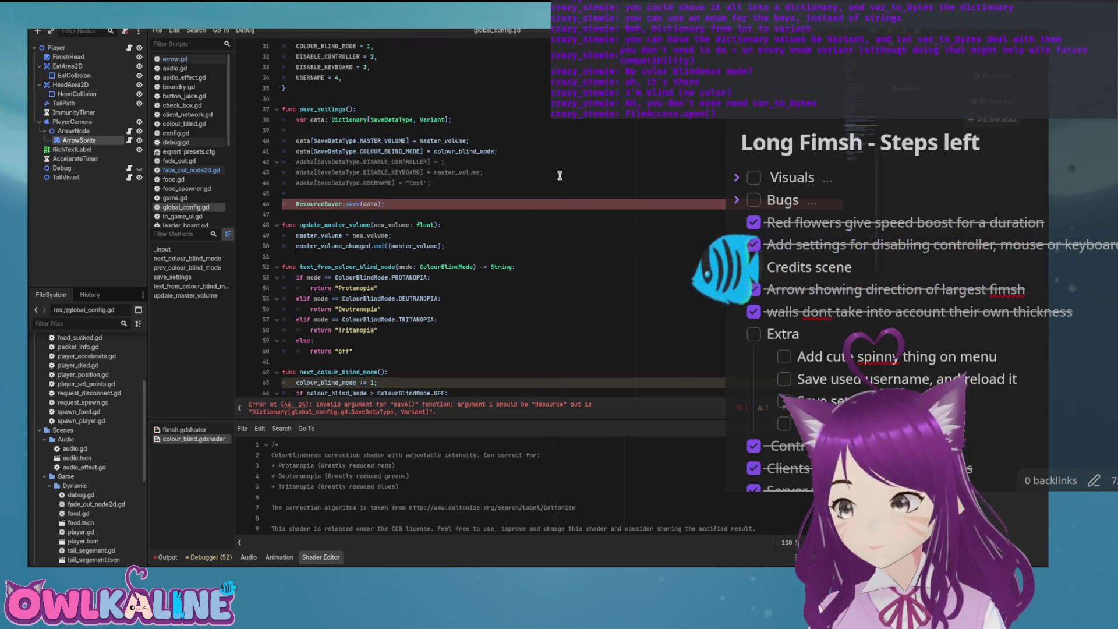
pyautogui.hotkey('shift', 'End')
pyautogui.write('File')
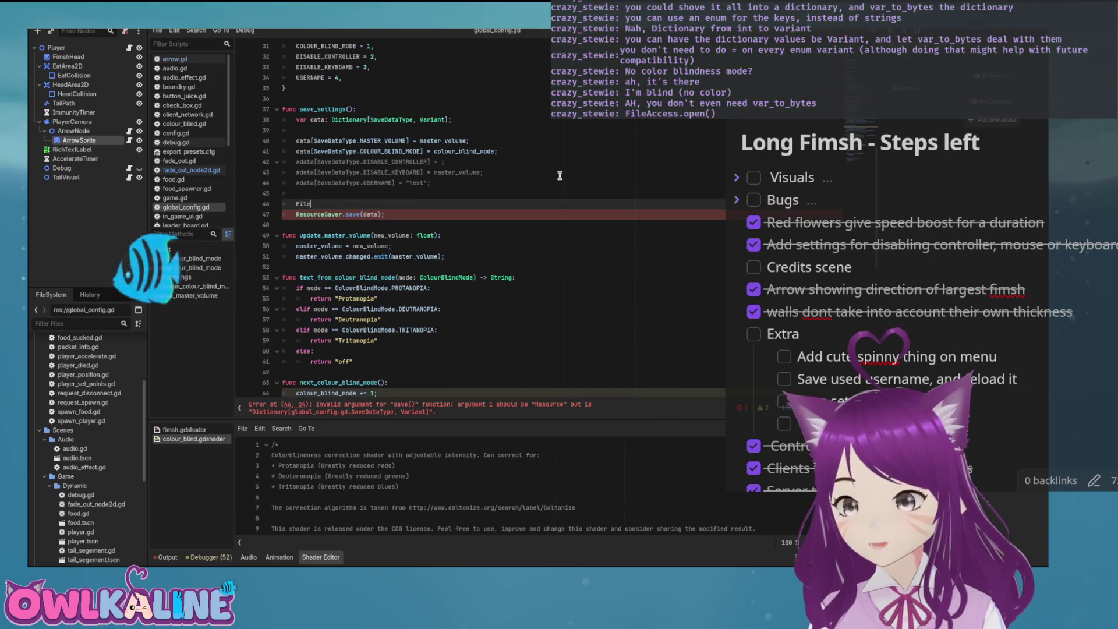
pyautogui.press('Return')
pyautogui.write('.o')
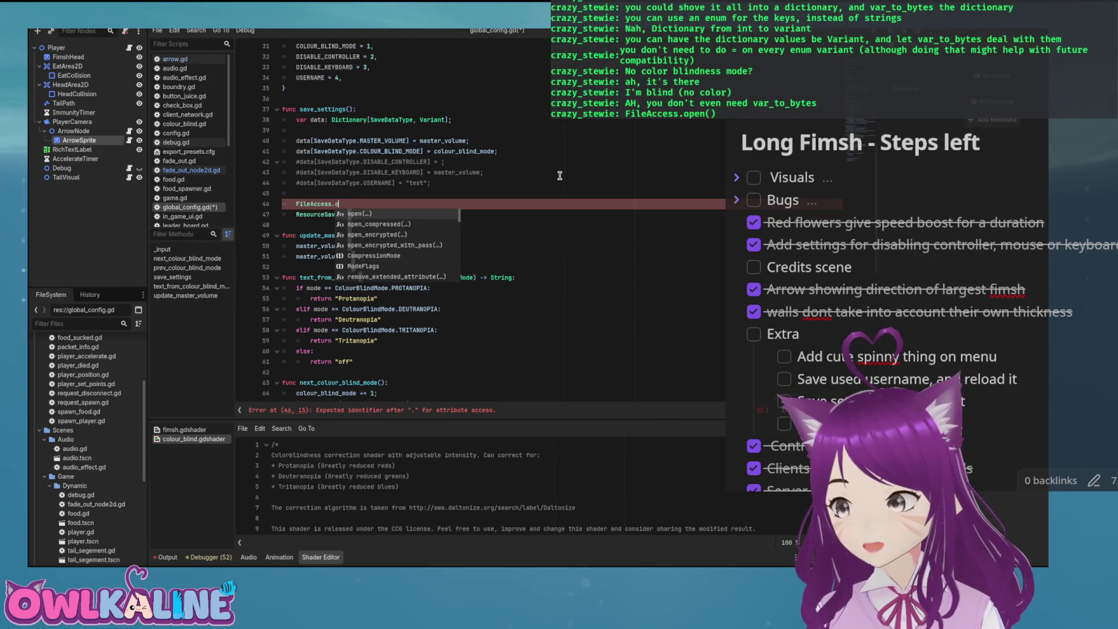
pyautogui.press('Return')
pyautogui.write('"user')
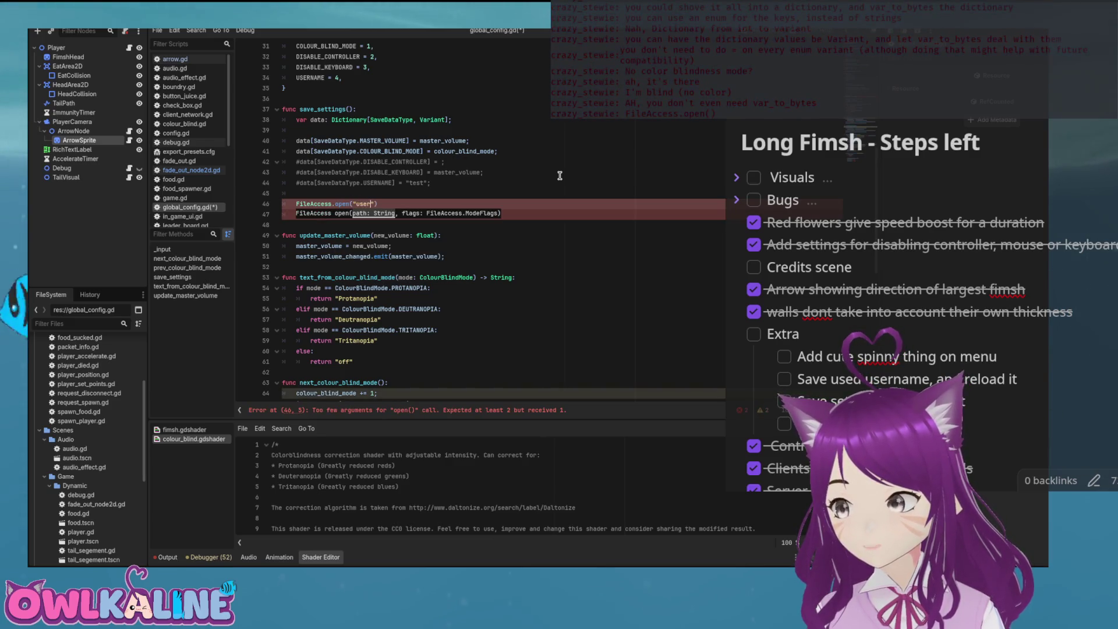
pyautogui.write('://')
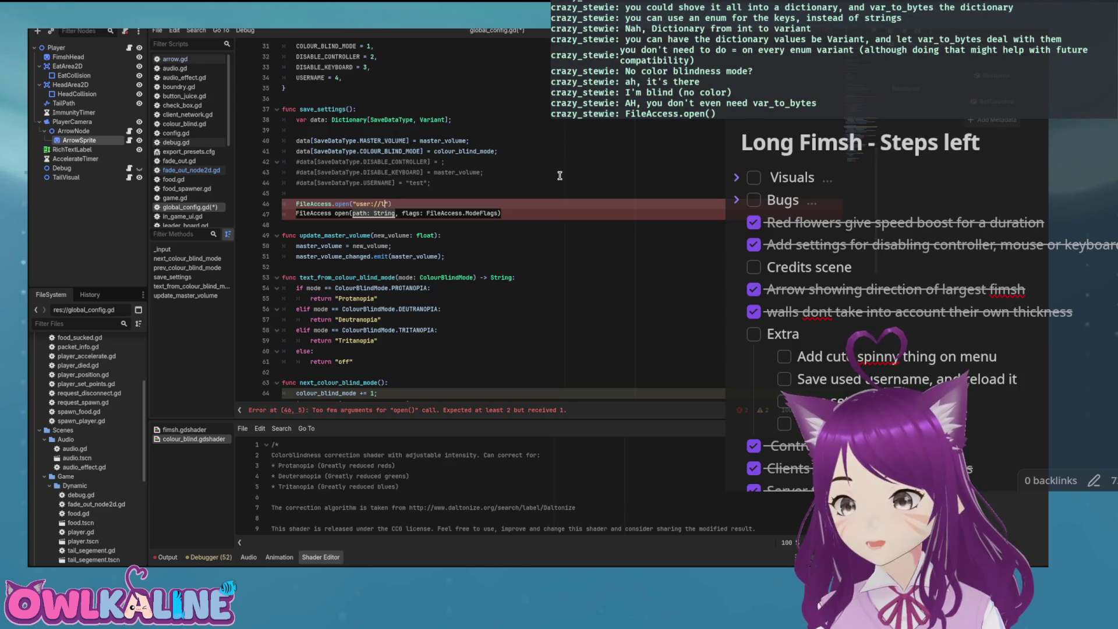
pyautogui.write('long_fimsh')
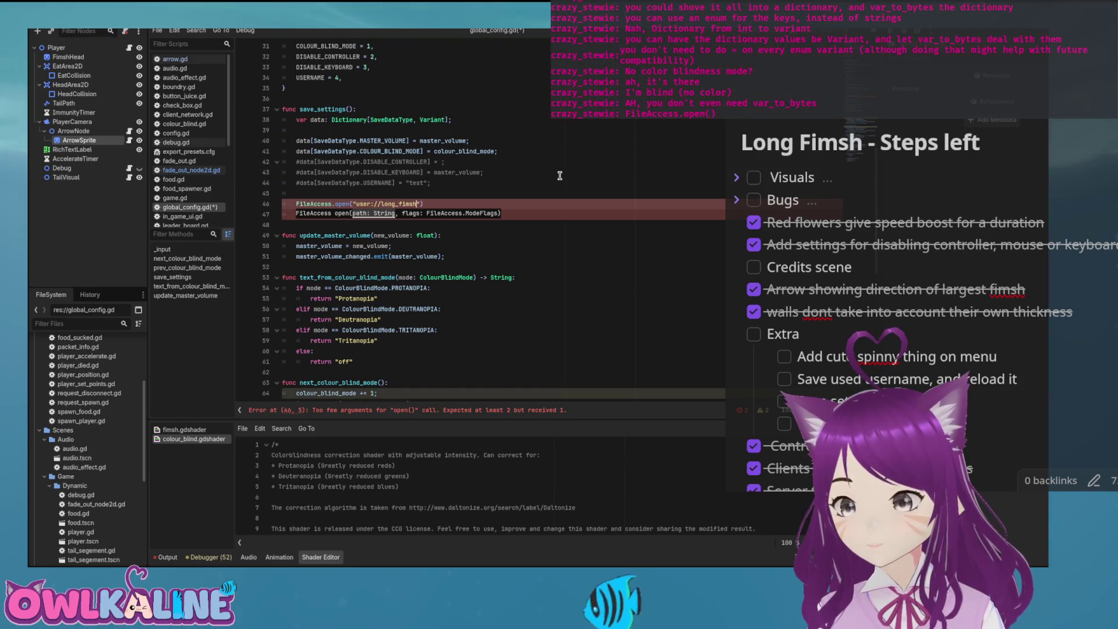
pyautogui.write('.conf')
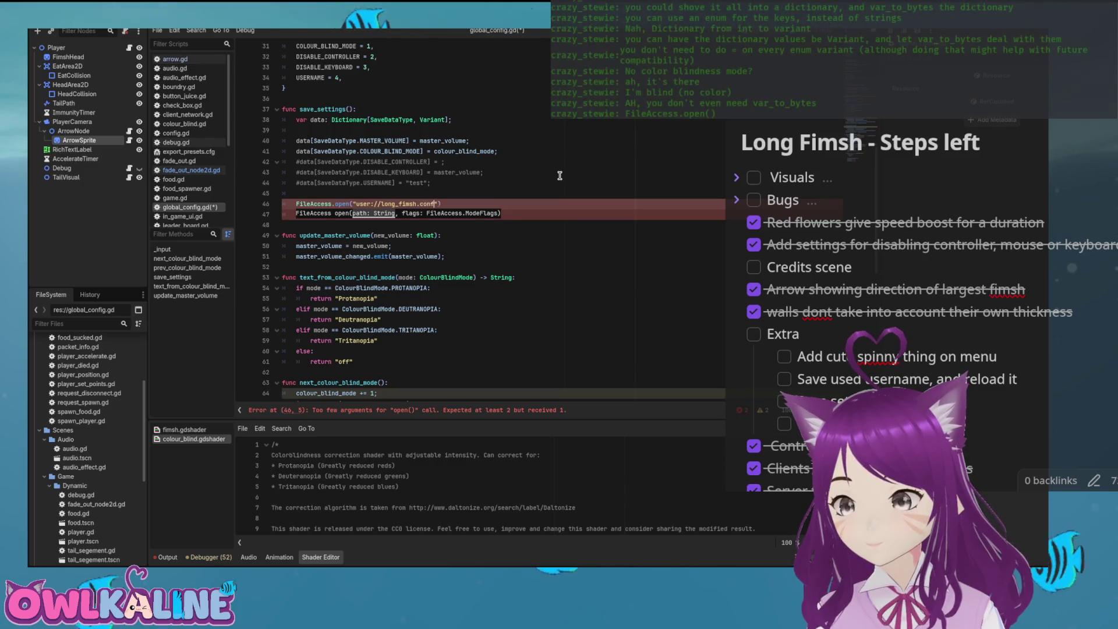
pyautogui.write('ig')
pyautogui.press('End')
pyautogui.write(';')
pyautogui.press('Return')
pyautogui.write('ResourceSaver.save(data);')
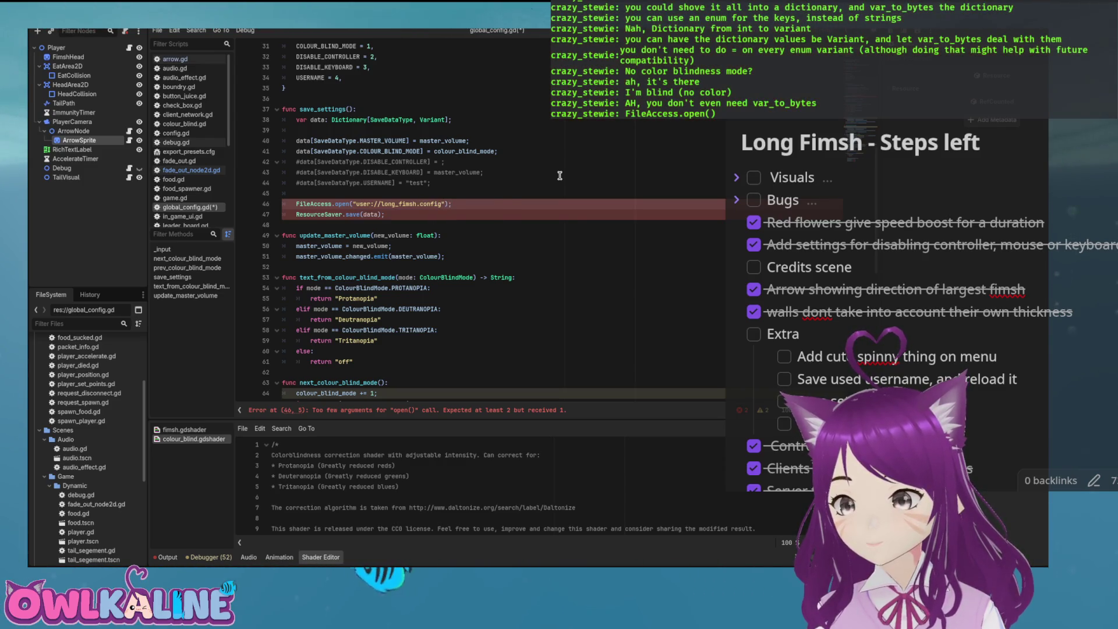
pyautogui.hotkey('ctrl', 's')
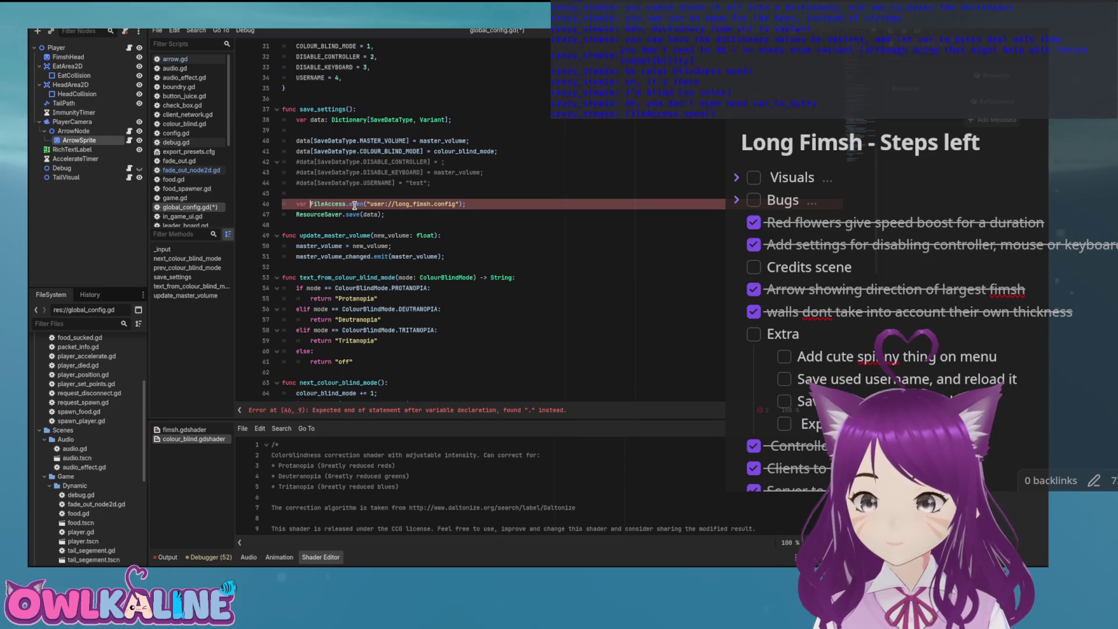
# - Assign the open call to var a and delete the ResourceSaver.save(data) line
pyautogui.write('=')
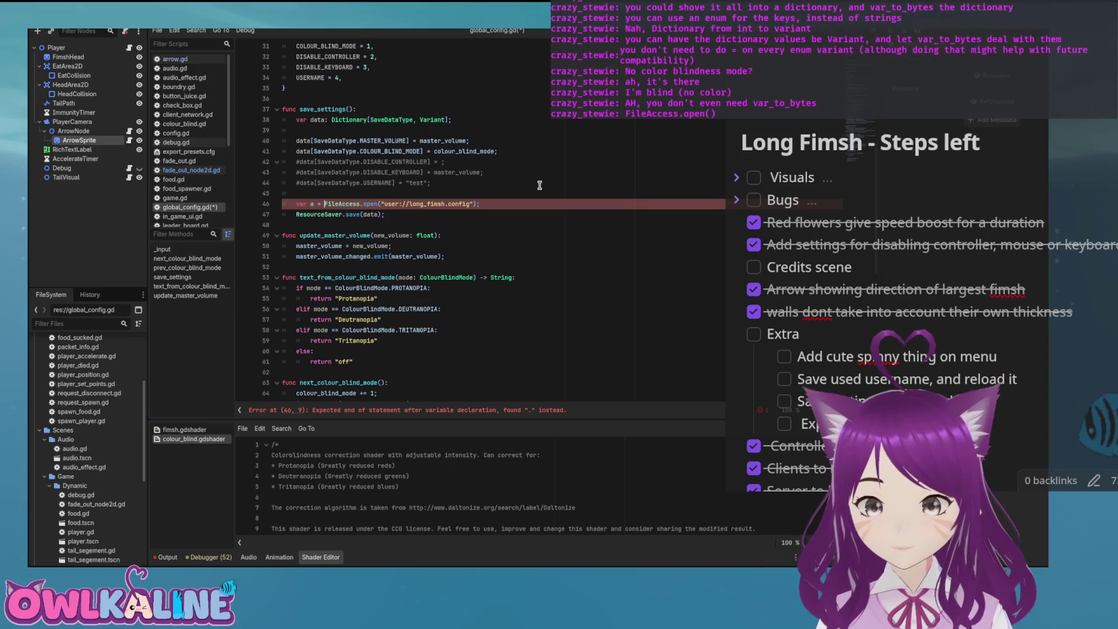
pyautogui.click(371, 196)
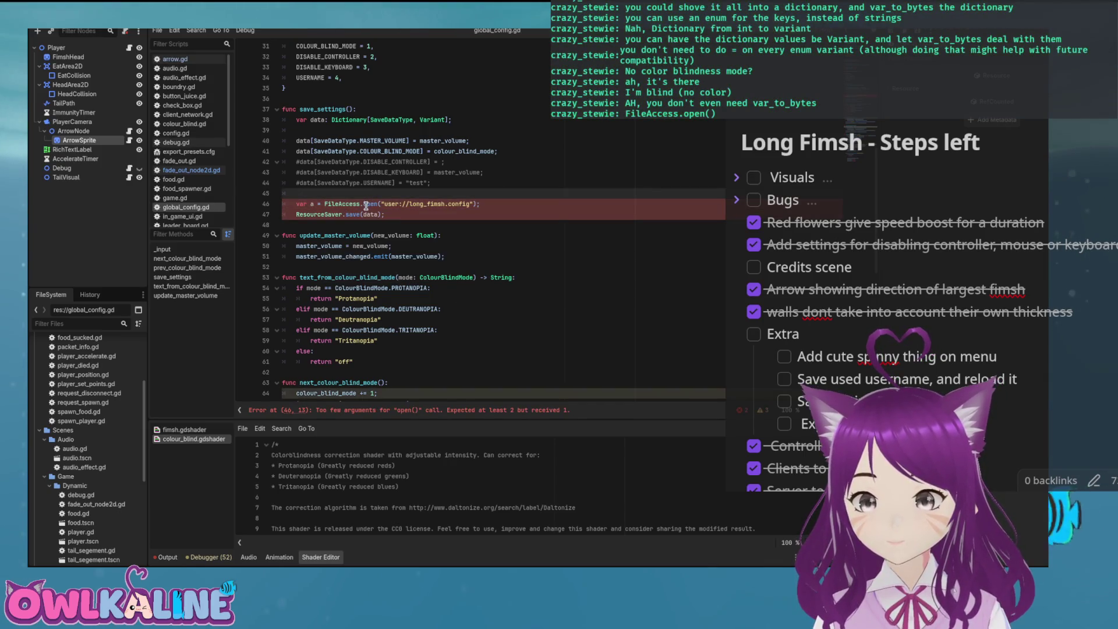
pyautogui.press('Down')
pyautogui.press('Down')
pyautogui.press('End')
pyautogui.hotkey('shift', 'Home')
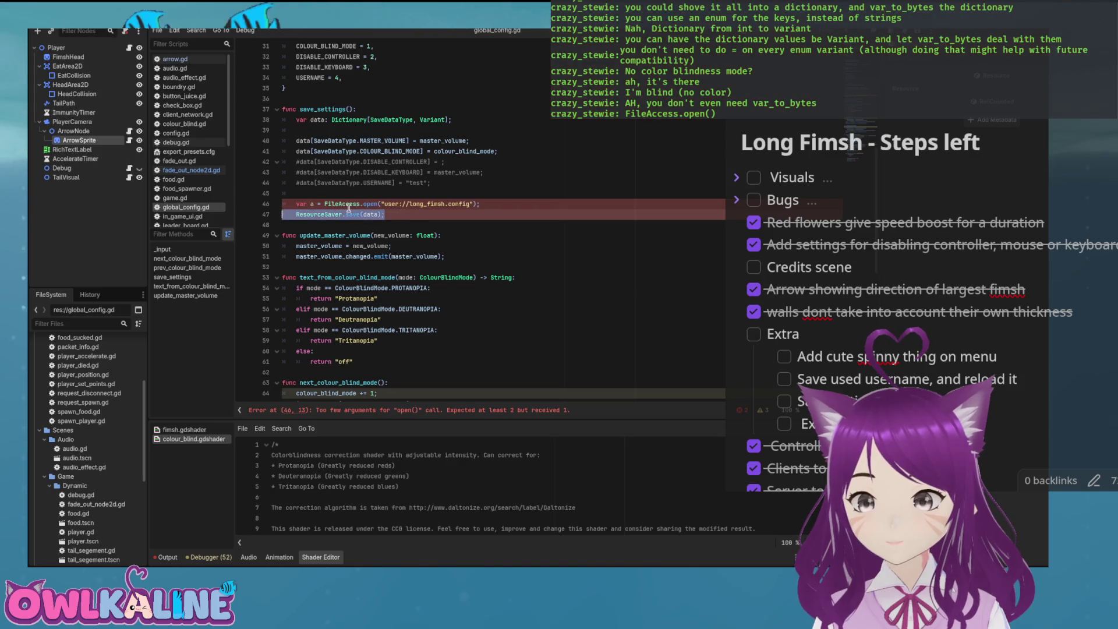
pyautogui.press('BackSpace')
pyautogui.press('BackSpace')
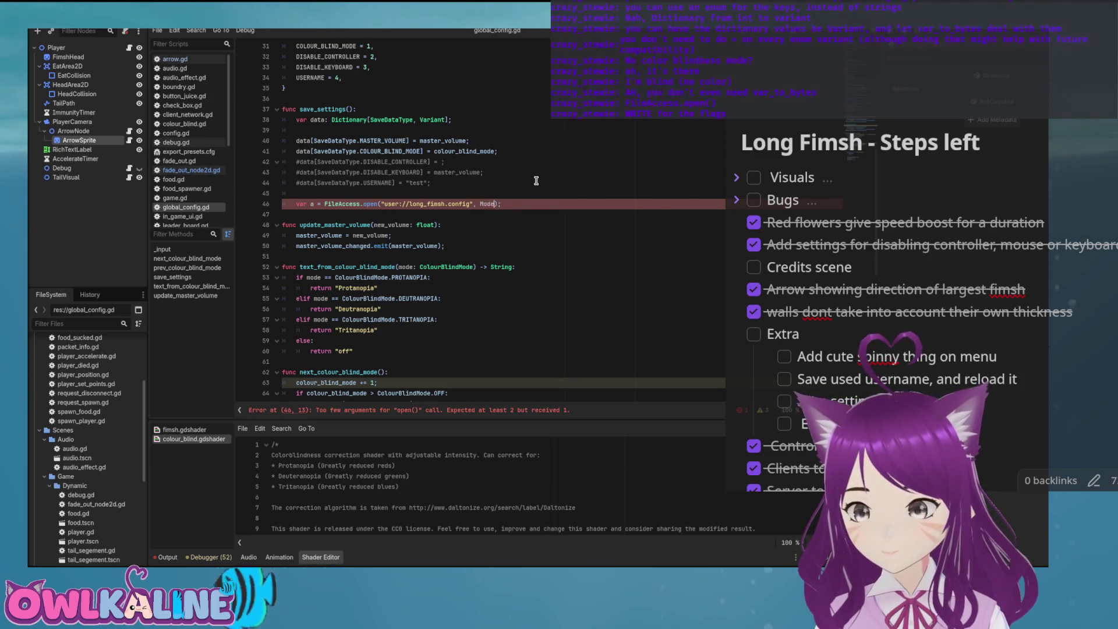
# - Pass FileAccess.WRITE as the open mode and rename the variable a to file
pyautogui.write(', ModeFlags.WRITE')
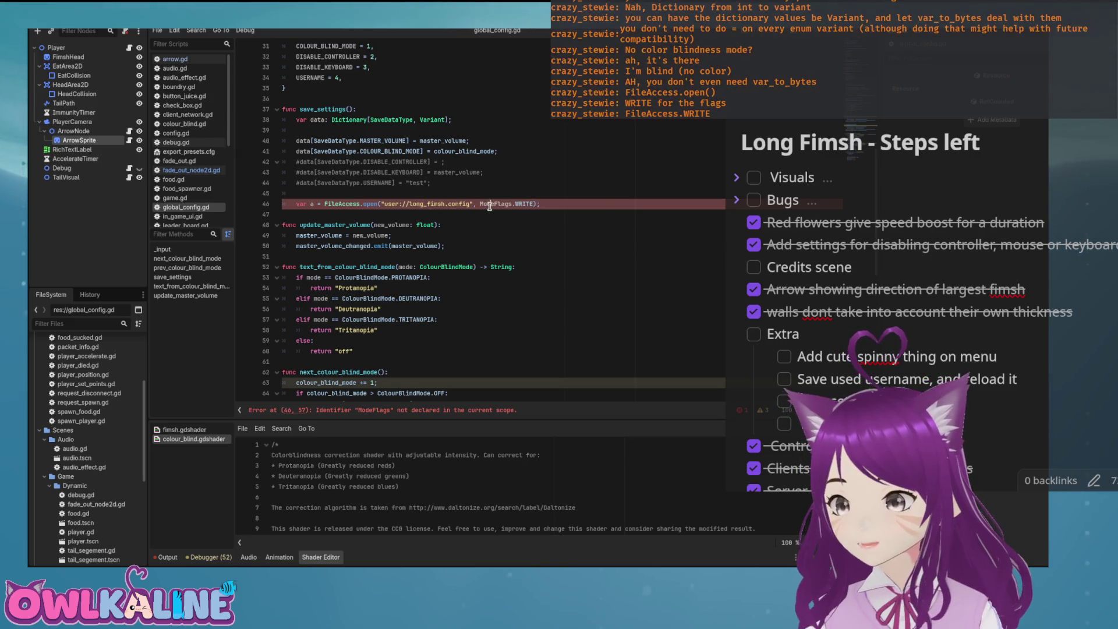
pyautogui.write('FileAccess')
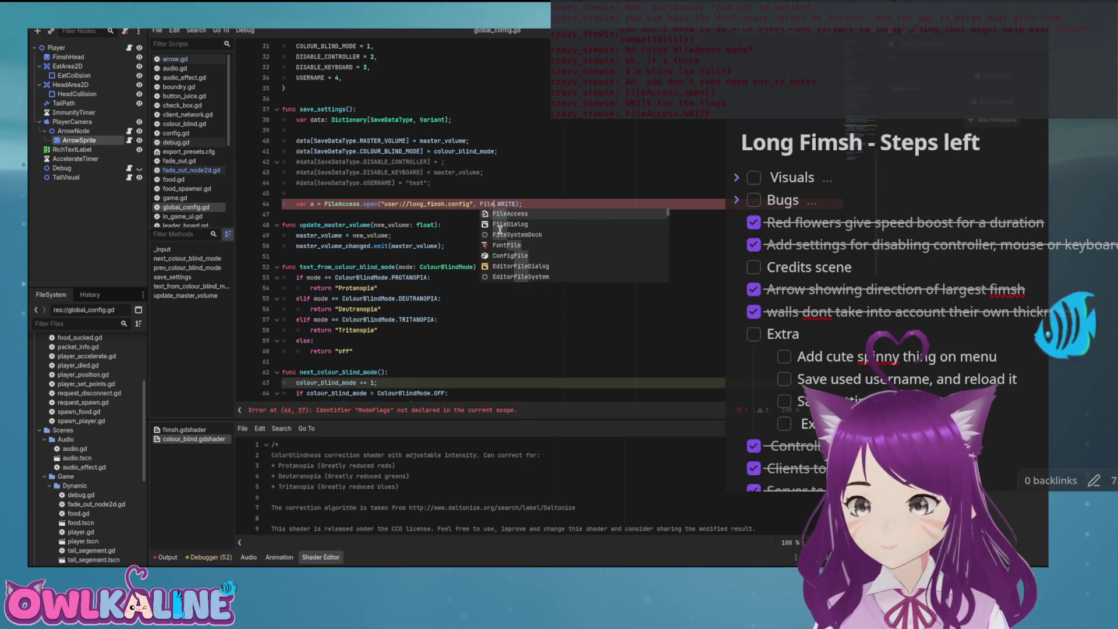
pyautogui.press('Home')
pyautogui.hotkey('ctrl', 'Right')
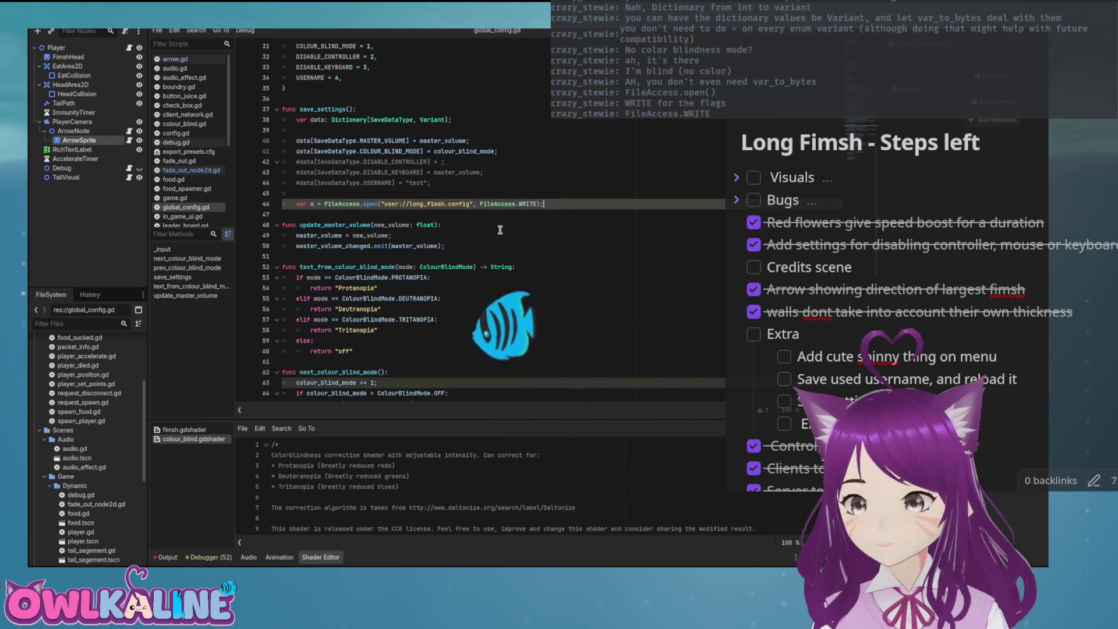
pyautogui.press('Delete')
pyautogui.press('Delete')
pyautogui.write('file')
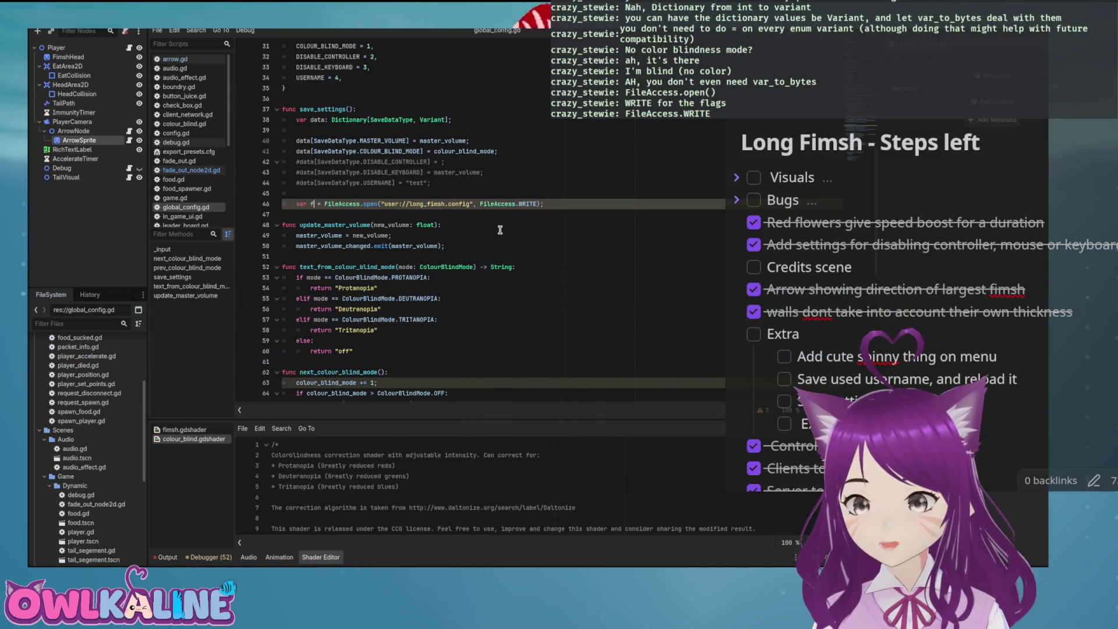
pyautogui.press('End')
pyautogui.press('Return')
# - Add an if file: block whose body calls file.store_var(data);
pyautogui.write('if f')
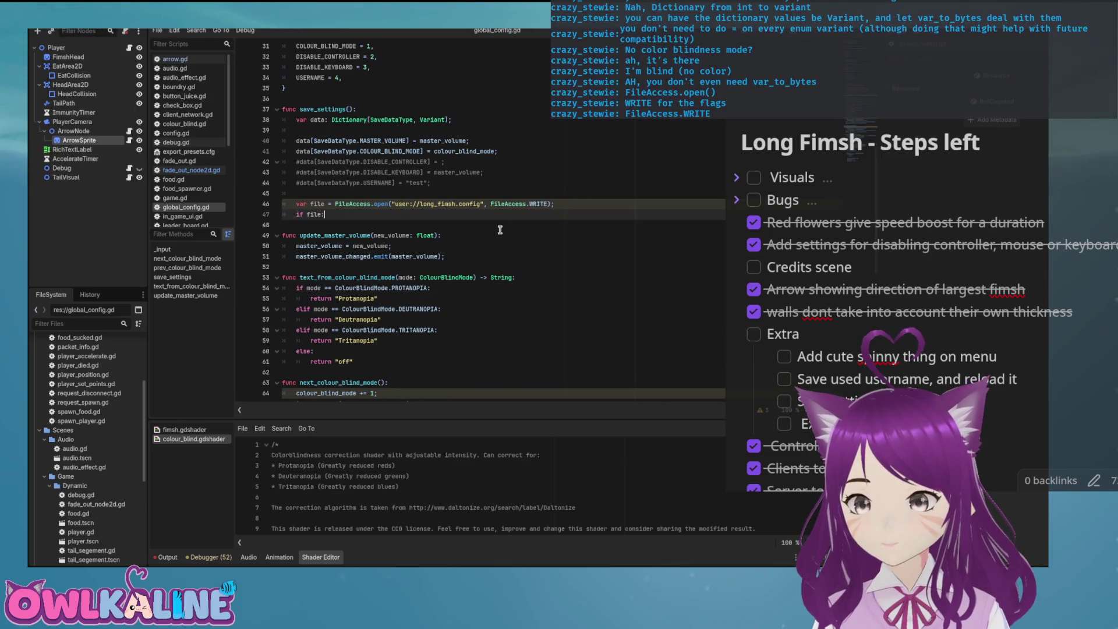
pyautogui.press('Return')
pyautogui.write('fil')
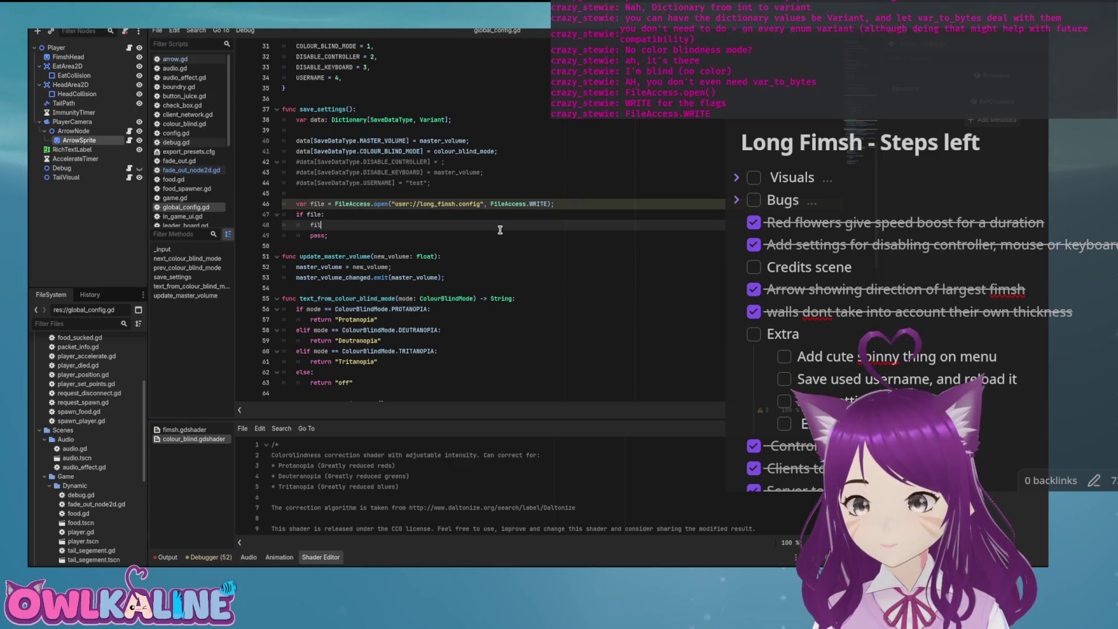
pyautogui.press('Down')
pyautogui.press('Down')
pyautogui.press('Down')
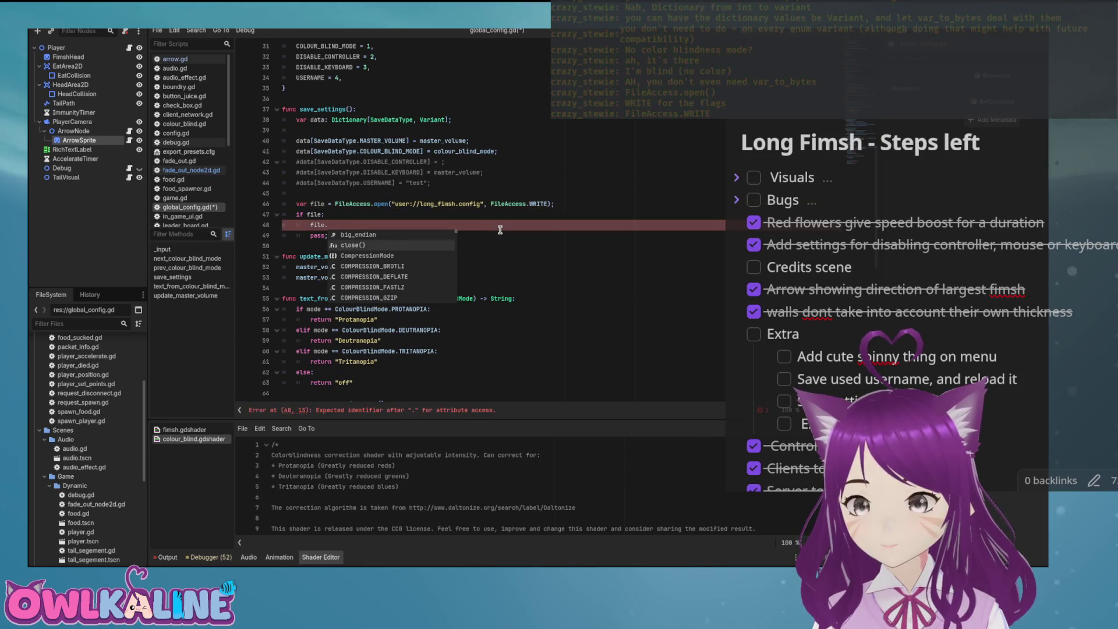
pyautogui.press('Down')
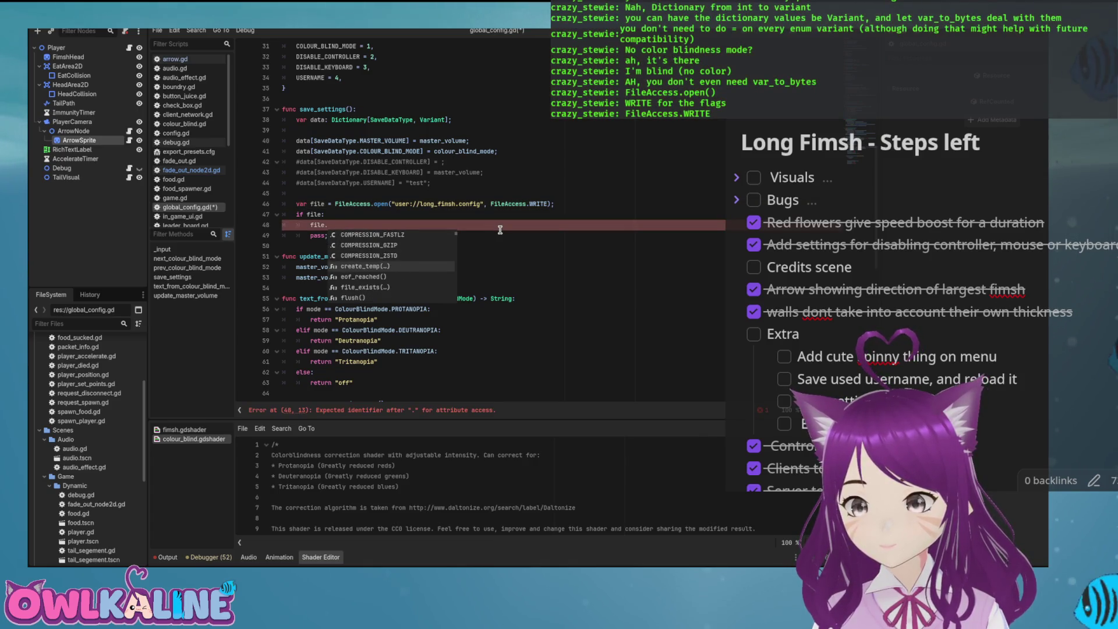
pyautogui.press('Down')
pyautogui.press('Down')
pyautogui.press('Down')
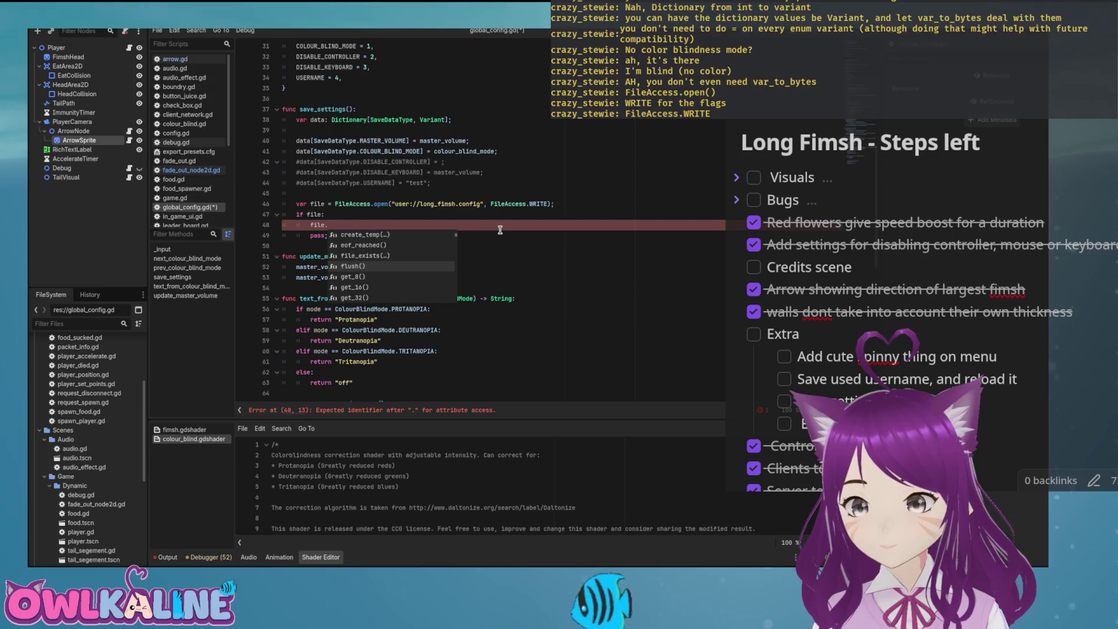
pyautogui.press('Down')
pyautogui.press('Down')
pyautogui.press('Down')
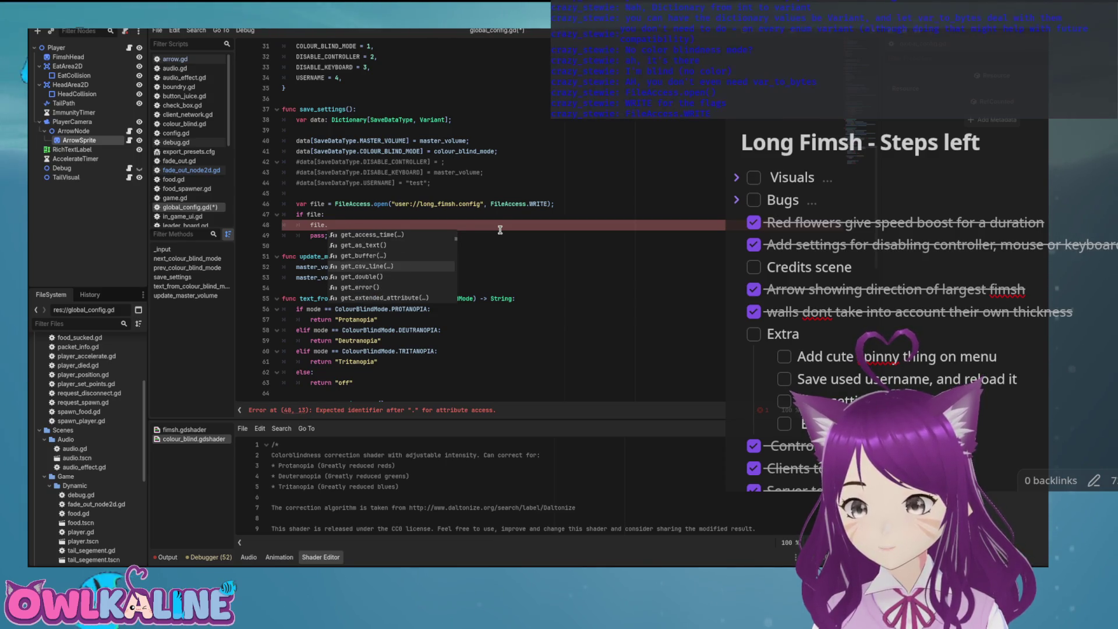
pyautogui.press('Down')
pyautogui.press('Down')
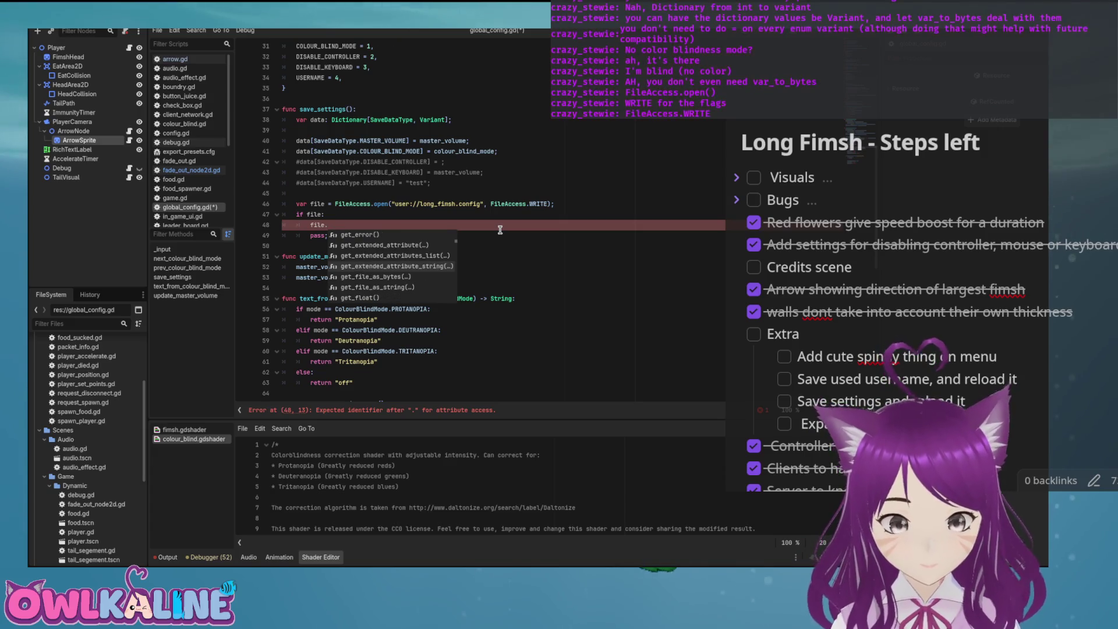
pyautogui.press('Down')
pyautogui.press('Down')
pyautogui.press('Down')
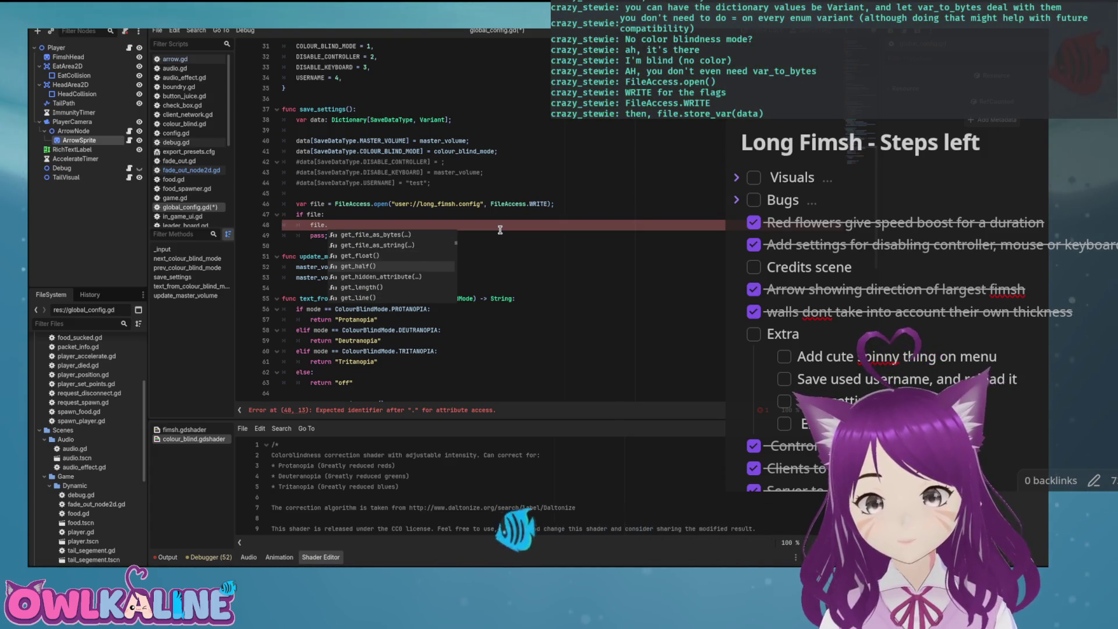
pyautogui.press('Down')
pyautogui.press('Down')
pyautogui.press('Down')
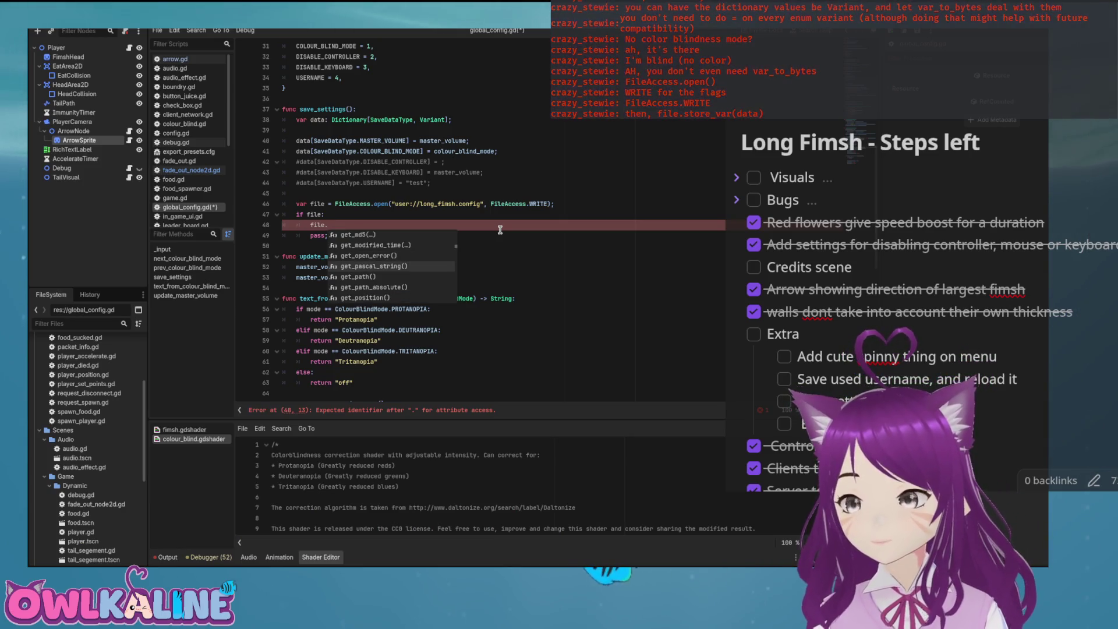
pyautogui.write('store_')
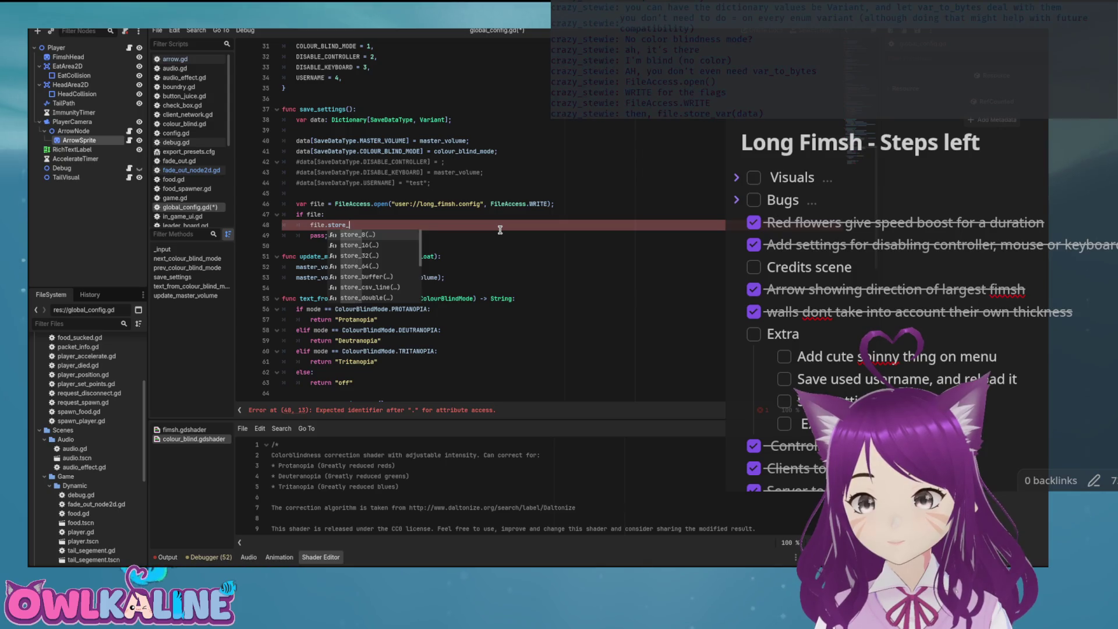
pyautogui.write('var(data)')
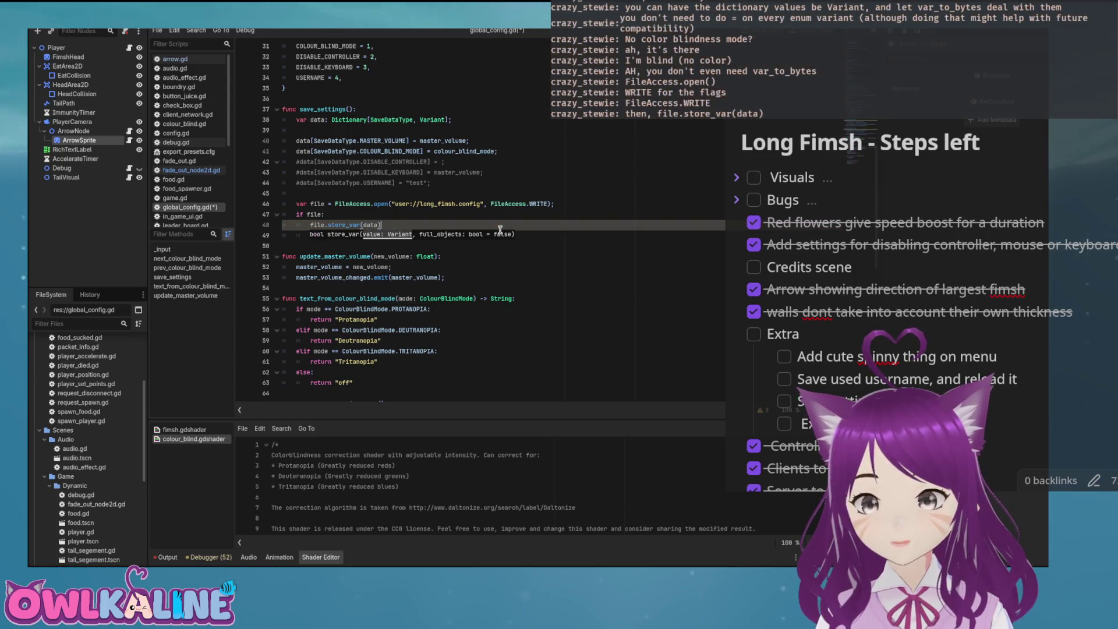
pyautogui.write(';')
# - Delete the placeholder pass line and save the script
pyautogui.press('Down')
pyautogui.hotkey('ctrl', 's')
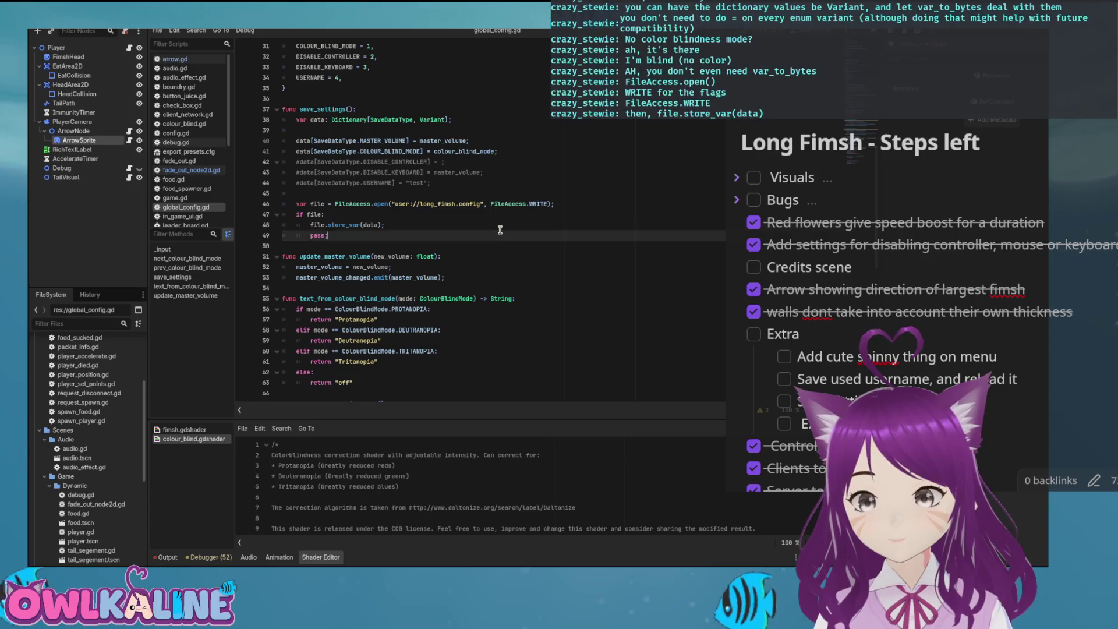
pyautogui.press('BackSpace')
pyautogui.press('BackSpace')
pyautogui.press('BackSpace')
pyautogui.hotkey('ctrl', 's')
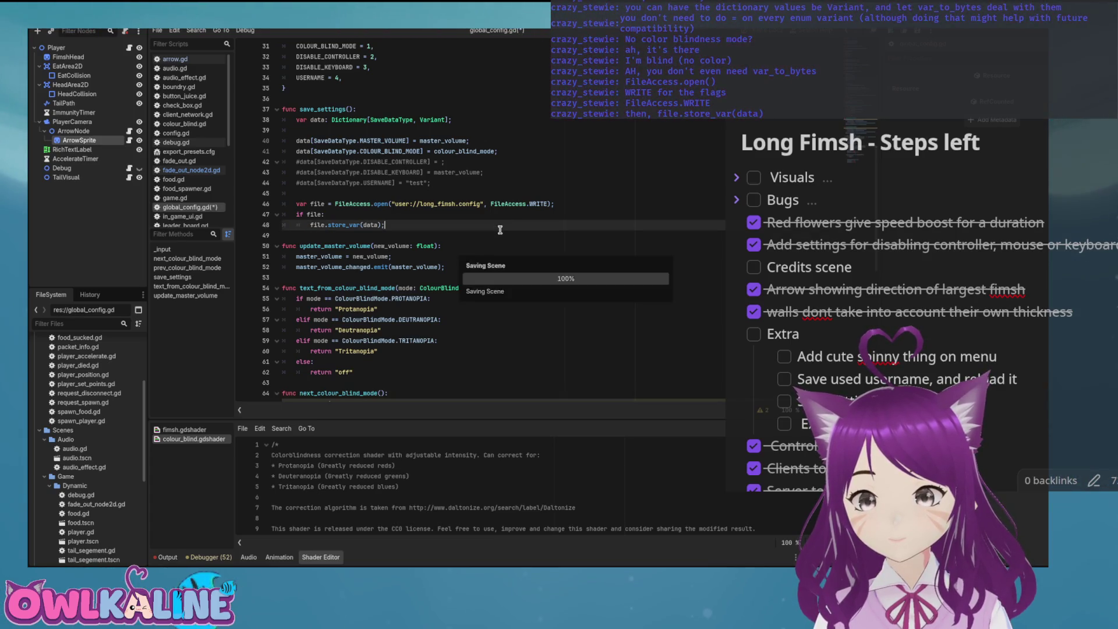
# - Insert blank lines above save_settings and begin a load_settings function header
pyautogui.press('Up')
pyautogui.press('Up')
pyautogui.press('Up')
pyautogui.press('Return')
pyautogui.press('Return')
pyautogui.press('Up')
pyautogui.write('f')
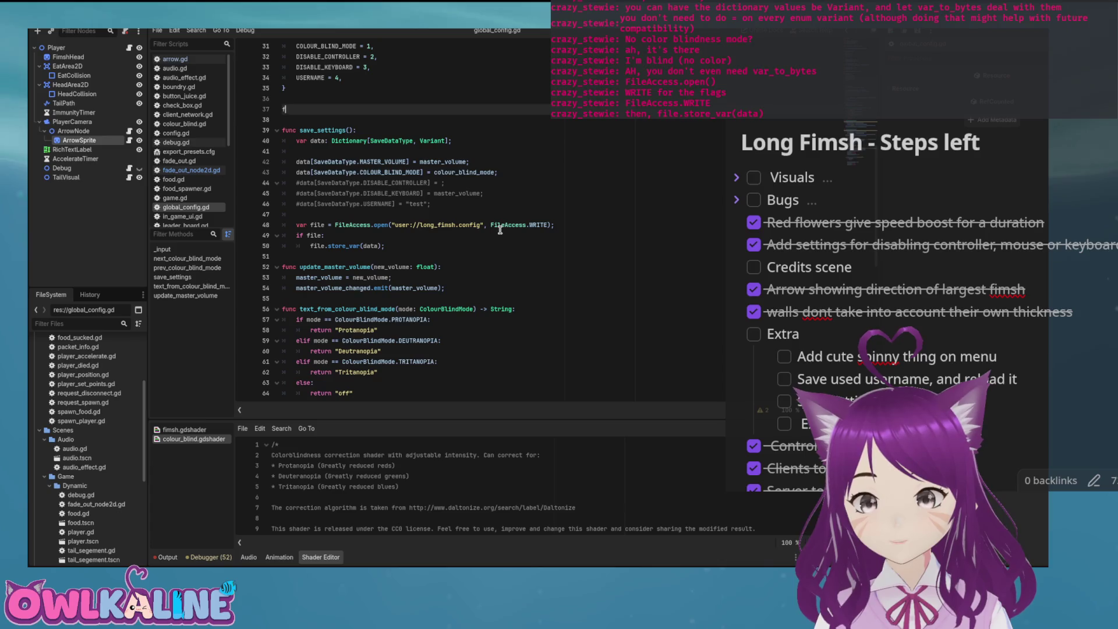
pyautogui.write(' load_setting')
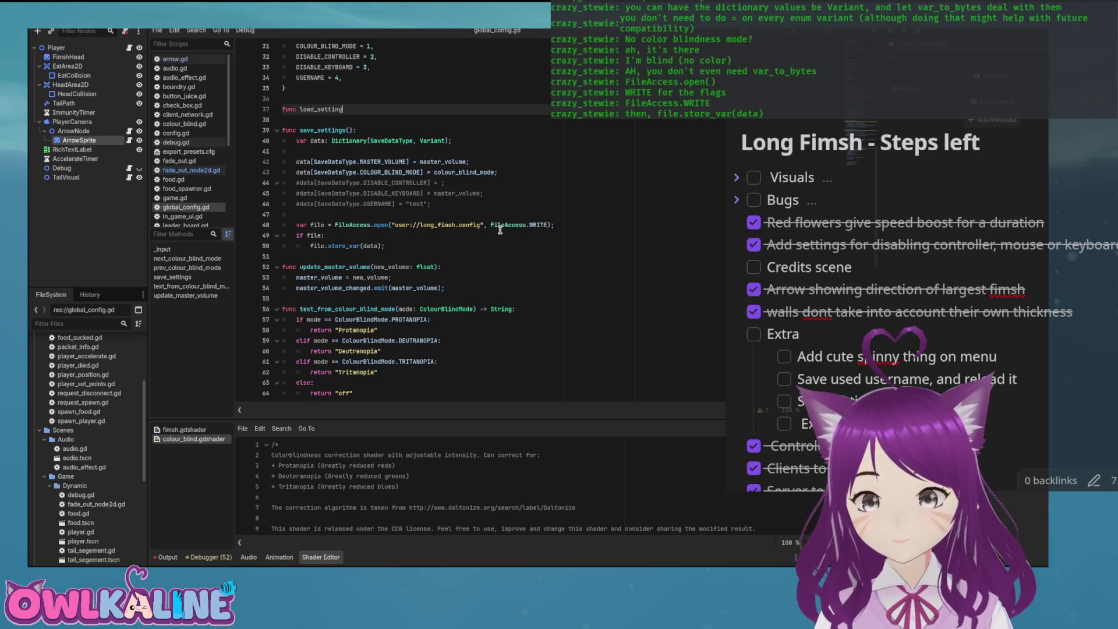
pyautogui.write(':')
# - Declare const save_file: String = "user://long_fimsh.config" near the top of the script and save
pyautogui.press('Return')
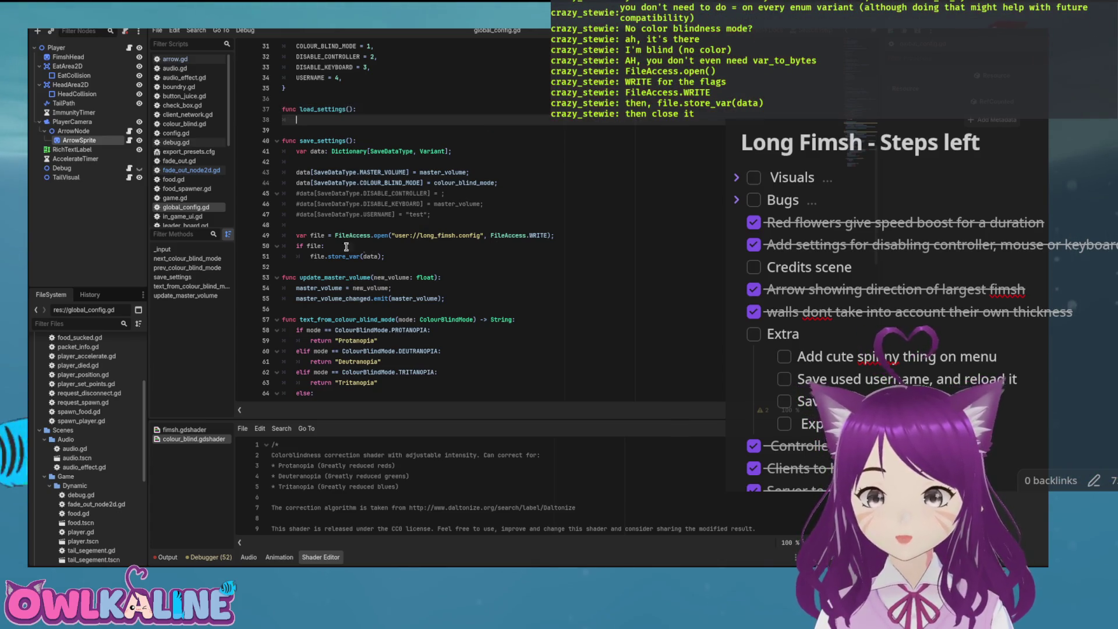
pyautogui.click(484, 235)
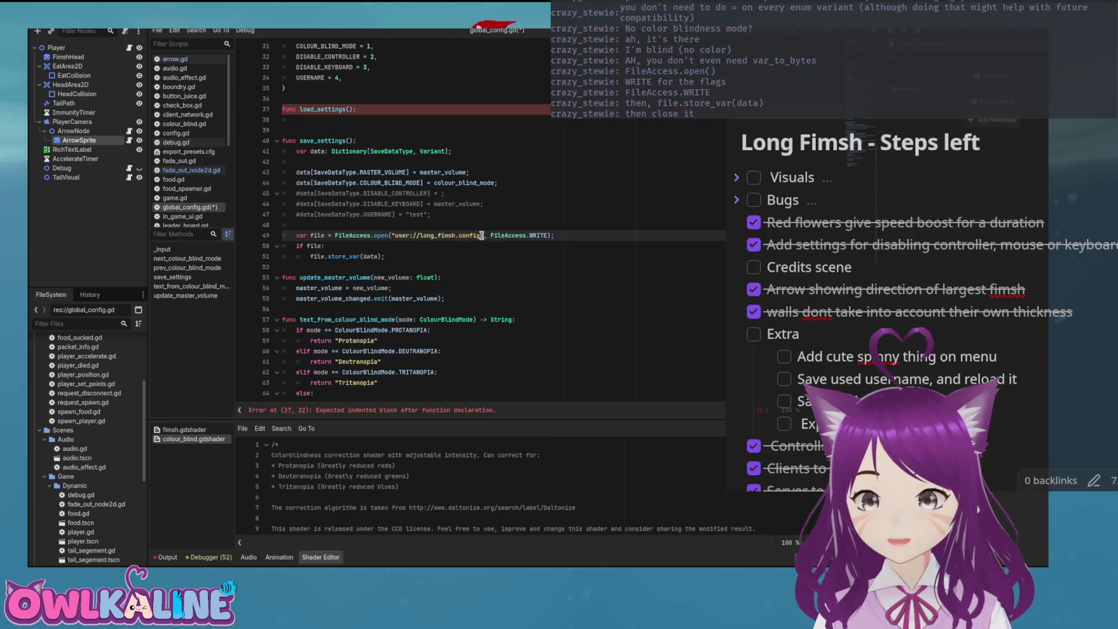
pyautogui.moveTo(484, 235); pyautogui.dragTo(391, 235)
pyautogui.scroll(1, 415, 177)
pyautogui.scroll(7, 414, 176)
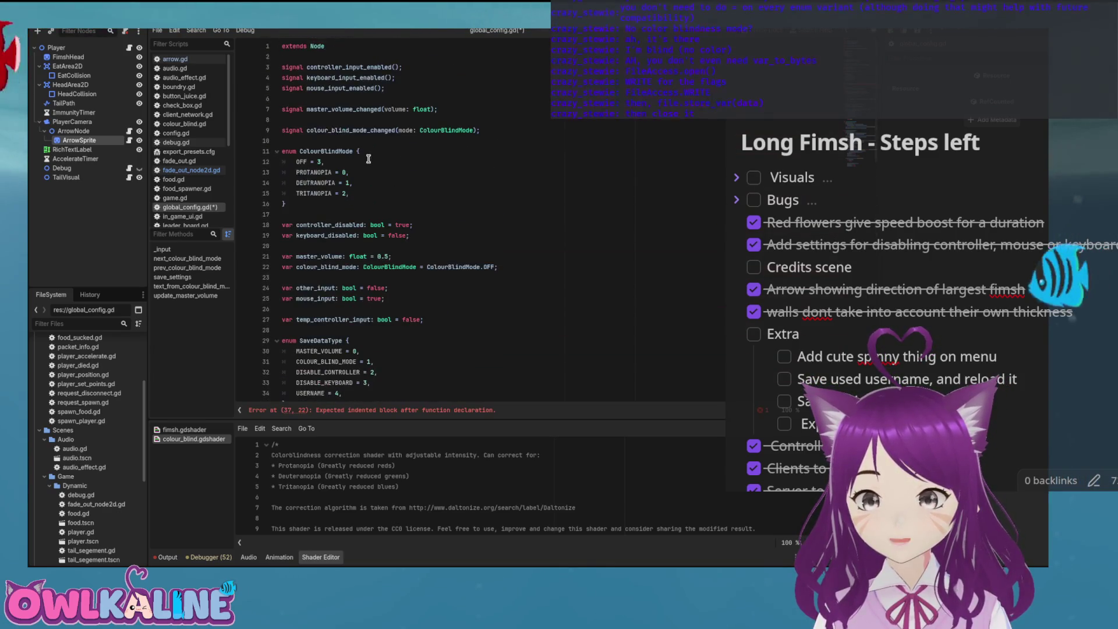
pyautogui.click(373, 78)
pyautogui.press('Up')
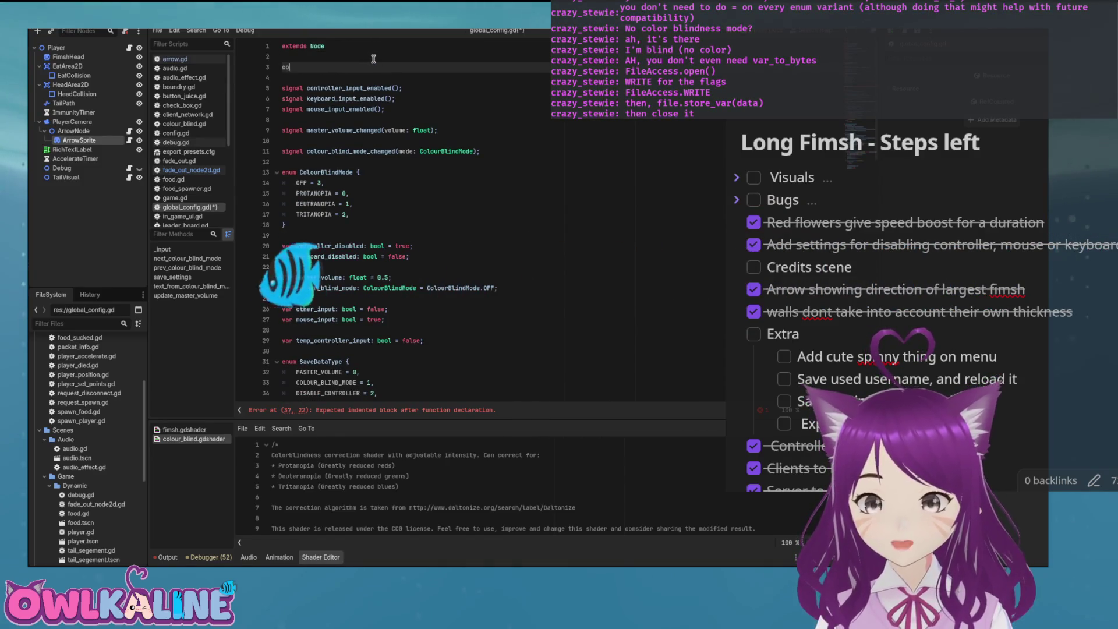
pyautogui.write('const save-f')
pyautogui.press('BackSpace')
pyautogui.press('BackSpace')
pyautogui.write('_file: S')
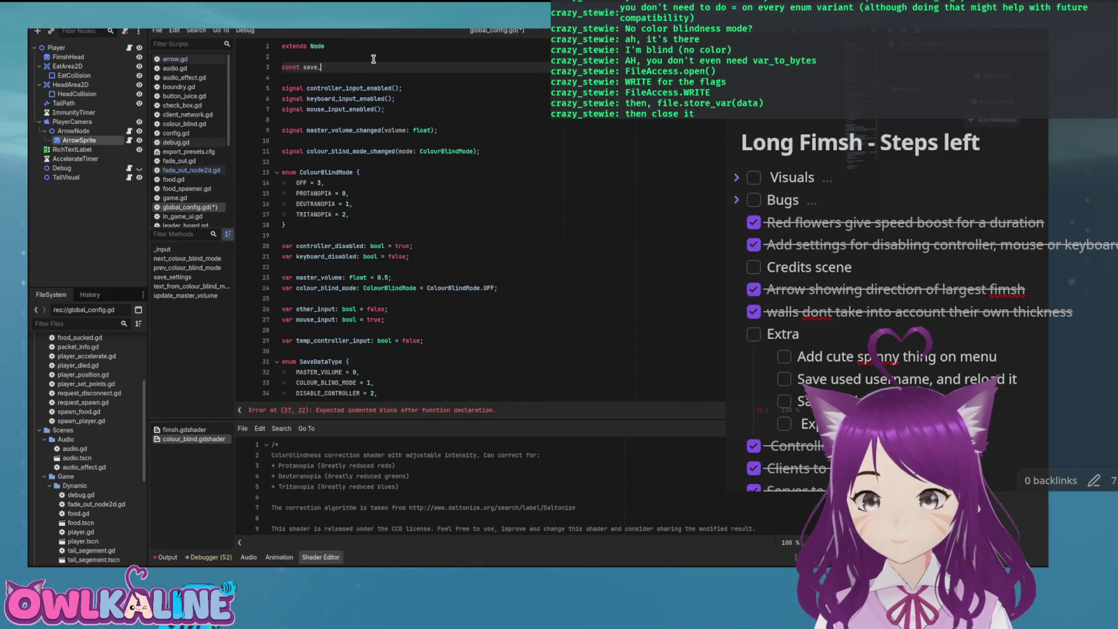
pyautogui.write('tring = "user://long_fimsh.config";')
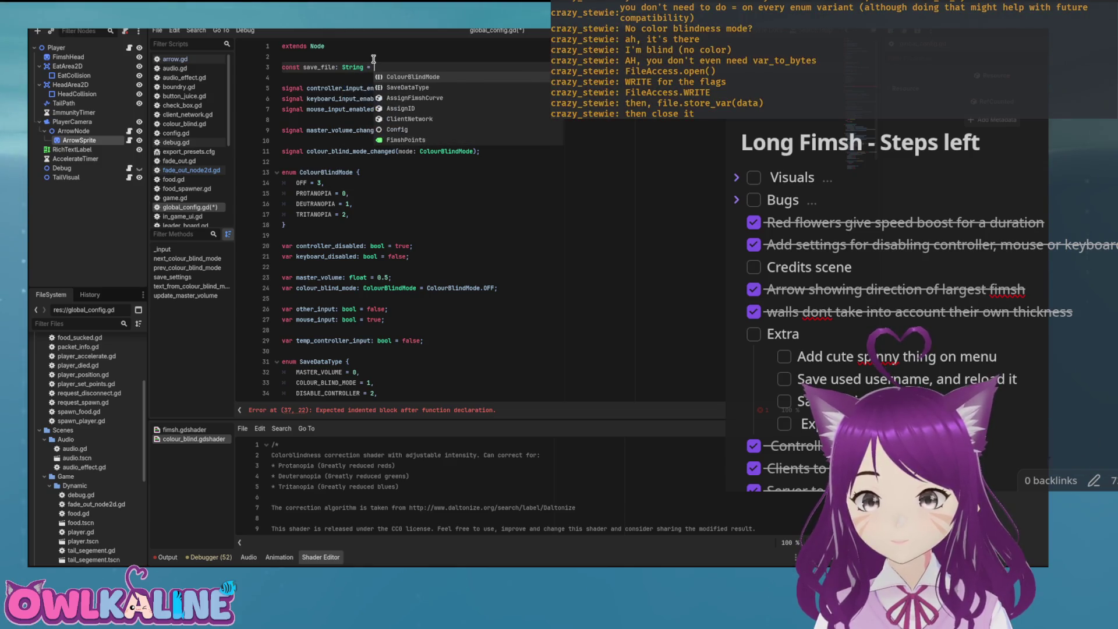
pyautogui.hotkey('ctrl', 's')
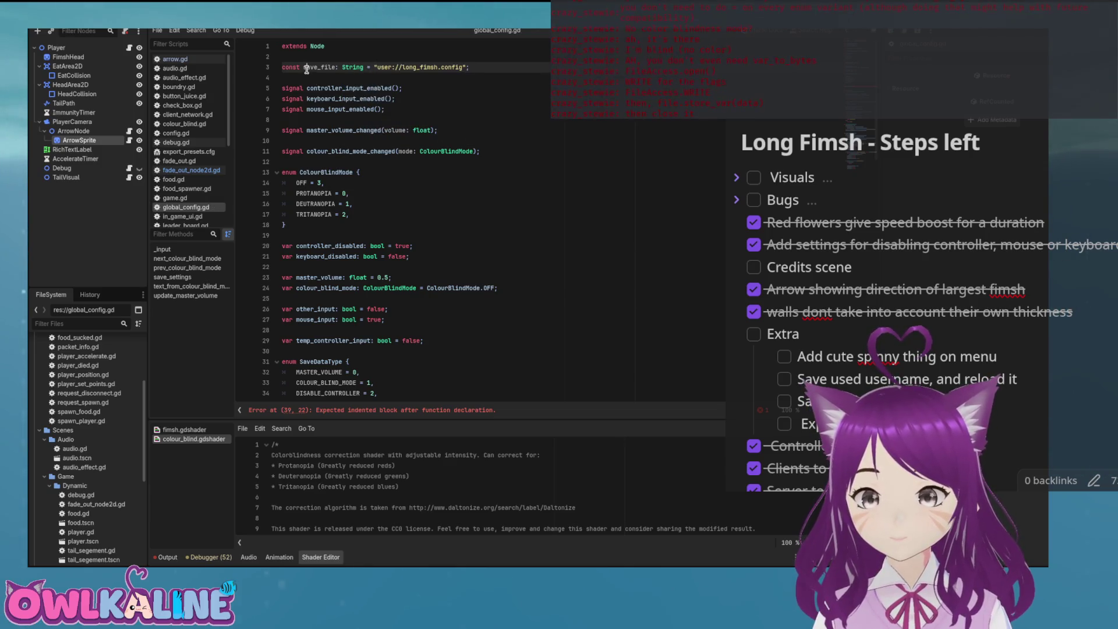
# - Replace the literal path in FileAccess.open with the save_file constant
pyautogui.doubleClick(319, 67)
pyautogui.scroll(-7, 412, 219)
pyautogui.scroll(-3, 413, 219)
pyautogui.moveTo(391, 256); pyautogui.dragTo(484, 256)
pyautogui.write('save_file')
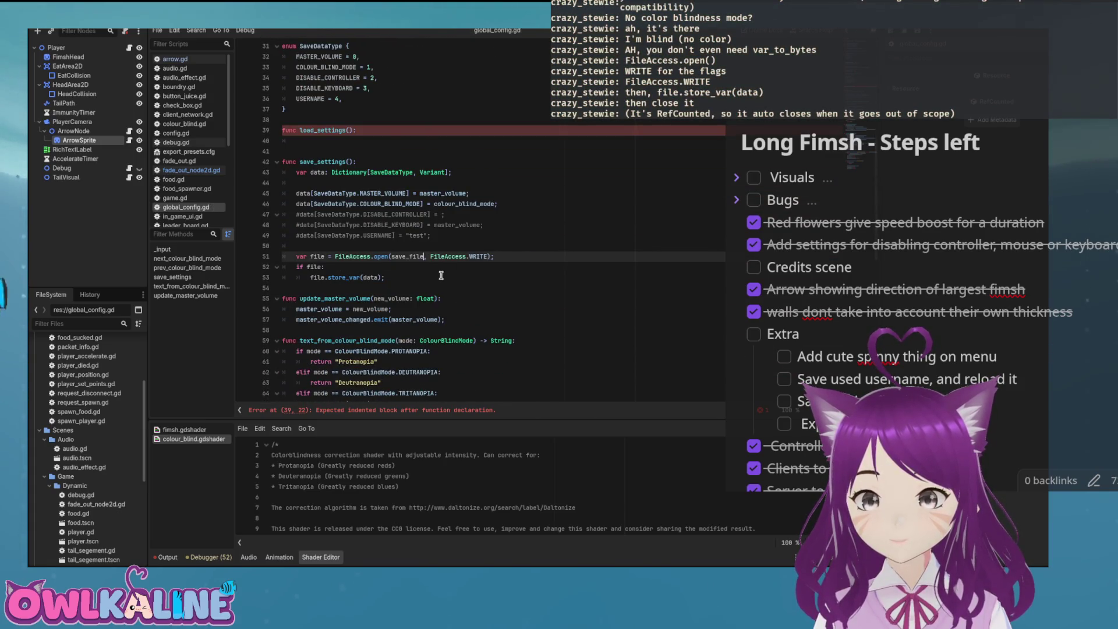
pyautogui.moveTo(281, 256); pyautogui.dragTo(385, 277)
pyautogui.hotkey('ctrl', 'c')
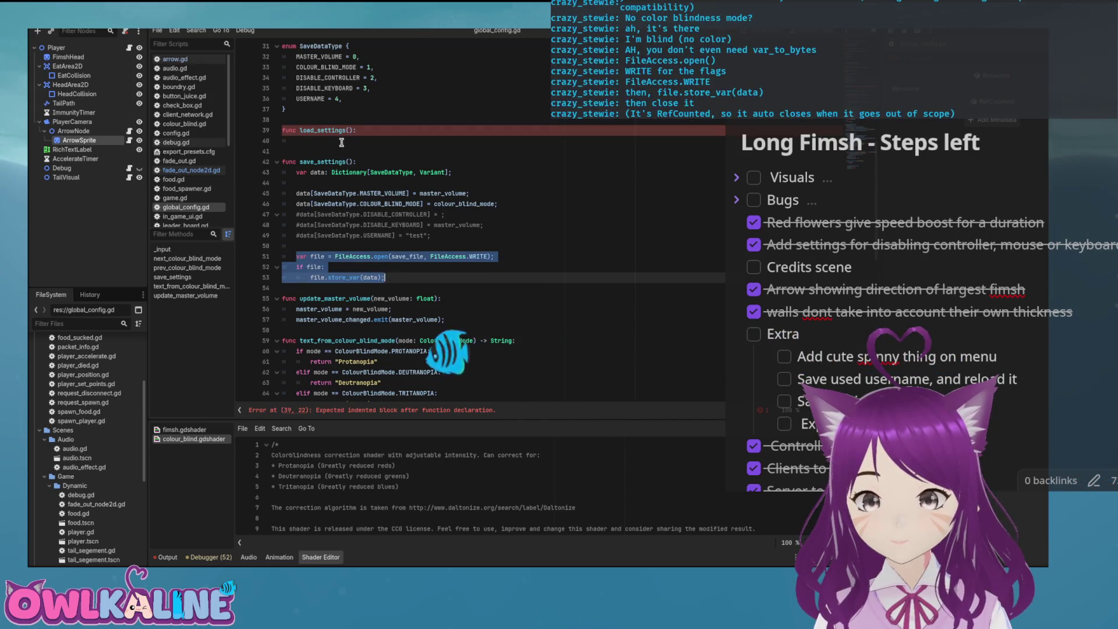
# - Paste the file-open lines into load_settings, fix their indentation, and switch the mode to READ
pyautogui.click(349, 140)
pyautogui.hotkey('ctrl', 'v')
pyautogui.press('Up')
pyautogui.press('Home')
pyautogui.press('Tab')
pyautogui.press('Down')
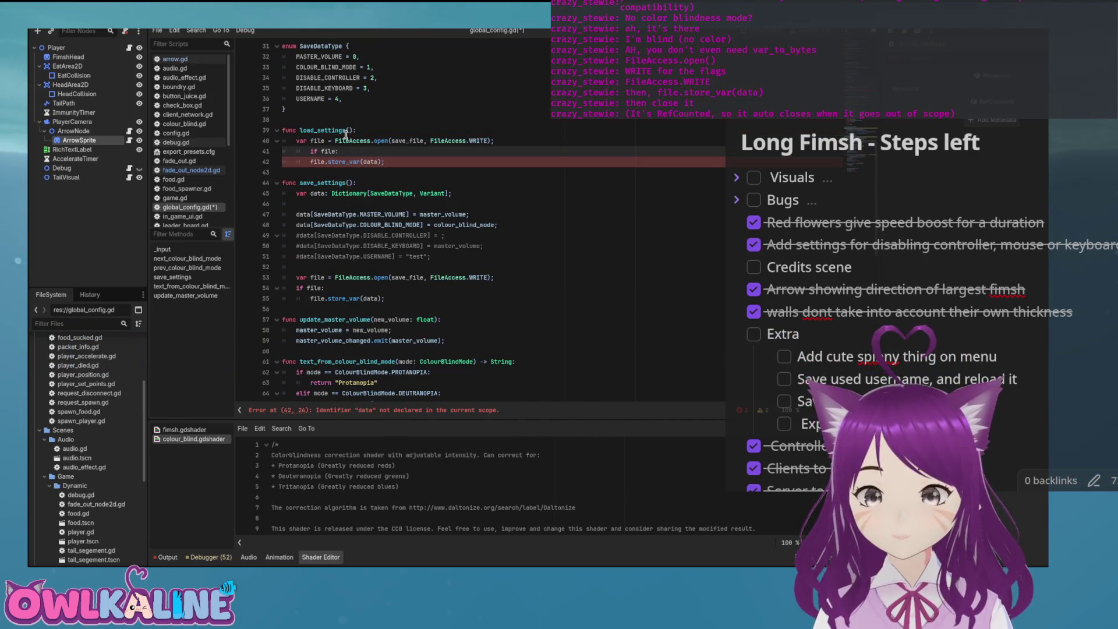
pyautogui.click(377, 140)
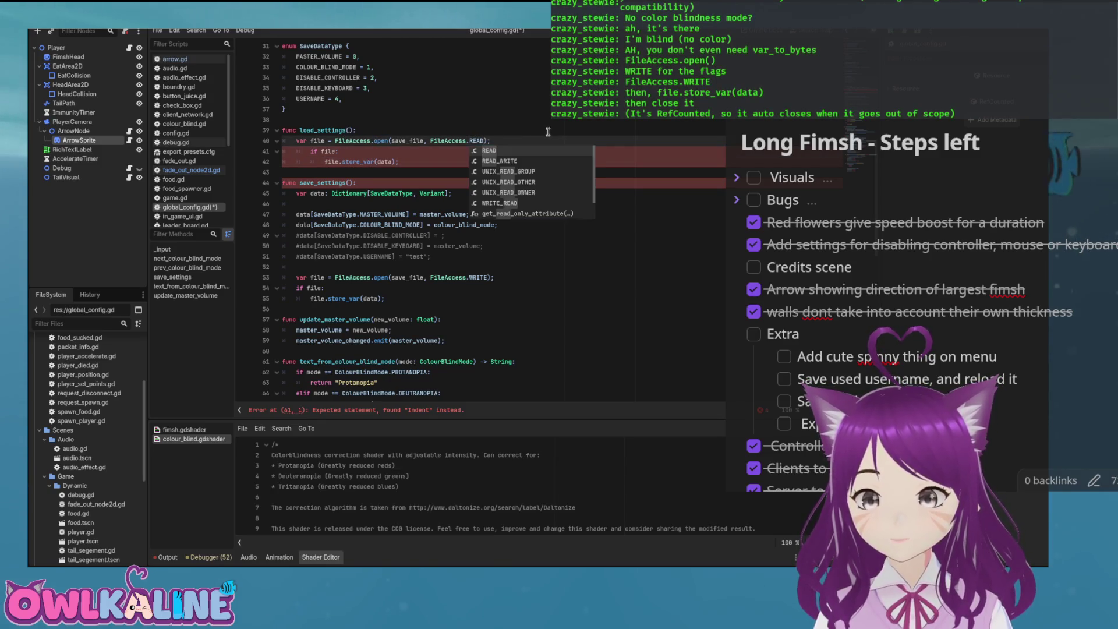
pyautogui.hotkey('ctrl', 's')
pyautogui.click(341, 150)
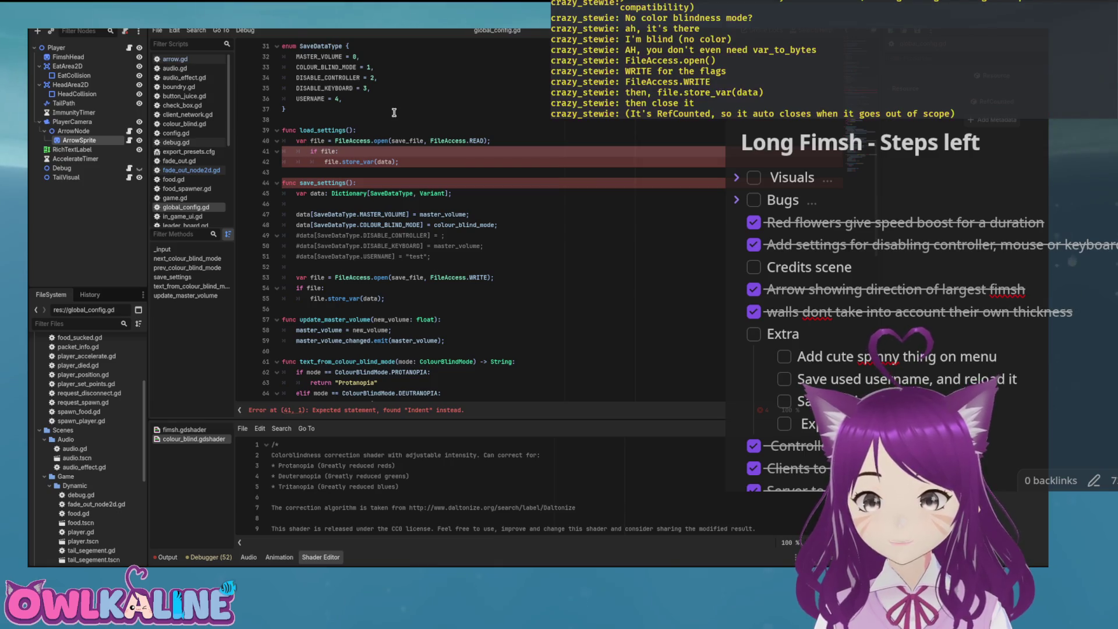
pyautogui.hotkey('shift', 'Tab')
pyautogui.press('Down')
pyautogui.hotkey('shift', 'Tab')
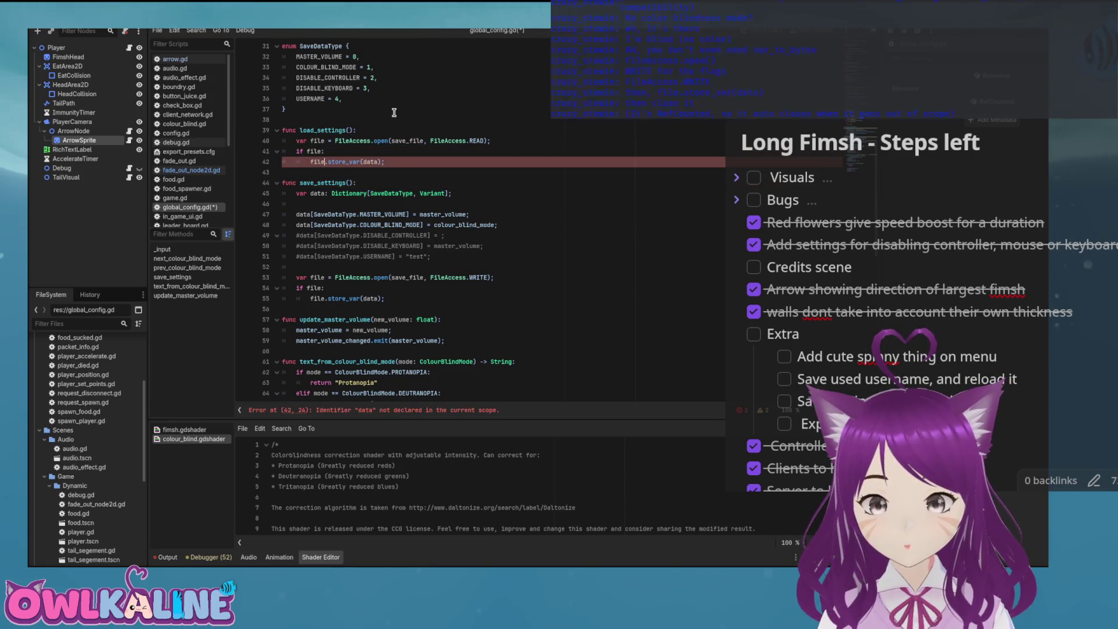
# - Replace the store_var call in the if block with file.get_var()
pyautogui.press('Right')
pyautogui.hotkey('shift', 'End')
pyautogui.press('BackSpace')
pyautogui.write('g')
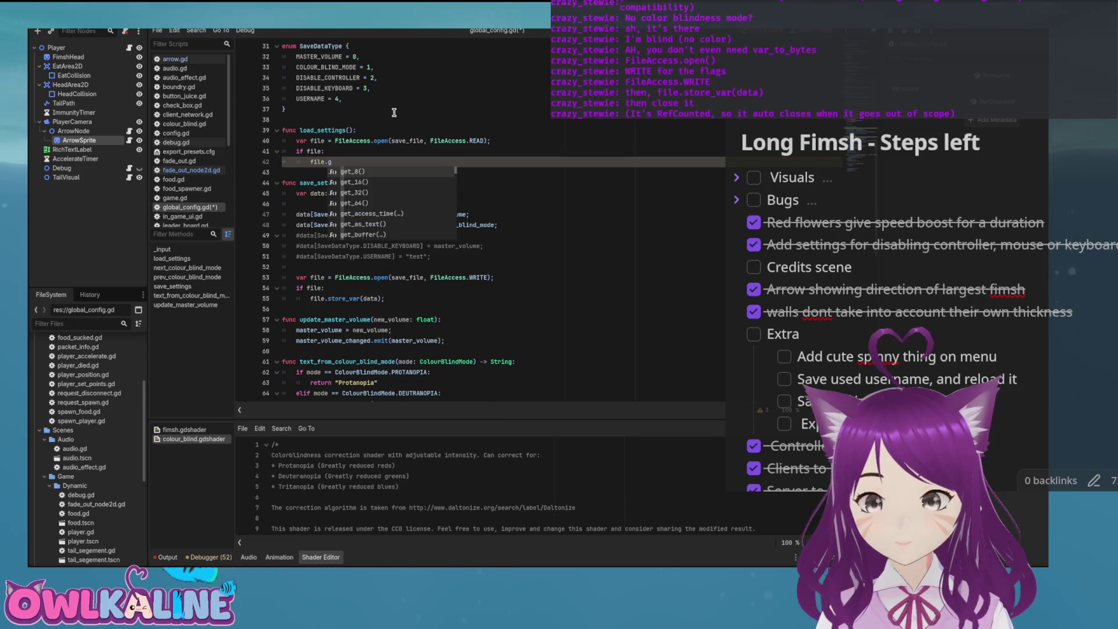
pyautogui.write('et')
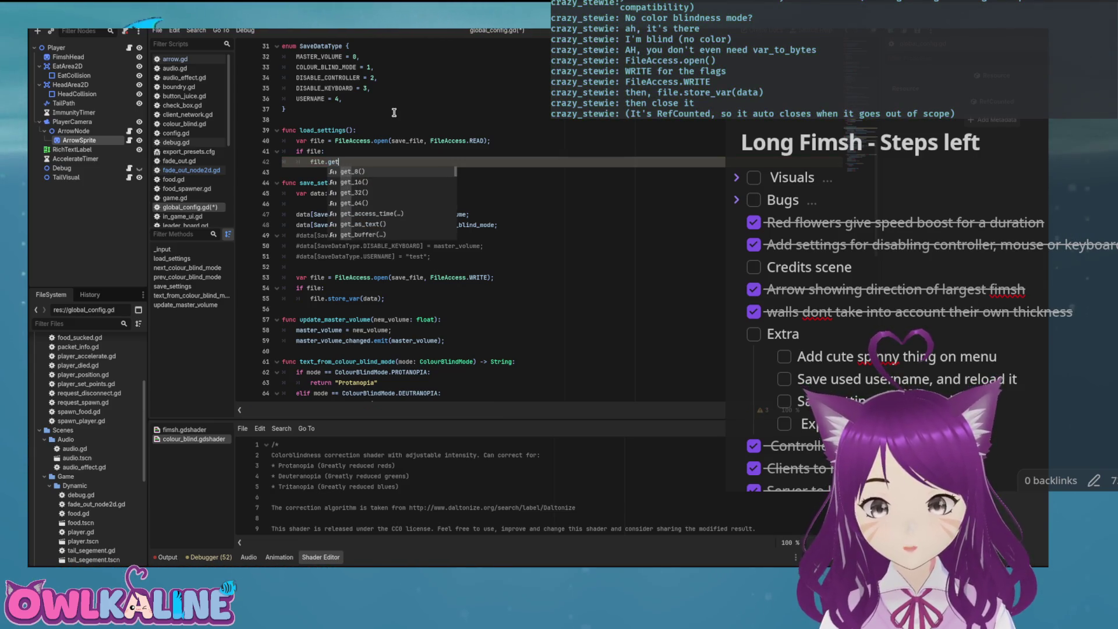
pyautogui.press('Down')
pyautogui.press('Down')
pyautogui.press('Down')
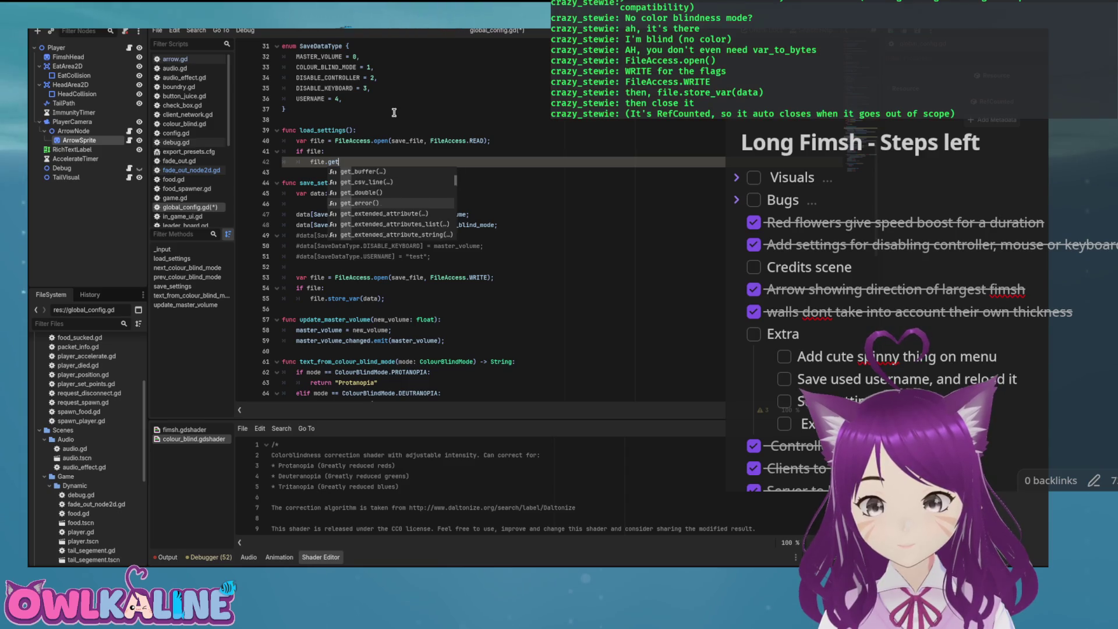
pyautogui.press('Down')
pyautogui.press('Down')
pyautogui.press('Down')
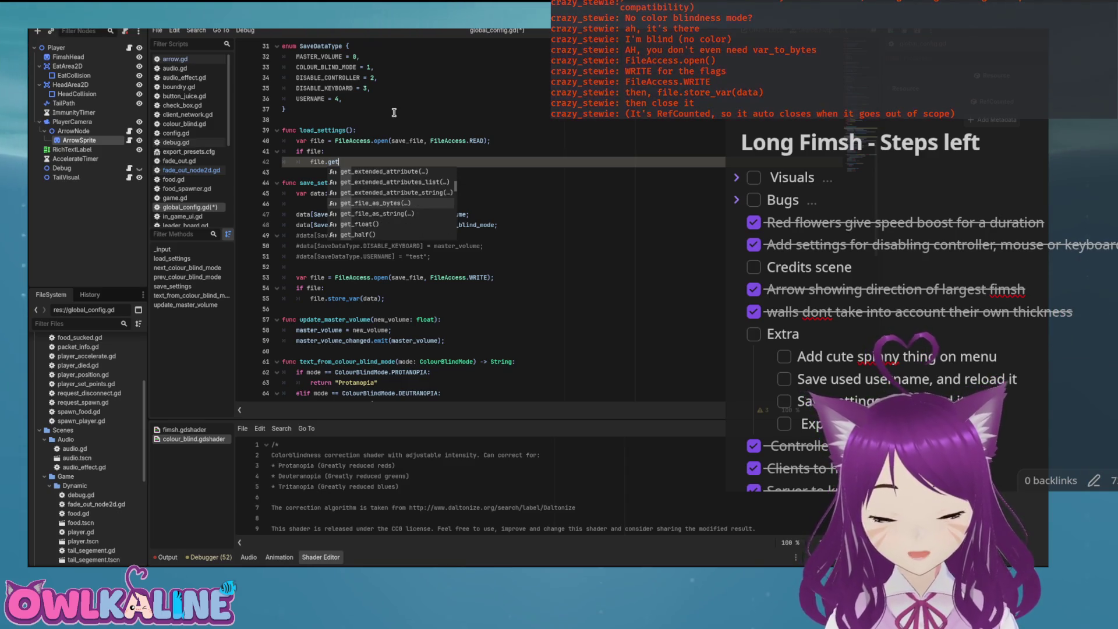
pyautogui.press('Return')
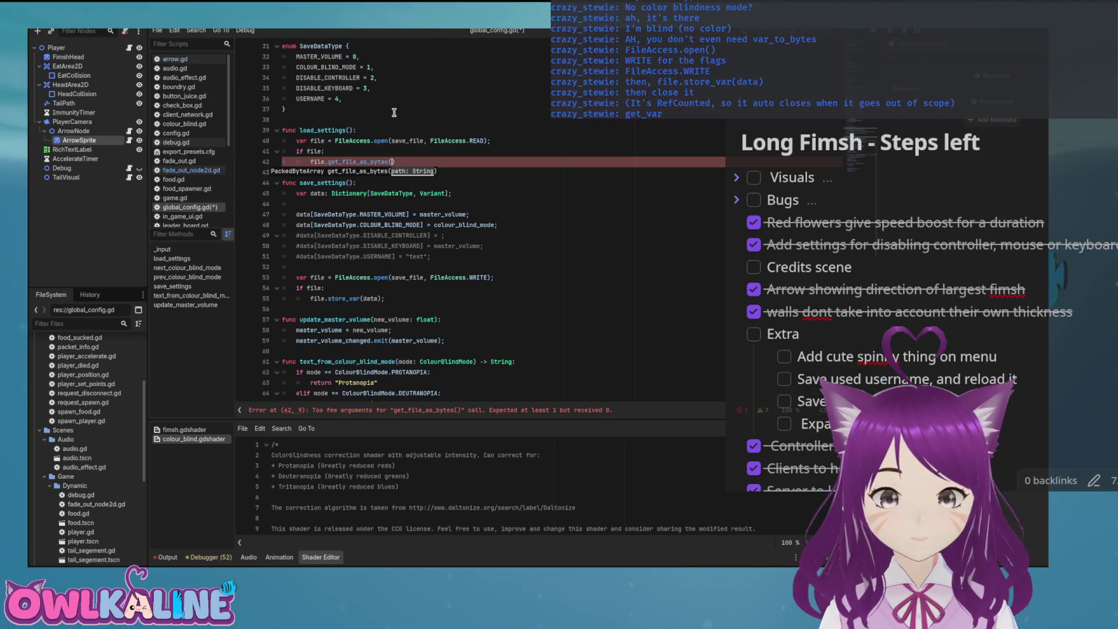
pyautogui.press('BackSpace')
pyautogui.press('BackSpace')
pyautogui.press('BackSpace')
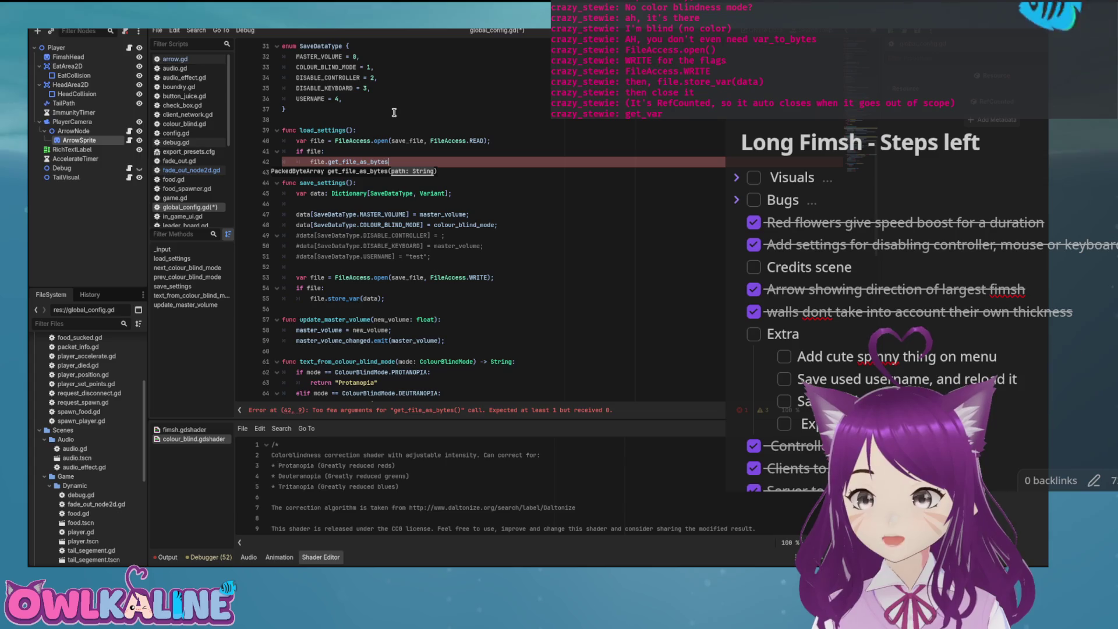
pyautogui.press('BackSpace')
pyautogui.press('BackSpace')
pyautogui.press('BackSpace')
pyautogui.write('var')
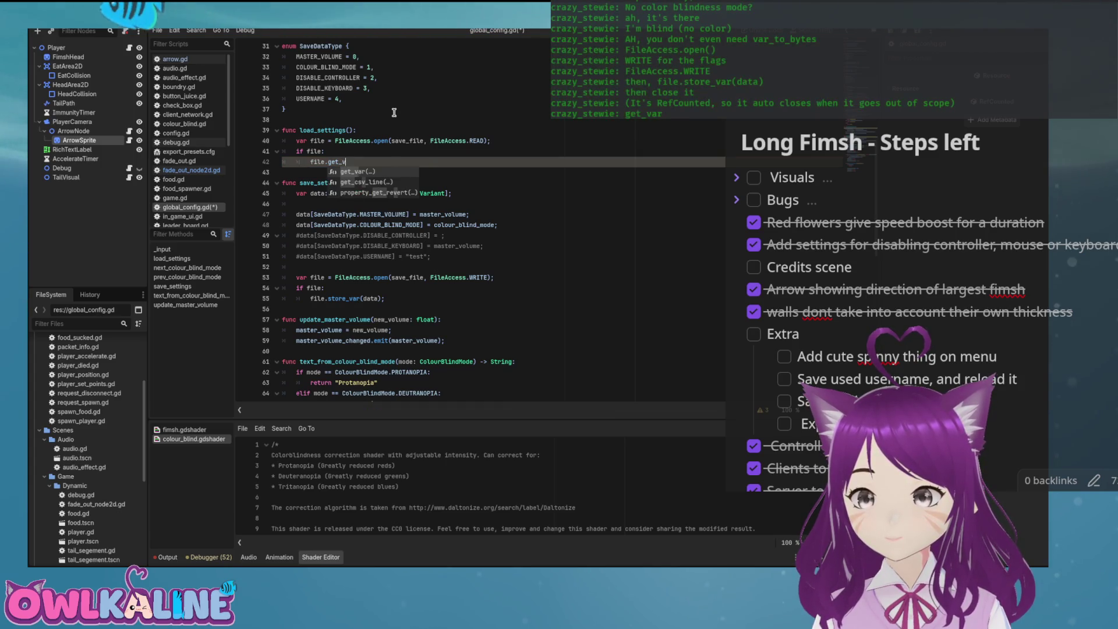
pyautogui.press('Return')
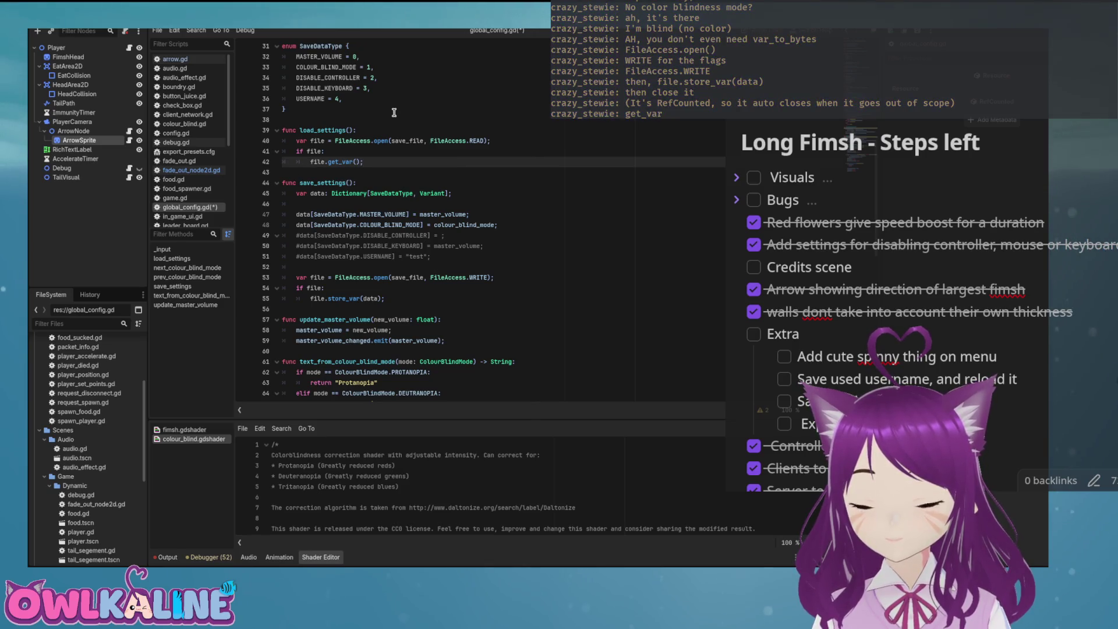
# - Store the read result in a new var data and save the script
pyautogui.press('Home')
pyautogui.write('data =')
pyautogui.press('End')
pyautogui.hotkey('ctrl', 's')
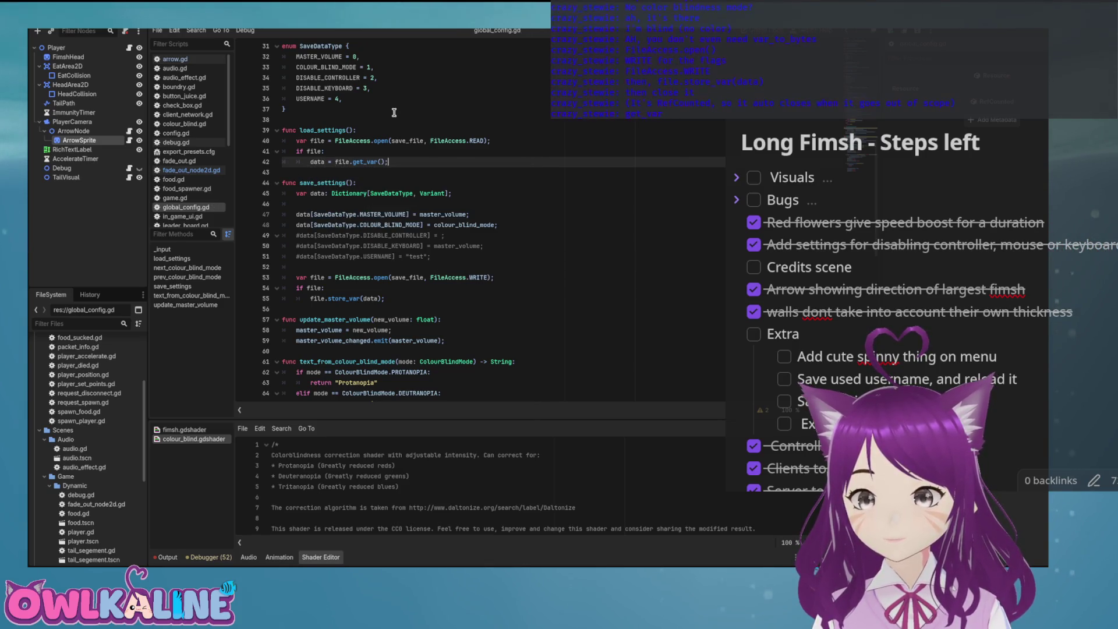
pyautogui.write('var')
pyautogui.press('End')
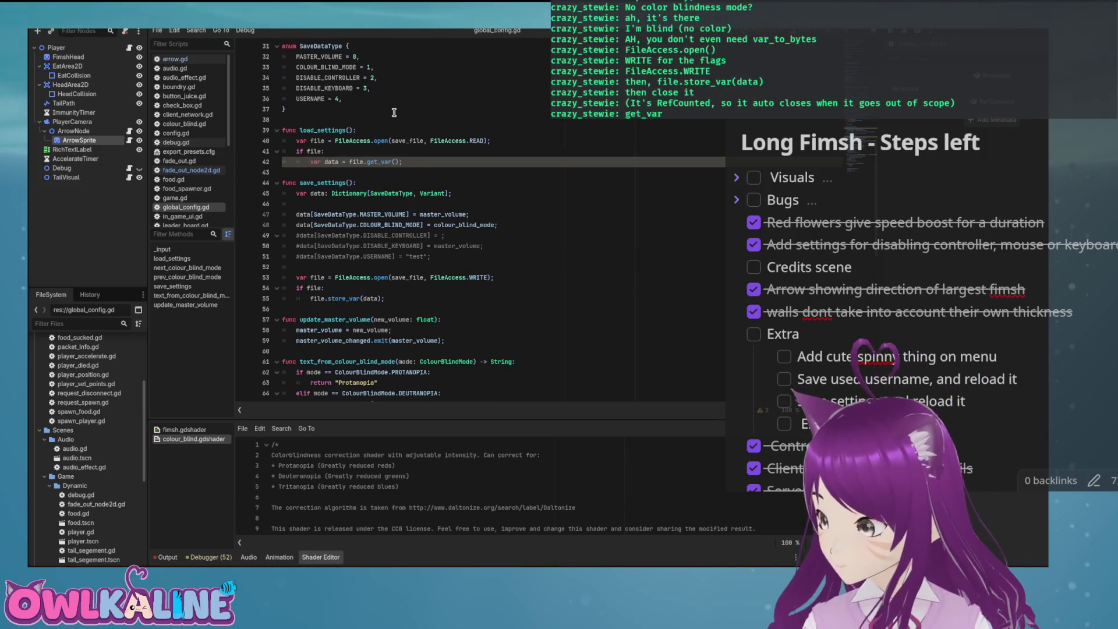
pyautogui.scroll(-2, 394, 112)
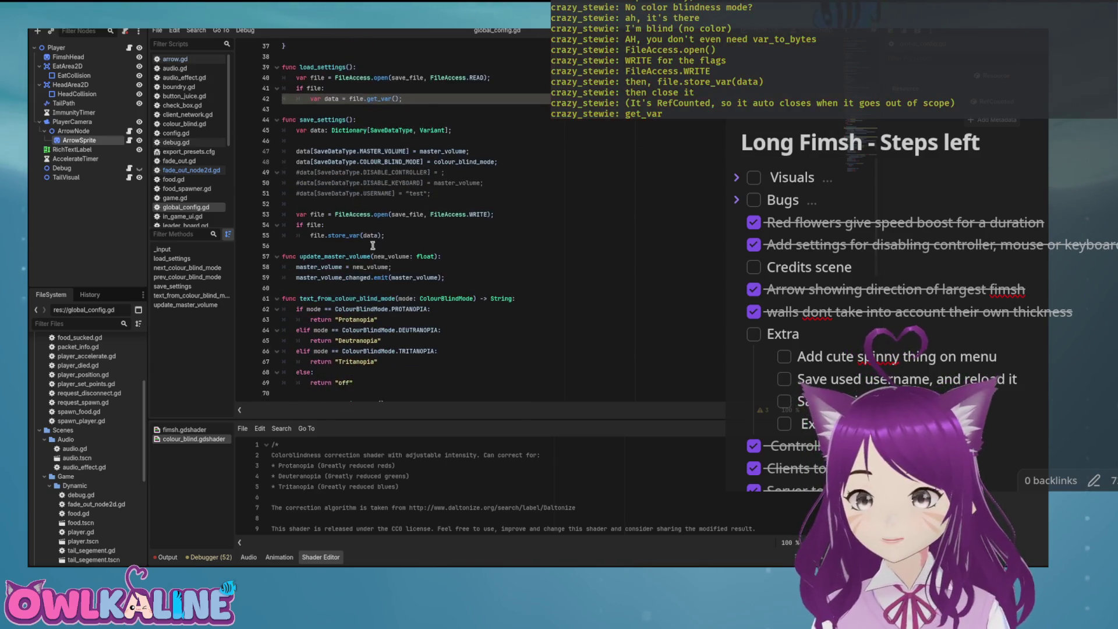
# - Add file.close() after the store_var line in save_settings
pyautogui.click(392, 235)
pyautogui.press('Return')
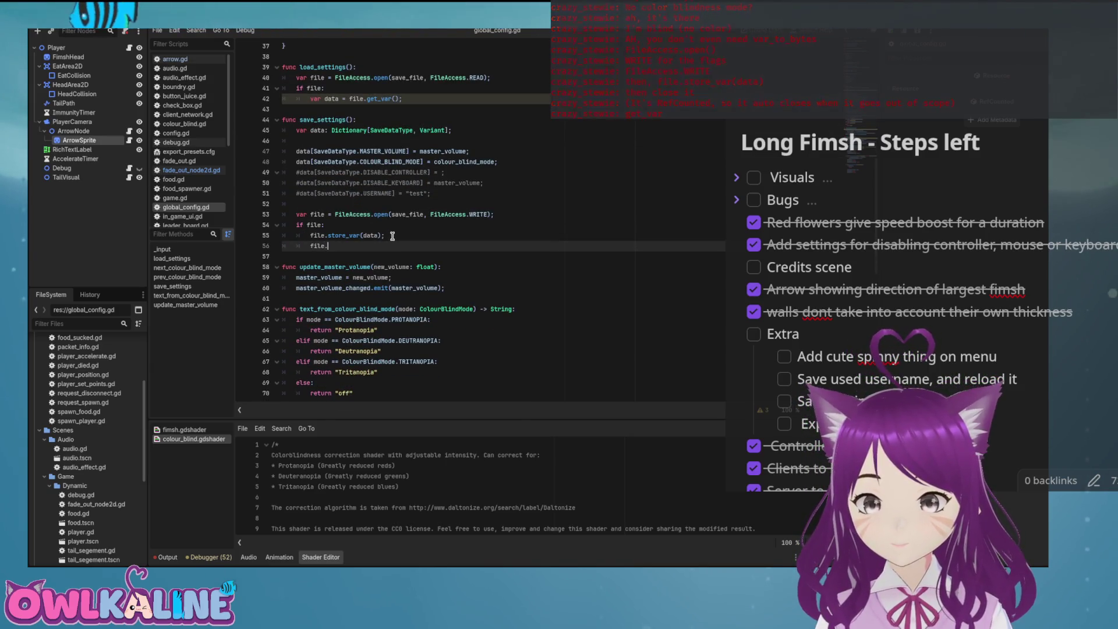
pyautogui.write('file.c')
pyautogui.press('Return')
pyautogui.write(';')
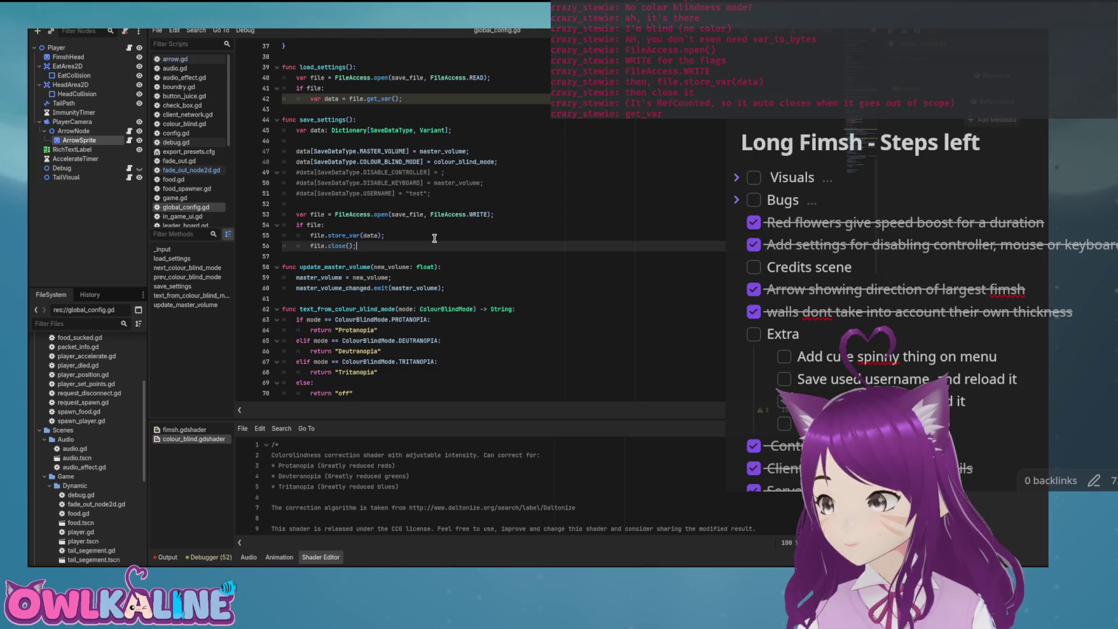
# - Add file.close() after the get_var line in load_settings and tidy the surrounding blank lines
pyautogui.scroll(3, 435, 238)
pyautogui.click(411, 185)
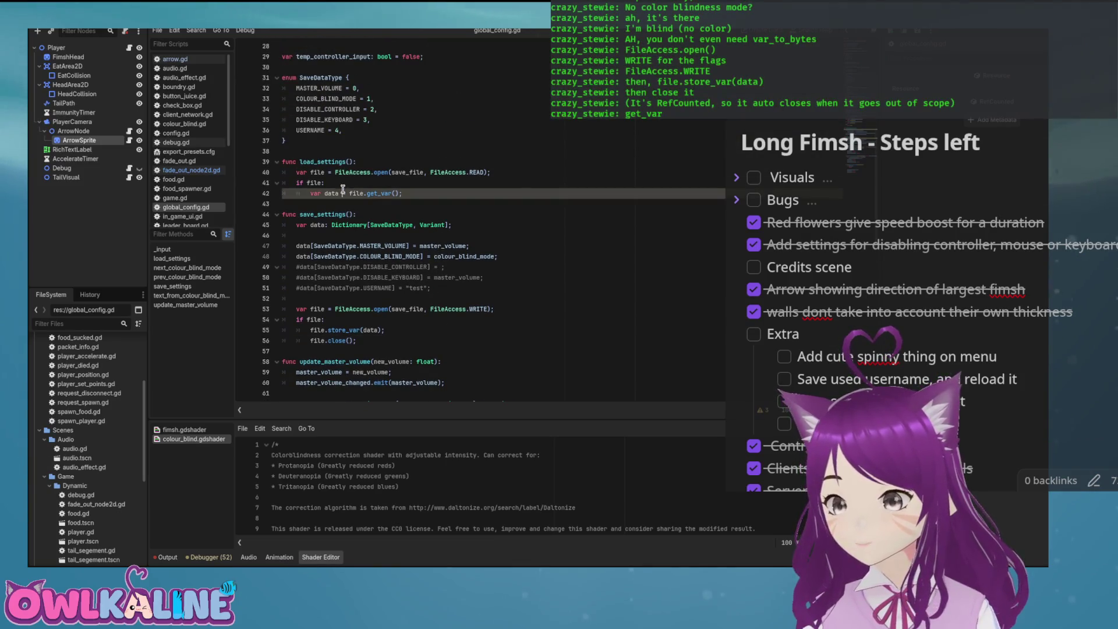
pyautogui.click(411, 194)
pyautogui.press('Return')
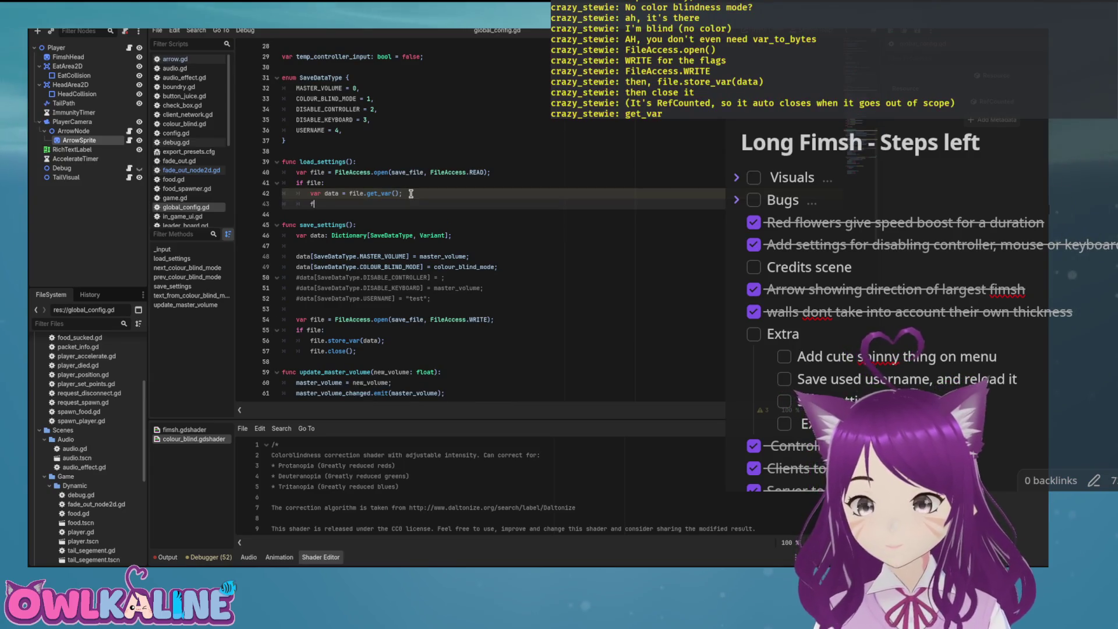
pyautogui.write('cl')
pyautogui.press('Return')
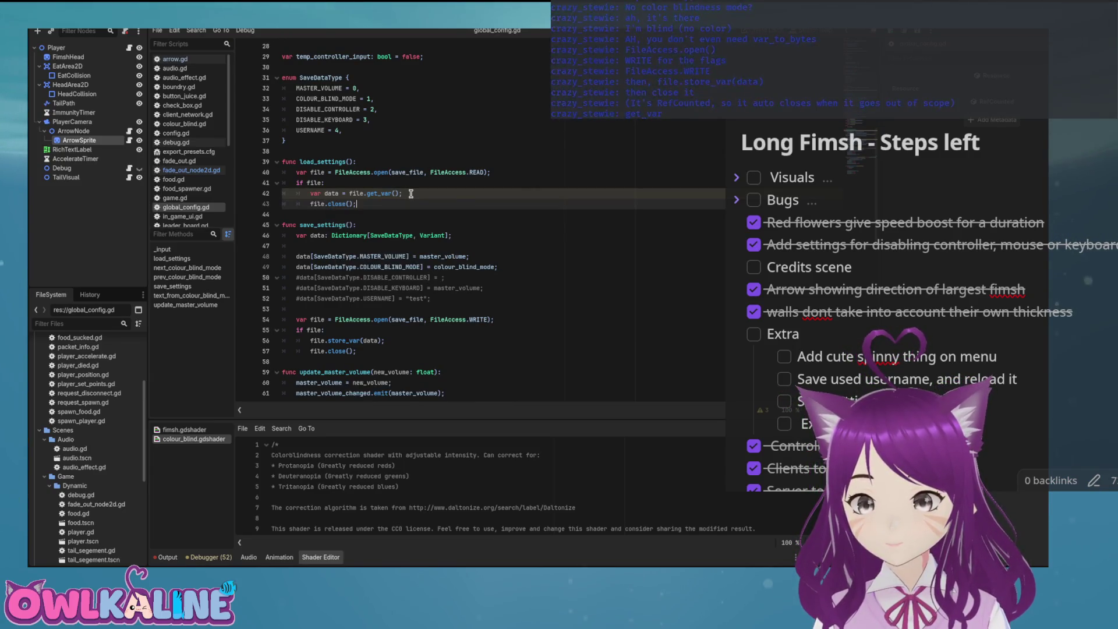
pyautogui.write(';')
pyautogui.press('Return')
pyautogui.press('Return')
pyautogui.press('Up')
pyautogui.press('Up')
pyautogui.press('Return')
pyautogui.press('Return')
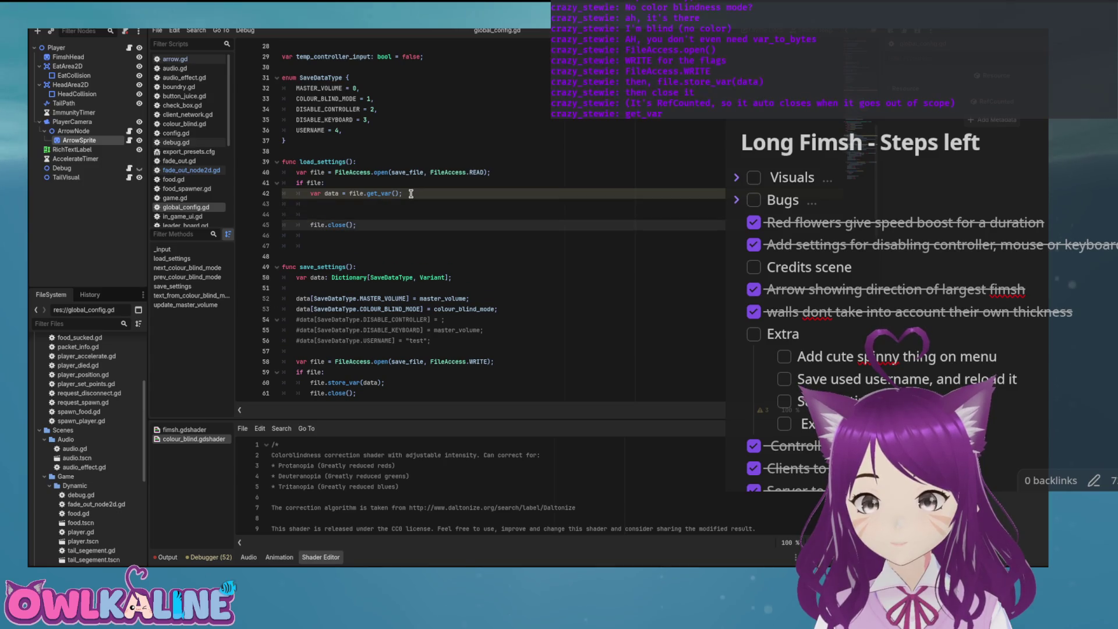
pyautogui.press('Down')
pyautogui.press('Down')
pyautogui.press('BackSpace')
pyautogui.press('BackSpace')
pyautogui.press('Up')
pyautogui.press('Up')
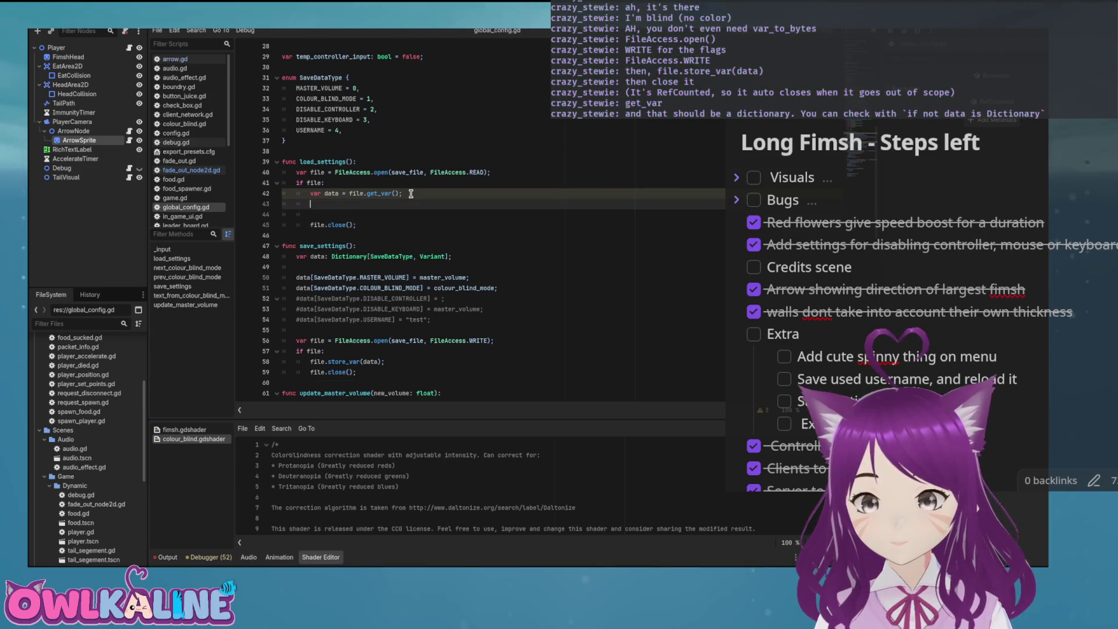
pyautogui.press('Return')
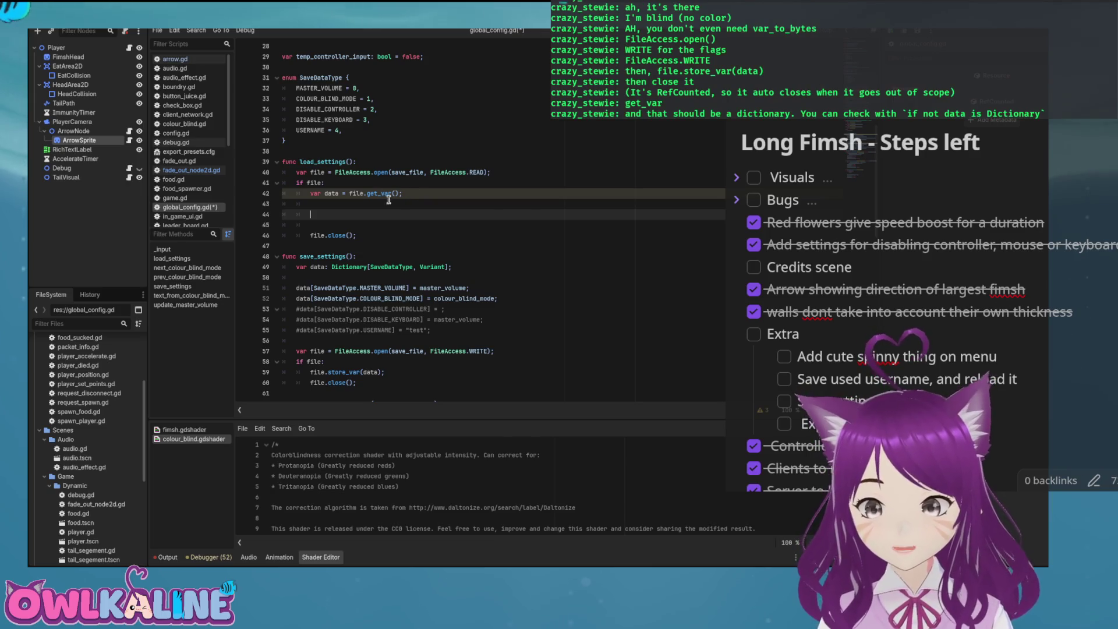
# - Wrap the two data assignment lines in an 'if data is Dictionary:' check with an else branch
pyautogui.moveTo(507, 295); pyautogui.dragTo(320, 291)
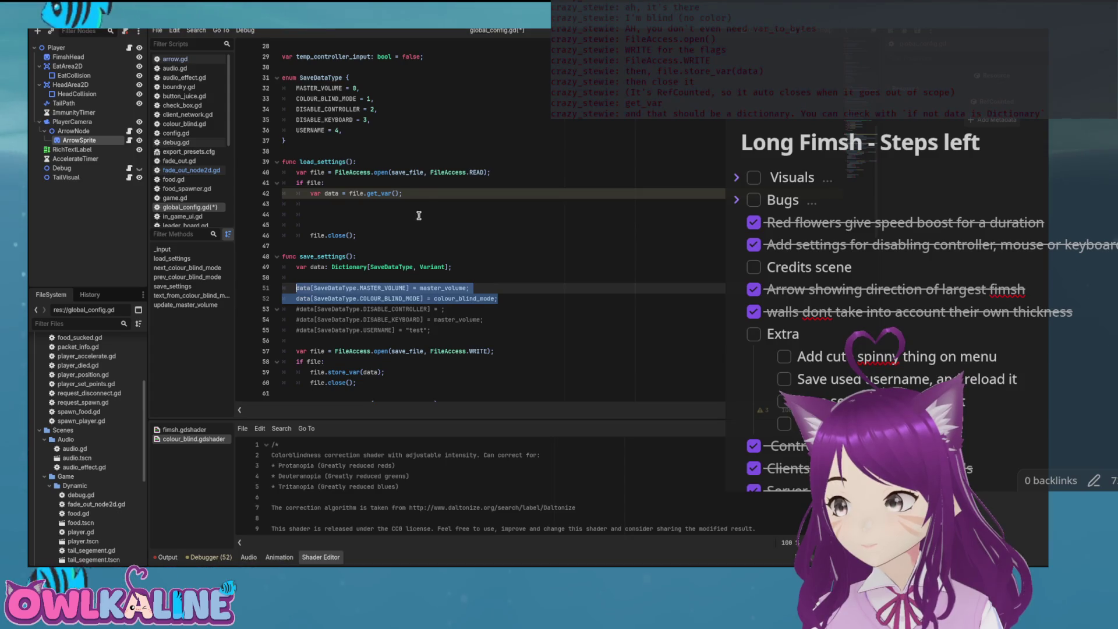
pyautogui.click(327, 205)
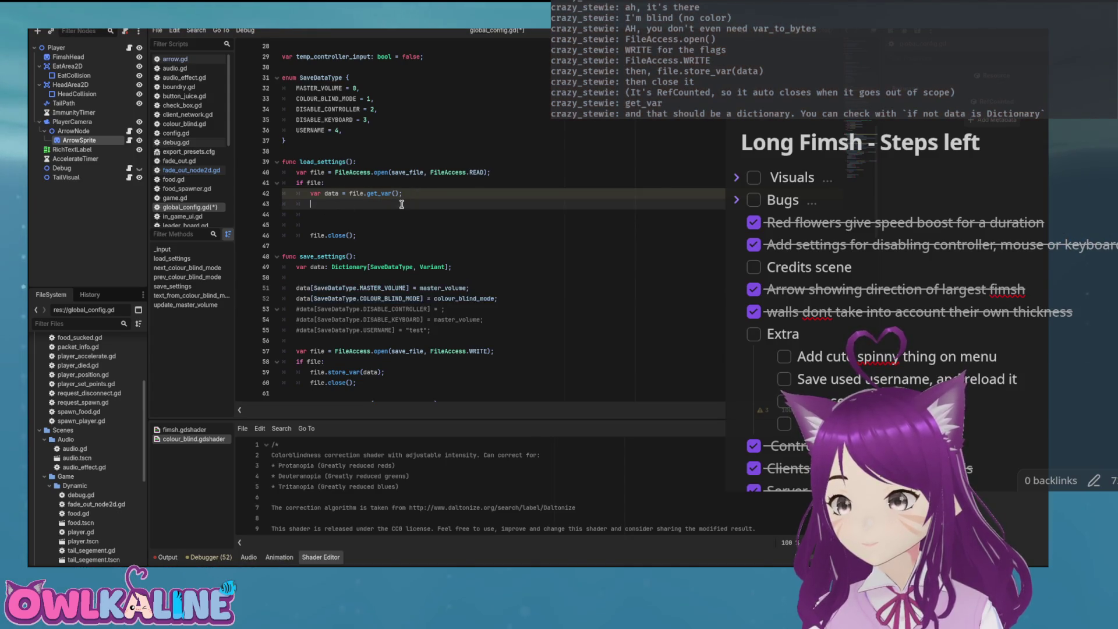
pyautogui.press('Return')
pyautogui.write('if ')
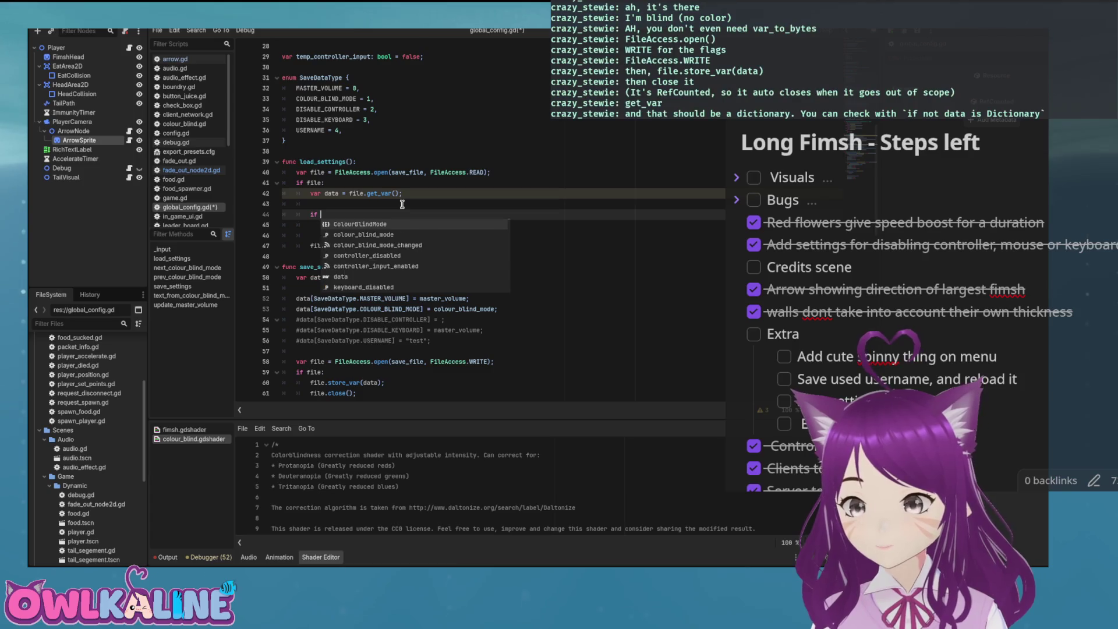
pyautogui.write('d')
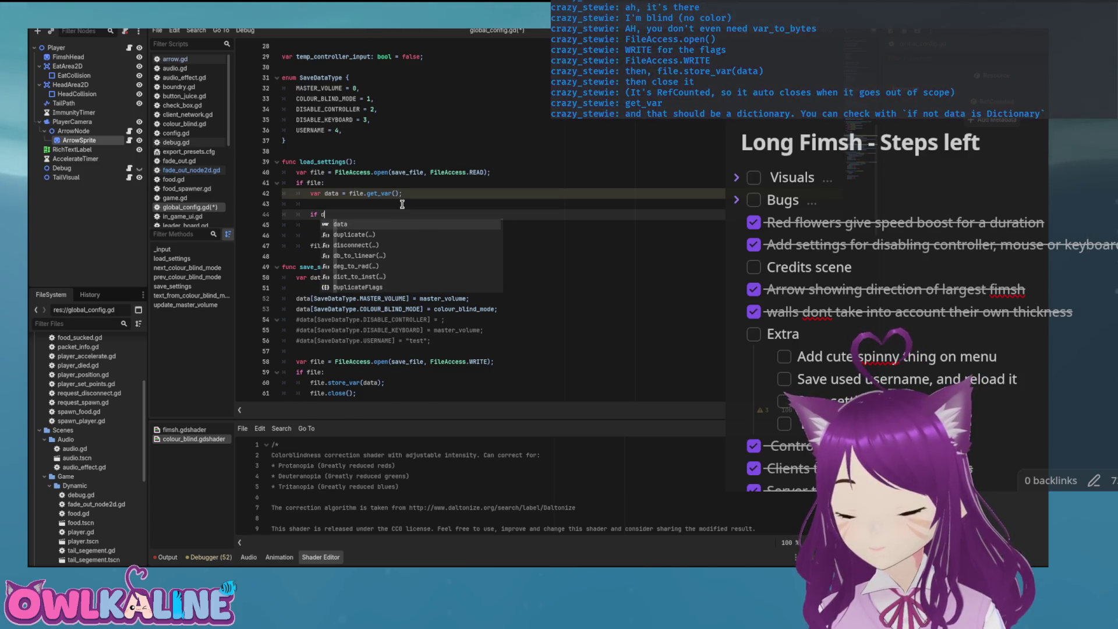
pyautogui.write('ata is D')
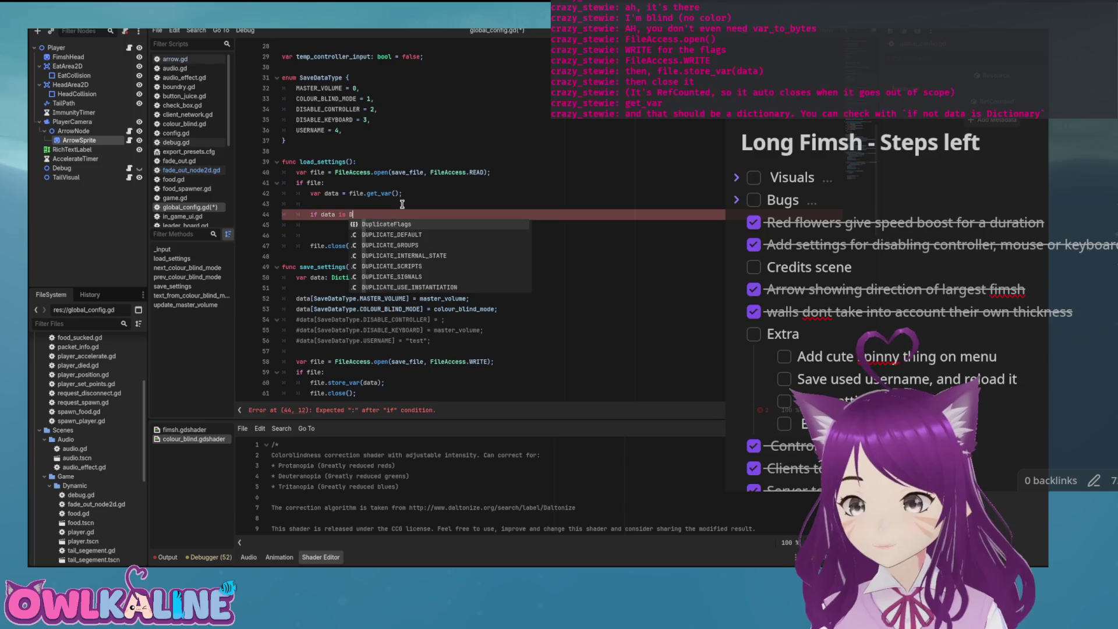
pyautogui.write('ictionary:')
pyautogui.press('Return')
pyautogui.write('data[SaveDataType.MASTER_VOLUME] = master_volume; \tdata[SaveDataType.COLOUR_BLIND_MODE] = colour_blind_mode;')
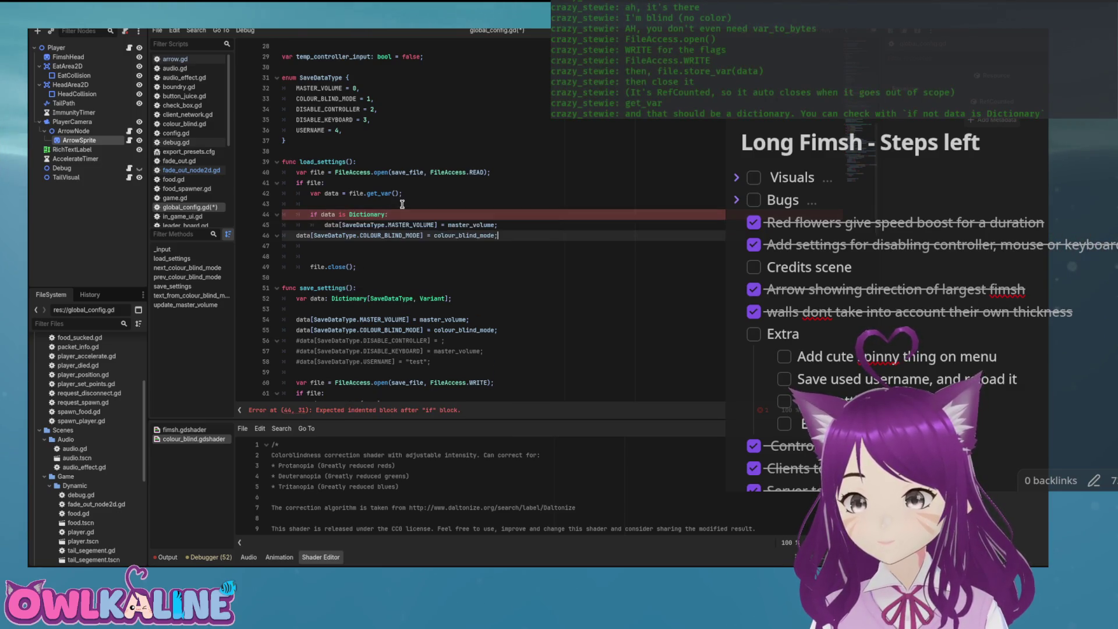
pyautogui.press('Home')
pyautogui.press('Tab')
pyautogui.press('End')
pyautogui.press('Return')
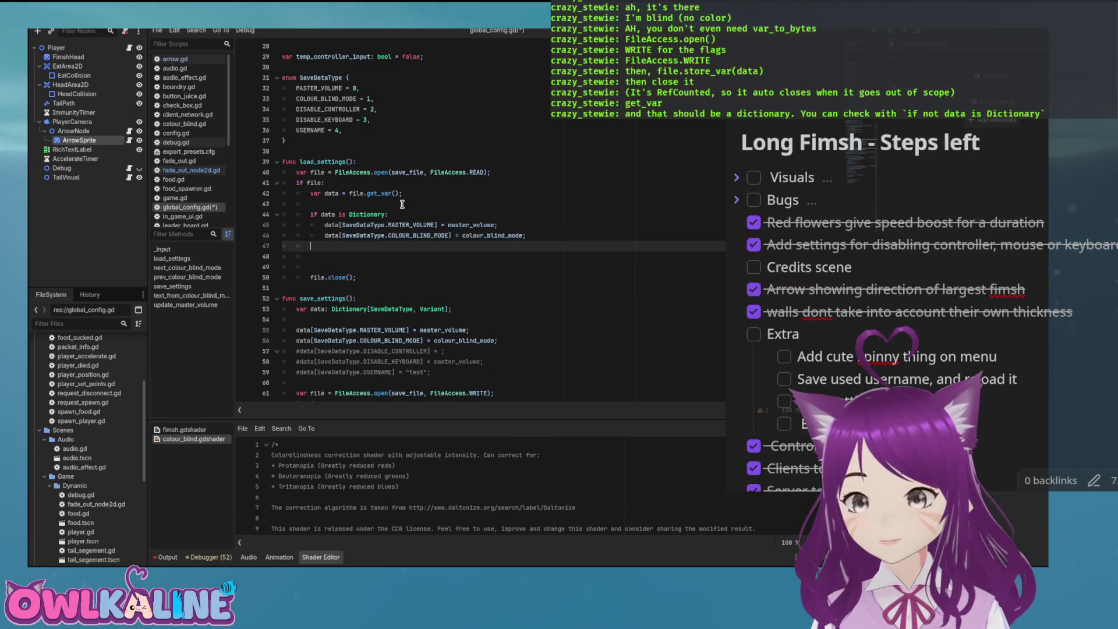
pyautogui.write(':')
pyautogui.press('Return')
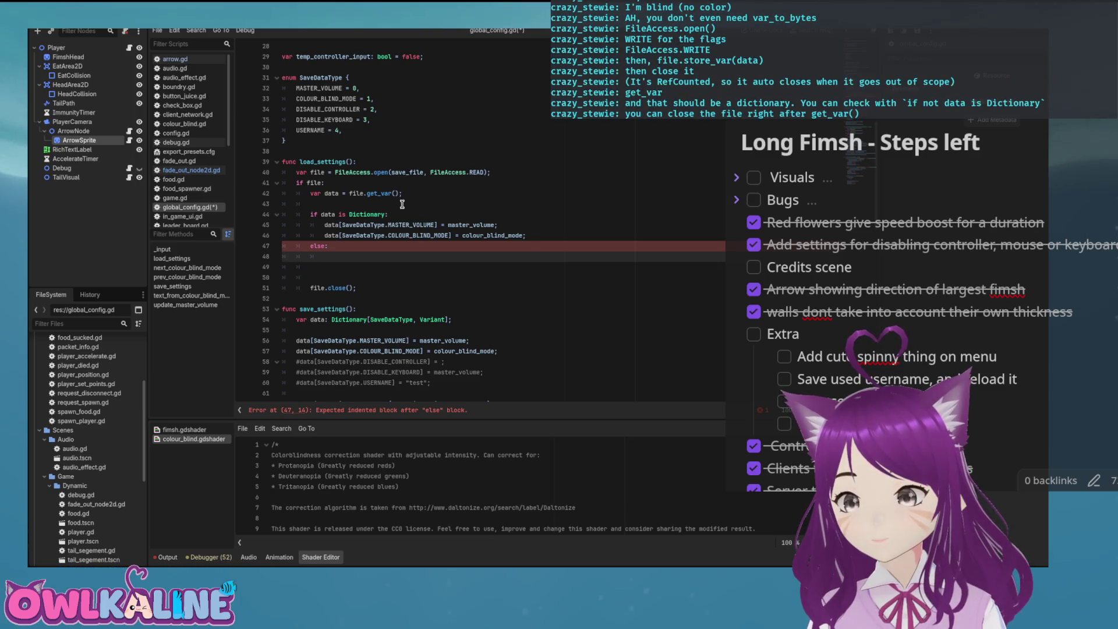
# - Move the file.close() line to directly below the get_var line
pyautogui.write('file.de')
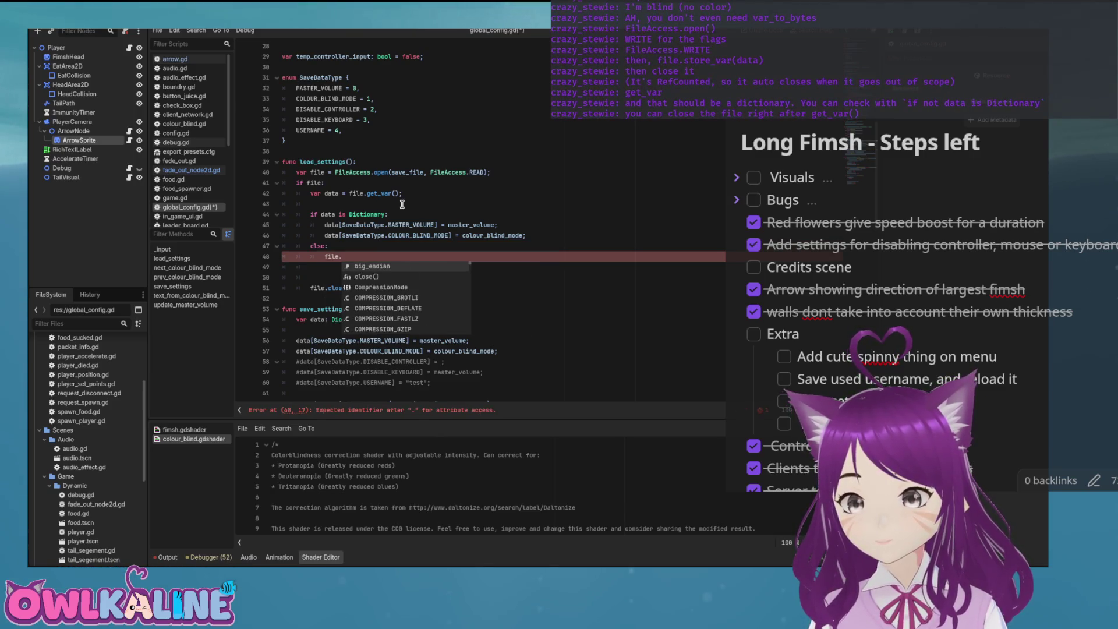
pyautogui.press('BackSpace')
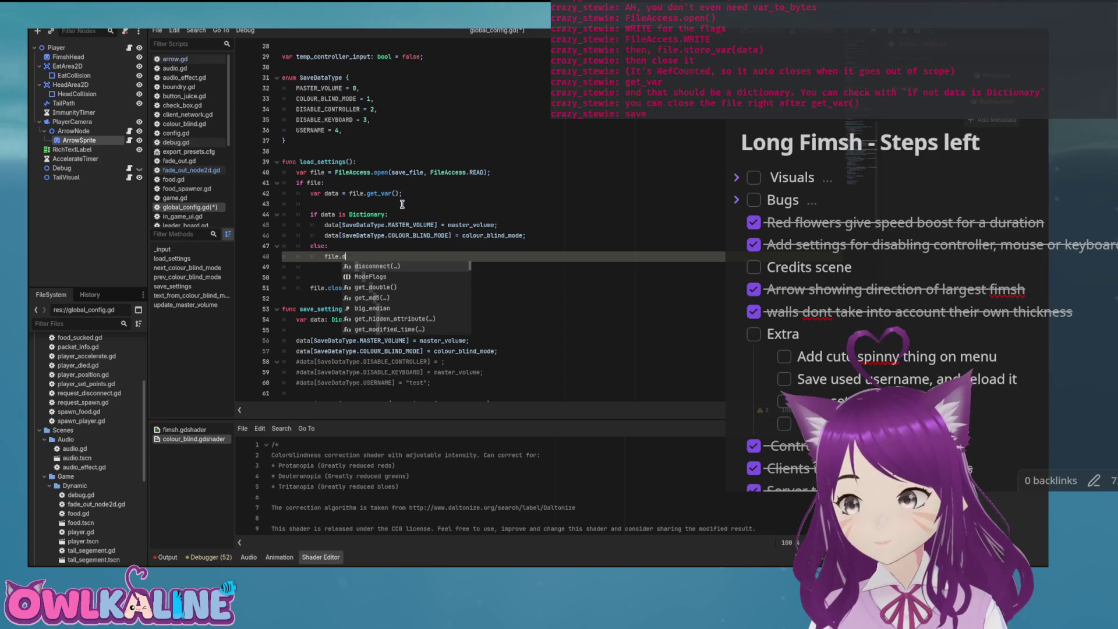
pyautogui.write('a')
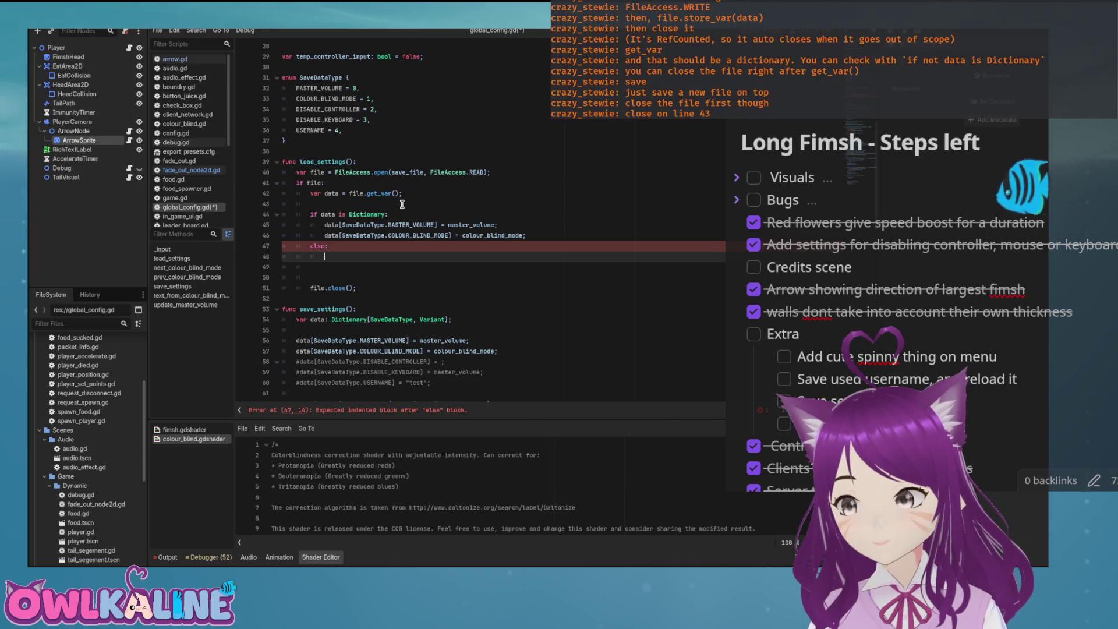
pyautogui.press('Down')
pyautogui.press('Down')
pyautogui.press('Down')
pyautogui.press('End')
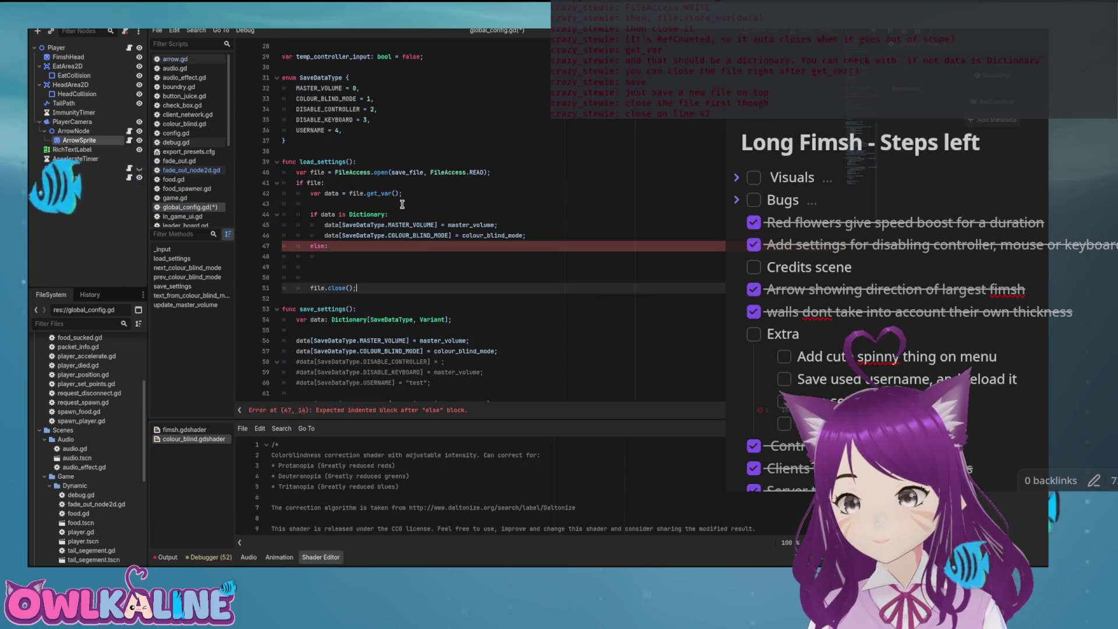
pyautogui.hotkey('shift', 'Home')
pyautogui.hotkey('ctrl', 'x')
pyautogui.press('Up')
pyautogui.press('Up')
pyautogui.press('Up')
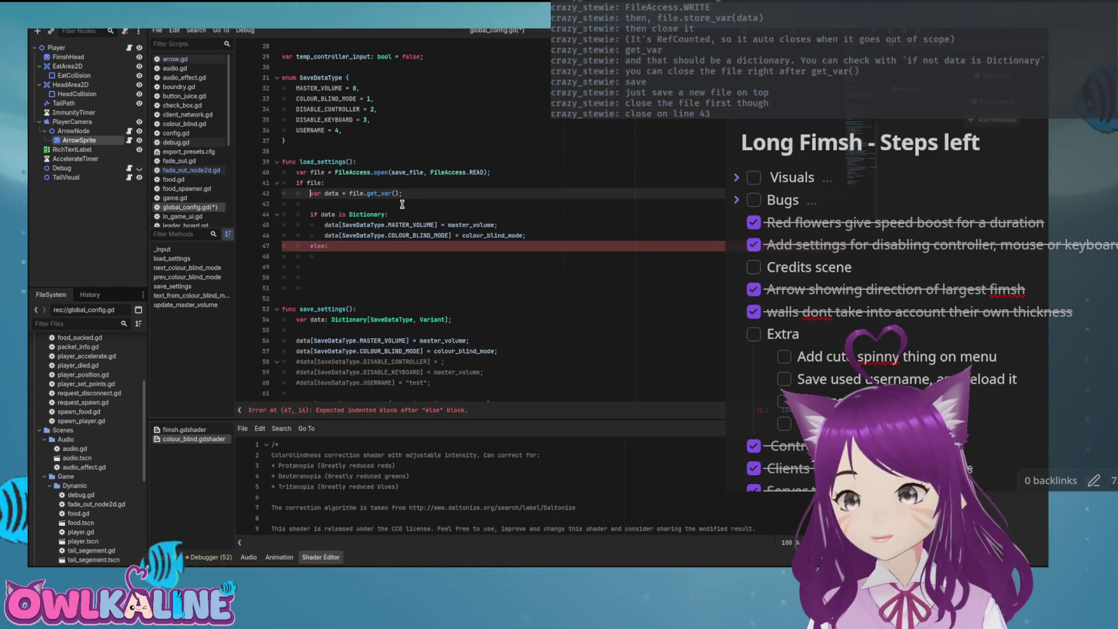
pyautogui.press('End')
pyautogui.press('Return')
pyautogui.hotkey('ctrl', 'v')
# - Call save_settings() in the else branch for non-dictionary data
pyautogui.press('Down')
pyautogui.press('Down')
pyautogui.press('Down')
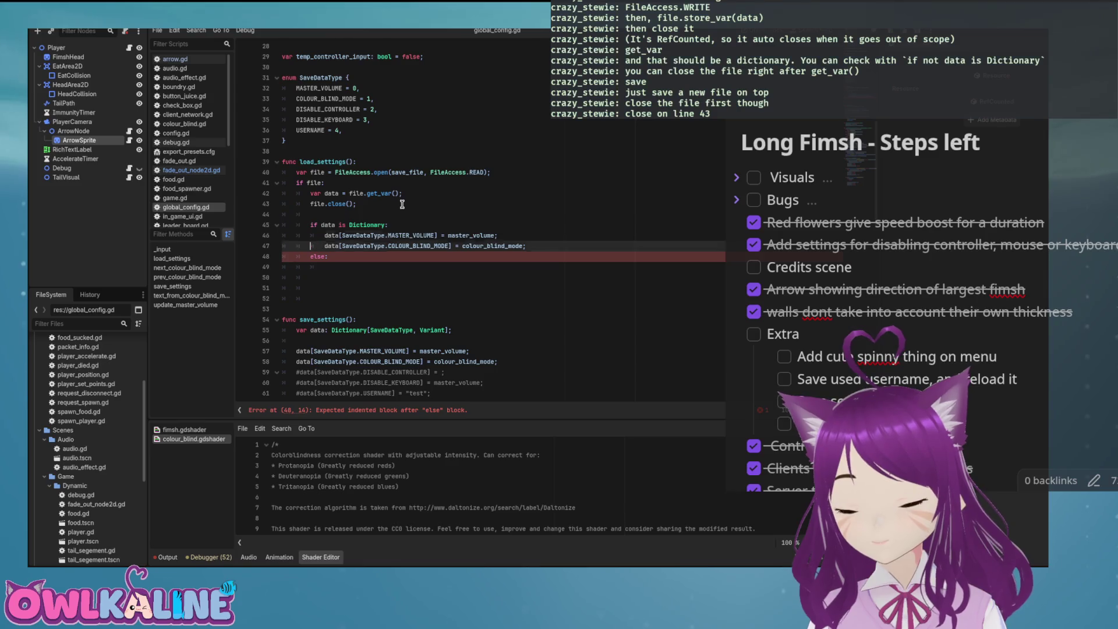
pyautogui.press('Down')
pyautogui.press('Down')
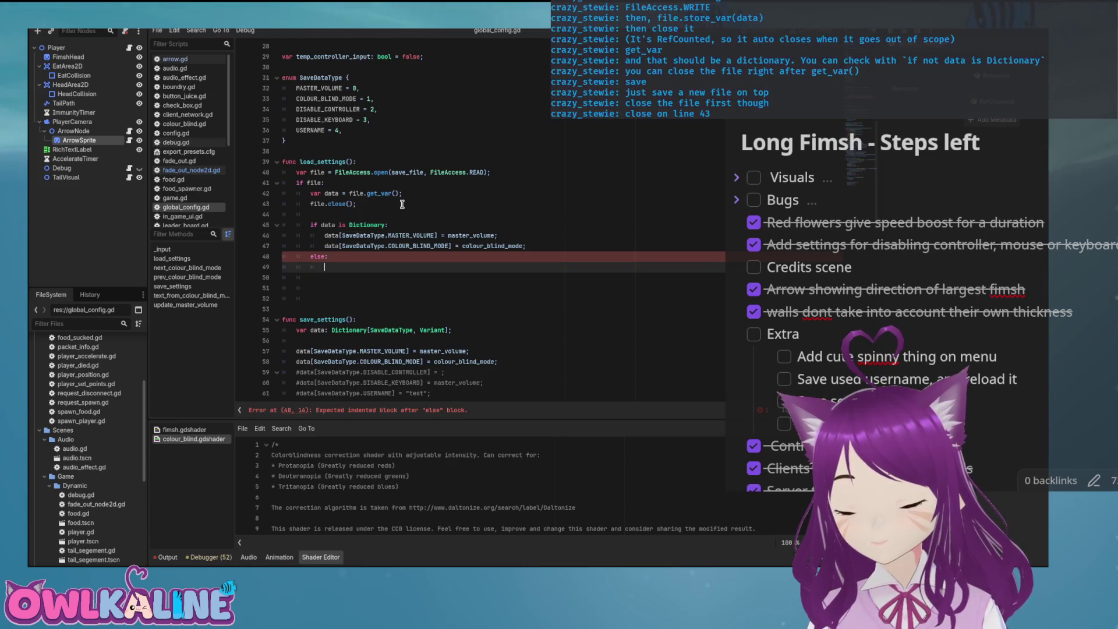
pyautogui.write('sa')
pyautogui.press('Return')
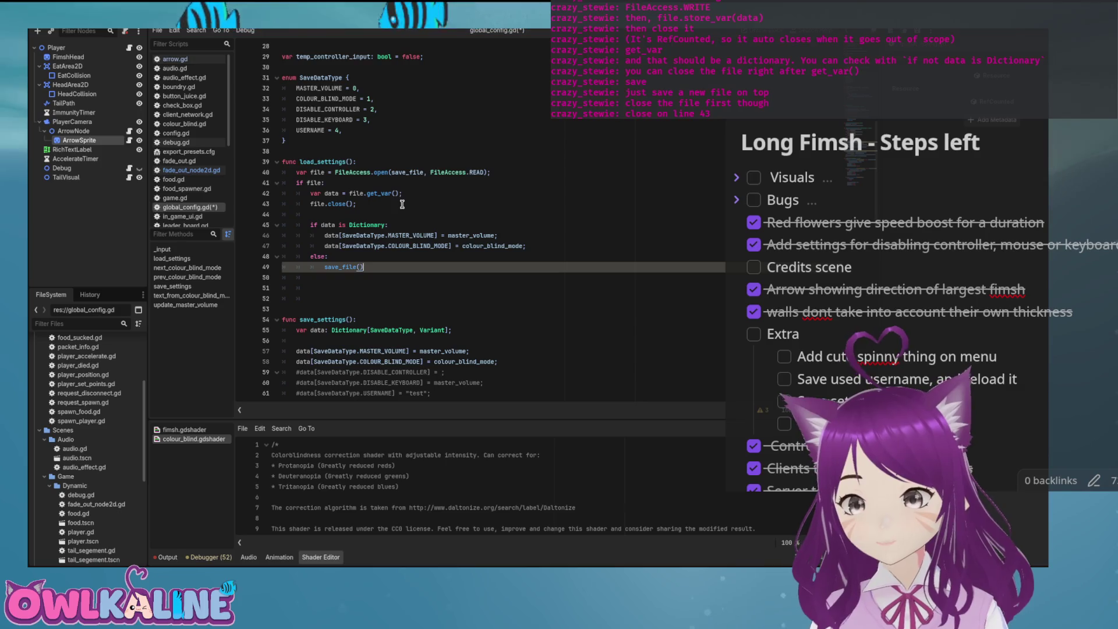
pyautogui.press('BackSpace')
pyautogui.press('BackSpace')
pyautogui.press('BackSpace')
pyautogui.write('();')
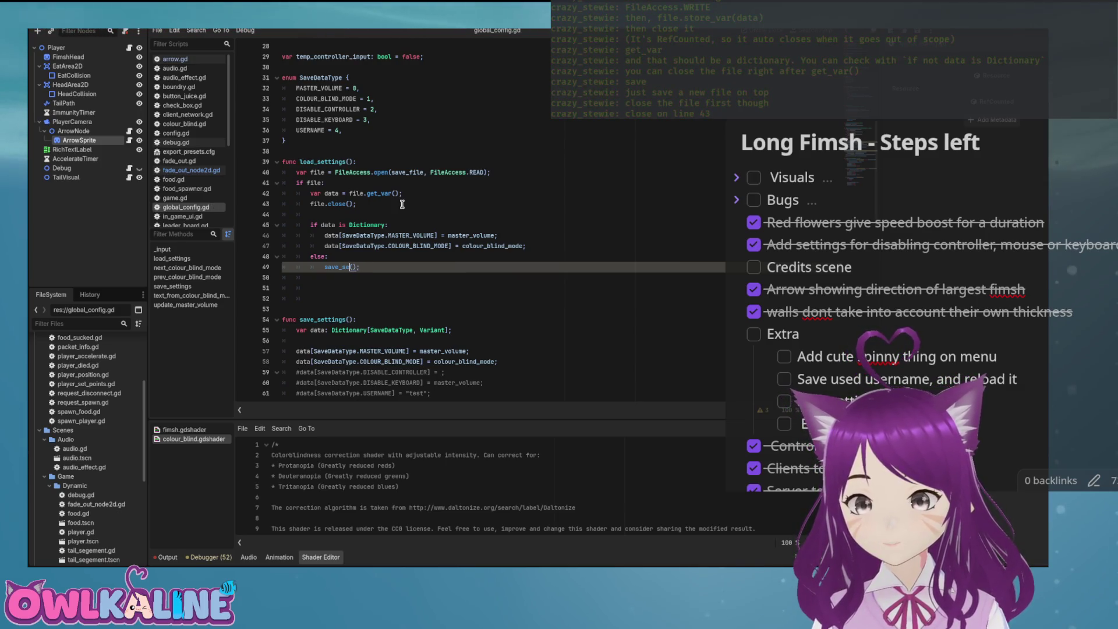
pyautogui.write('s')
pyautogui.press('Up')
pyautogui.press('Up')
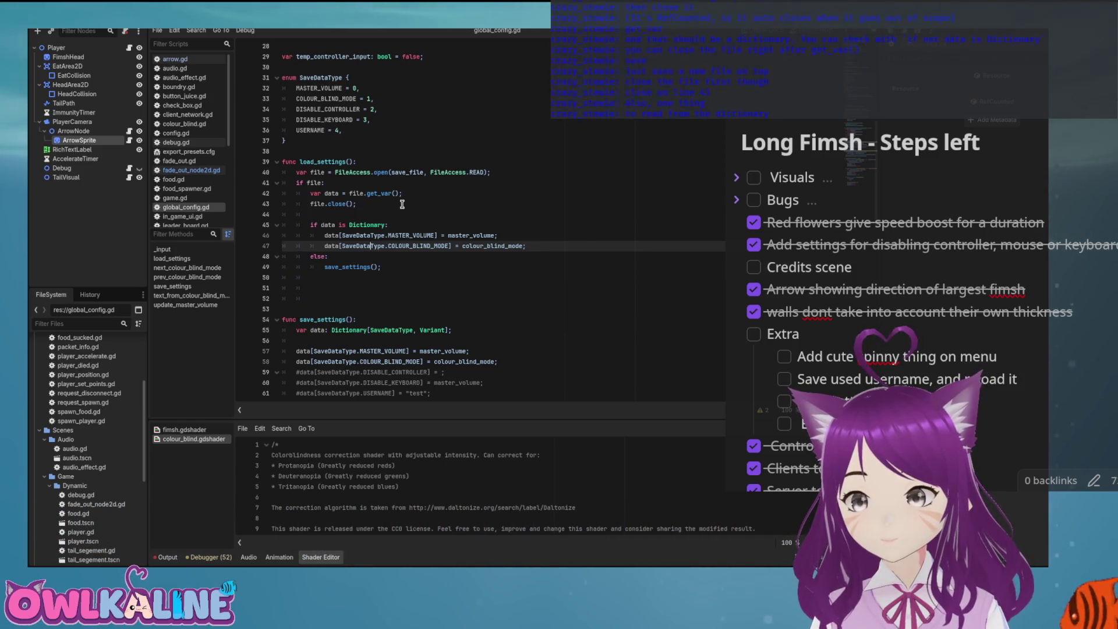
pyautogui.press('Up')
# - Make master_volume and colour_blind_mode the assignment targets on lines 46–47, then save
pyautogui.write('master_vol')
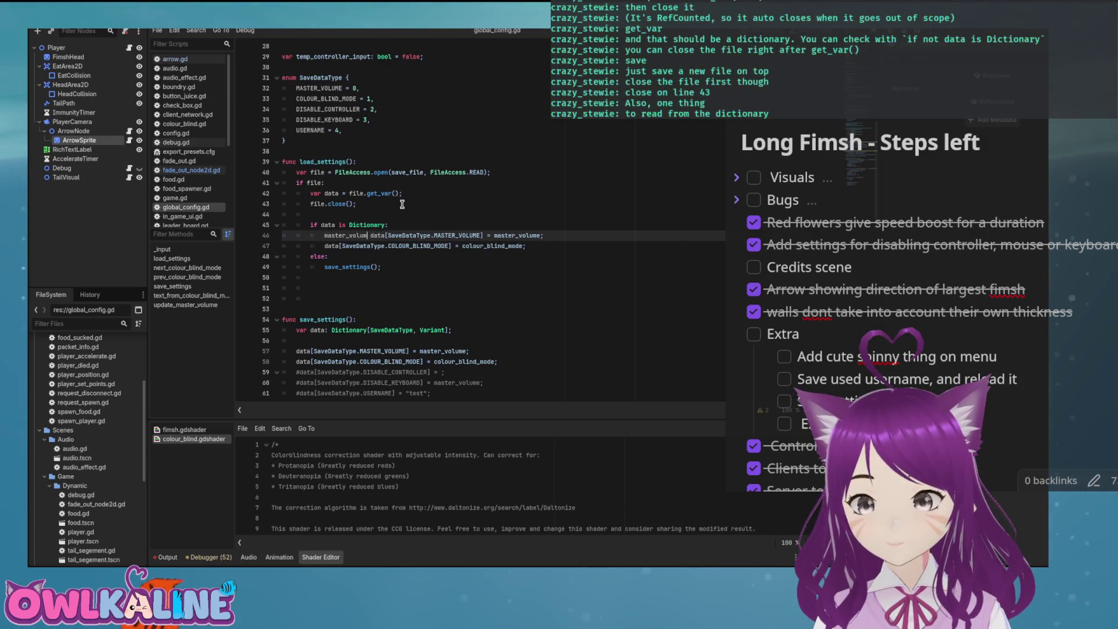
pyautogui.press('End')
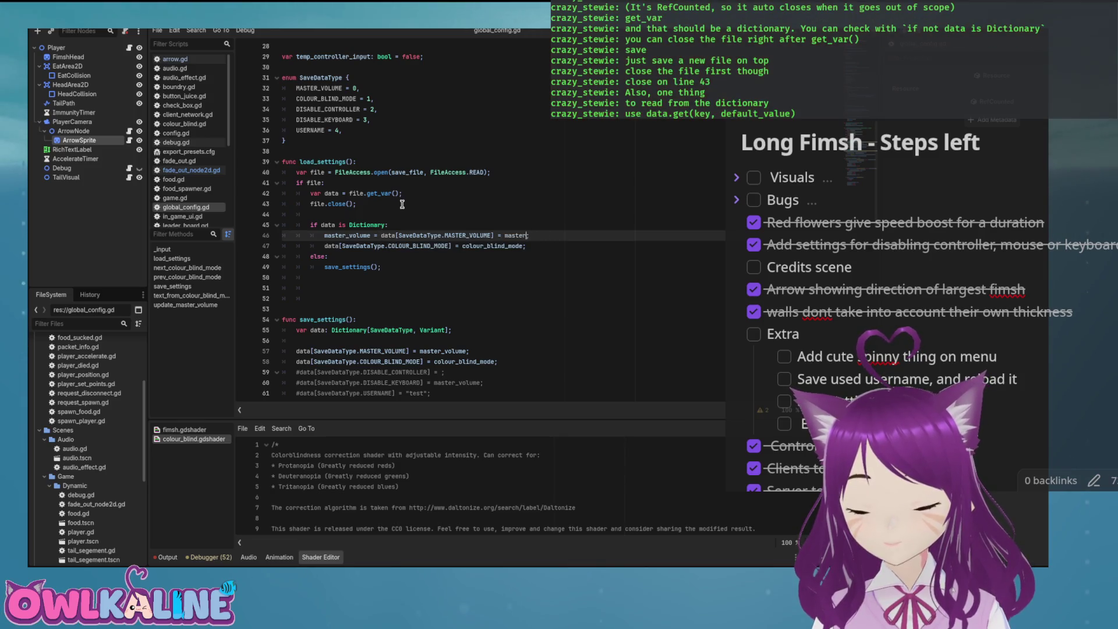
pyautogui.press('Down')
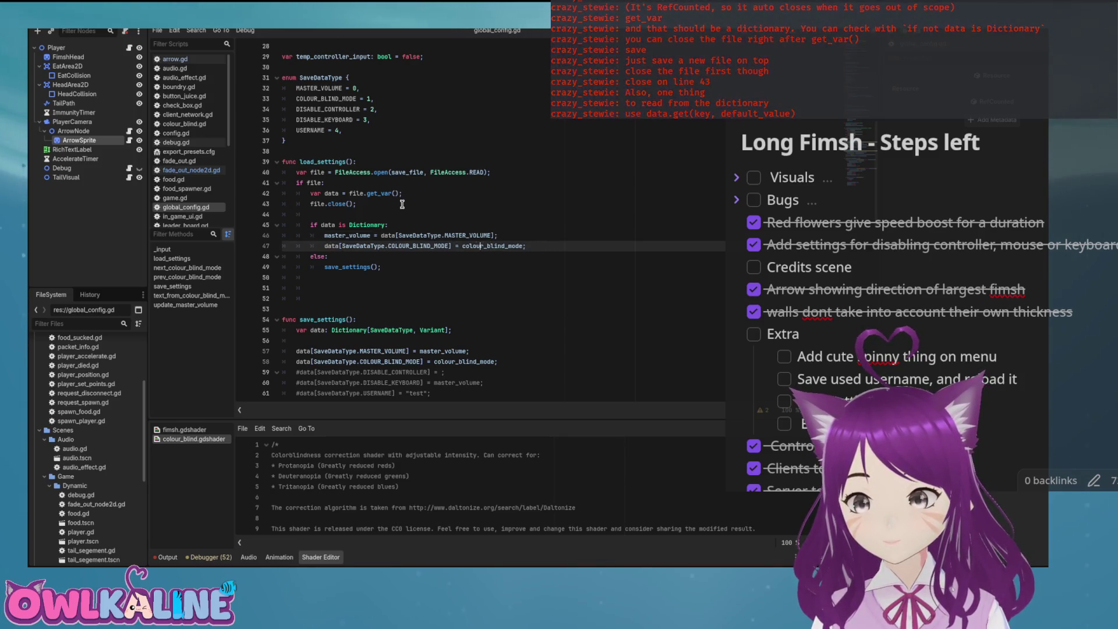
pyautogui.hotkey('shift', 'End')
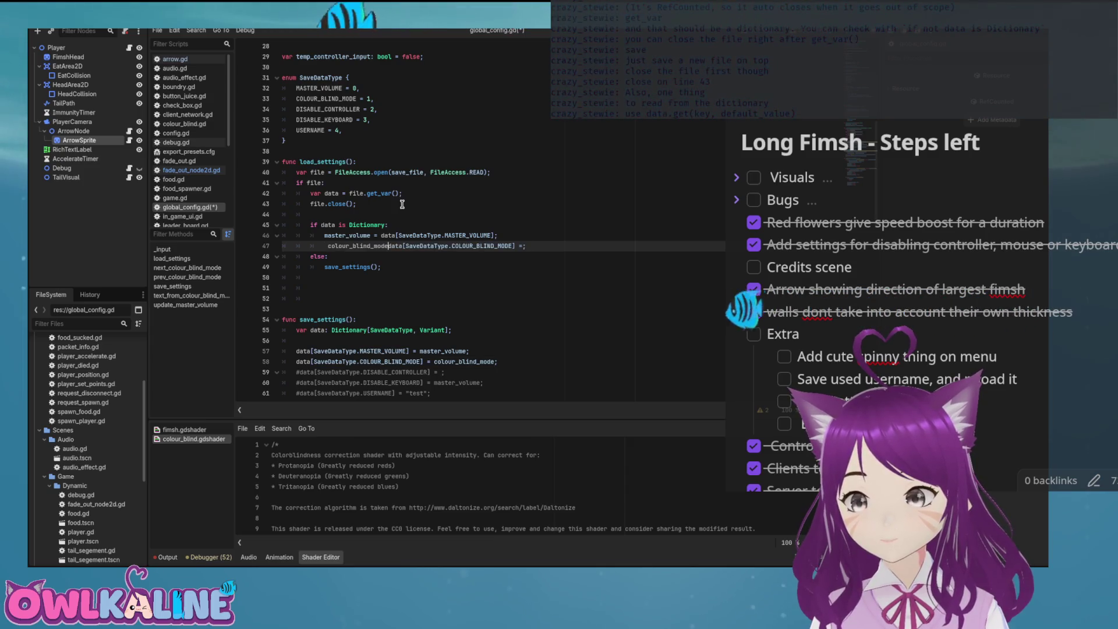
pyautogui.hotkey('ctrl', 'v')
pyautogui.write('=')
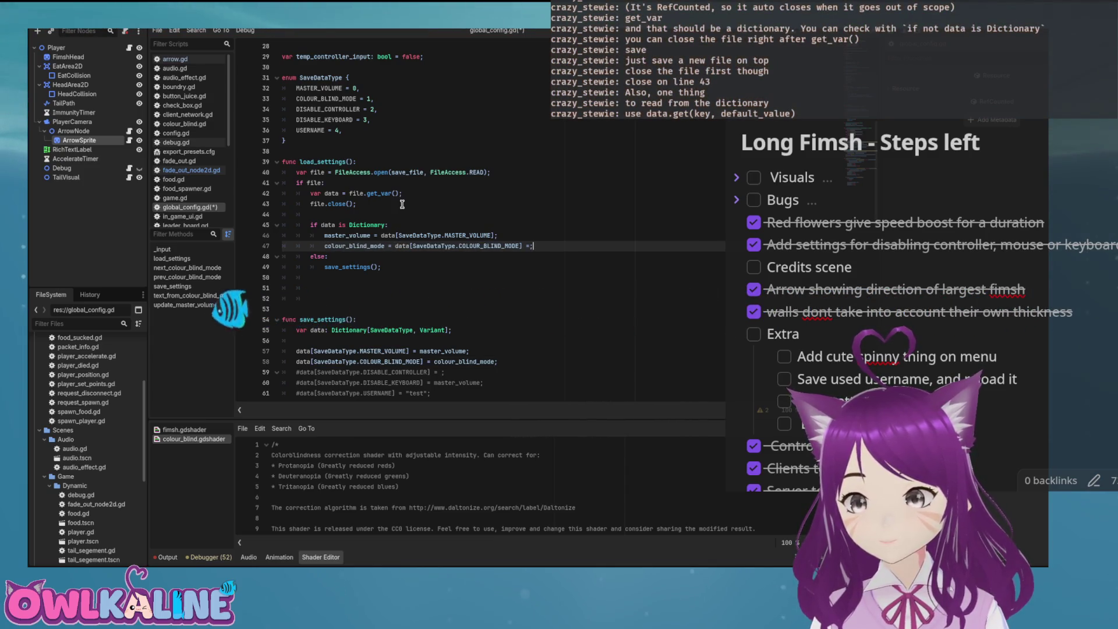
pyautogui.hotkey('ctrl', 's')
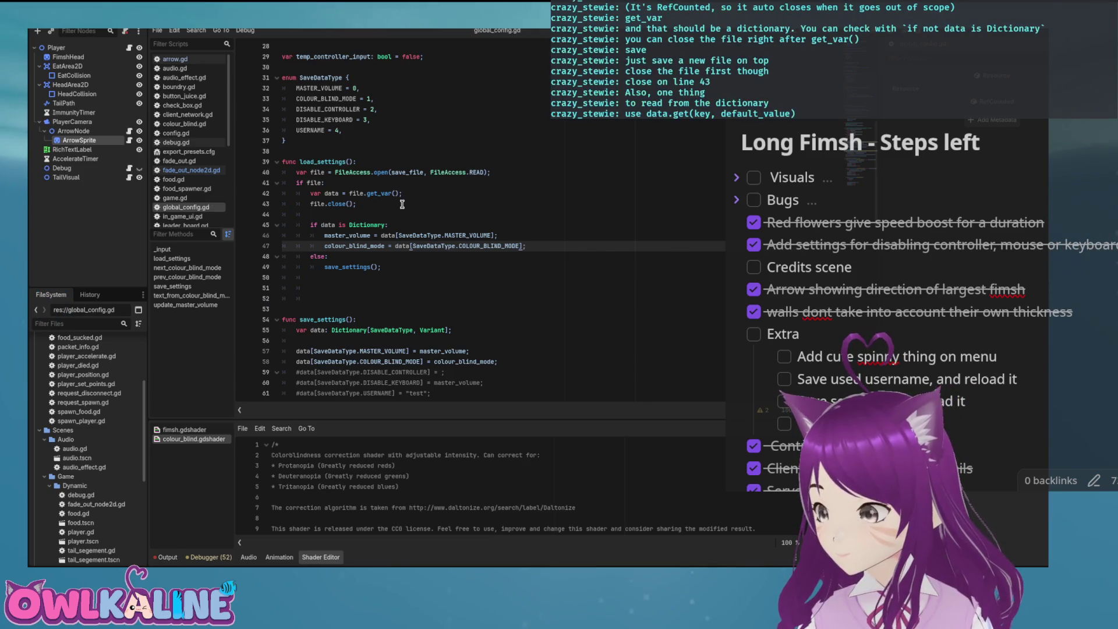
# - Read both values via data.get(SaveDataType..., current value) as defaults
pyautogui.press('Up')
pyautogui.hotkey('ctrl', 'Left')
pyautogui.hotkey('ctrl', 'Left')
pyautogui.hotkey('ctrl', 'Left')
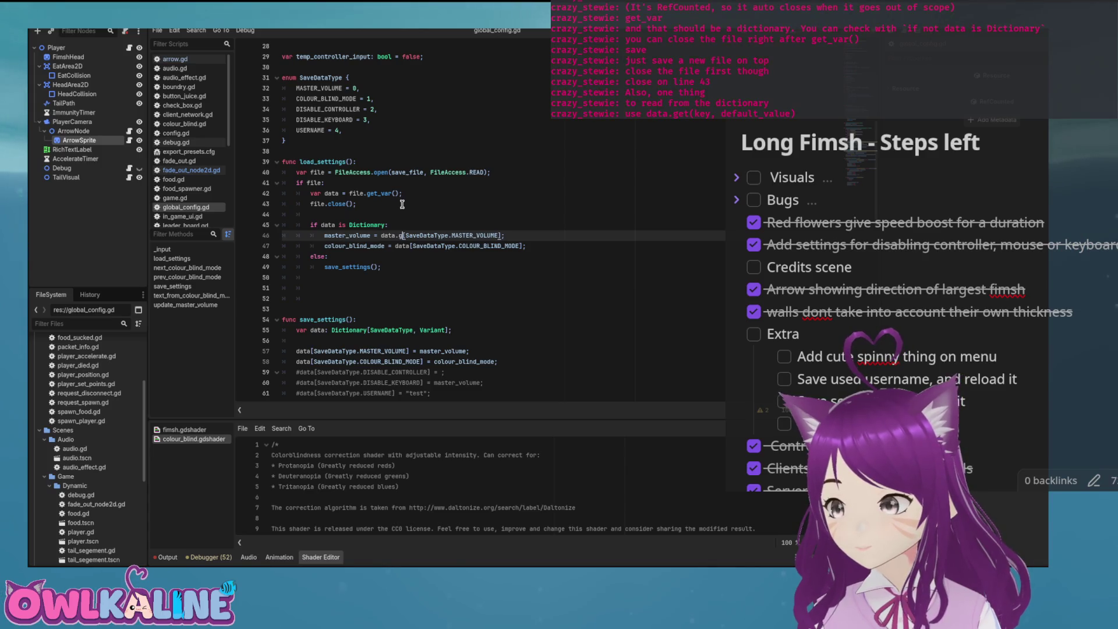
pyautogui.write('et(')
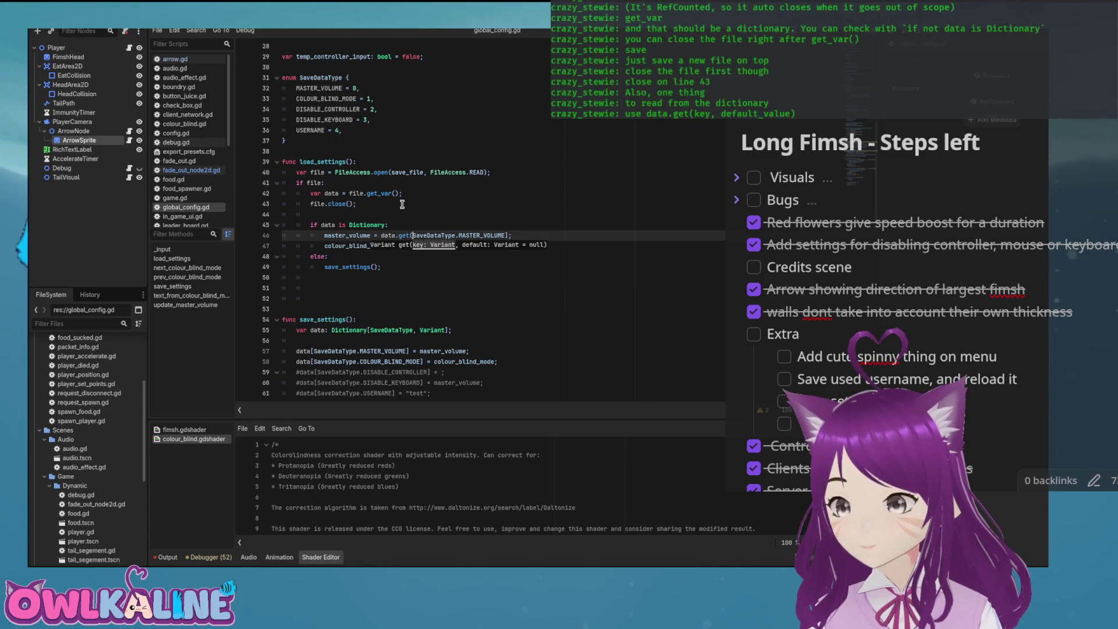
pyautogui.press('End')
pyautogui.press('BackSpace')
pyautogui.press('BackSpace')
pyautogui.write(');')
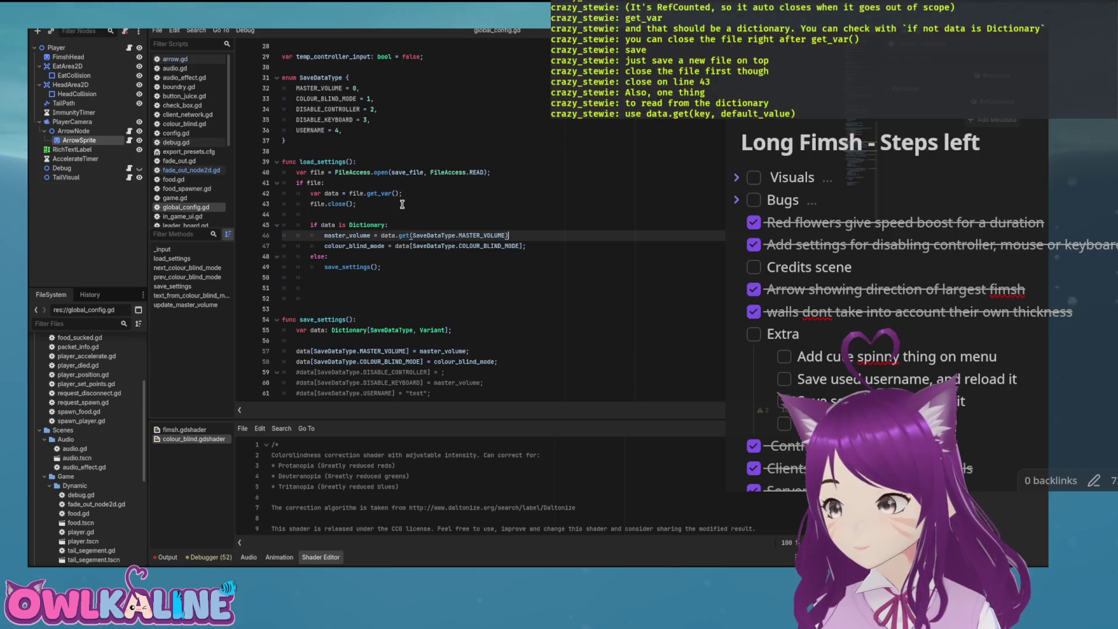
pyautogui.write(', ')
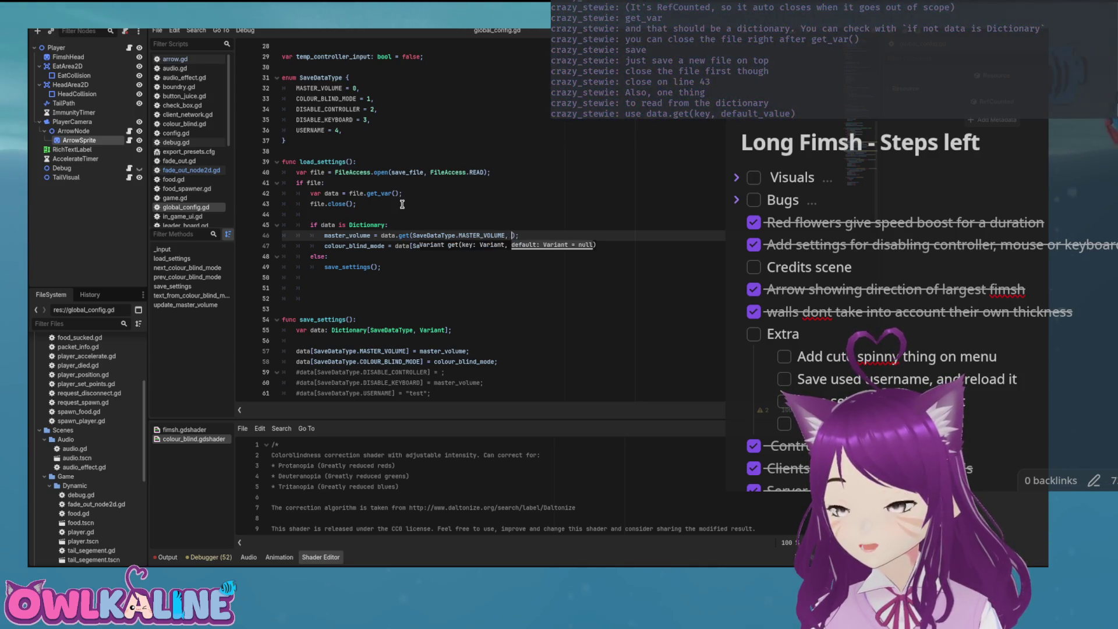
pyautogui.write('ter')
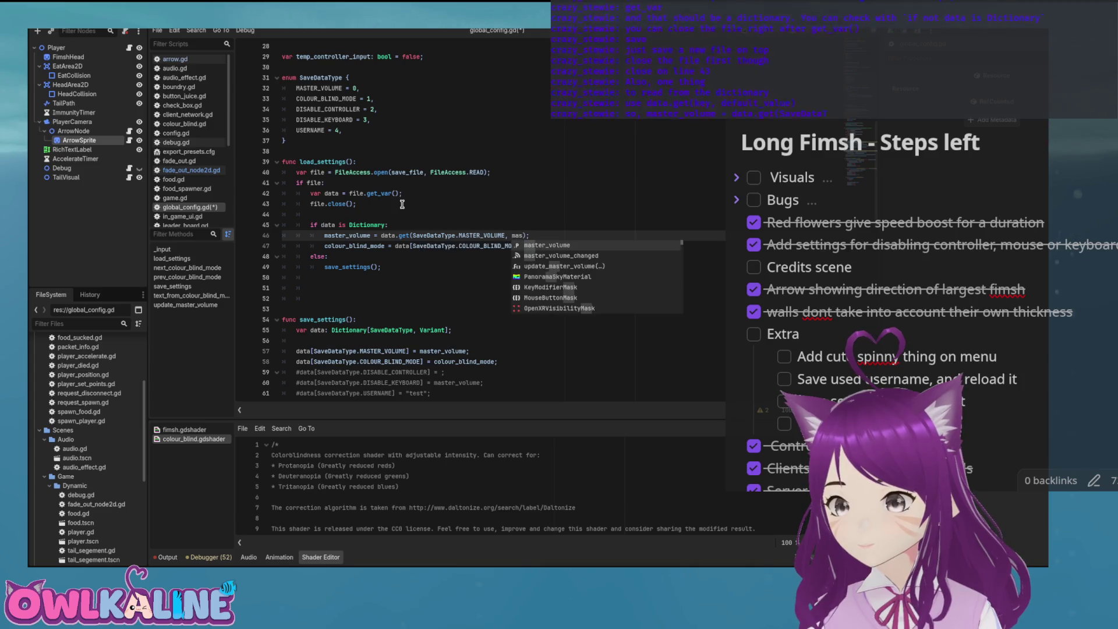
pyautogui.press('Return')
pyautogui.press('Down')
pyautogui.hotkey('ctrl', 'Left')
pyautogui.hotkey('ctrl', 'Left')
pyautogui.hotkey('ctrl', 'Left')
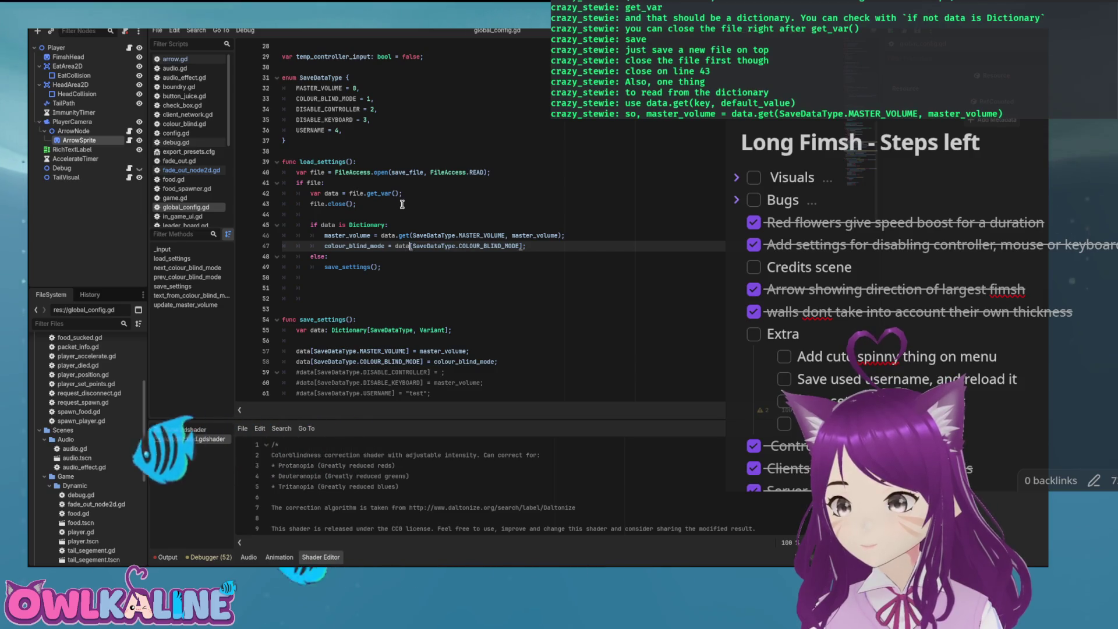
pyautogui.write('.get(')
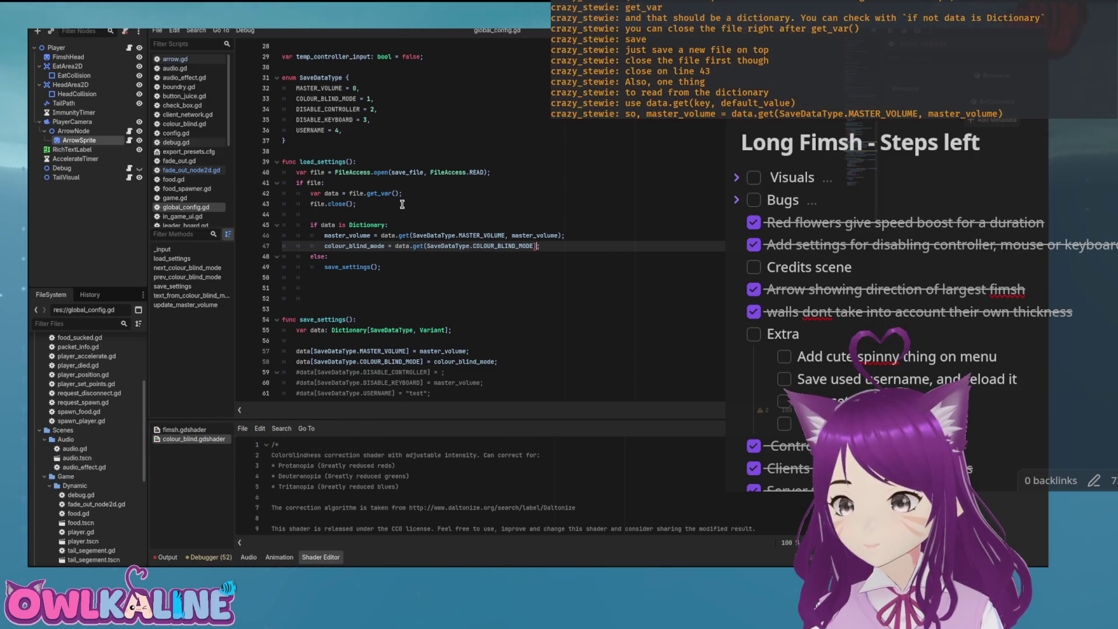
pyautogui.write(', ')
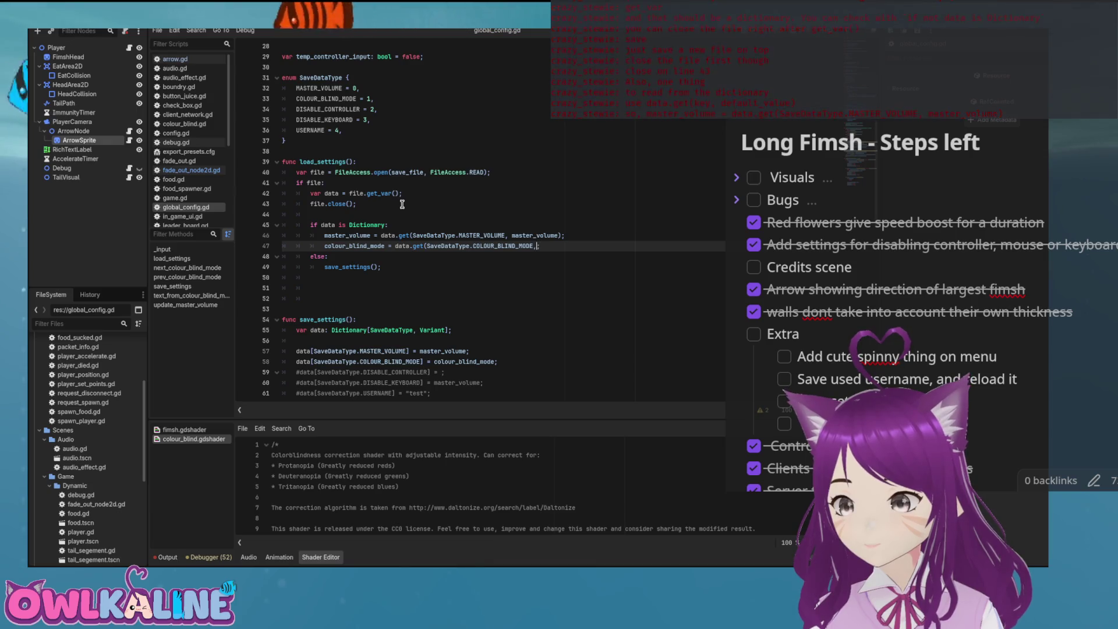
pyautogui.write(' colou')
pyautogui.press('Return')
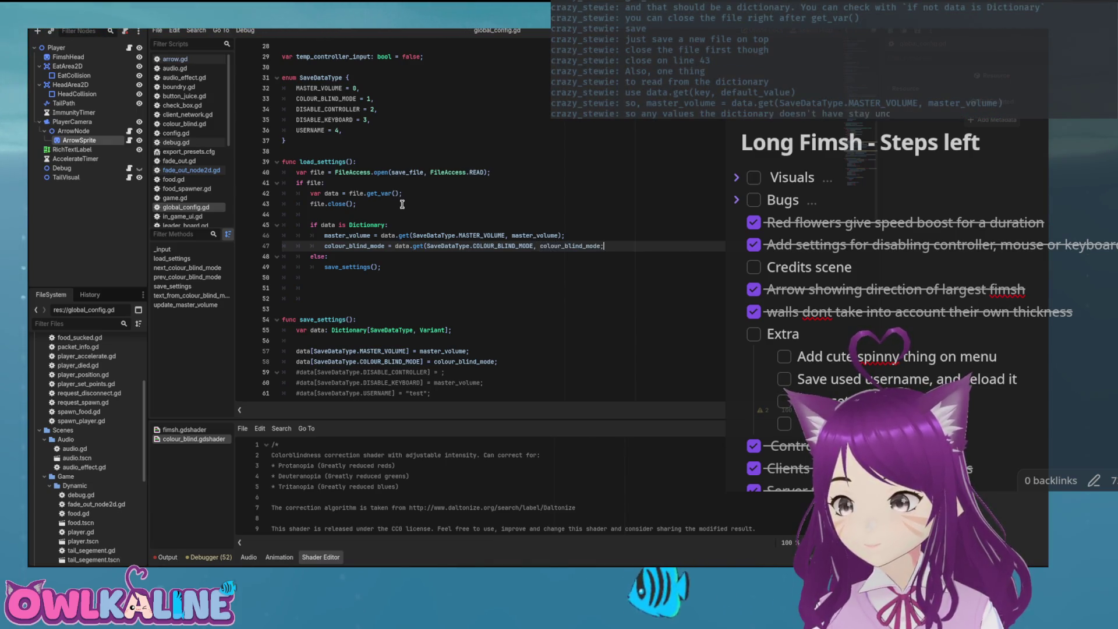
pyautogui.write(')')
pyautogui.click(559, 234)
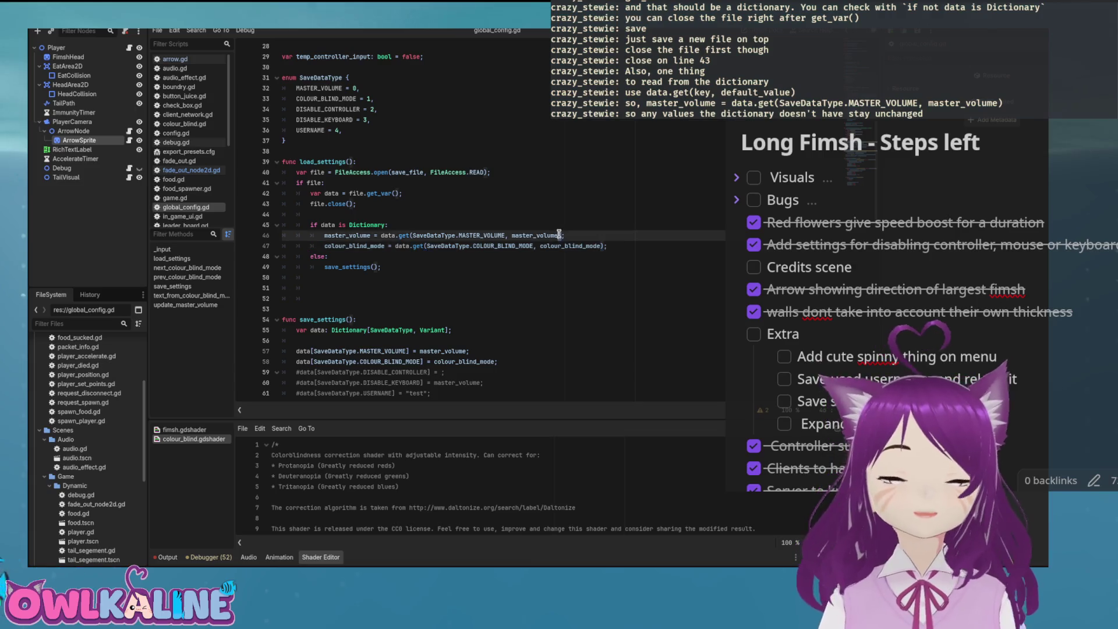
pyautogui.scroll(9, 559, 234)
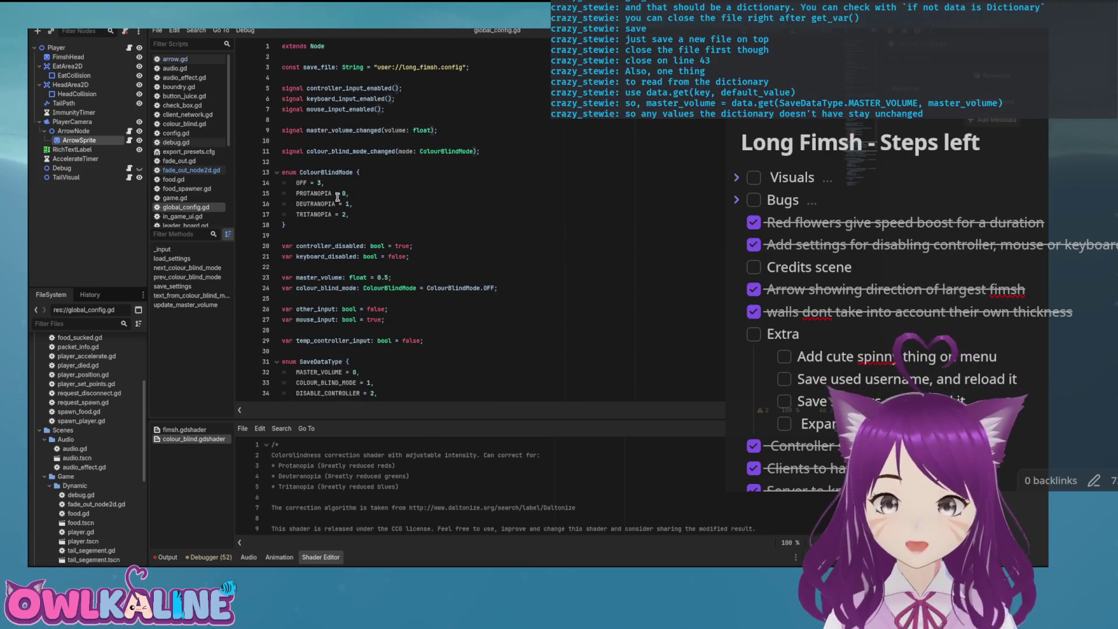
pyautogui.scroll(-9, 367, 164)
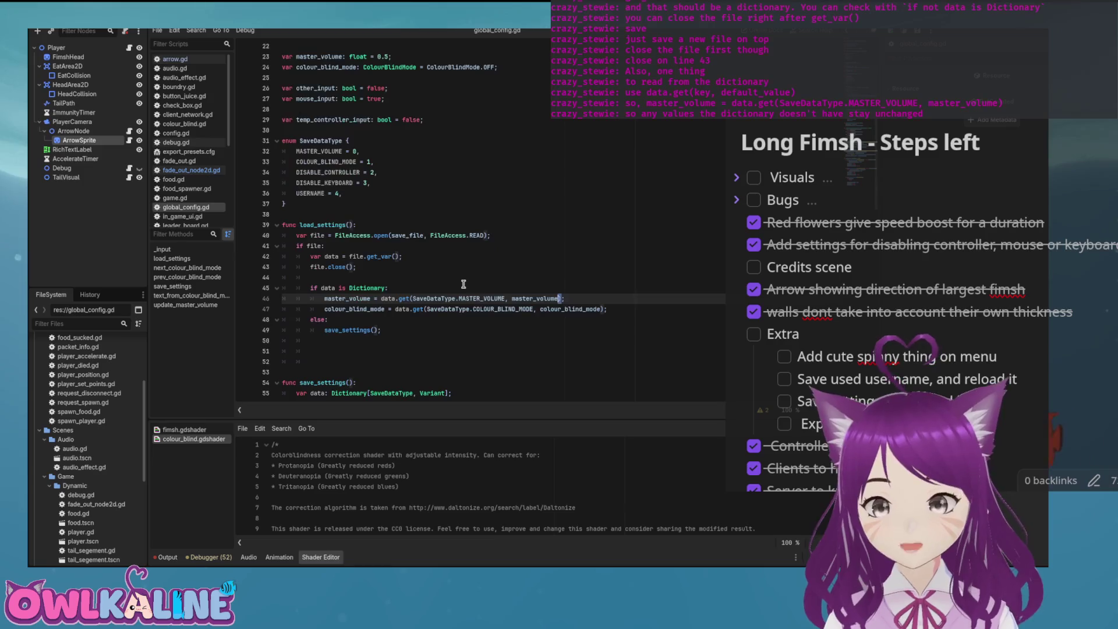
pyautogui.click(604, 246)
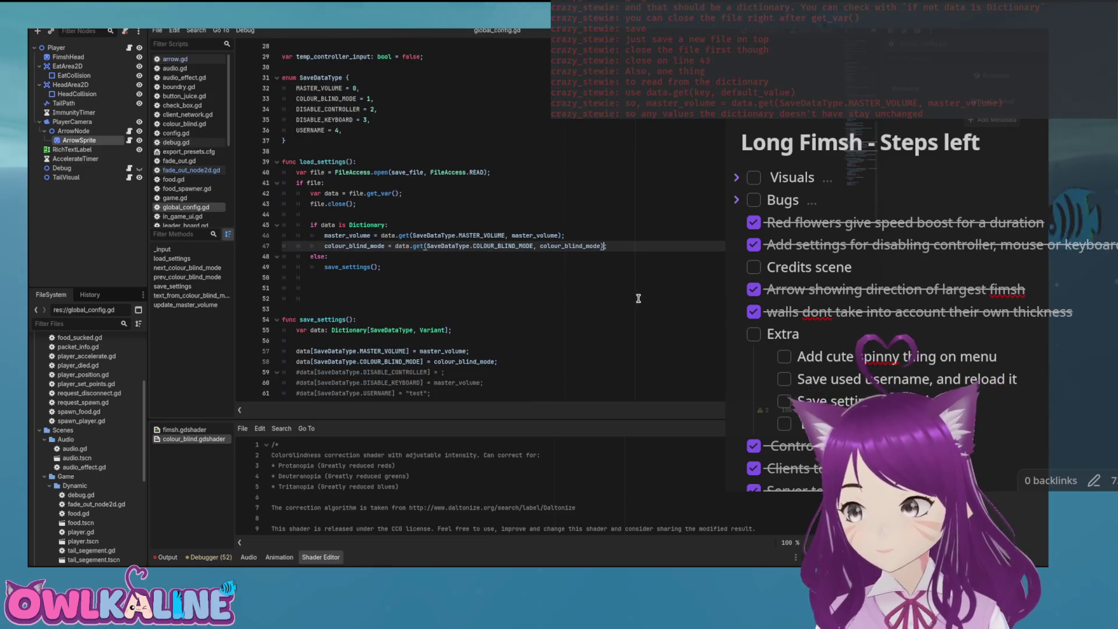
pyautogui.doubleClick(532, 235)
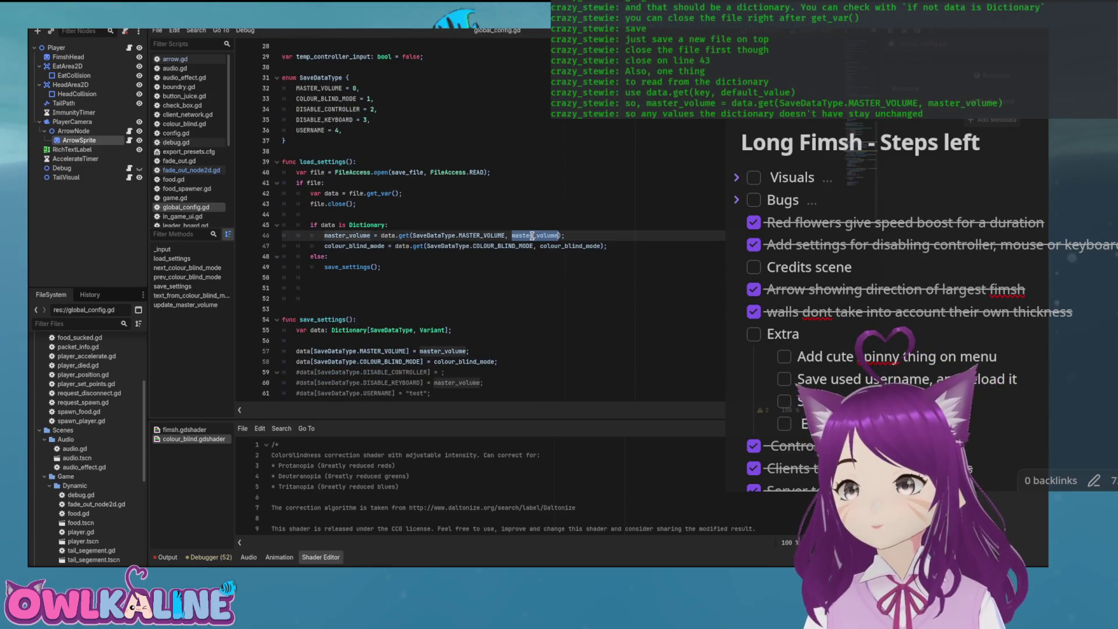
pyautogui.click(661, 283)
pyautogui.click(544, 235)
pyautogui.doubleClick(576, 246)
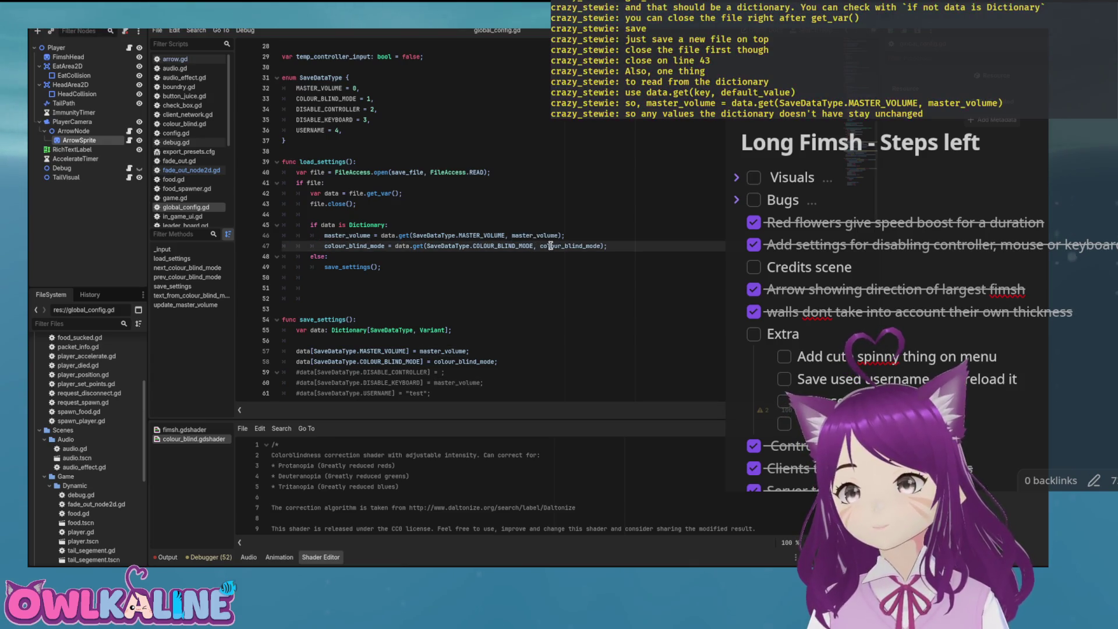
pyautogui.click(543, 236)
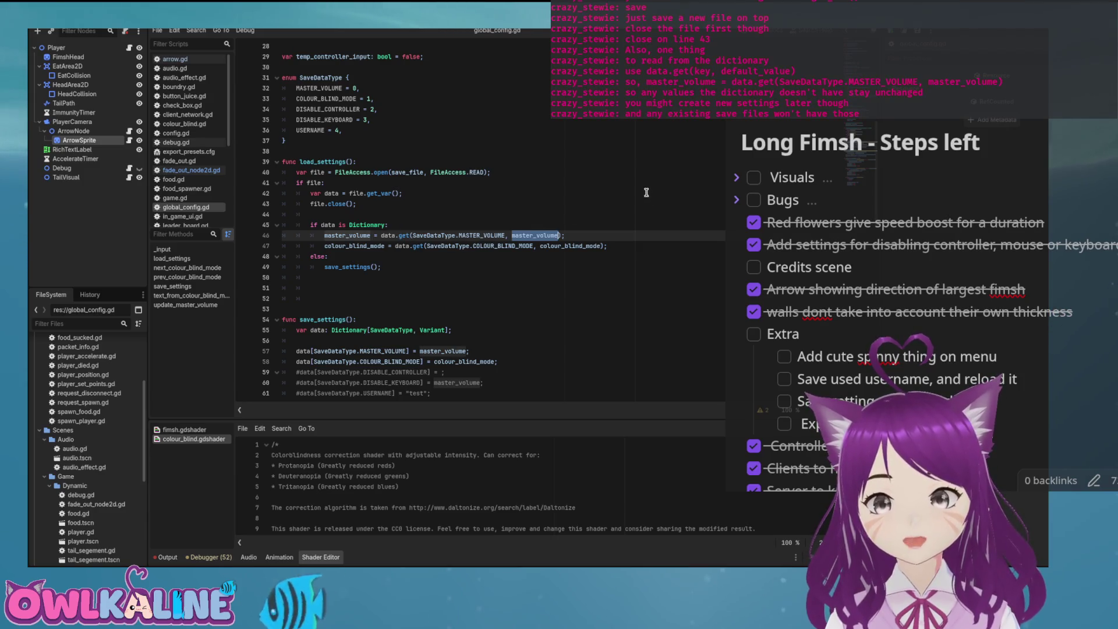
pyautogui.click(453, 225)
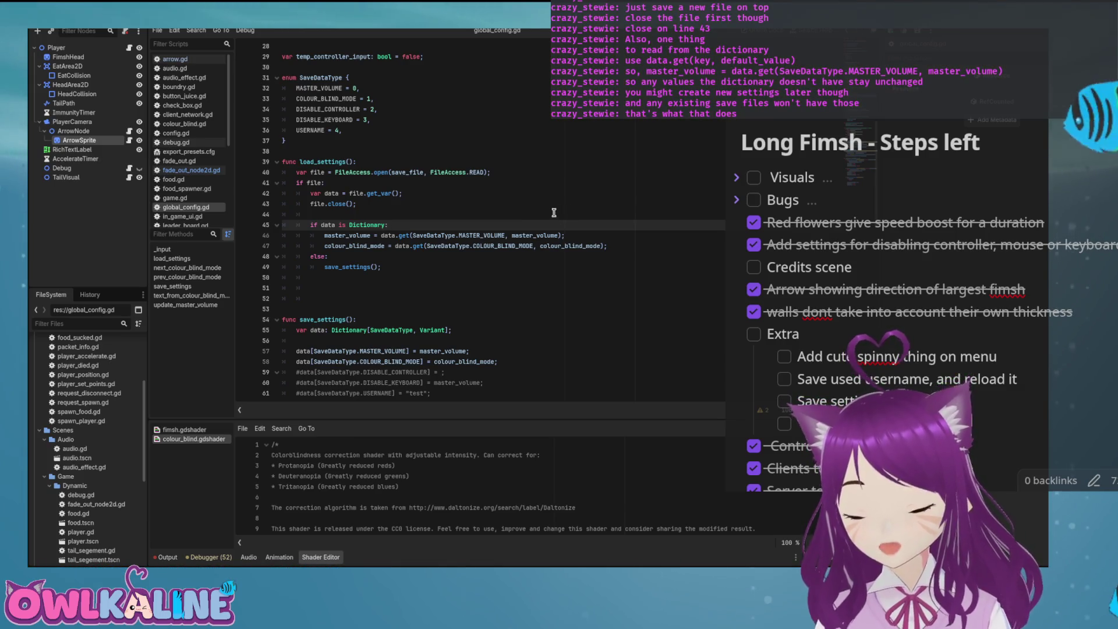
pyautogui.doubleClick(523, 234)
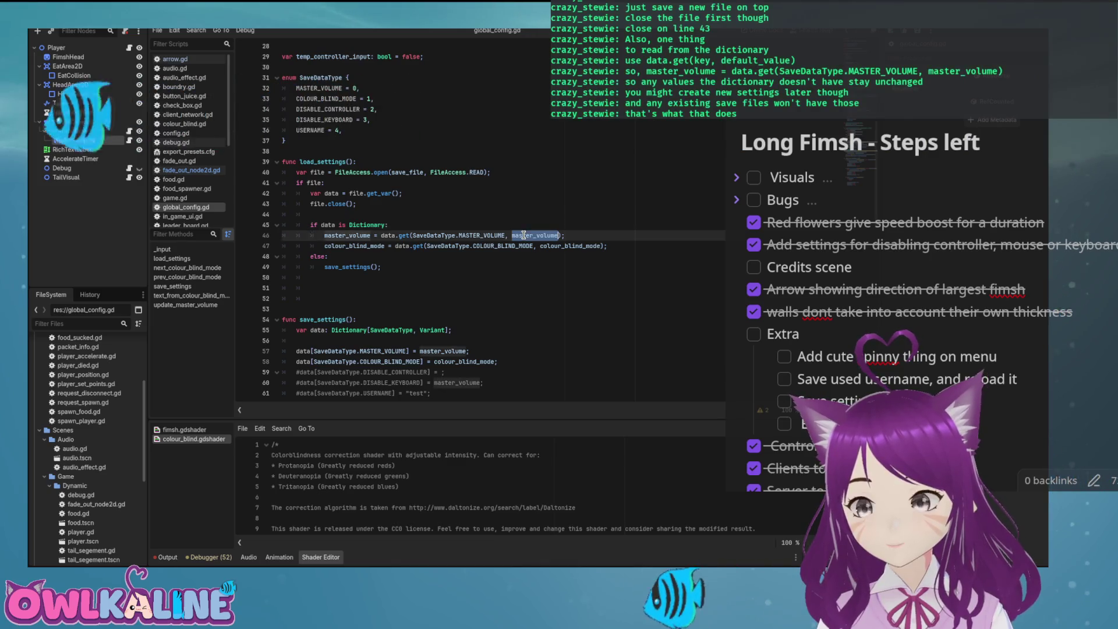
pyautogui.doubleClick(553, 245)
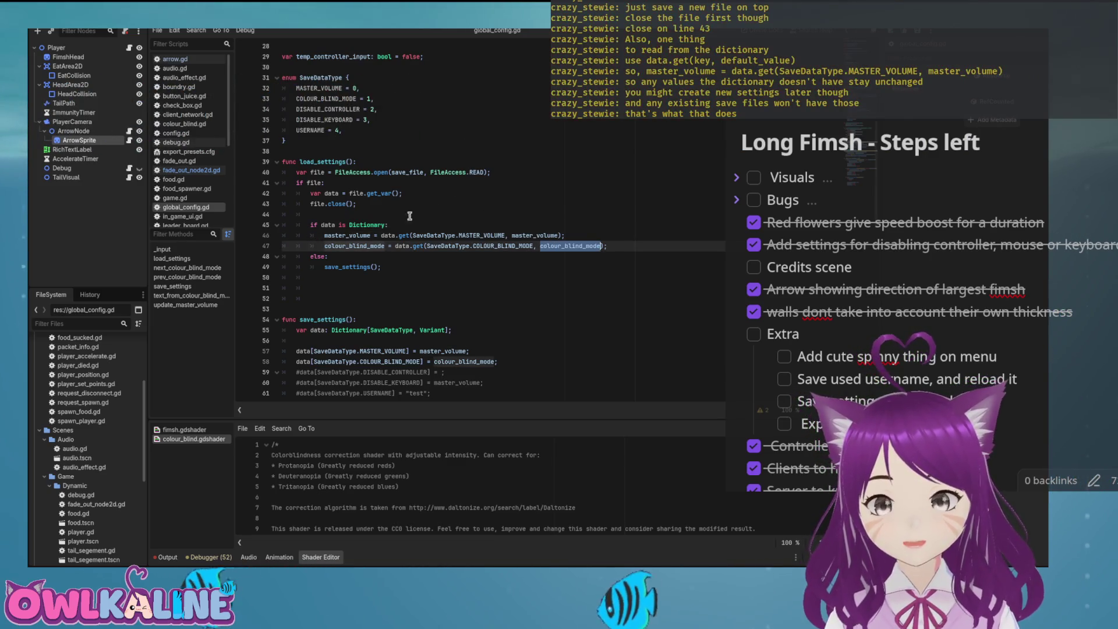
pyautogui.scroll(-1, 587, 269)
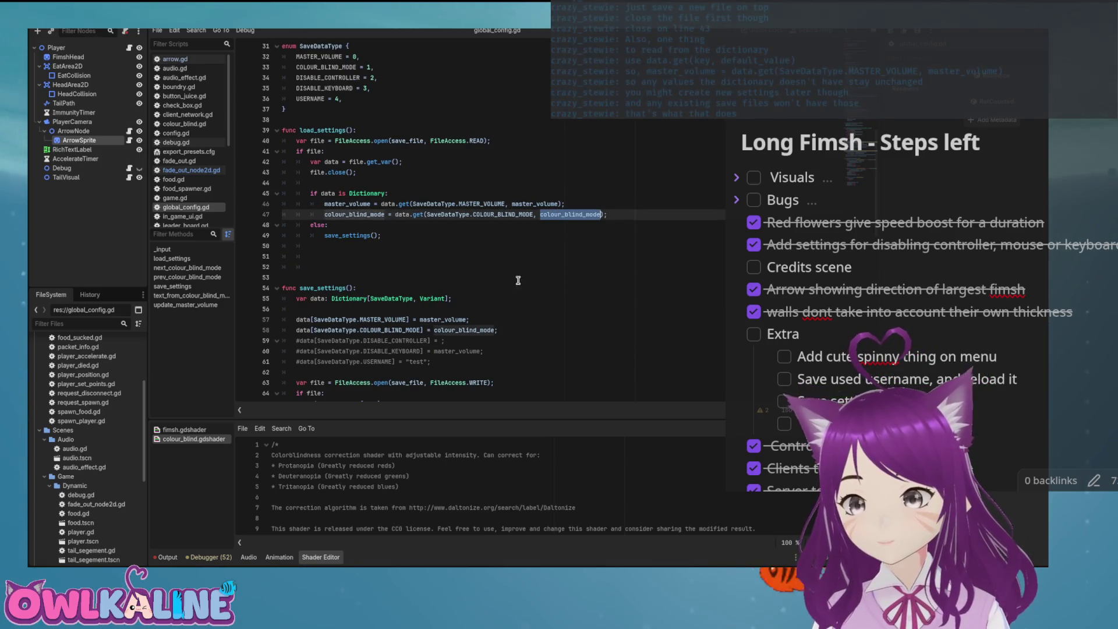
pyautogui.scroll(10, 533, 308)
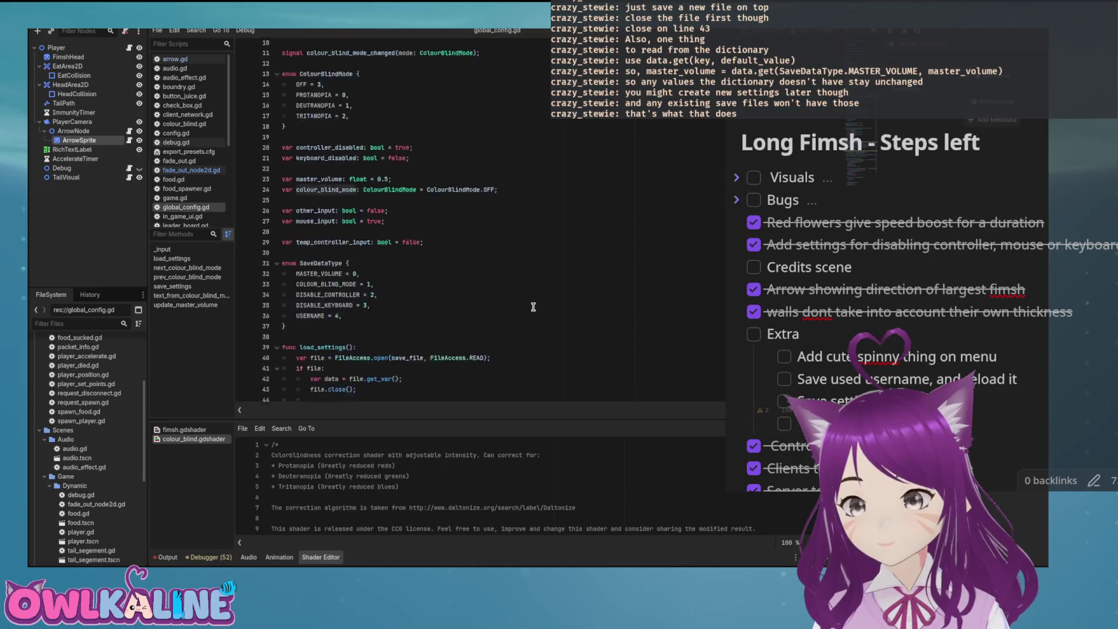
pyautogui.scroll(-7, 488, 274)
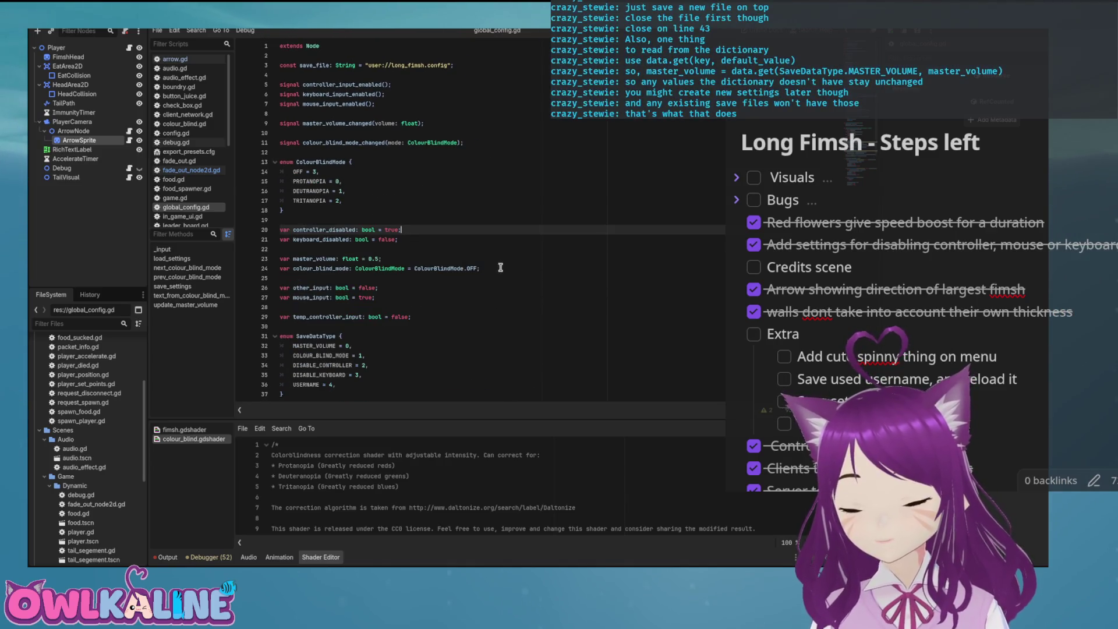
pyautogui.scroll(-8, 488, 273)
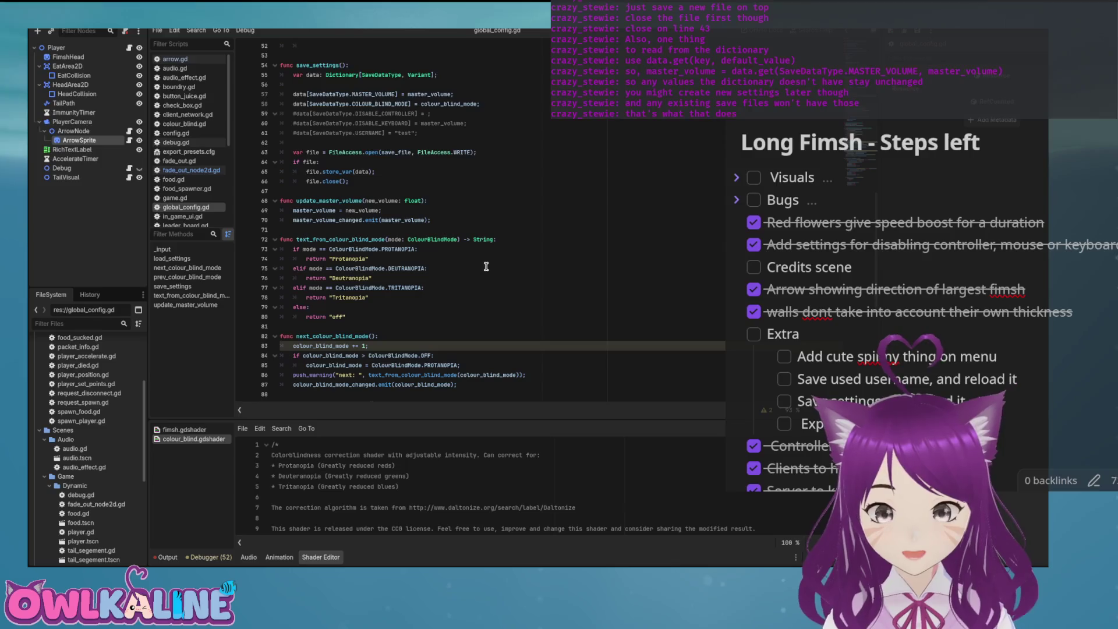
pyautogui.scroll(14, 471, 273)
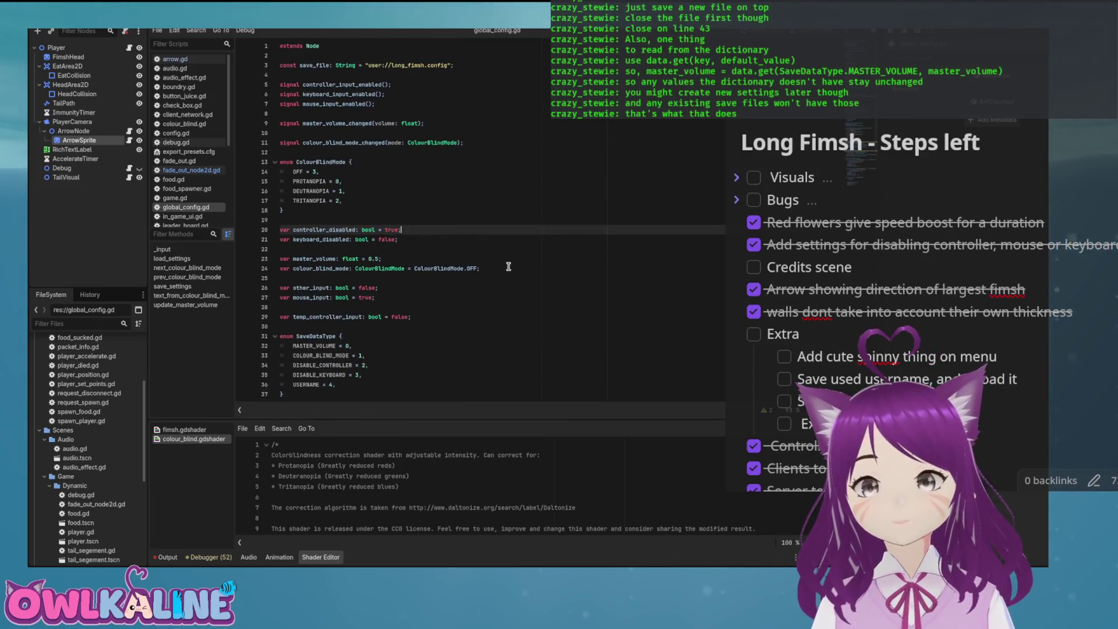
pyautogui.scroll(-15, 508, 266)
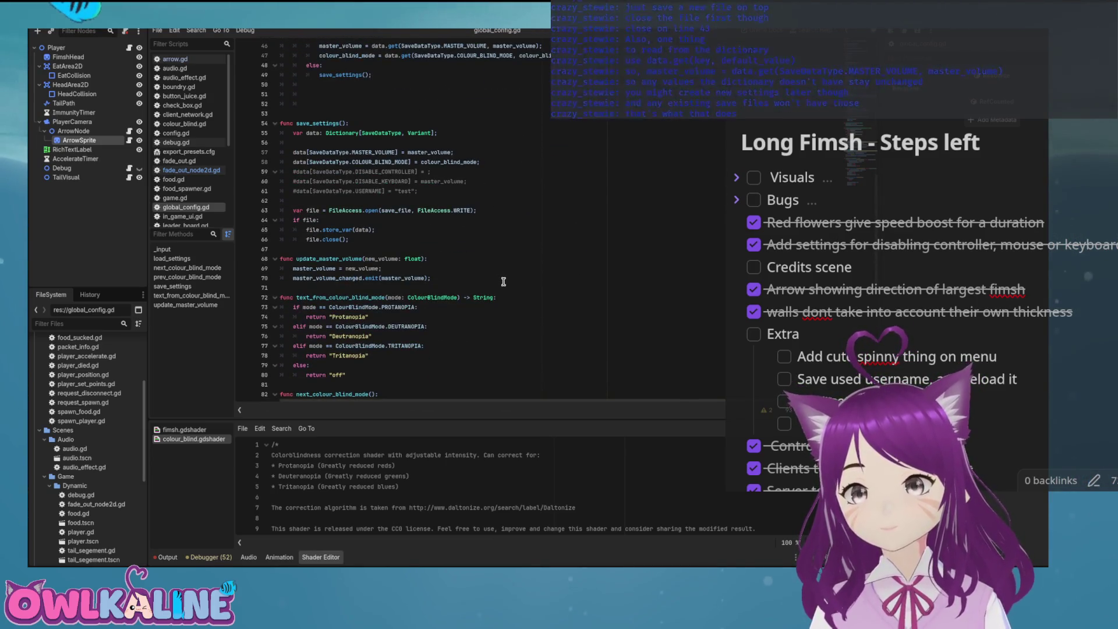
pyautogui.scroll(-7, 503, 281)
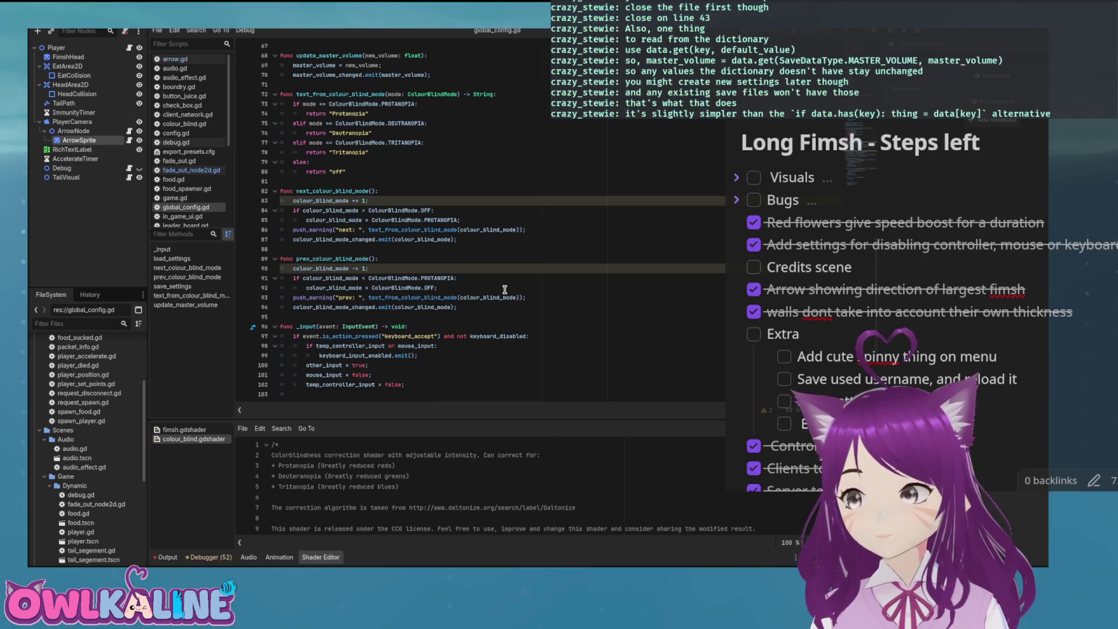
pyautogui.scroll(1, 504, 289)
pyautogui.scroll(11, 504, 290)
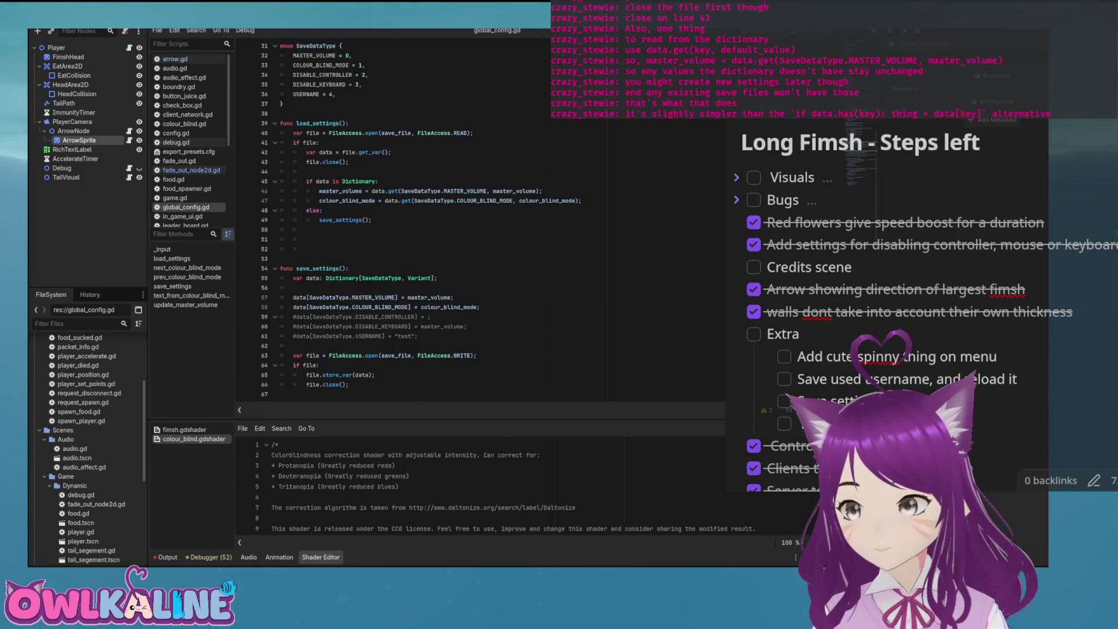
# - Run and stop the game, briefly open main.gd, then return to global_config.gd
pyautogui.press('F5')
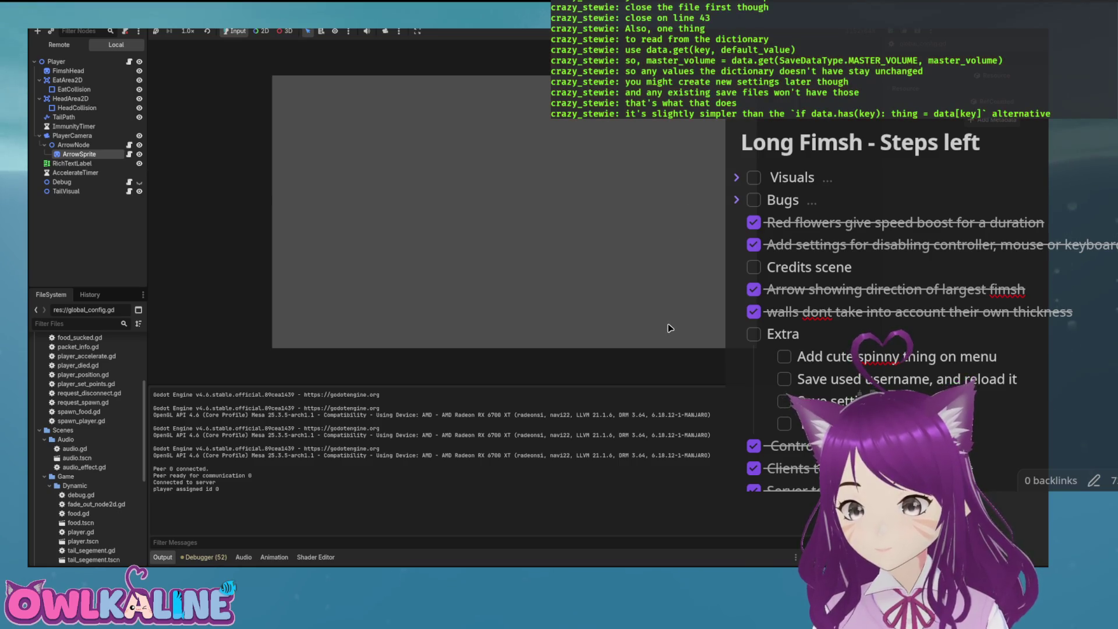
pyautogui.press('F8')
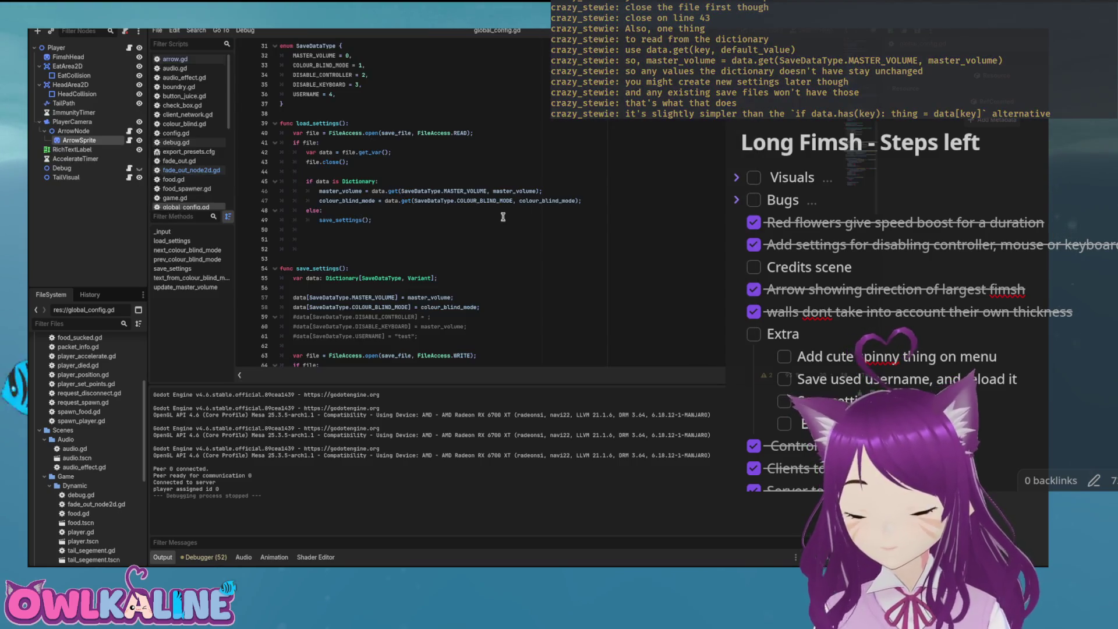
pyautogui.scroll(10, 419, 267)
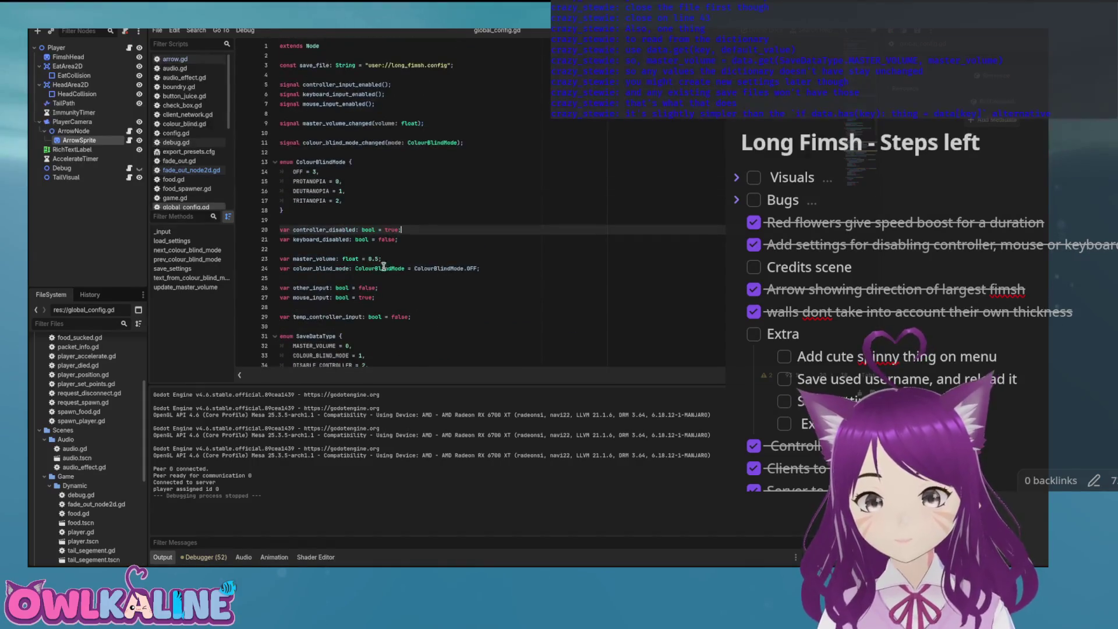
pyautogui.scroll(-7, 357, 276)
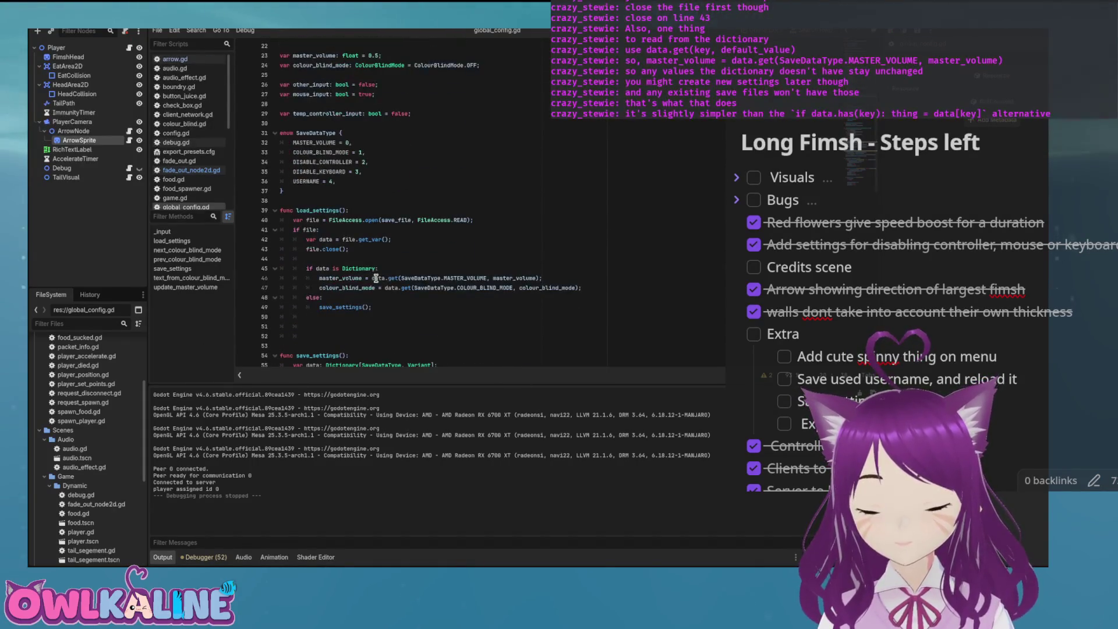
pyautogui.scroll(-6, 124, 490)
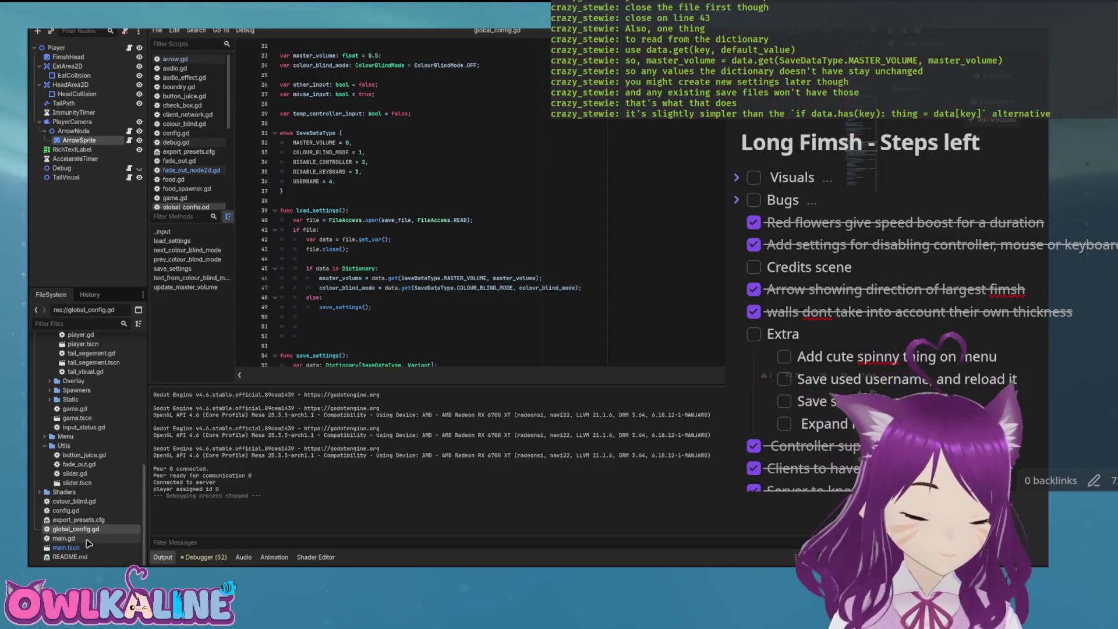
pyautogui.doubleClick(85, 539)
pyautogui.hotkey('alt', 'Left')
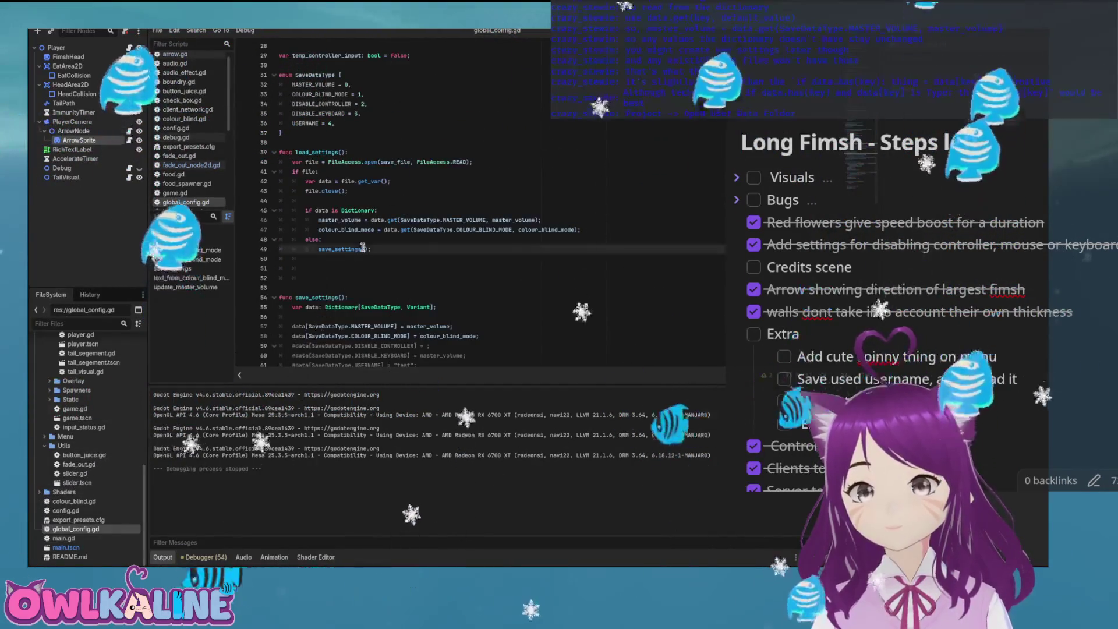
# - Add push_warning("Saved to file") after file.close() in save_settings and run the game
pyautogui.scroll(-4, 381, 214)
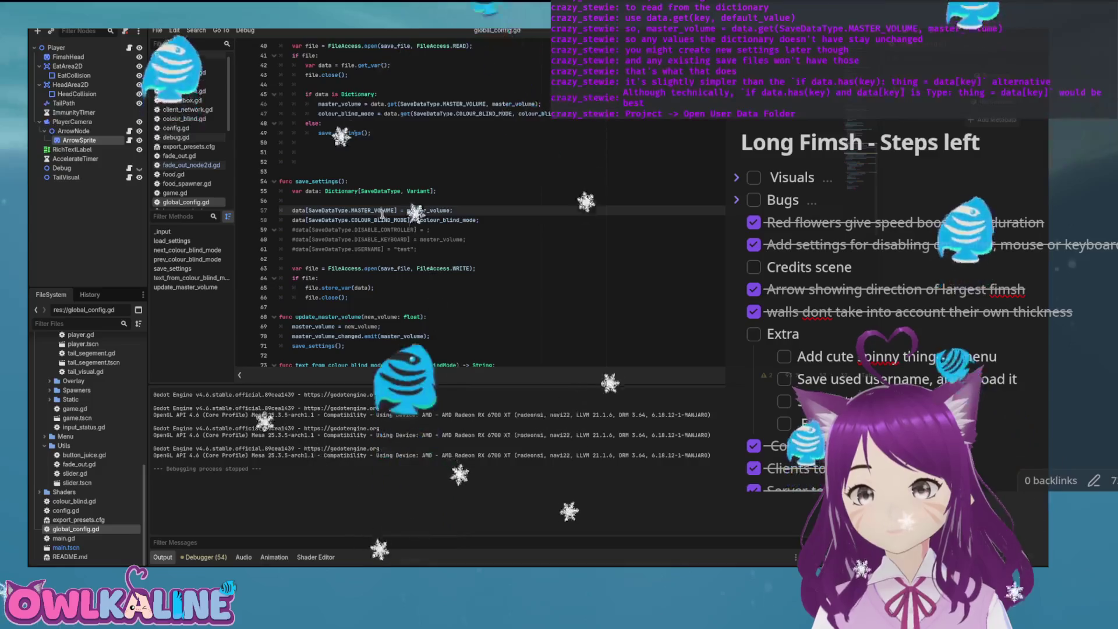
pyautogui.scroll(-1, 401, 222)
pyautogui.click(423, 249)
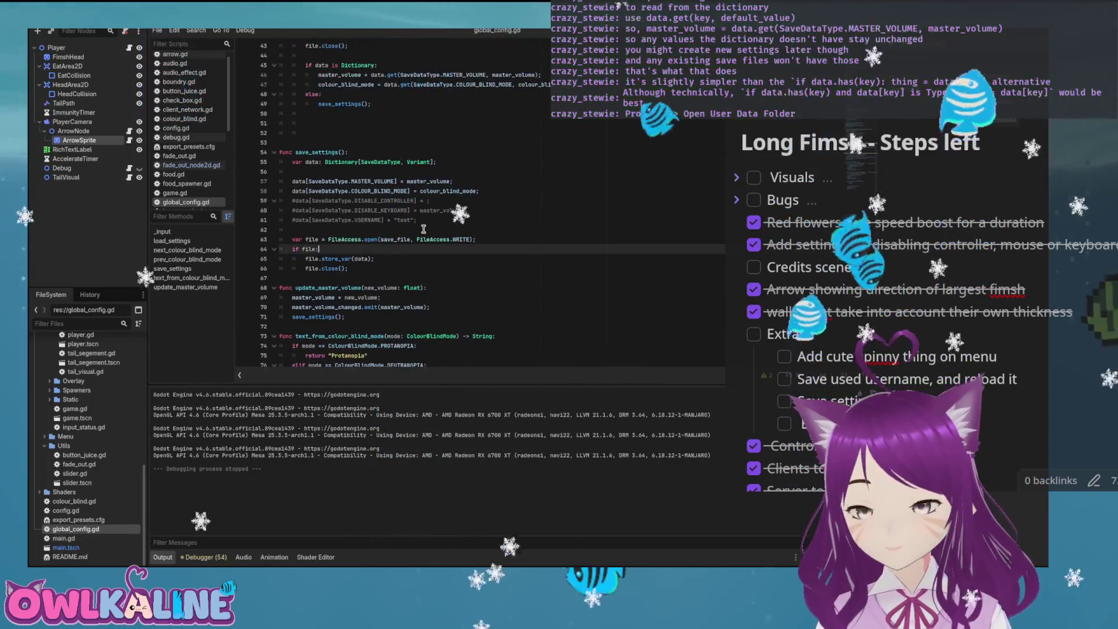
pyautogui.click(387, 268)
pyautogui.press('Return')
pyautogui.write('push_warning("')
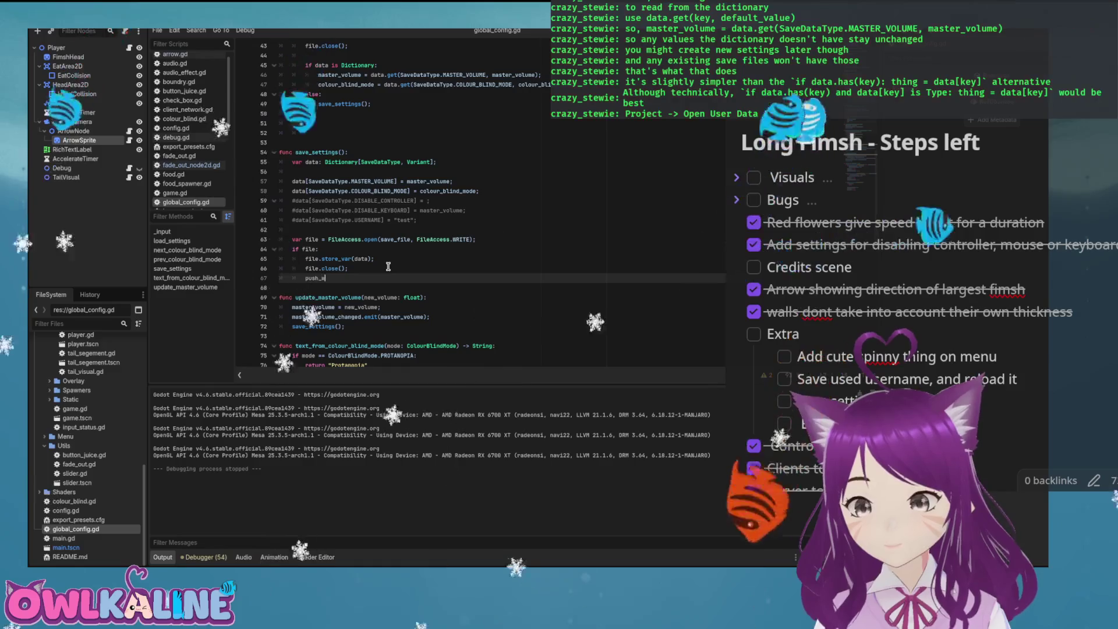
pyautogui.write('Saved to ')
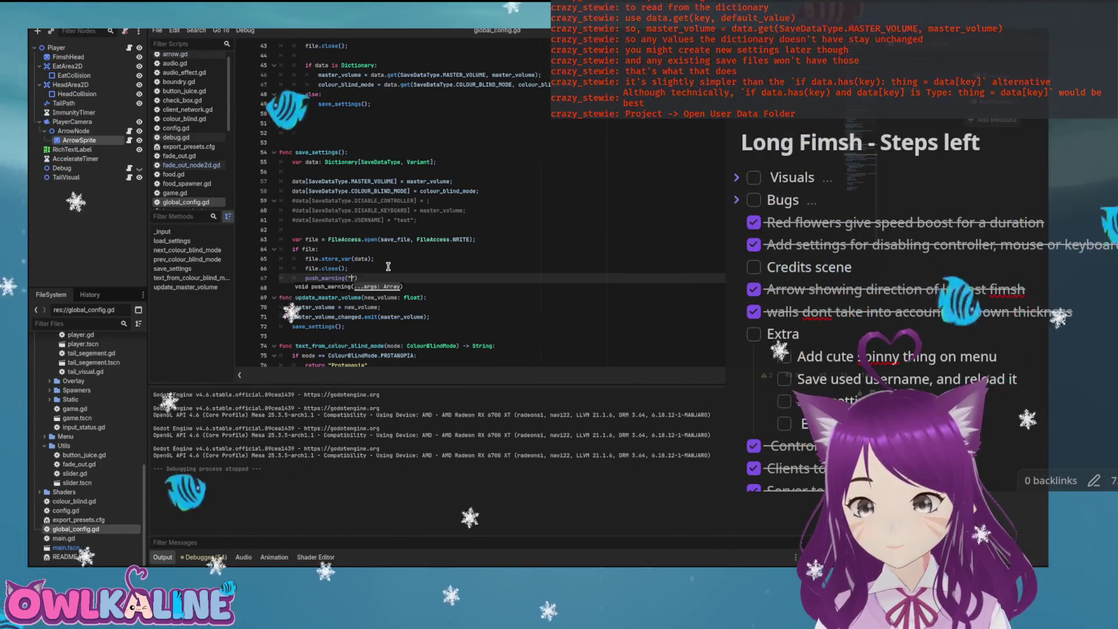
pyautogui.write('file")')
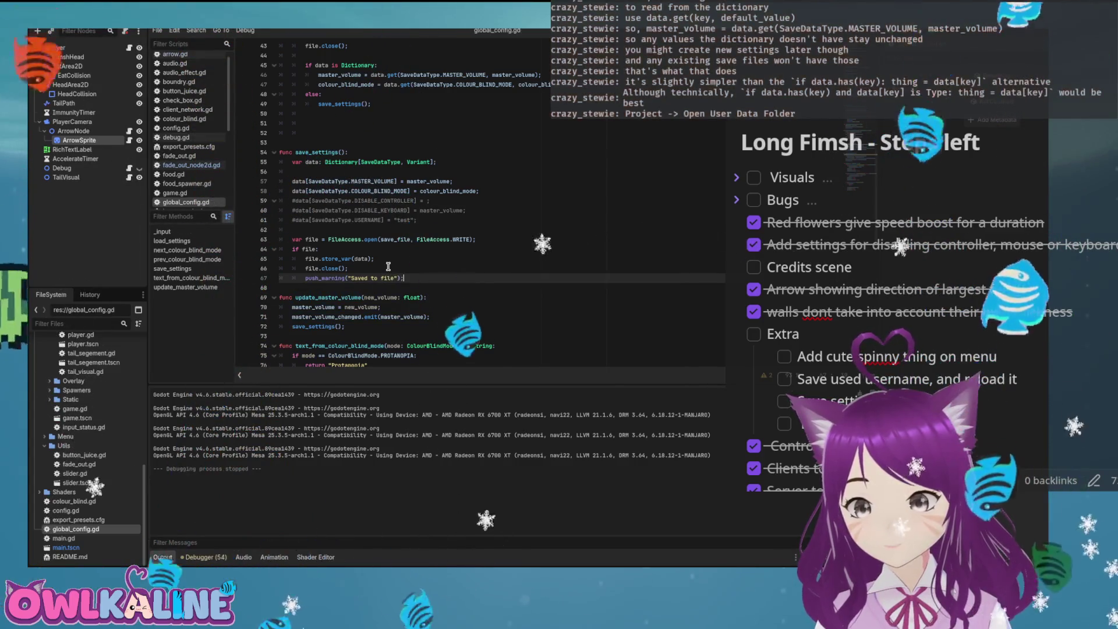
pyautogui.press('F5')
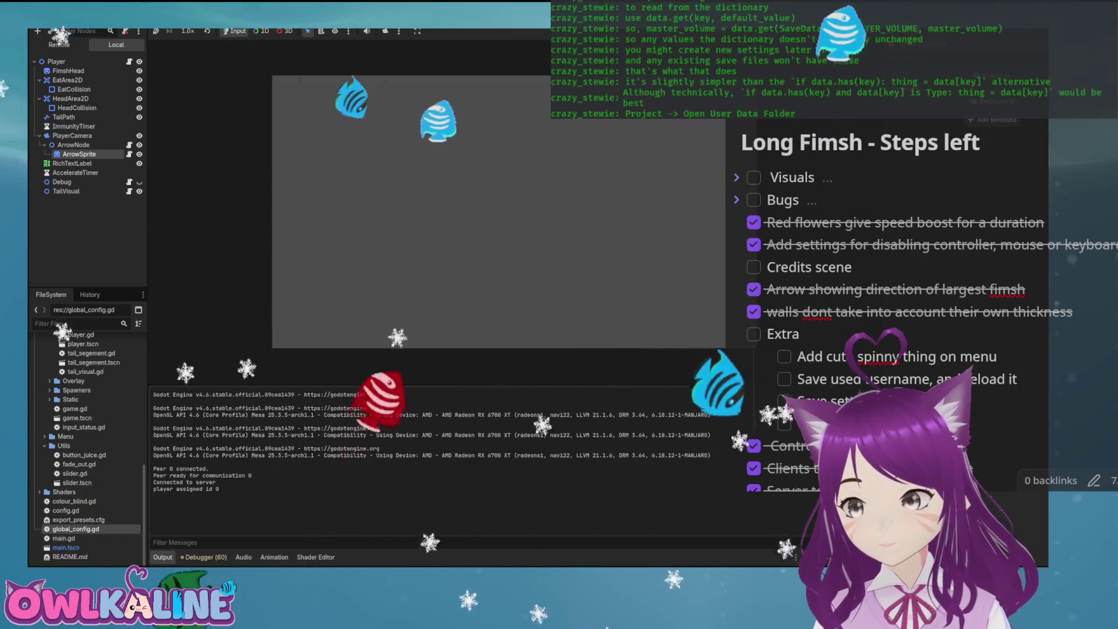
# - Restart and stop the game, then review lines 46–47 of load_settings
pyautogui.press('F5')
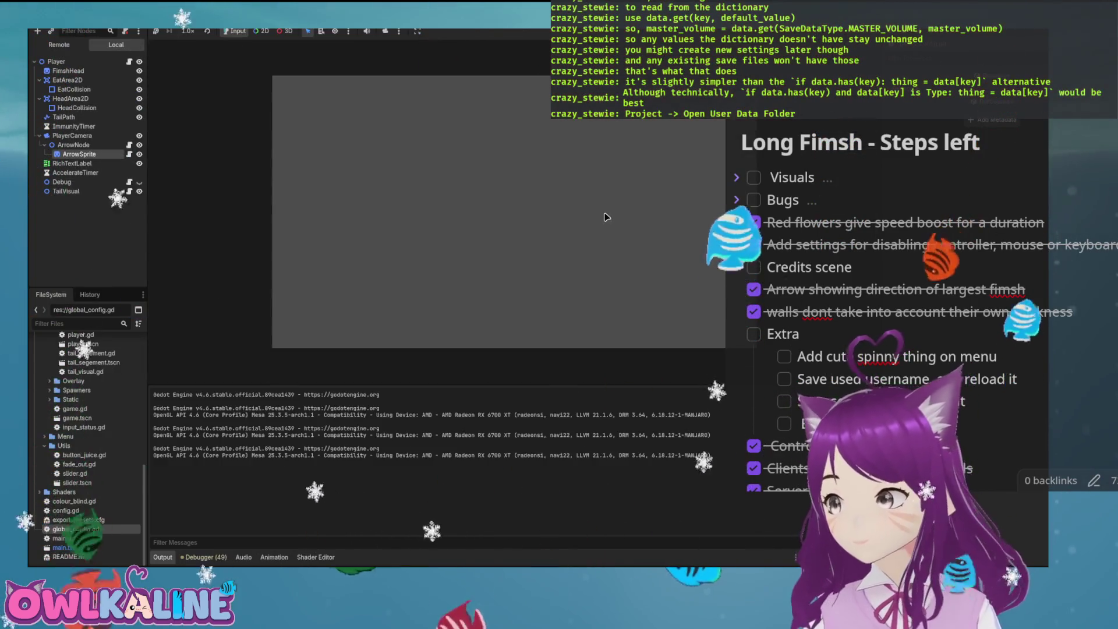
pyautogui.press('F8')
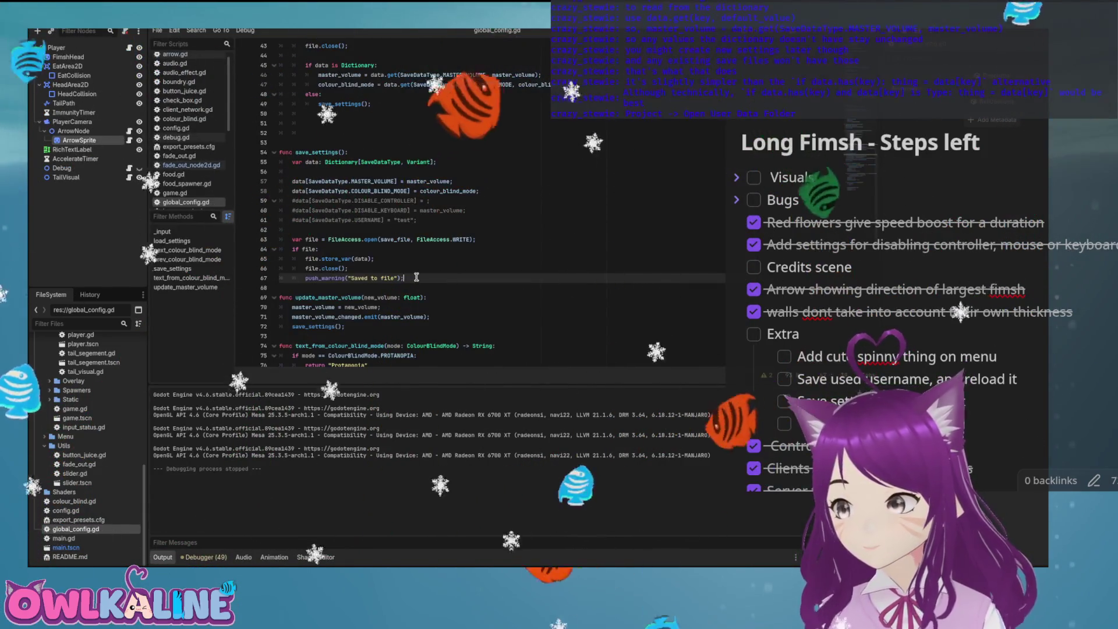
pyautogui.scroll(-2, 436, 232)
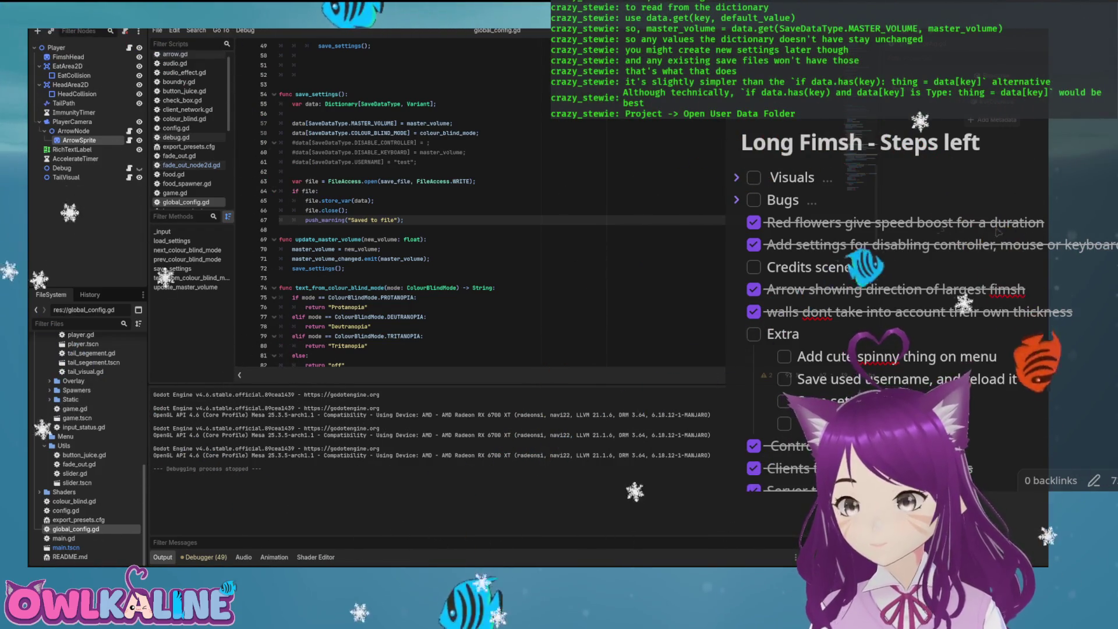
pyautogui.scroll(5, 437, 194)
pyautogui.click(581, 159)
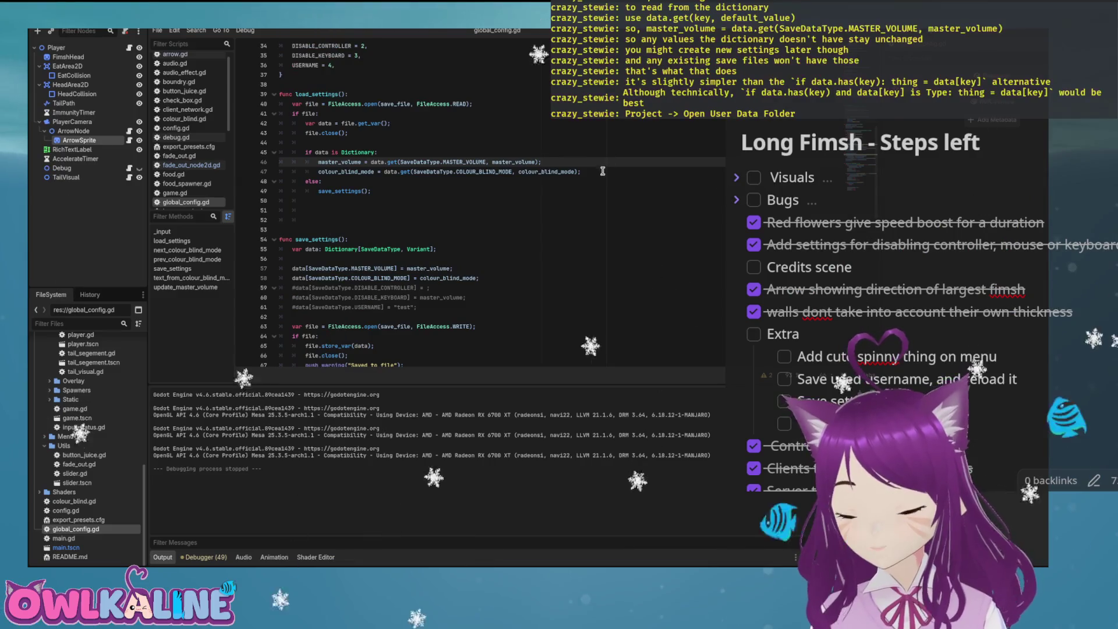
pyautogui.doubleClick(472, 171)
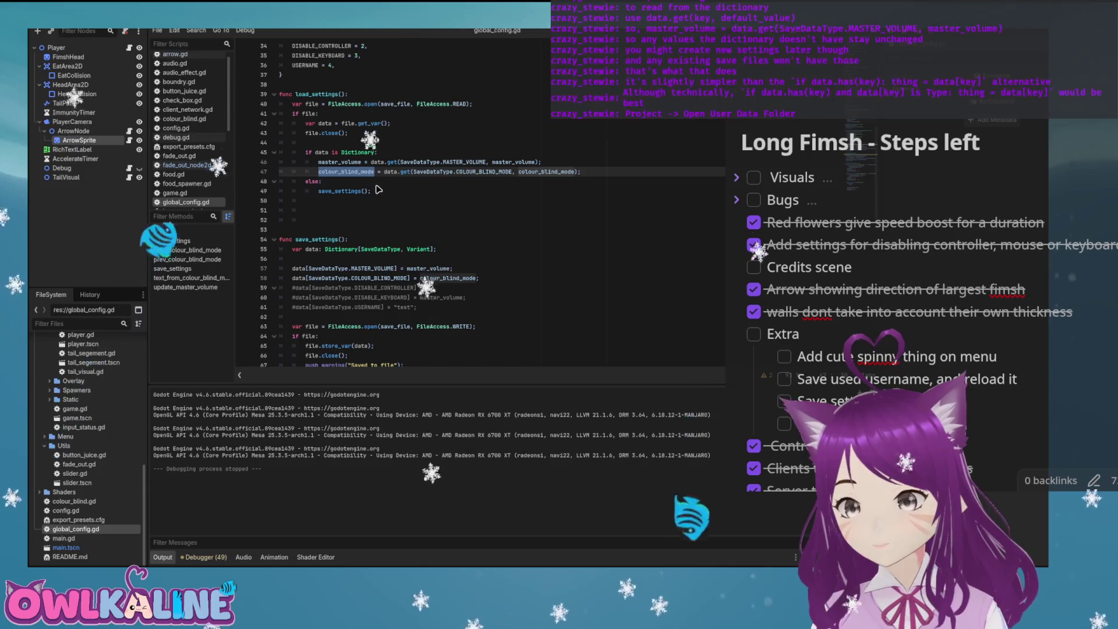
# - Select the colour_blind_mode_changed.emit(colour_blind_mode) line in prev_colour_blind_mode for reuse
pyautogui.scroll(10, 379, 190)
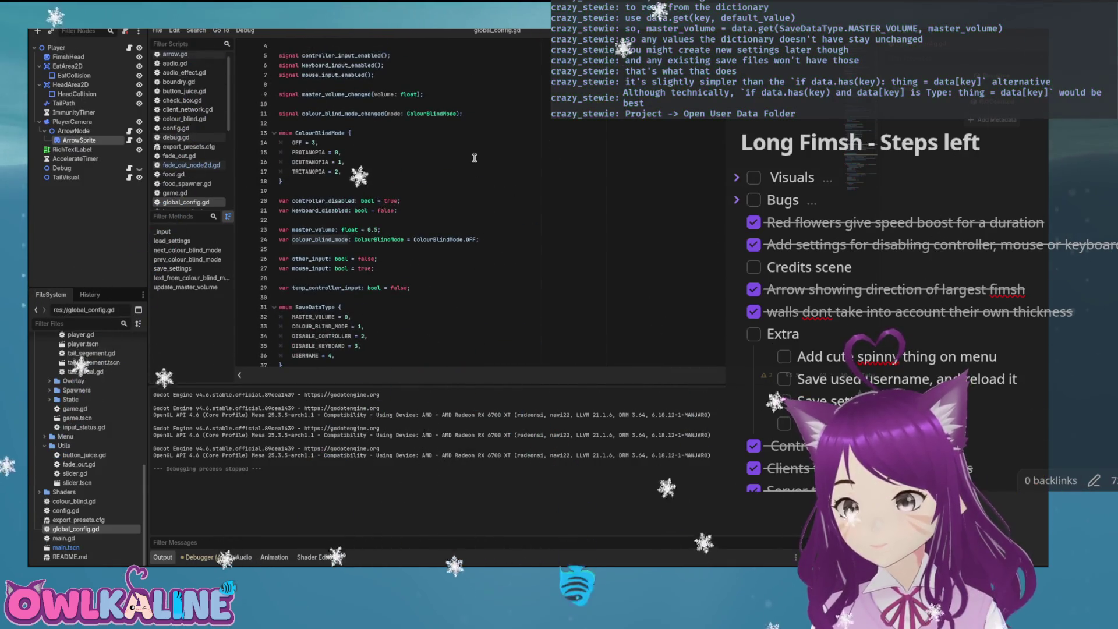
pyautogui.scroll(-10, 405, 226)
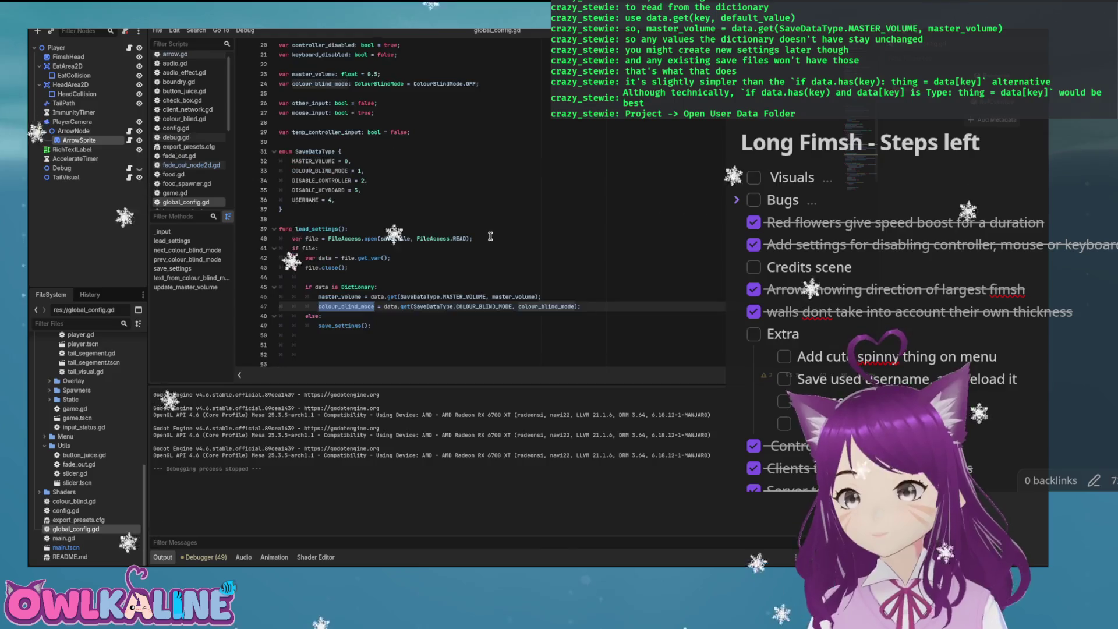
pyautogui.scroll(-16, 405, 226)
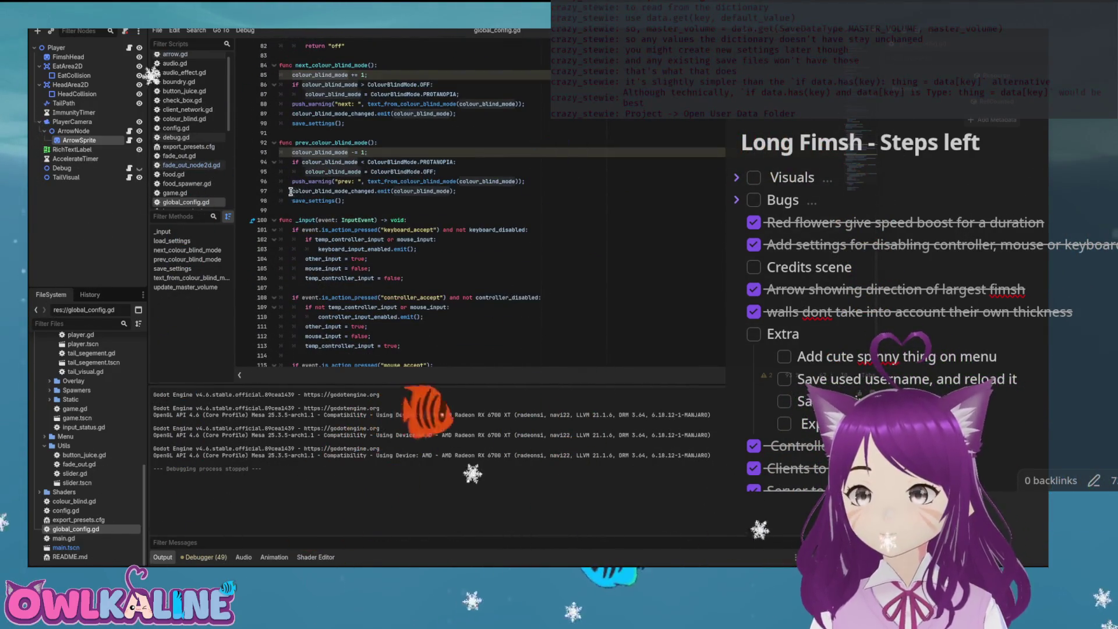
pyautogui.moveTo(291, 191); pyautogui.dragTo(455, 195)
pyautogui.scroll(16, 471, 216)
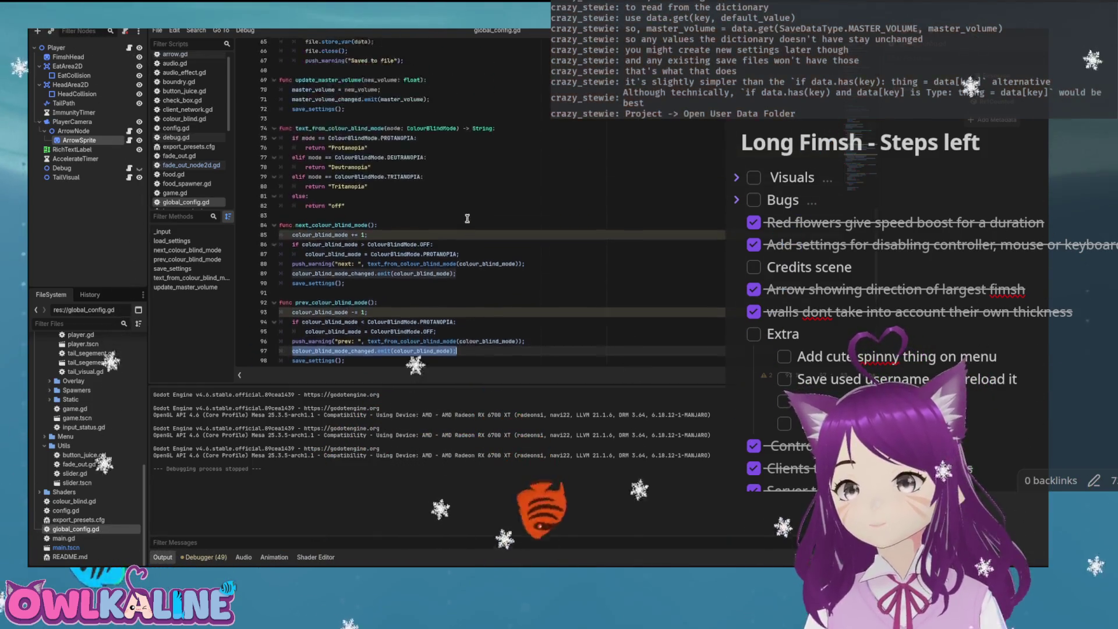
# - Insert the copied colour_blind_mode_changed emit line after line 47 in load_settings
pyautogui.click(612, 169)
pyautogui.press('Return')
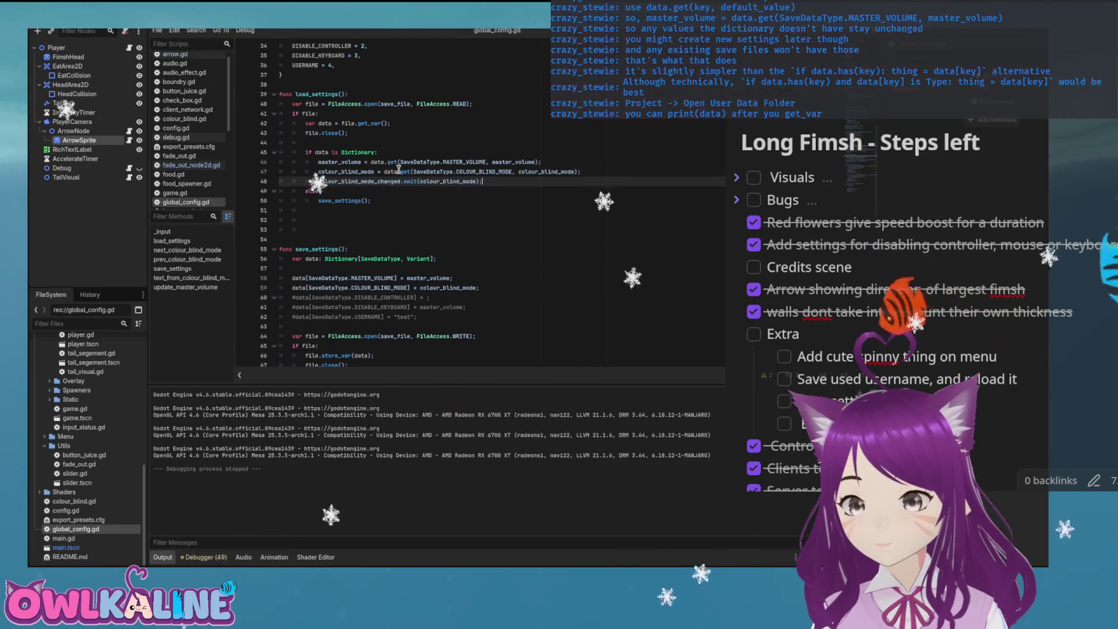
pyautogui.scroll(-4, 416, 241)
pyautogui.scroll(-3, 444, 181)
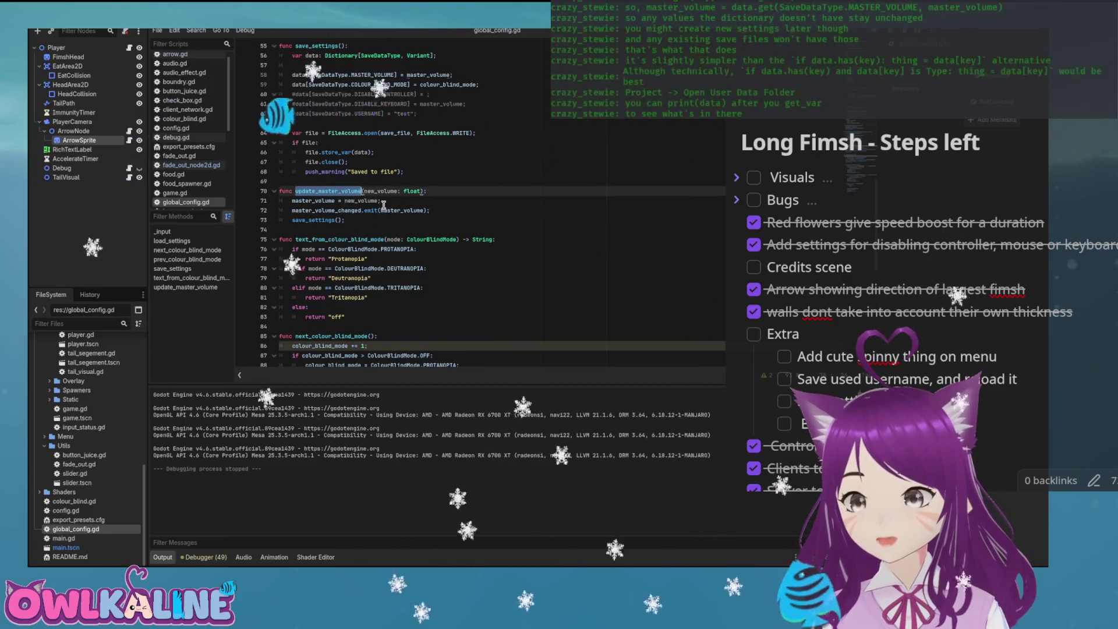
pyautogui.scroll(8, 373, 200)
# - Replace the master_volume assignment with an update_master_volume(data.get(...)) call and run the game
pyautogui.doubleClick(343, 190)
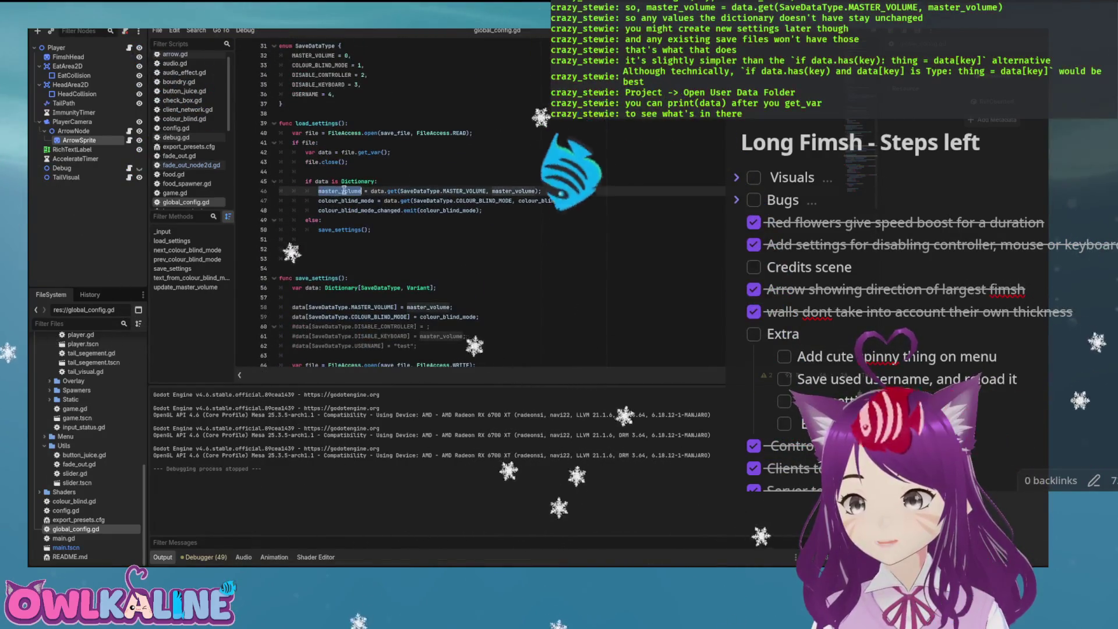
pyautogui.write('update_master_volume(')
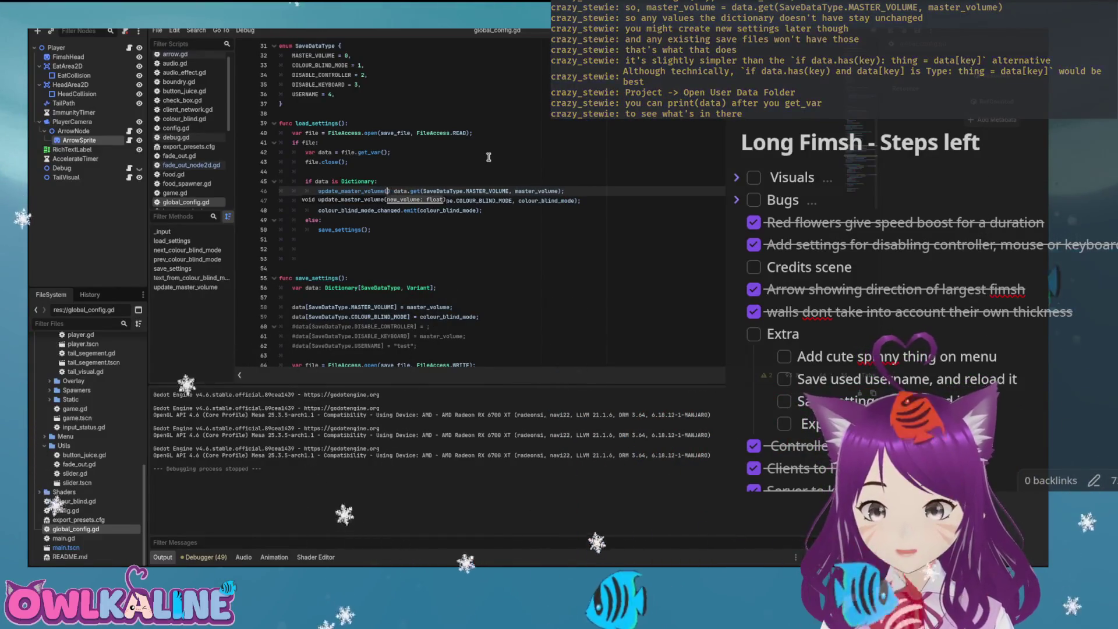
pyautogui.press('Delete')
pyautogui.press('Delete')
pyautogui.press('End')
pyautogui.press('Left')
pyautogui.write(')')
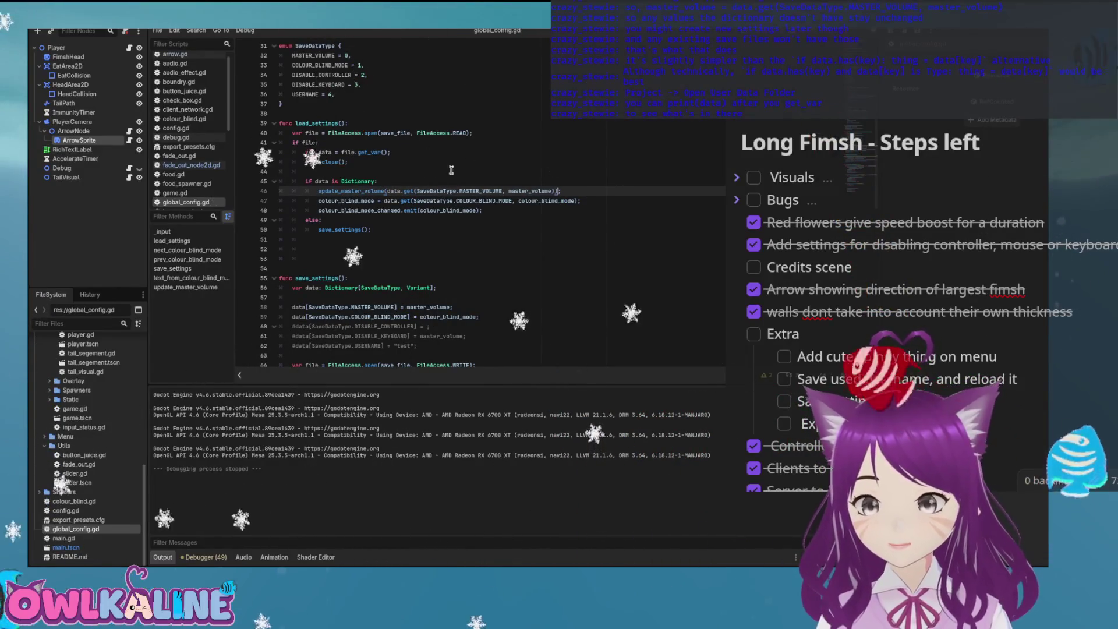
pyautogui.press('Down')
pyautogui.press('Down')
pyautogui.press('Down')
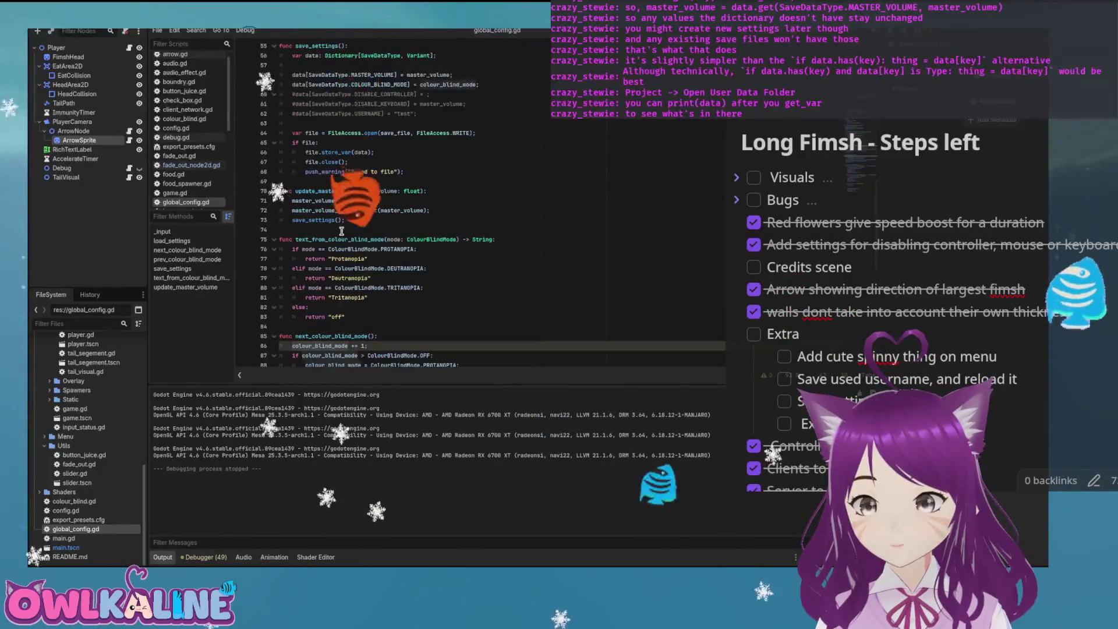
pyautogui.scroll(-2, 349, 251)
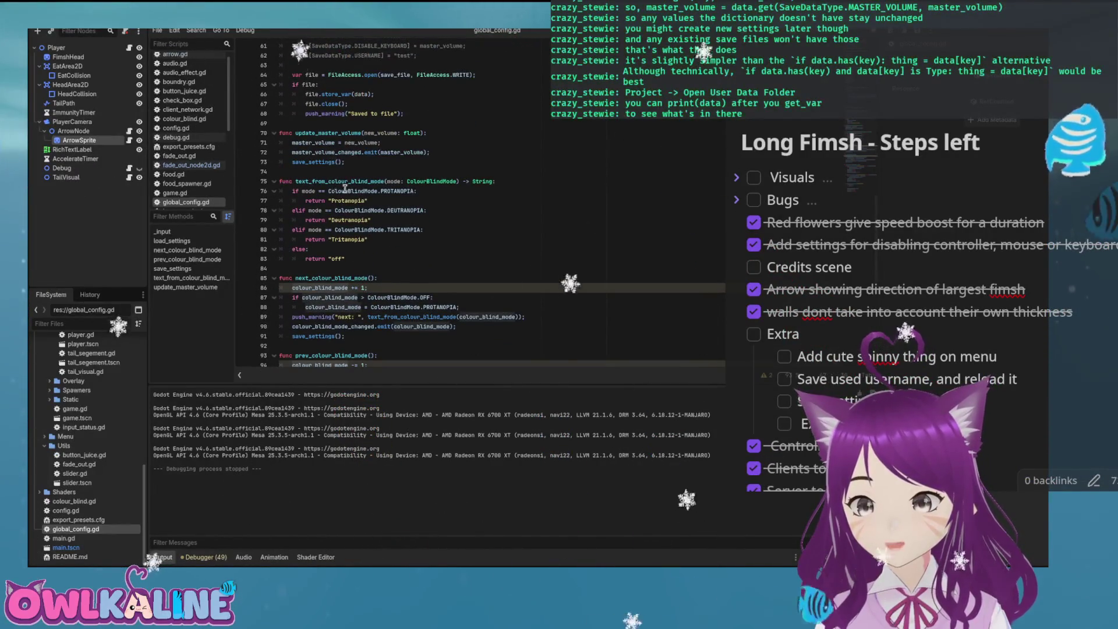
pyautogui.press('Up')
pyautogui.press('Up')
pyautogui.press('Up')
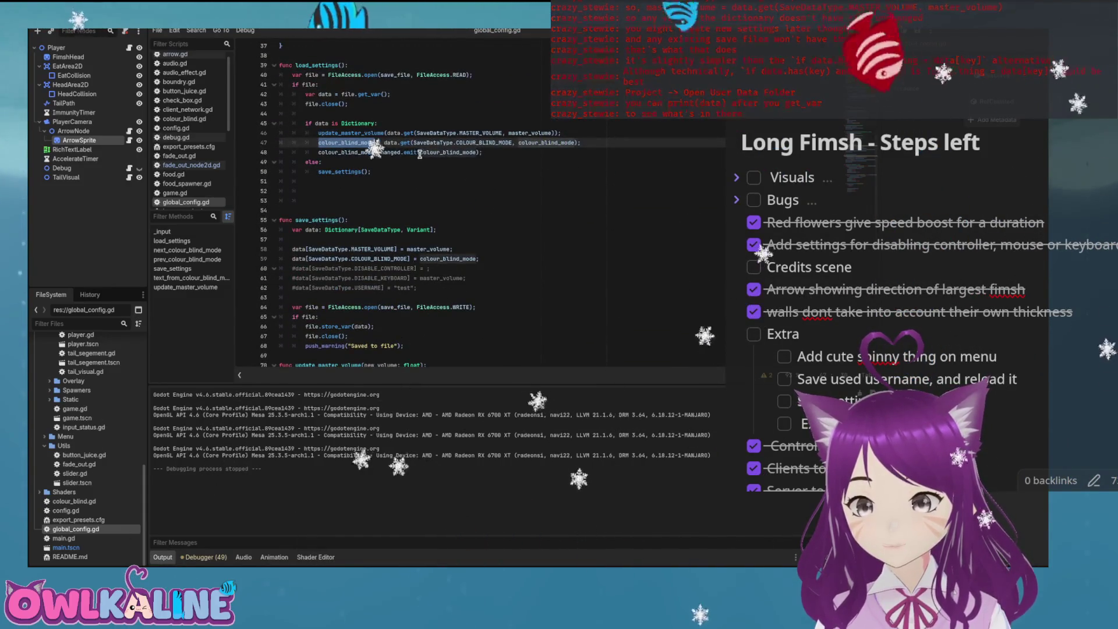
pyautogui.click(419, 153)
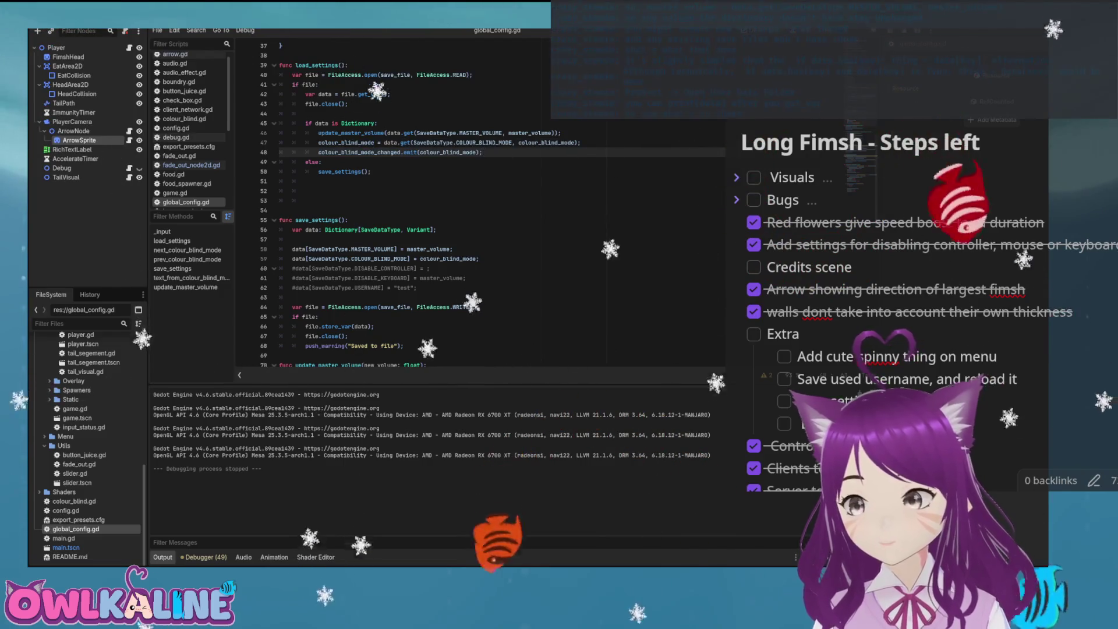
pyautogui.press('F5')
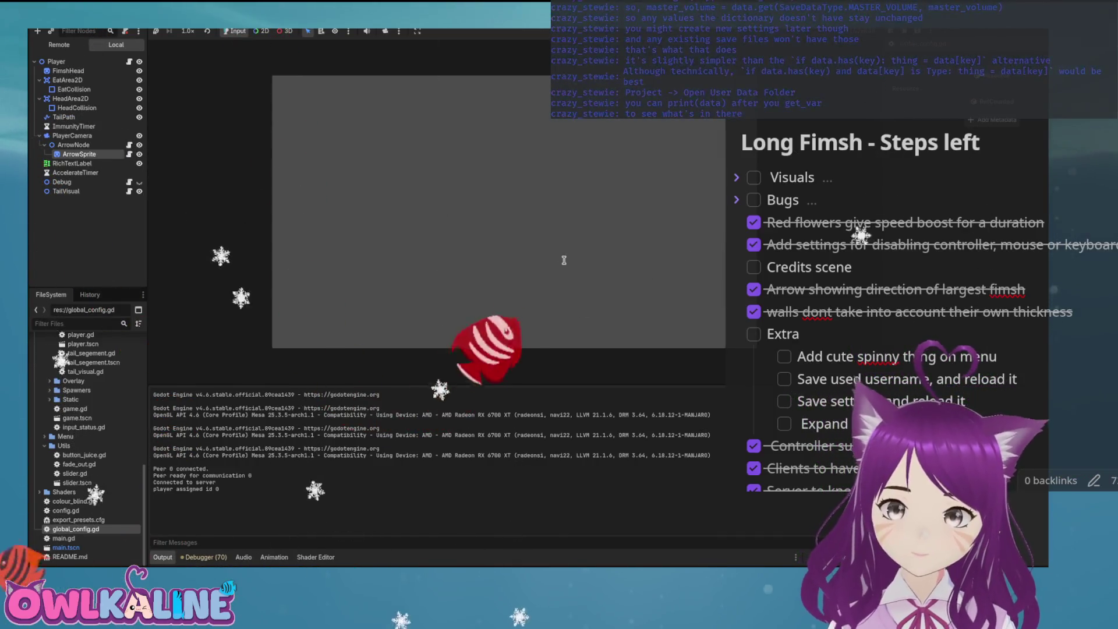
# - Stop the game, add print(data) under the Dictionary check, and run again
pyautogui.press('F8')
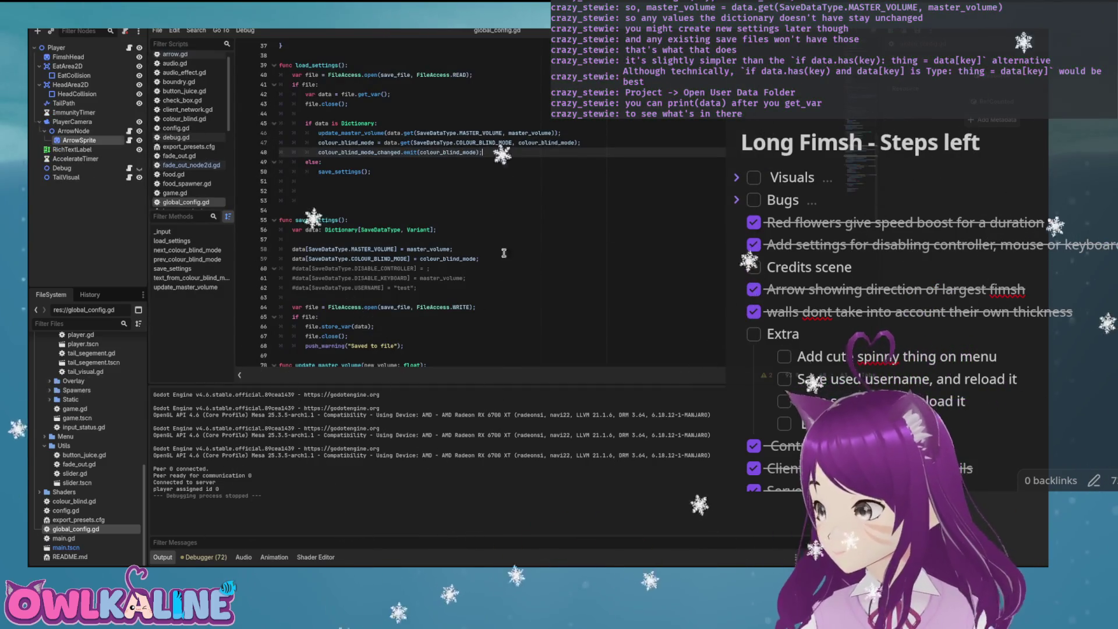
pyautogui.click(407, 126)
pyautogui.press('Return')
pyautogui.write('print()')
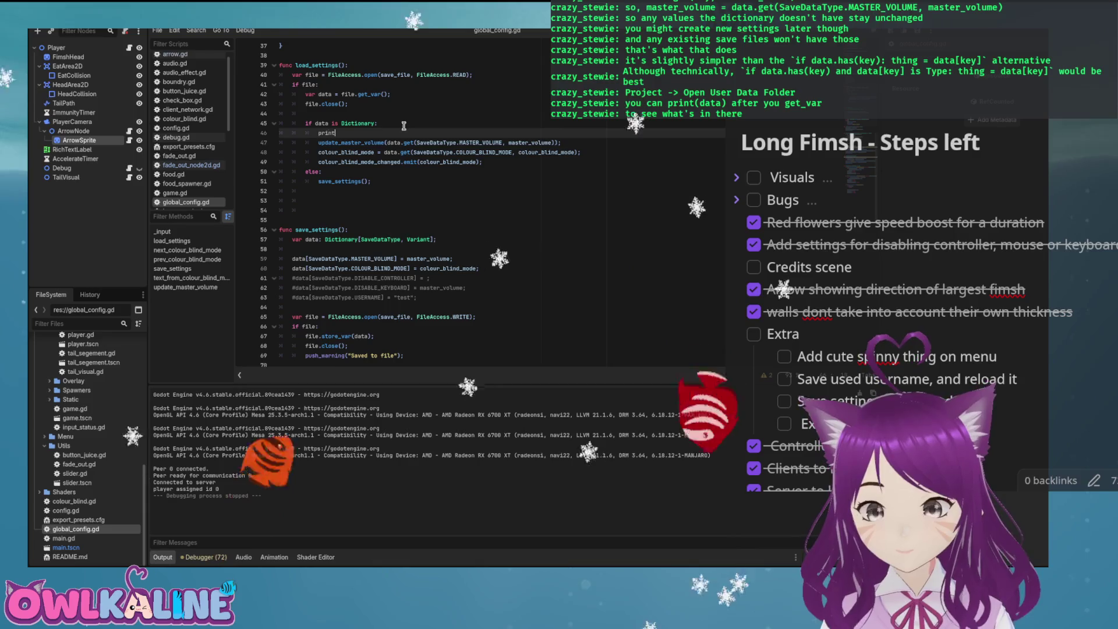
pyautogui.write('data);')
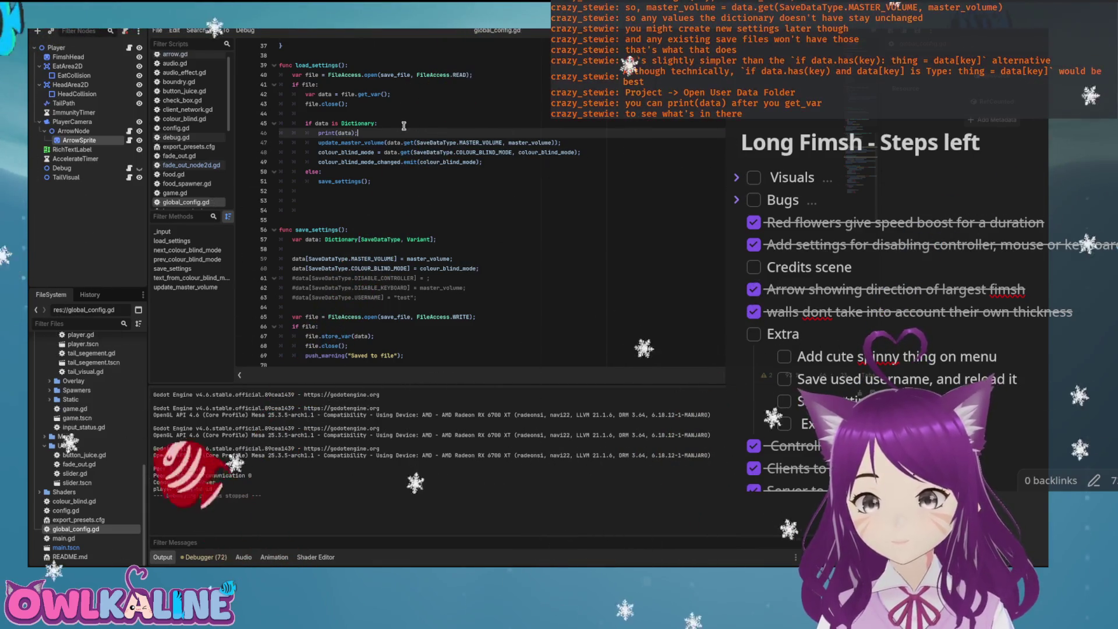
pyautogui.press('F5')
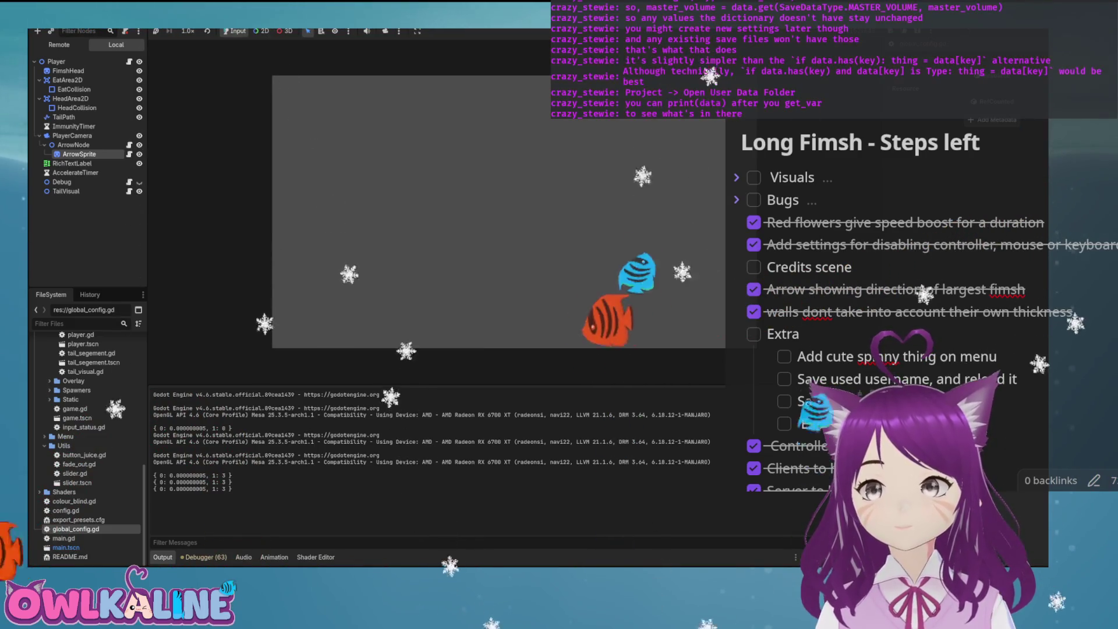
# - Restart and stop the game, then place the caret after the update_master_volume signature
pyautogui.press('F5')
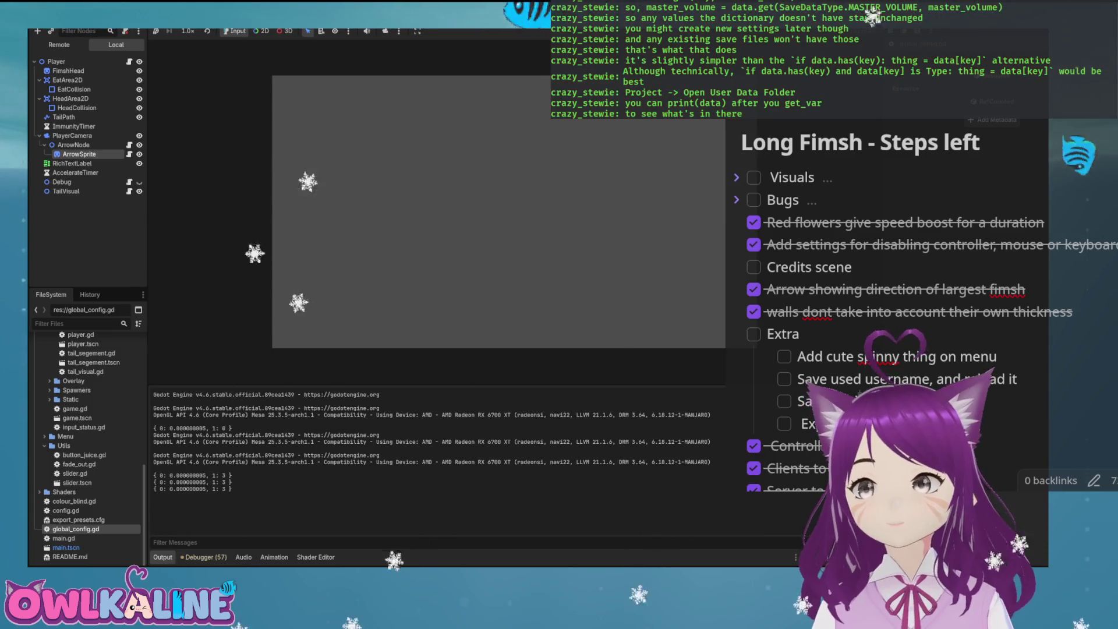
pyautogui.press('F8')
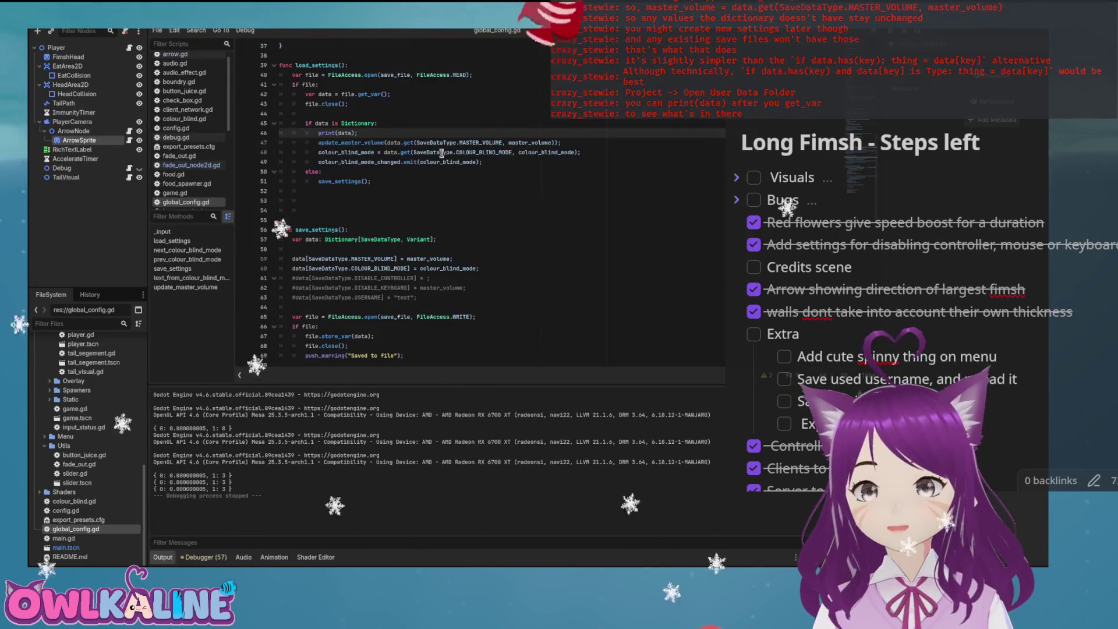
pyautogui.scroll(-5, 446, 249)
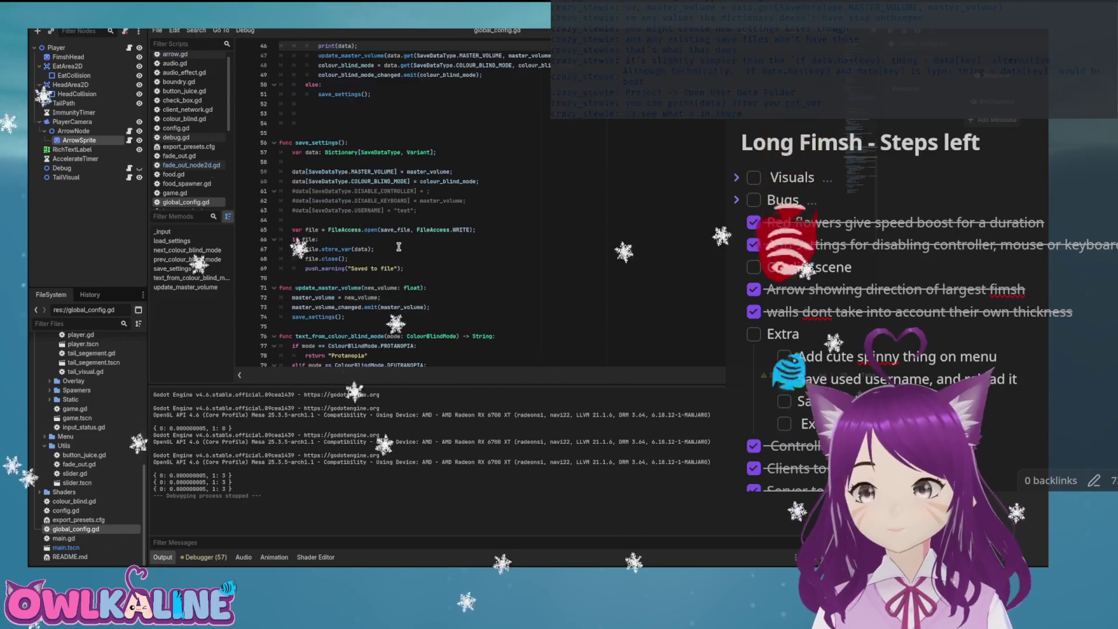
pyautogui.scroll(-2, 442, 296)
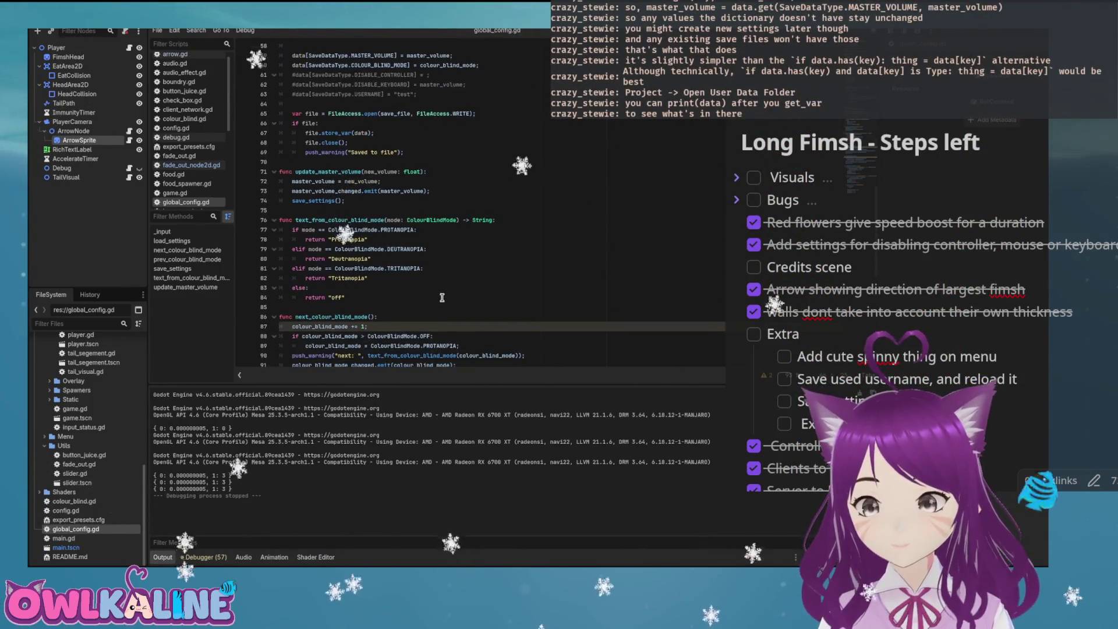
pyautogui.scroll(-9, 443, 291)
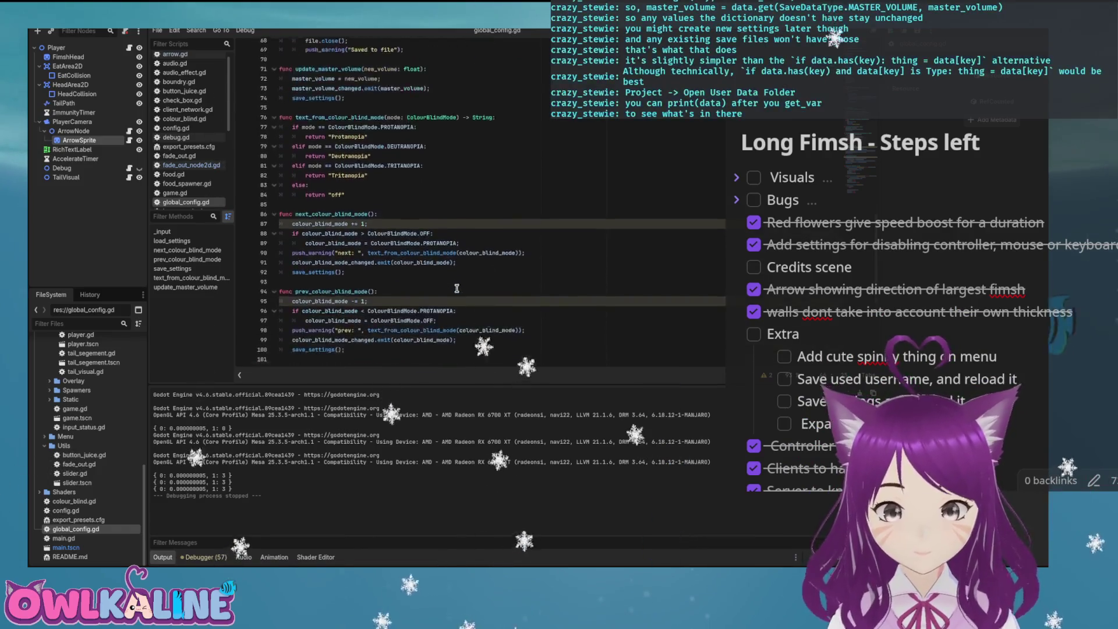
pyautogui.scroll(4, 462, 278)
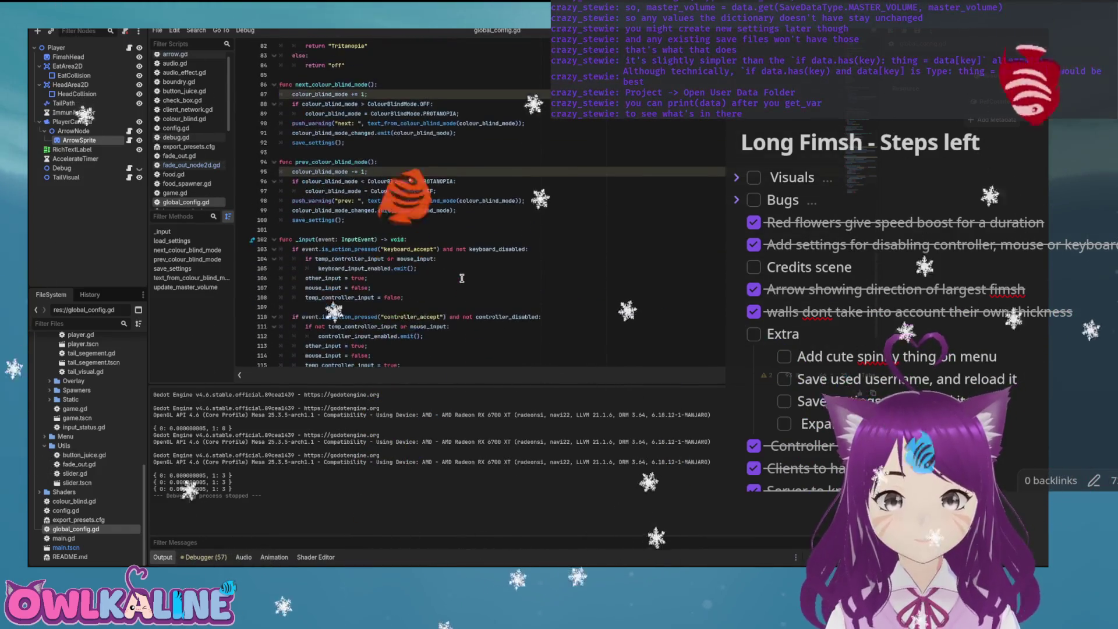
pyautogui.scroll(7, 461, 278)
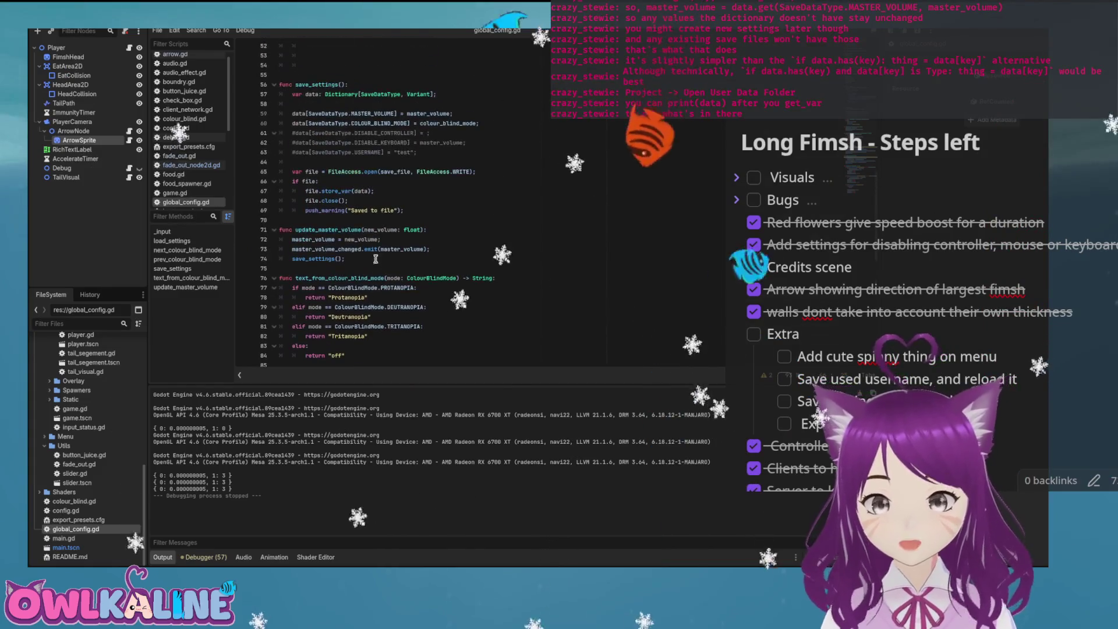
pyautogui.click(451, 232)
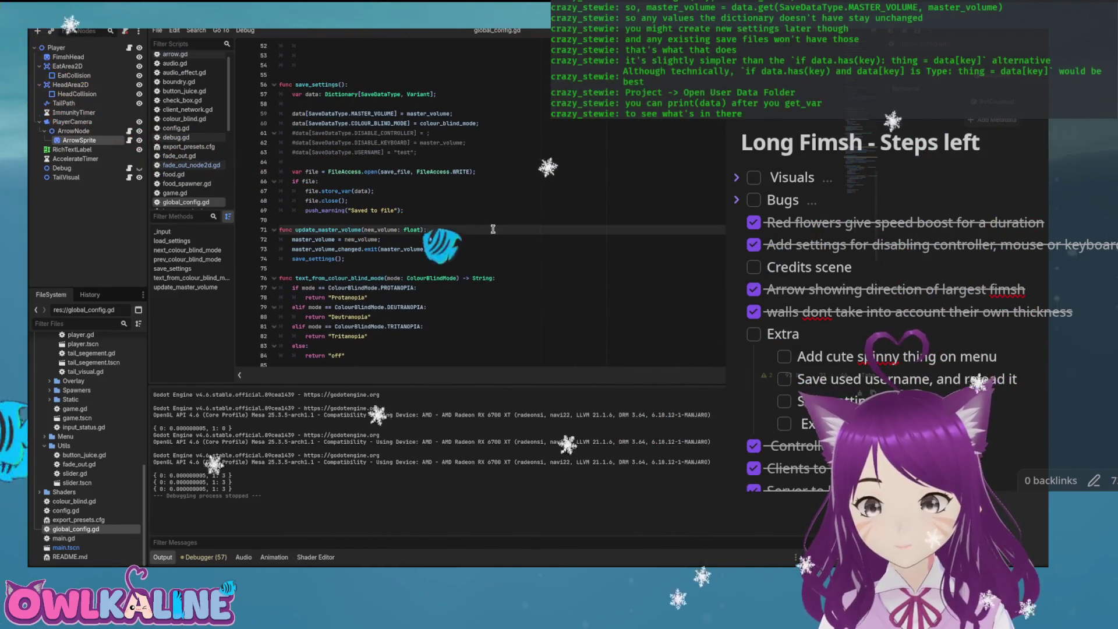
# - Print new_volume in update_master_volume, save, then run and stop the game to log volumes
pyautogui.press('Return')
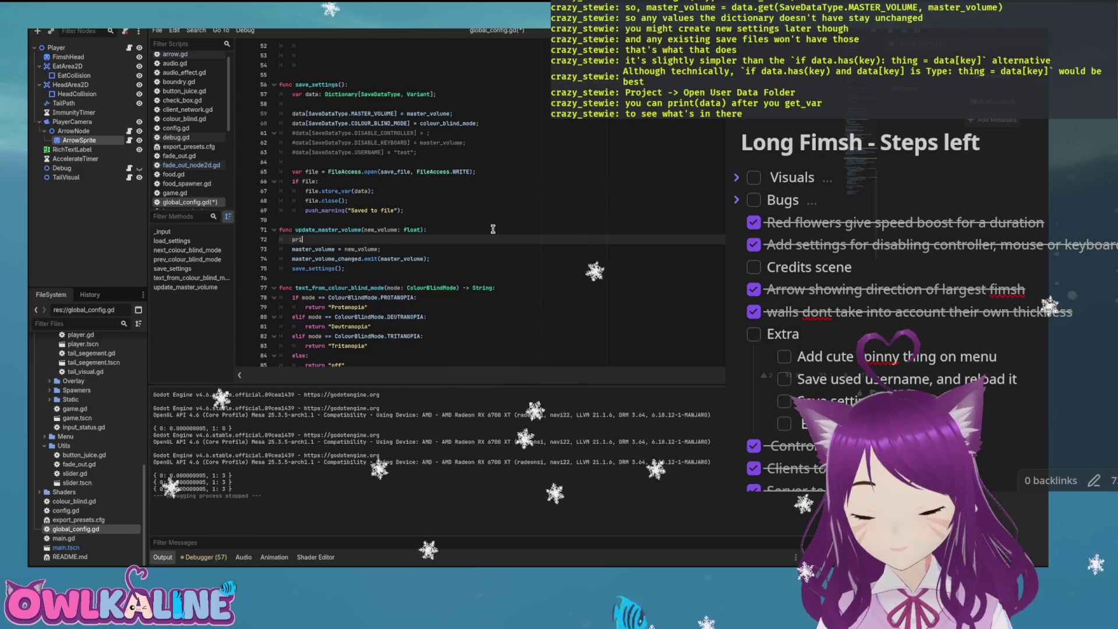
pyautogui.press('BackSpace')
pyautogui.write('new_volume);')
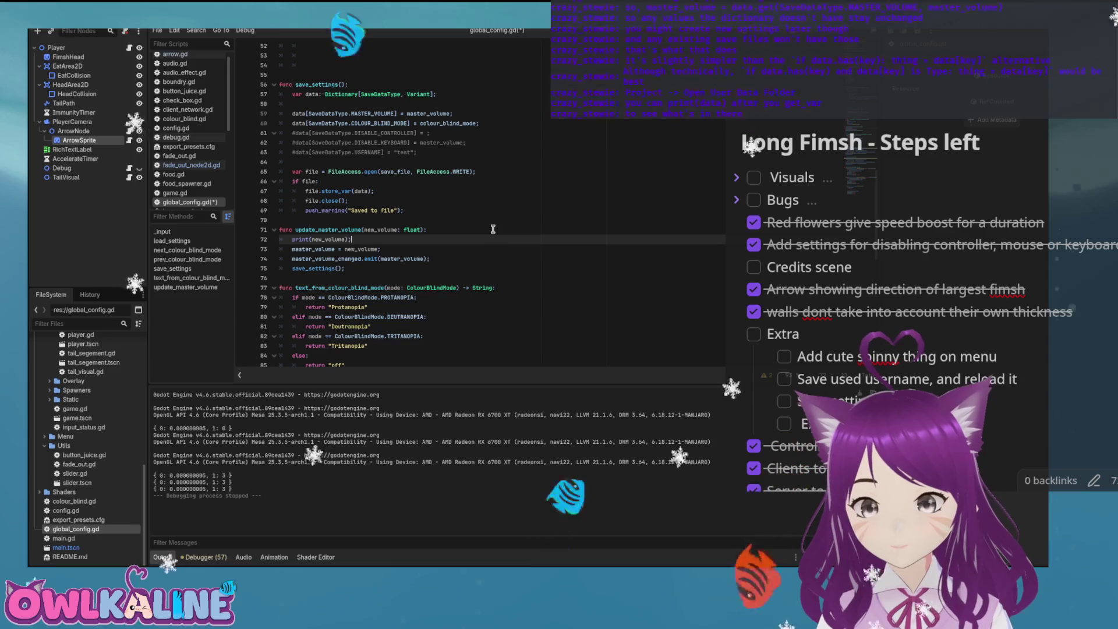
pyautogui.hotkey('ctrl', 's')
pyautogui.click(483, 172)
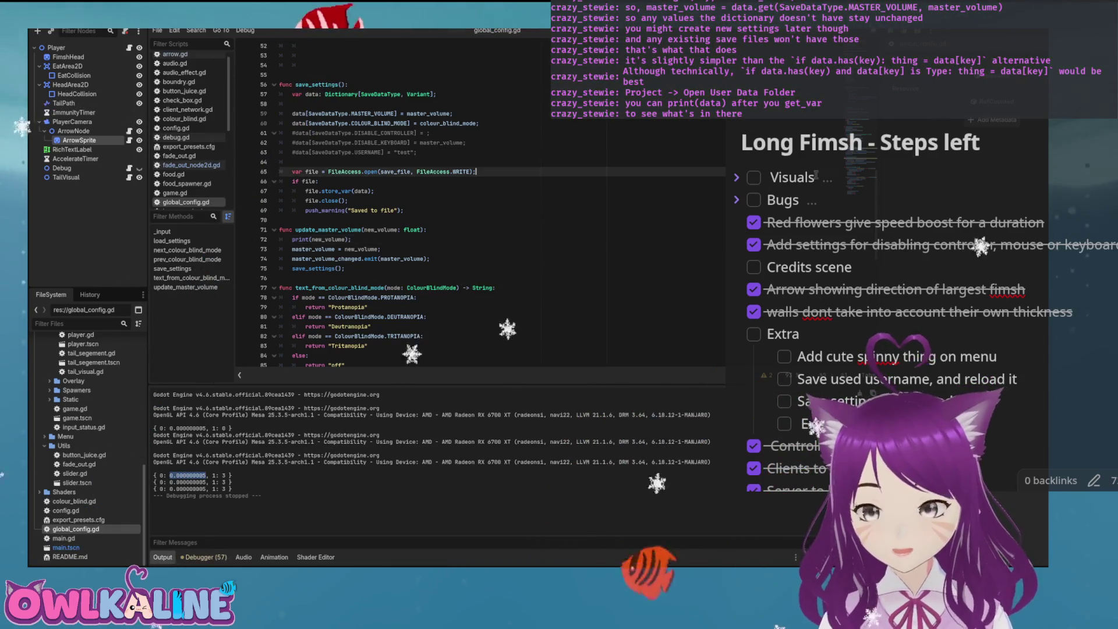
pyautogui.press('F5')
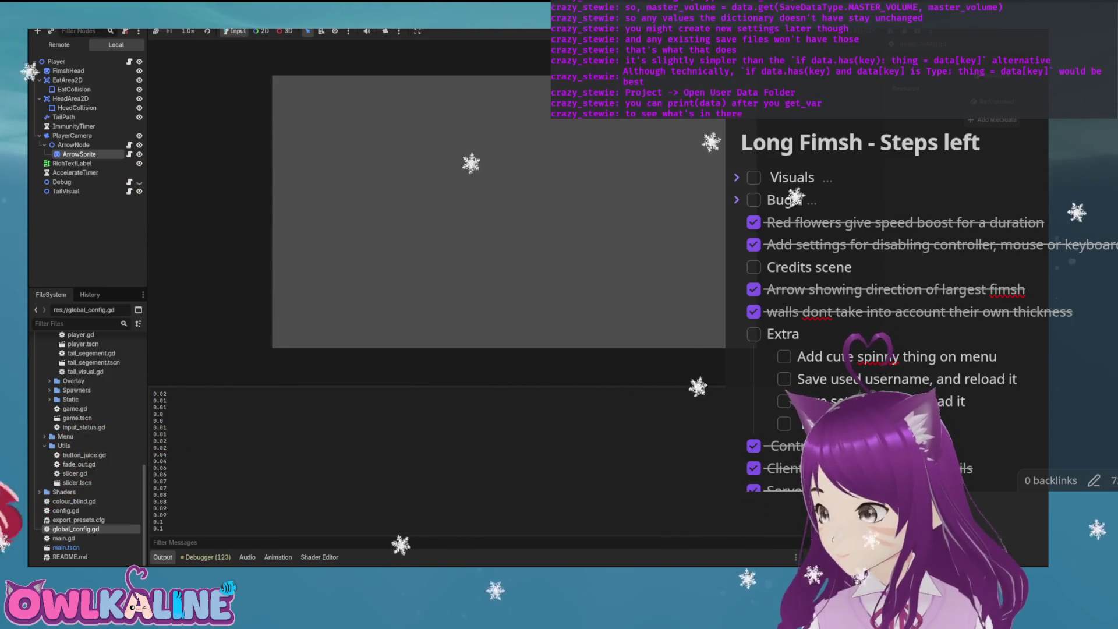
pyautogui.press('F8')
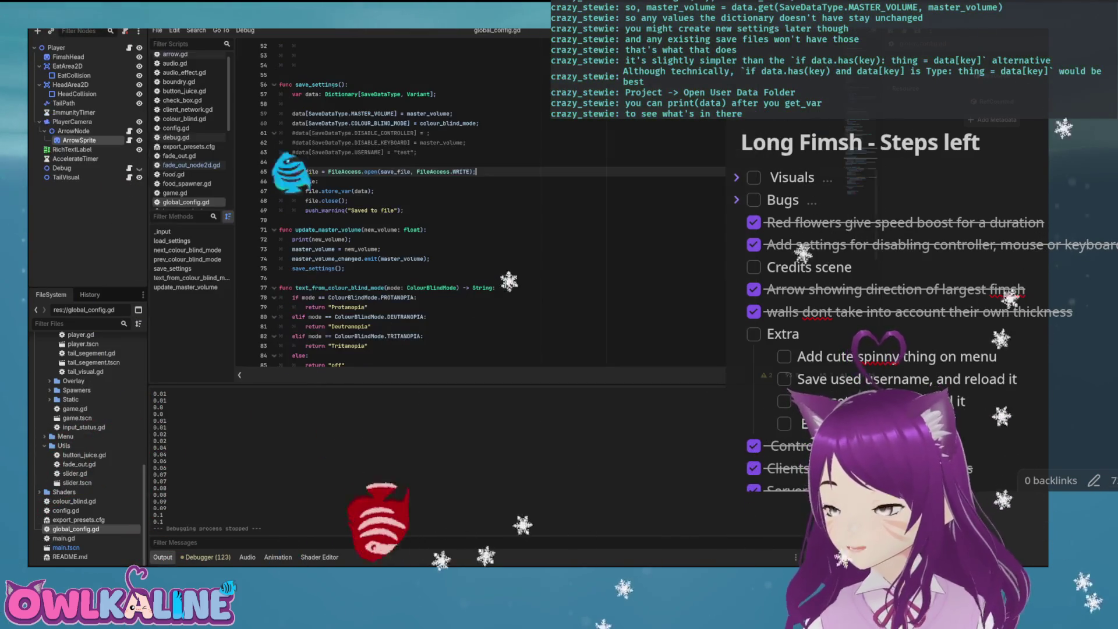
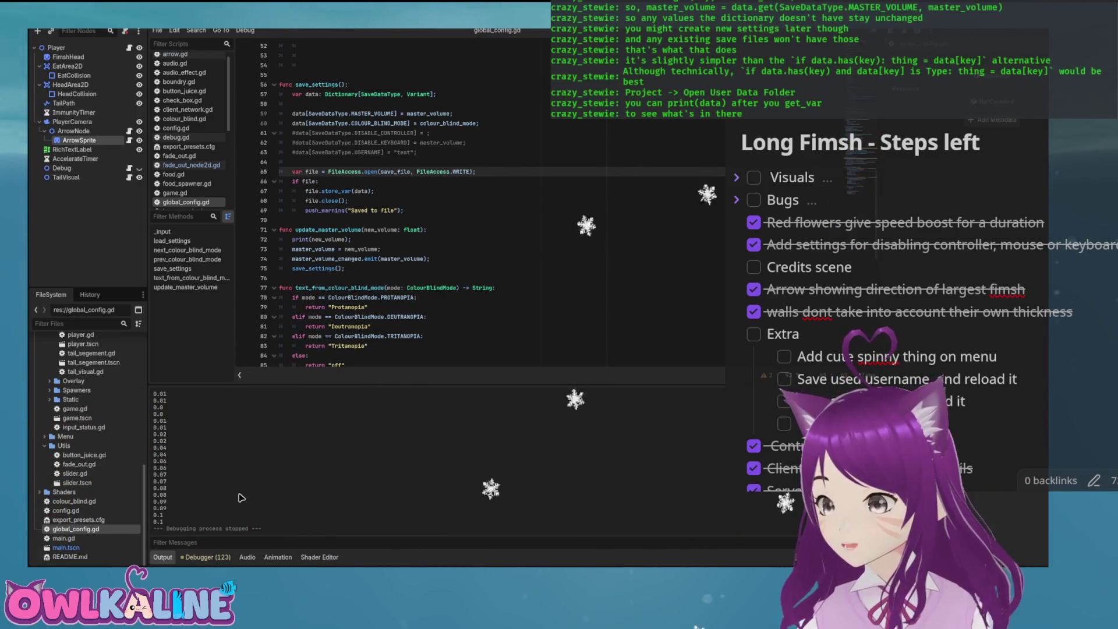
# - Review save_settings in global_config.gd, then open slider.gd from the SliderSetting scene
pyautogui.click(433, 201)
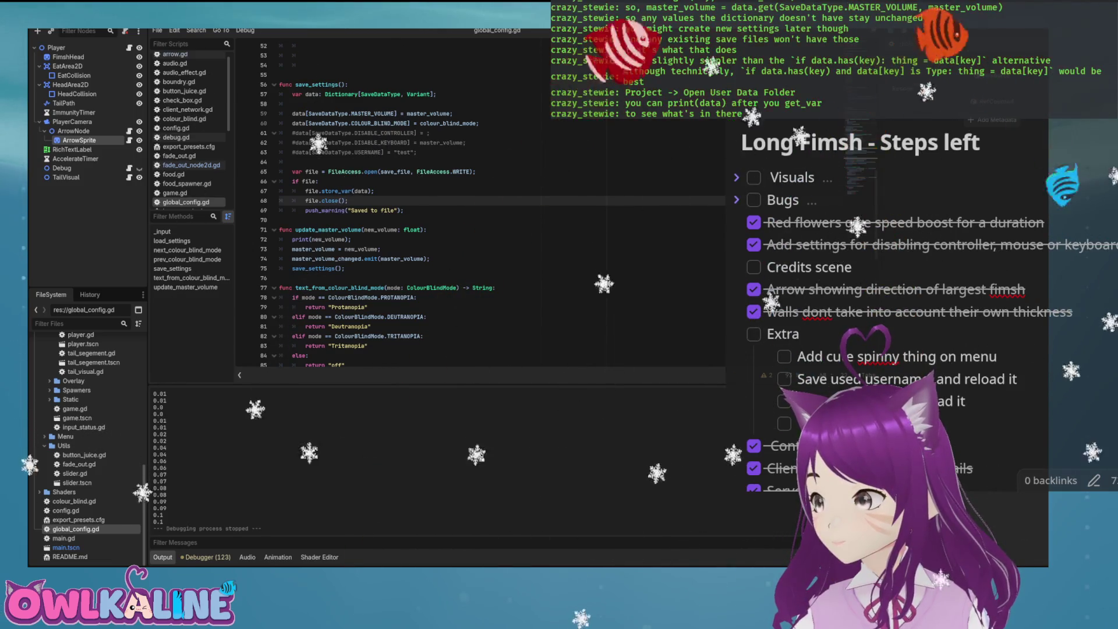
pyautogui.scroll(-3, 409, 220)
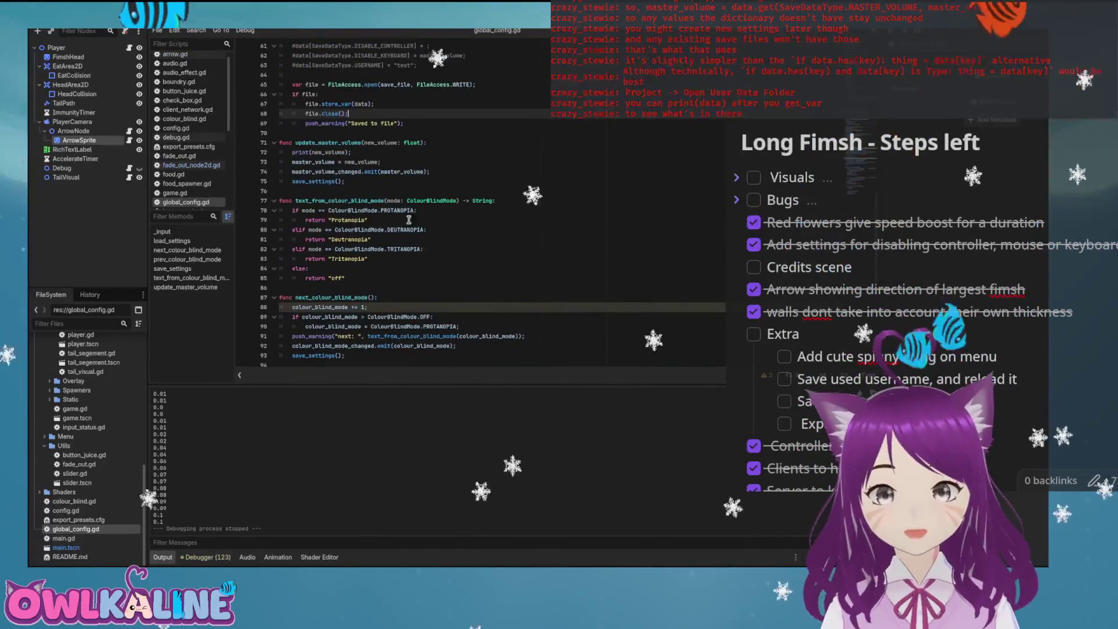
pyautogui.scroll(3, 409, 220)
pyautogui.scroll(2, 327, 270)
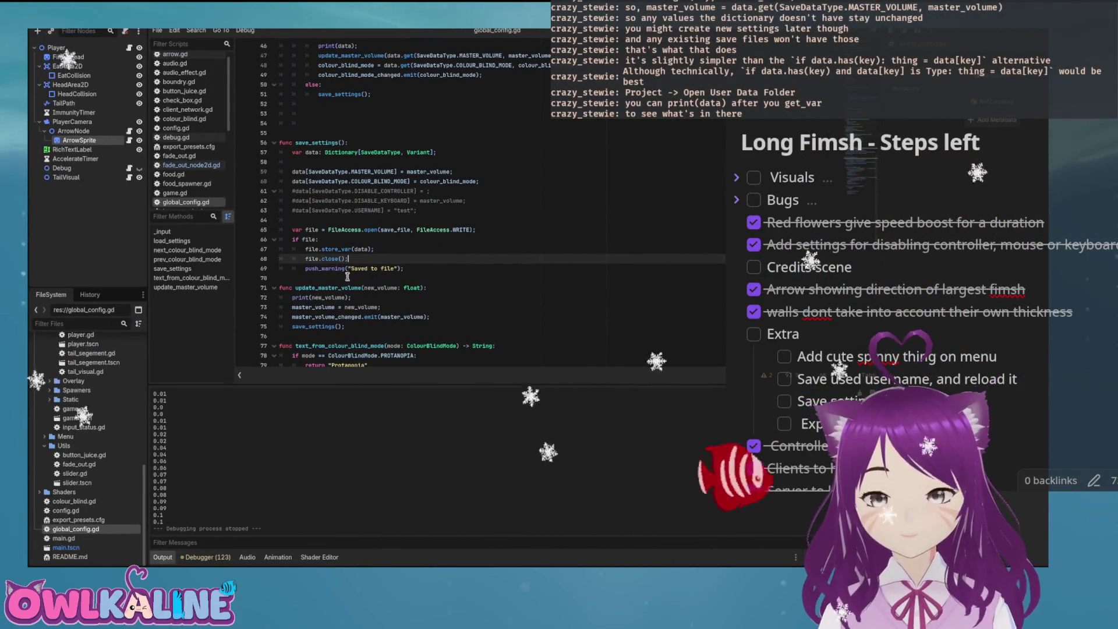
pyautogui.scroll(-2, 380, 283)
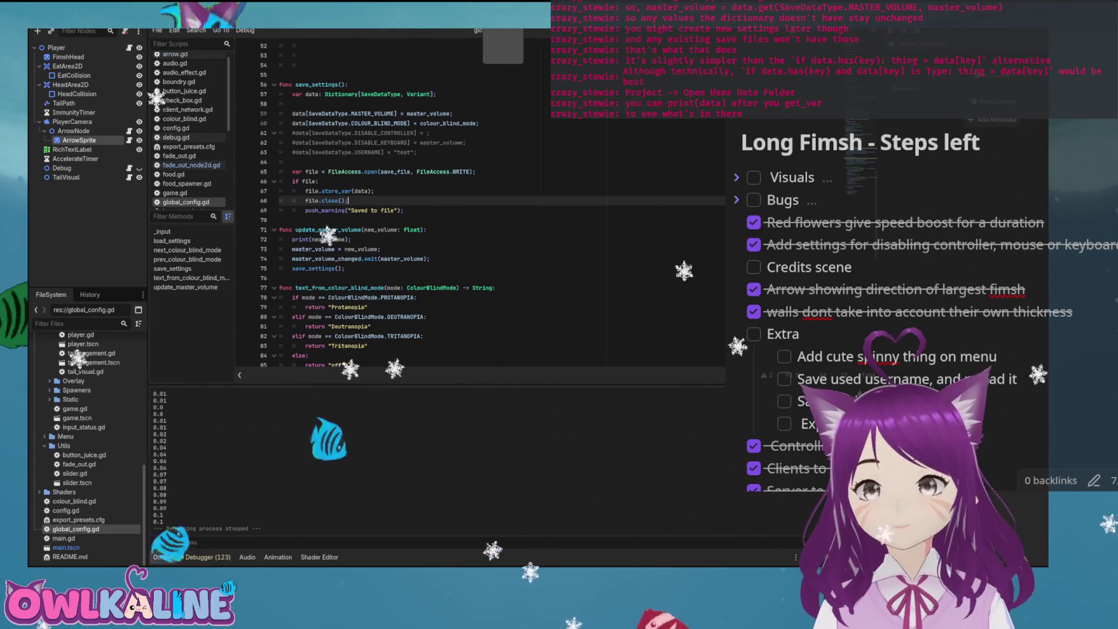
pyautogui.hotkey('ctrl', 'Tab')
pyautogui.click(130, 48)
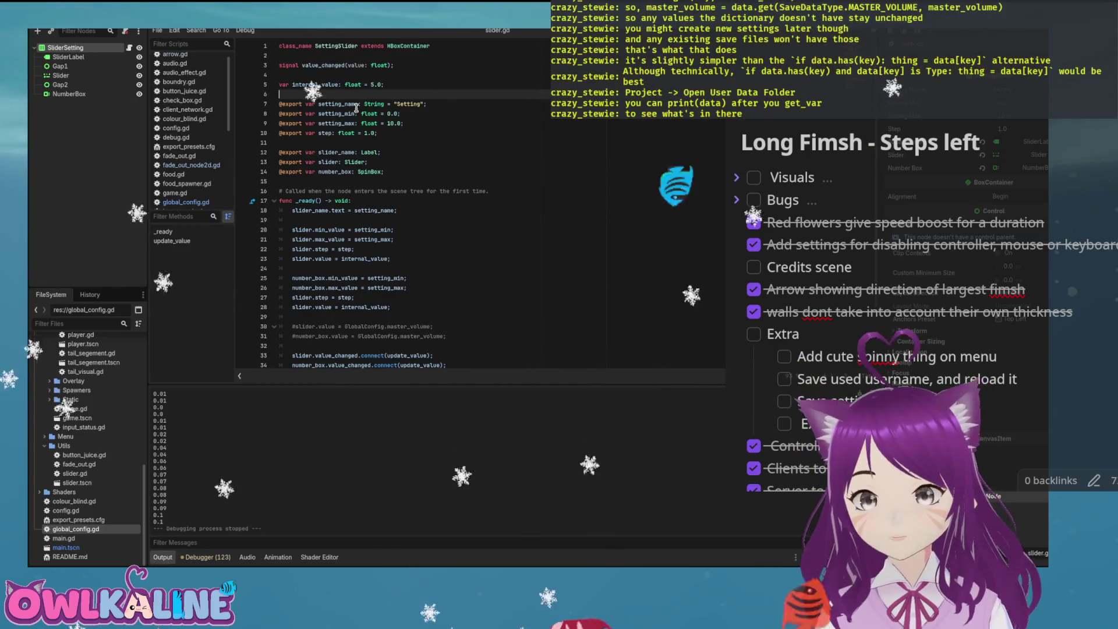
# - Open the MainMenu Settings node's settings.gd and scroll to update_values and the volume handlers
pyautogui.scroll(-3, 356, 108)
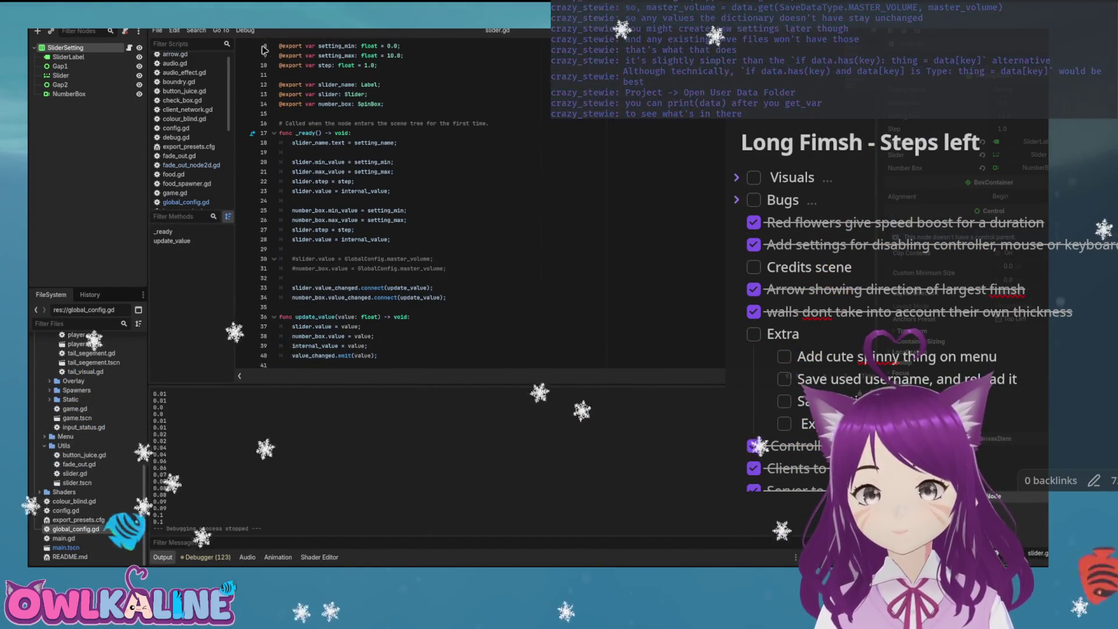
pyautogui.hotkey('ctrl', 'Tab')
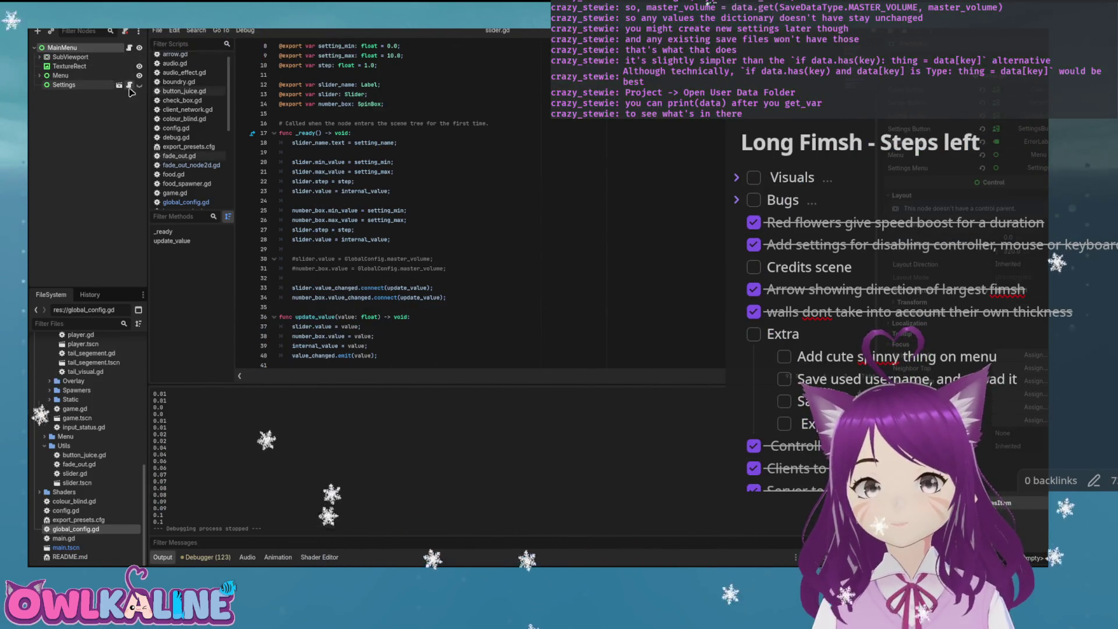
pyautogui.click(129, 85)
pyautogui.scroll(-4, 469, 155)
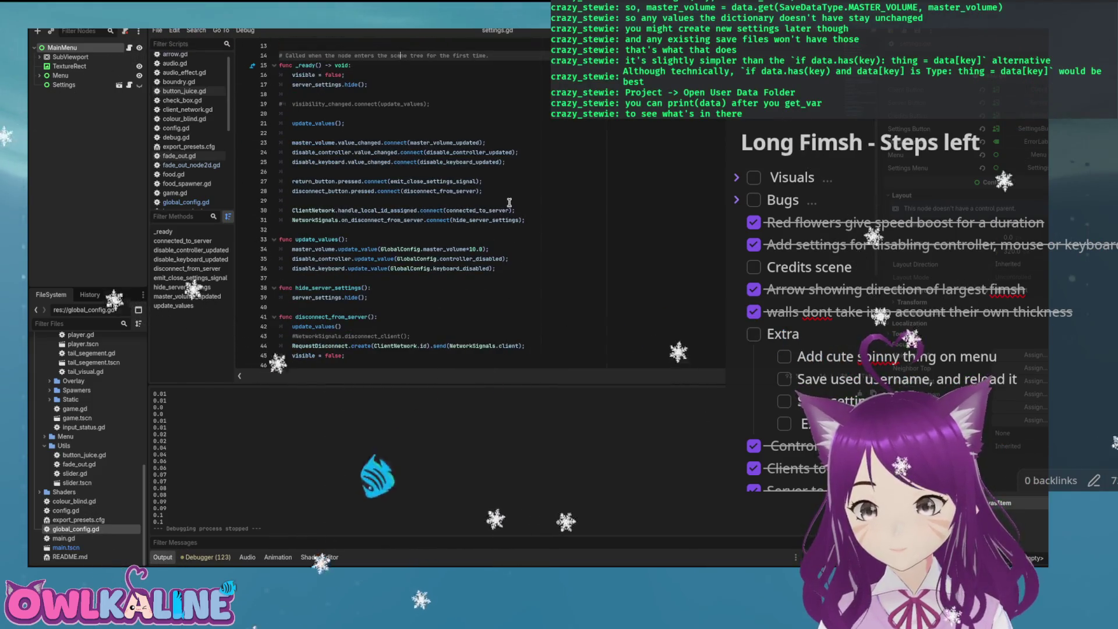
pyautogui.scroll(-6, 509, 202)
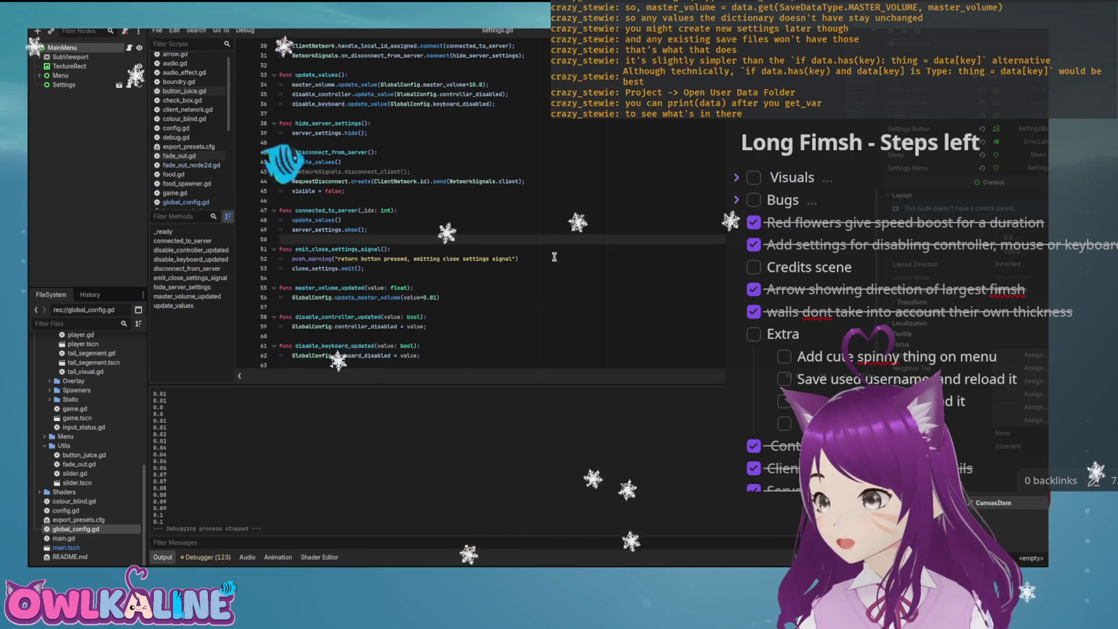
# - Check settings.gd's master volume line and update_values call, then view MainMenu in 2D
pyautogui.click(562, 295)
pyautogui.click(613, 248)
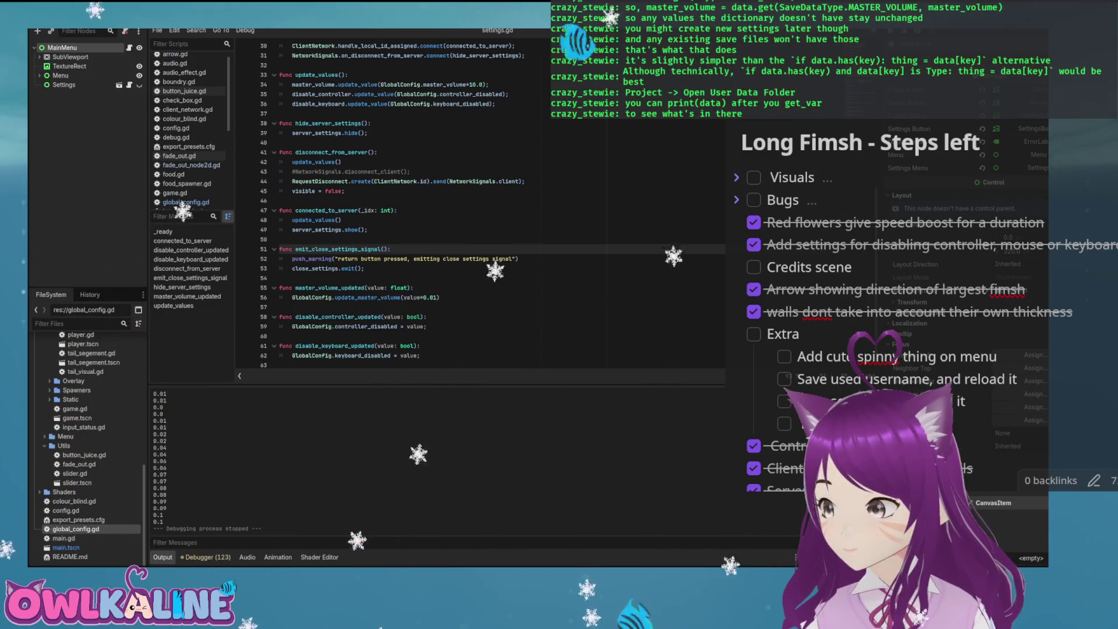
pyautogui.click(341, 161)
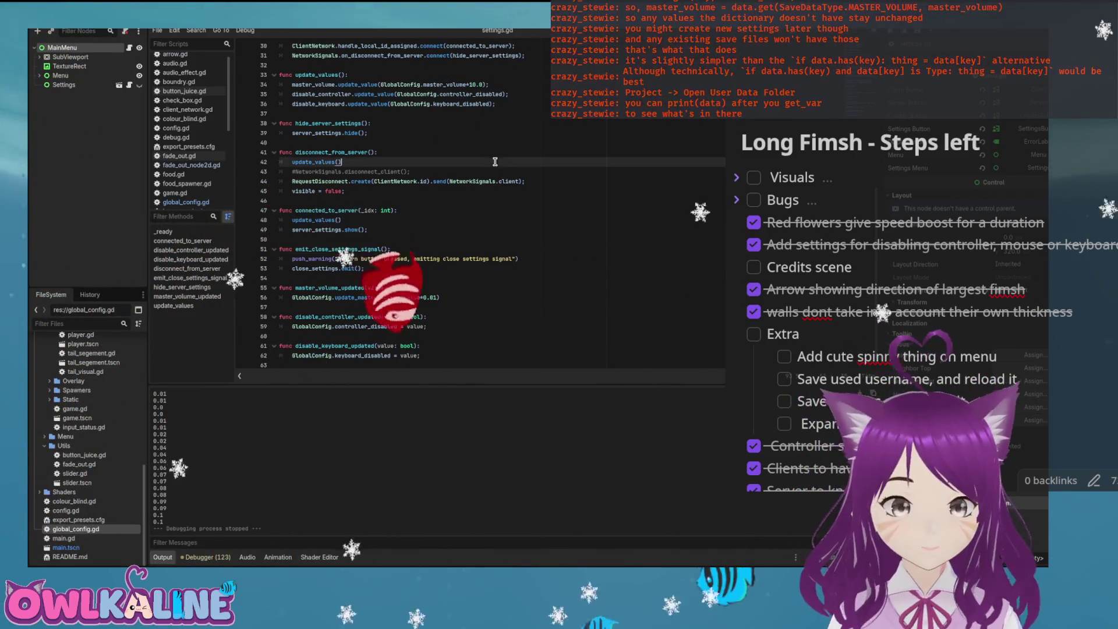
pyautogui.hotkey('ctrl', 'F1')
pyautogui.scroll(-2, 600, 243)
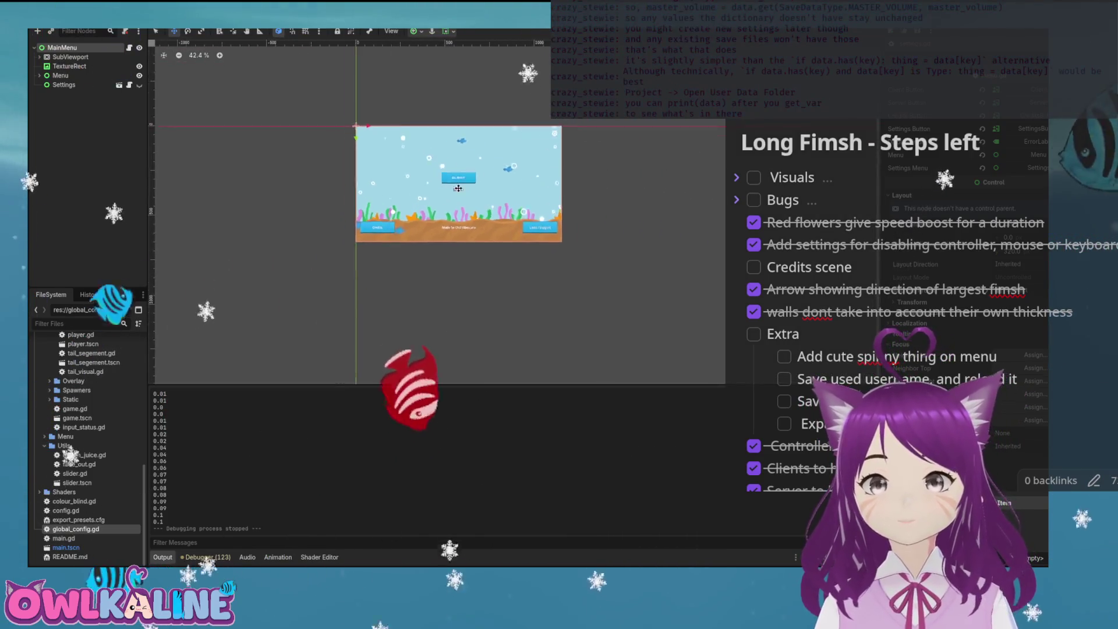
# - Pan the 2D view, cycle to the Settings scene, and open its settings.gd script
pyautogui.scroll(3, 600, 243)
pyautogui.scroll(5, 600, 243)
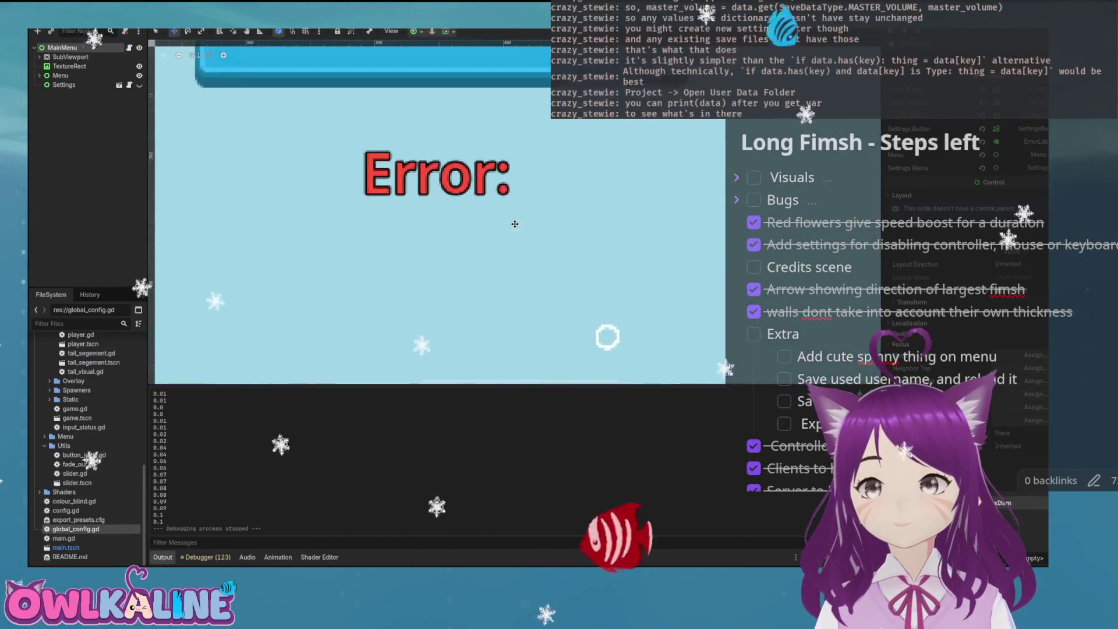
pyautogui.moveTo(521, 238); pyautogui.dragTo(575, 284)
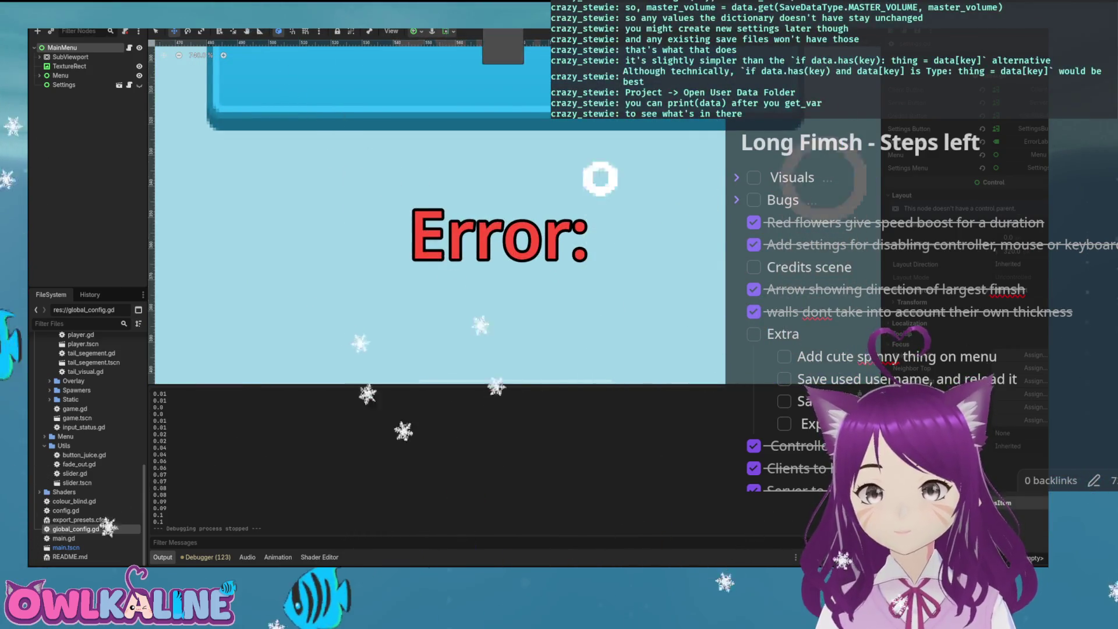
pyautogui.hotkey('ctrl', 'Tab')
pyautogui.hotkey('ctrl', 'Tab')
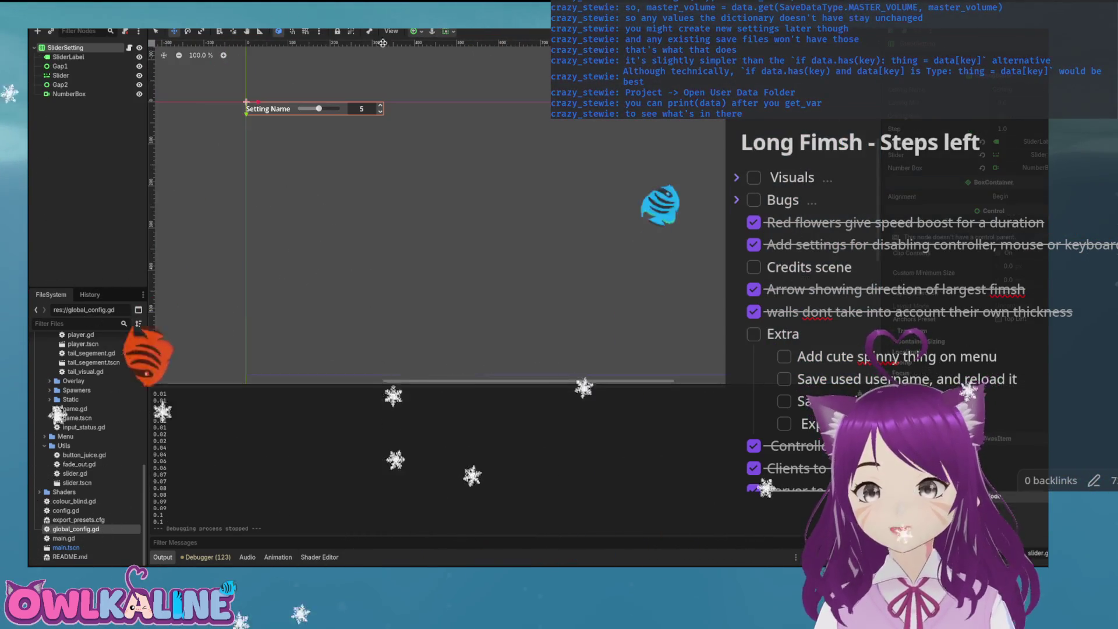
pyautogui.hotkey('ctrl', 'Tab')
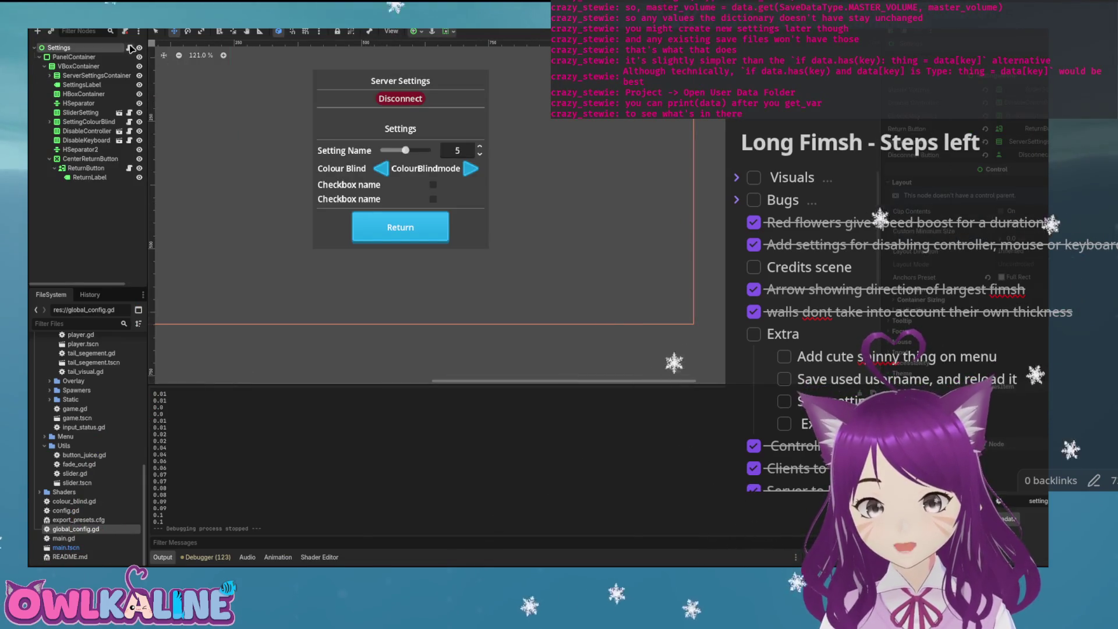
pyautogui.click(130, 47)
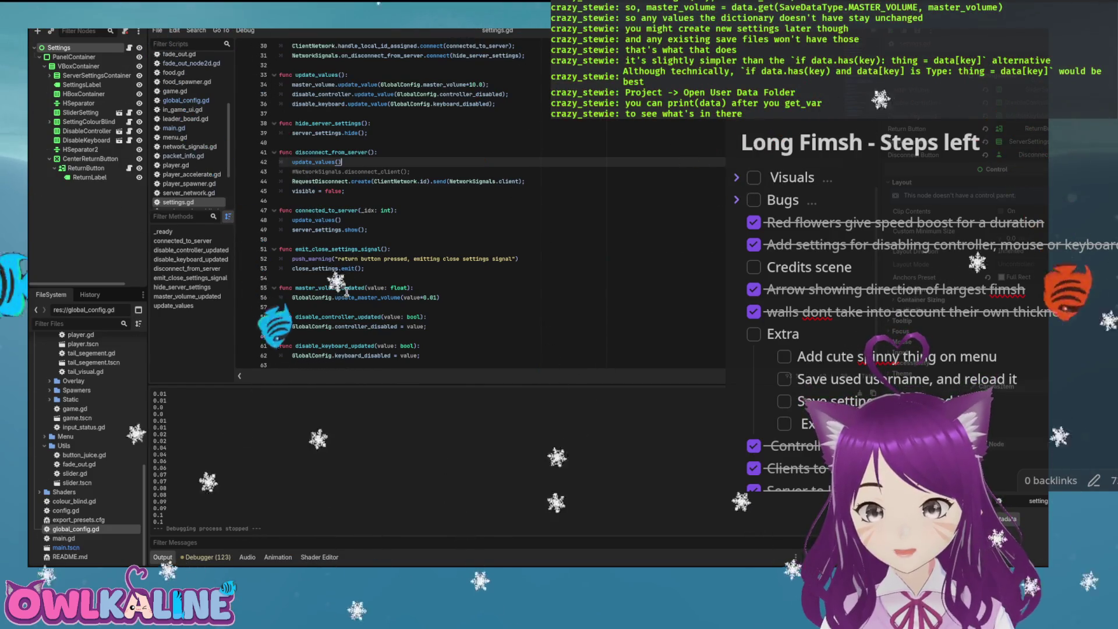
# - Replace the 0.01 multiplier on line 56 with 10.0 and test-run the game
pyautogui.click(372, 288)
pyautogui.click(427, 297)
pyautogui.moveTo(425, 298); pyautogui.dragTo(435, 297)
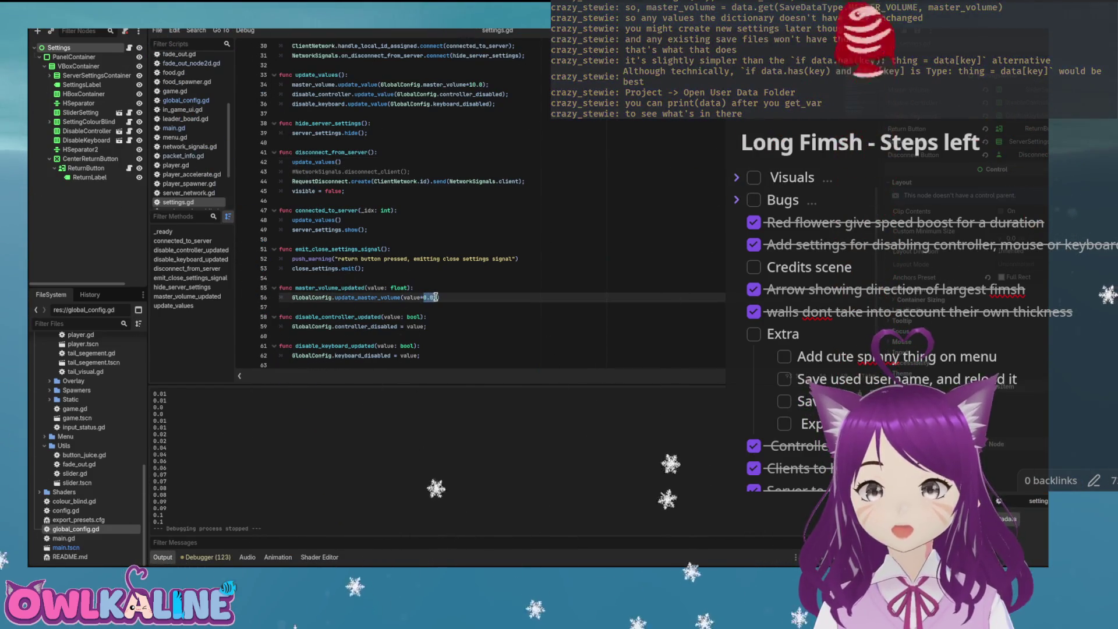
pyautogui.write('10.0')
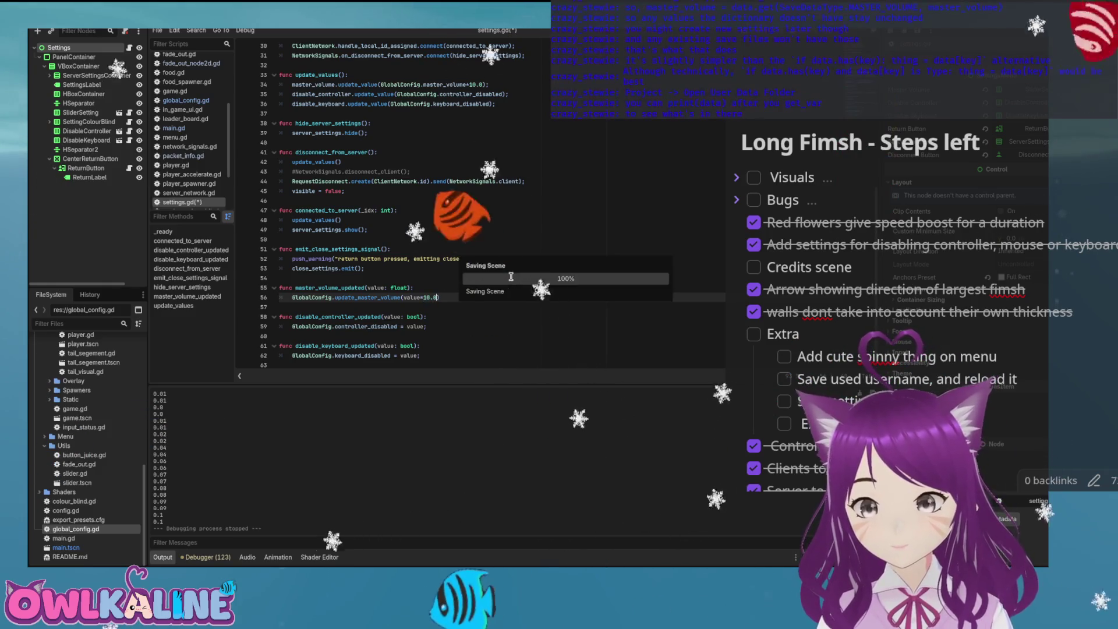
pyautogui.press('F5')
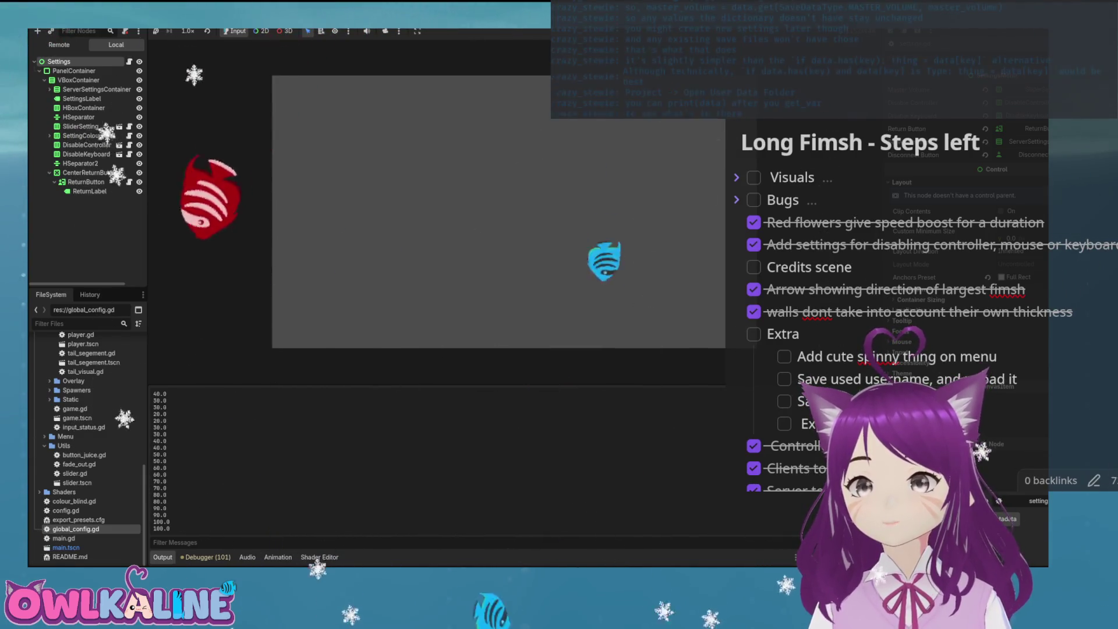
# - Stop the game, pass the raw value to update_master_volume, and run again
pyautogui.press('F8')
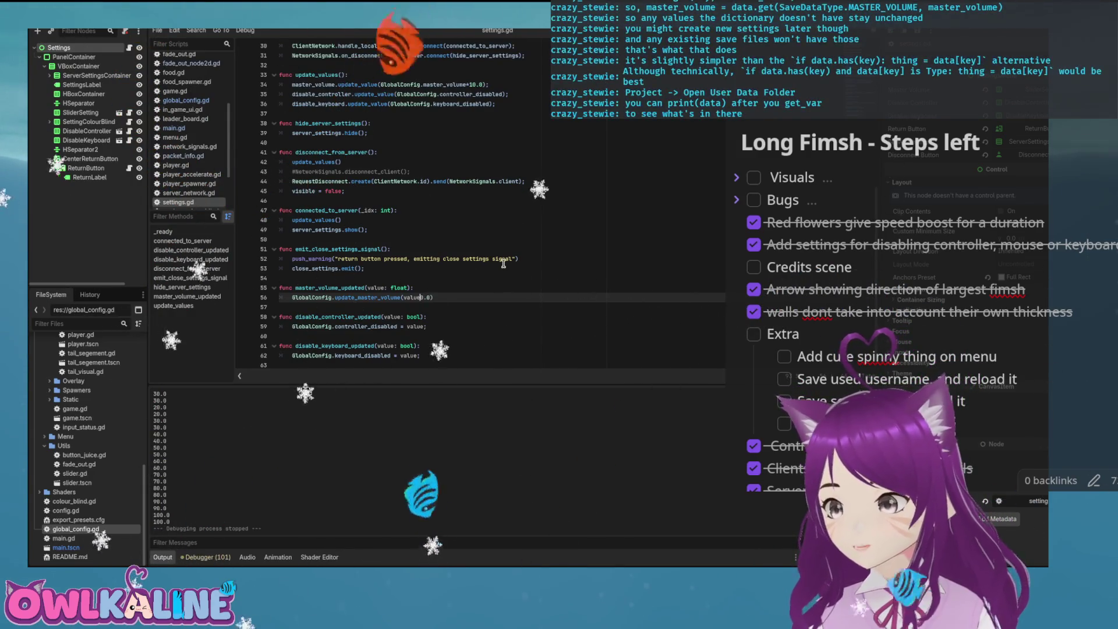
pyautogui.press('Delete')
pyautogui.press('Delete')
pyautogui.press('Delete')
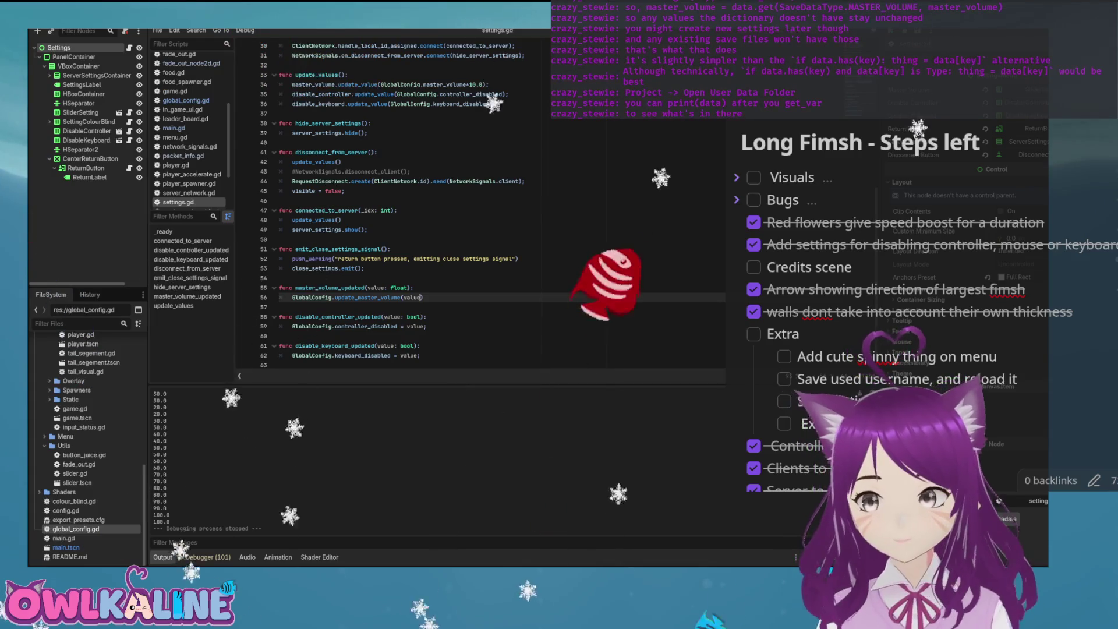
pyautogui.press('F5')
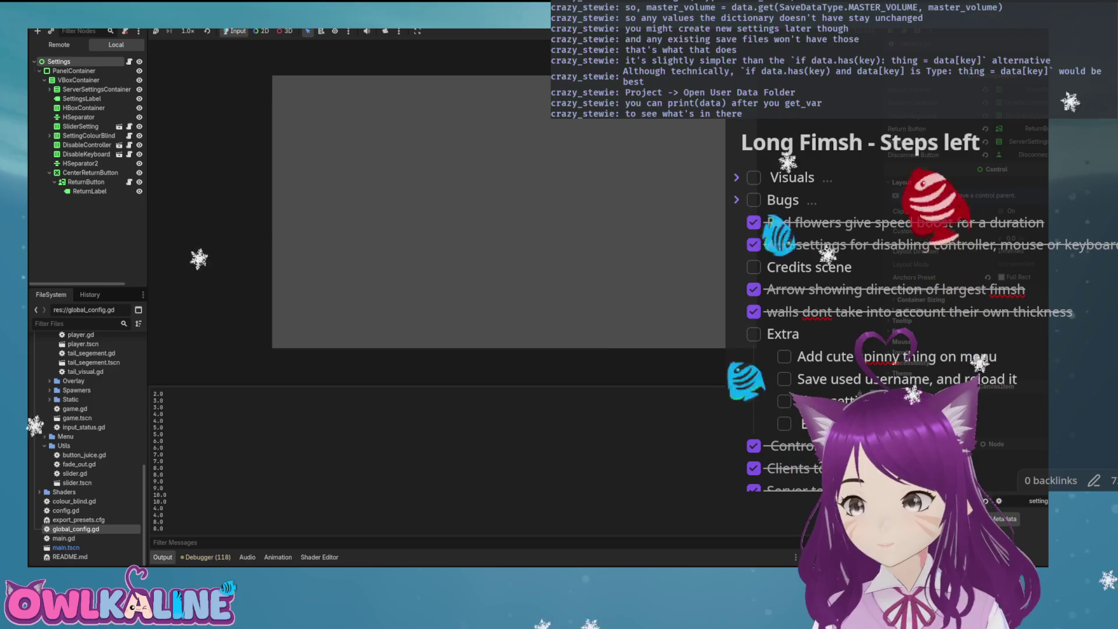
pyautogui.click(736, 200)
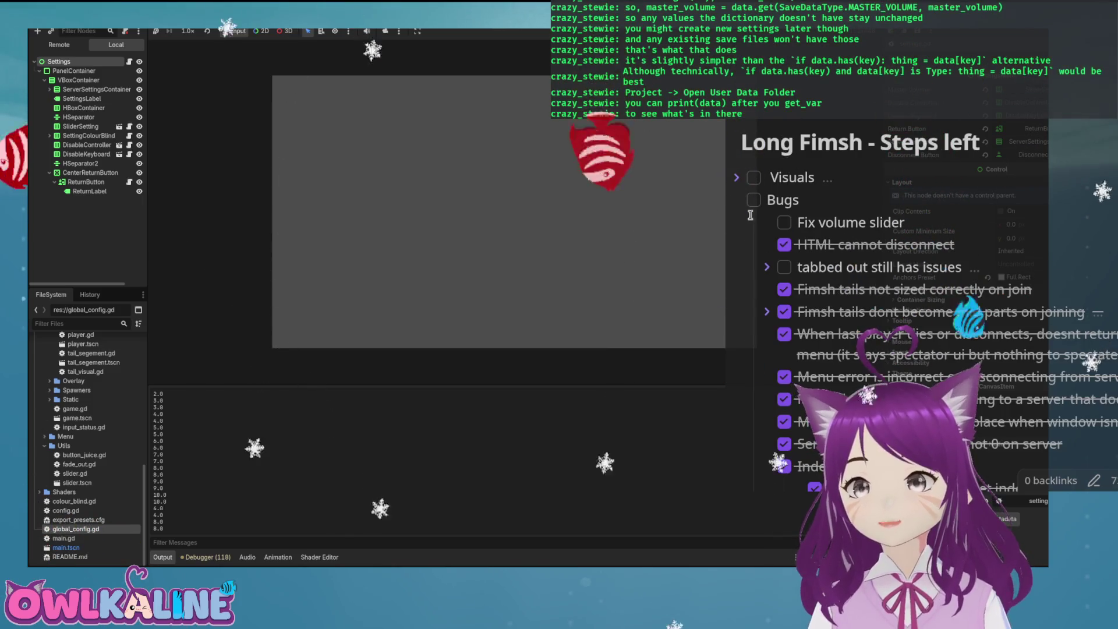
# - Collapse the Bugs to-do notes and stop the running game
pyautogui.click(737, 200)
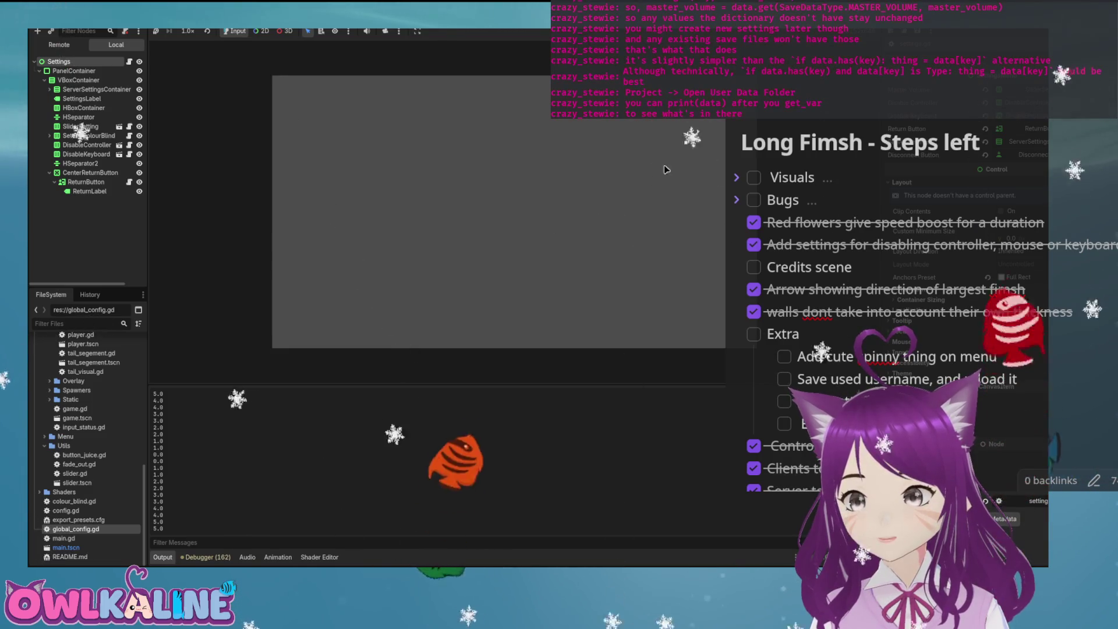
pyautogui.press('F8')
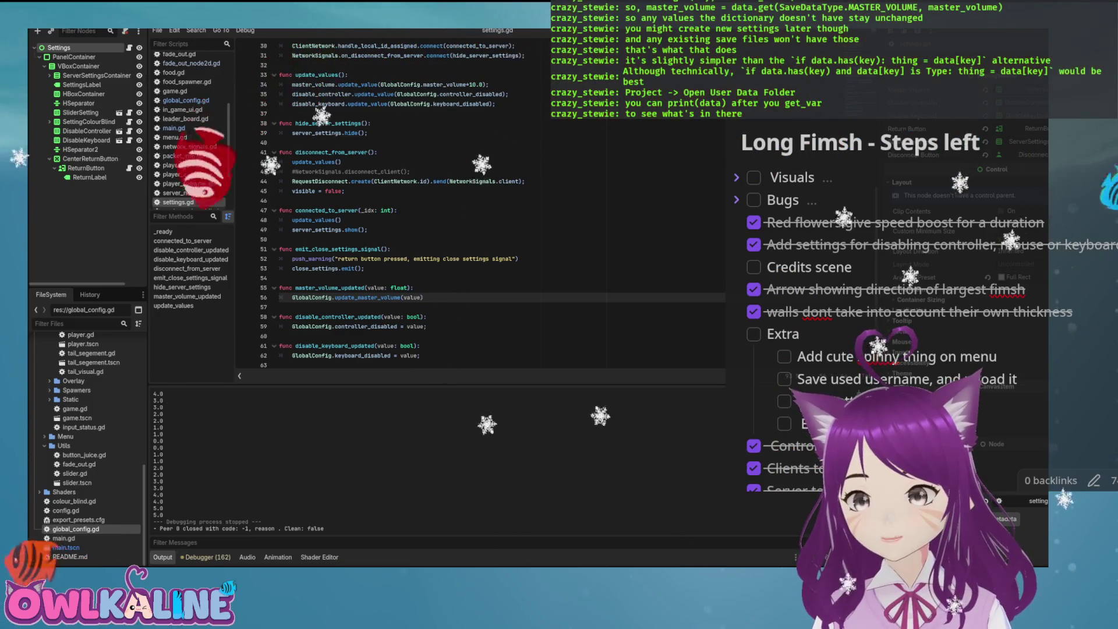
# - Open global_config.gd and test-run the game to print the loaded settings { 0: 5.0, 1: 3 }
pyautogui.doubleClick(91, 529)
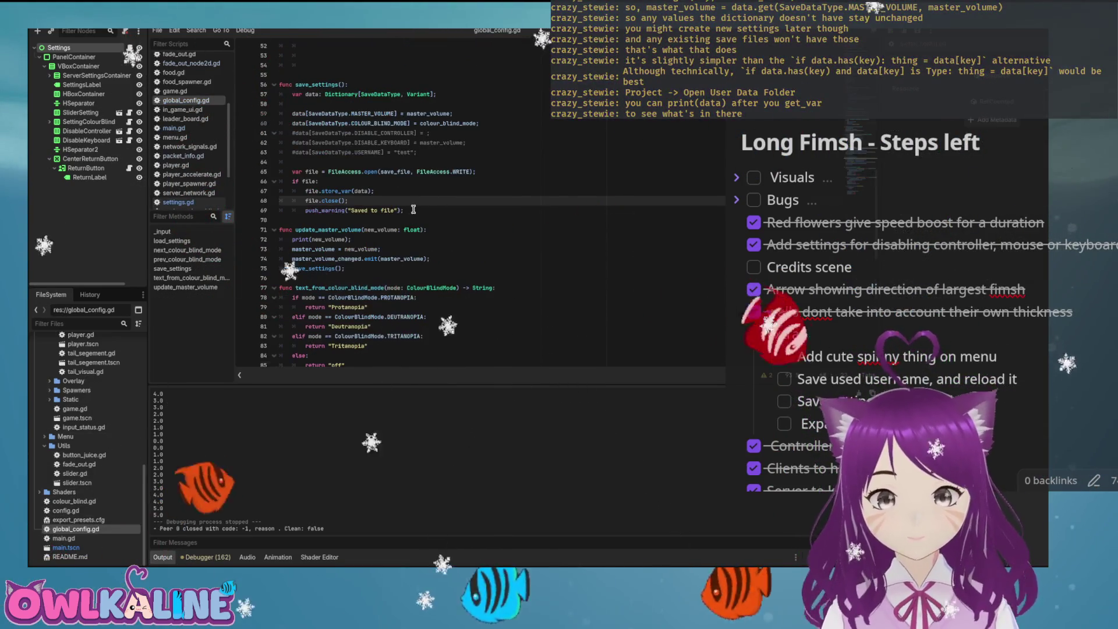
pyautogui.scroll(5, 373, 174)
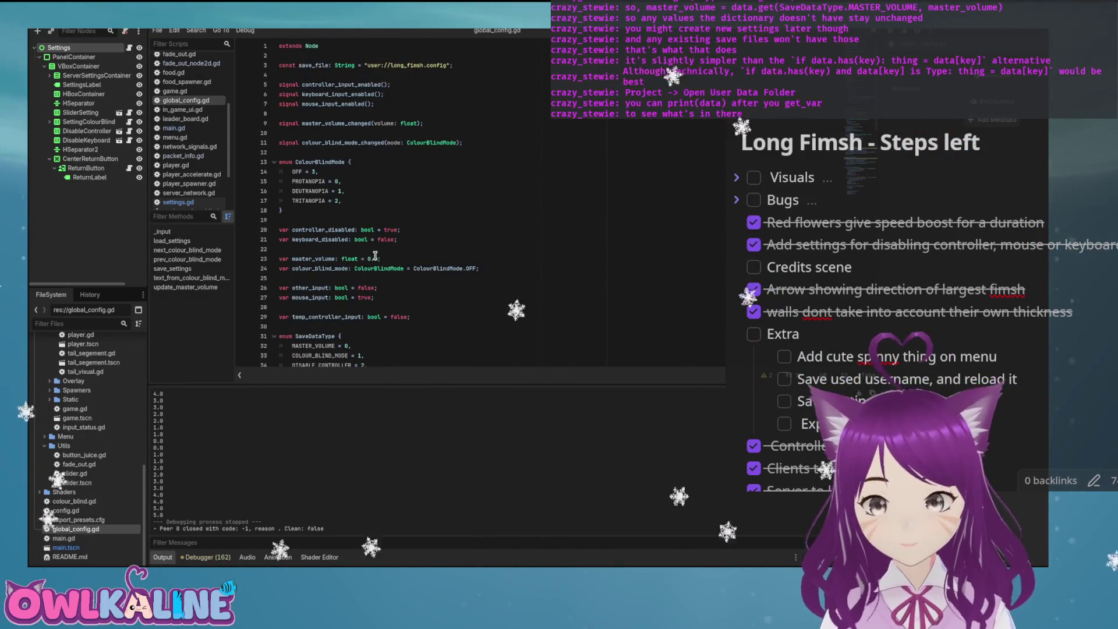
pyautogui.click(344, 181)
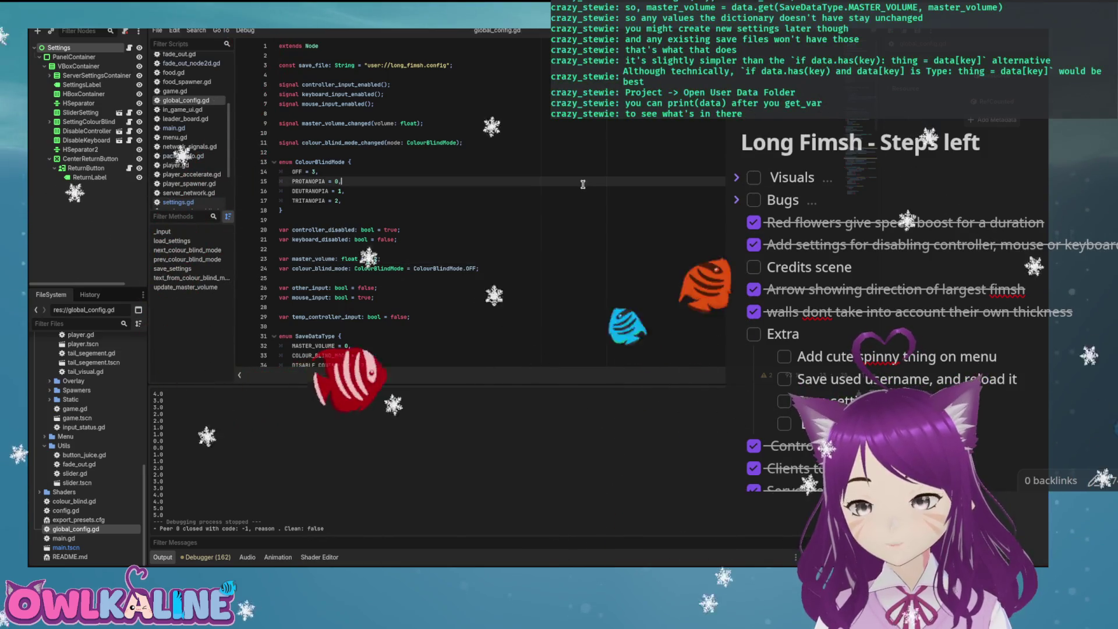
pyautogui.press('F5')
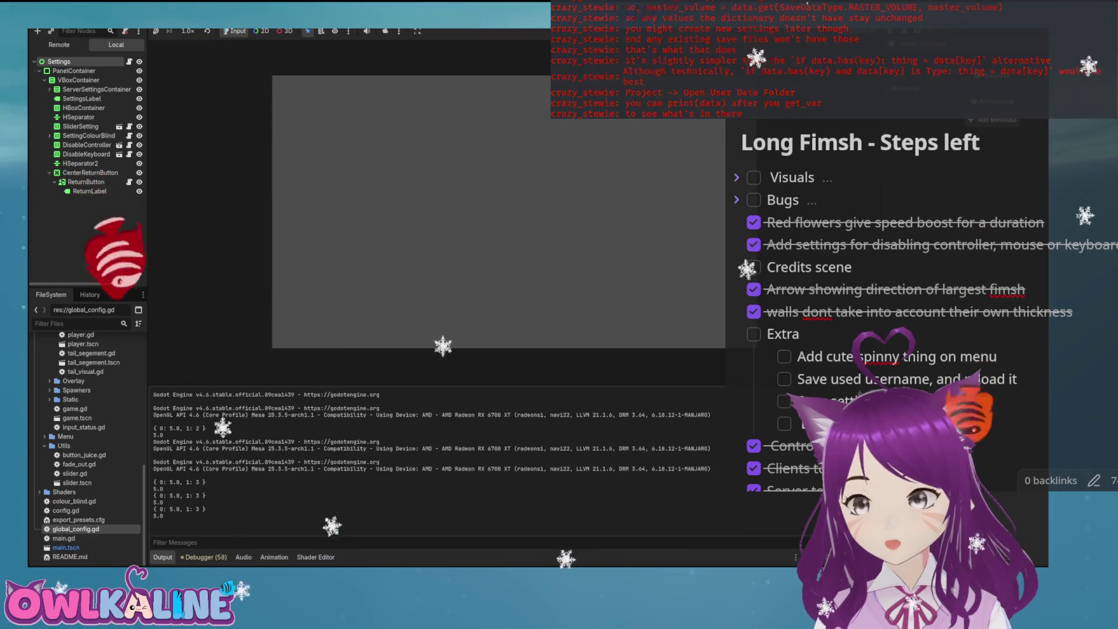
pyautogui.press('F8')
pyautogui.click(642, 249)
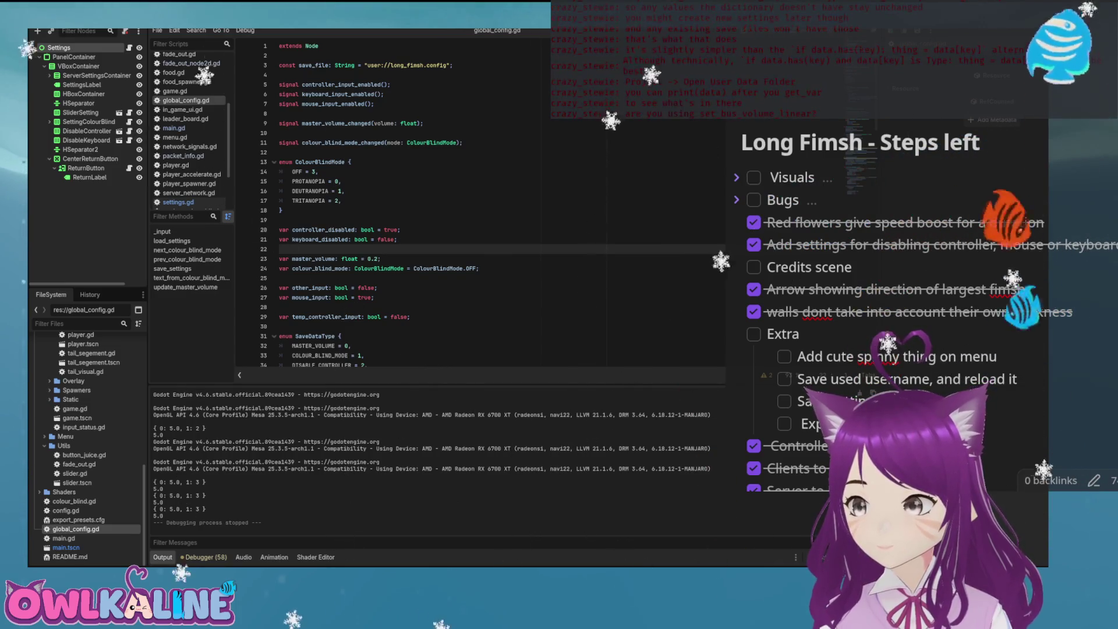
# - View the Game scene's hex background with the Settings panel, then reopen global_config.gd
pyautogui.hotkey('ctrl', 'F1')
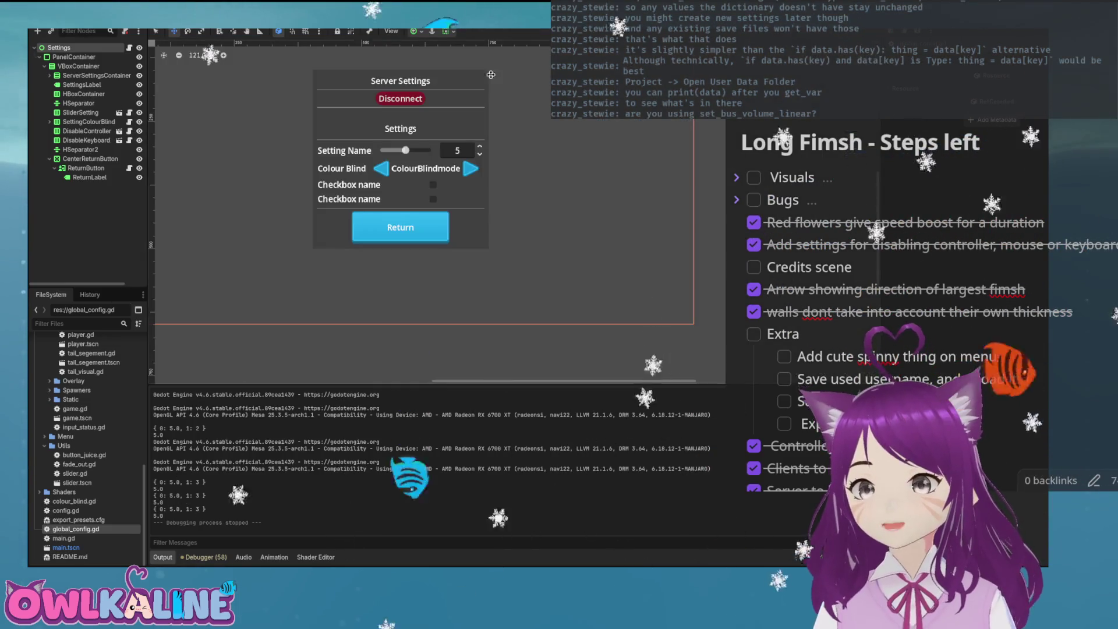
pyautogui.scroll(-1, 359, 184)
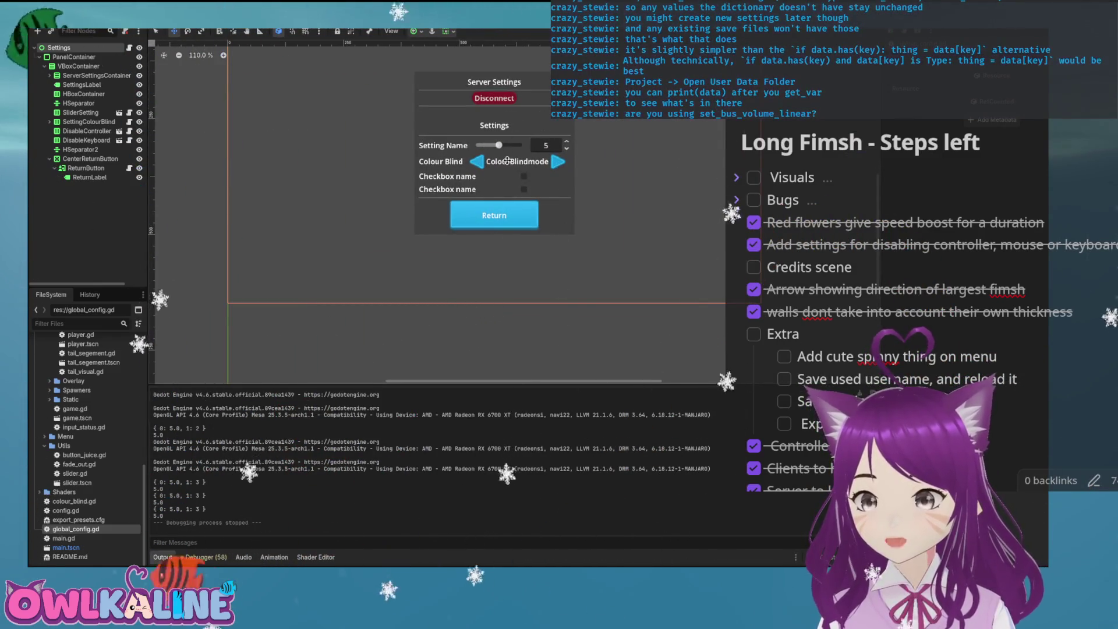
pyautogui.hotkey('ctrl', 'Tab')
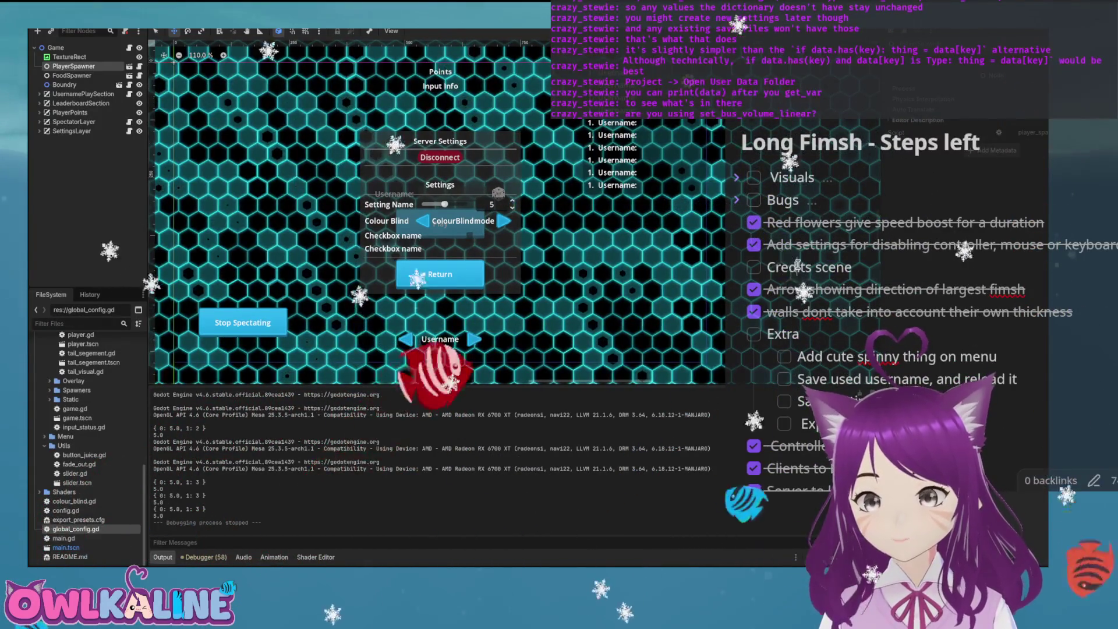
pyautogui.scroll(-3, 857, 283)
pyautogui.click(844, 243)
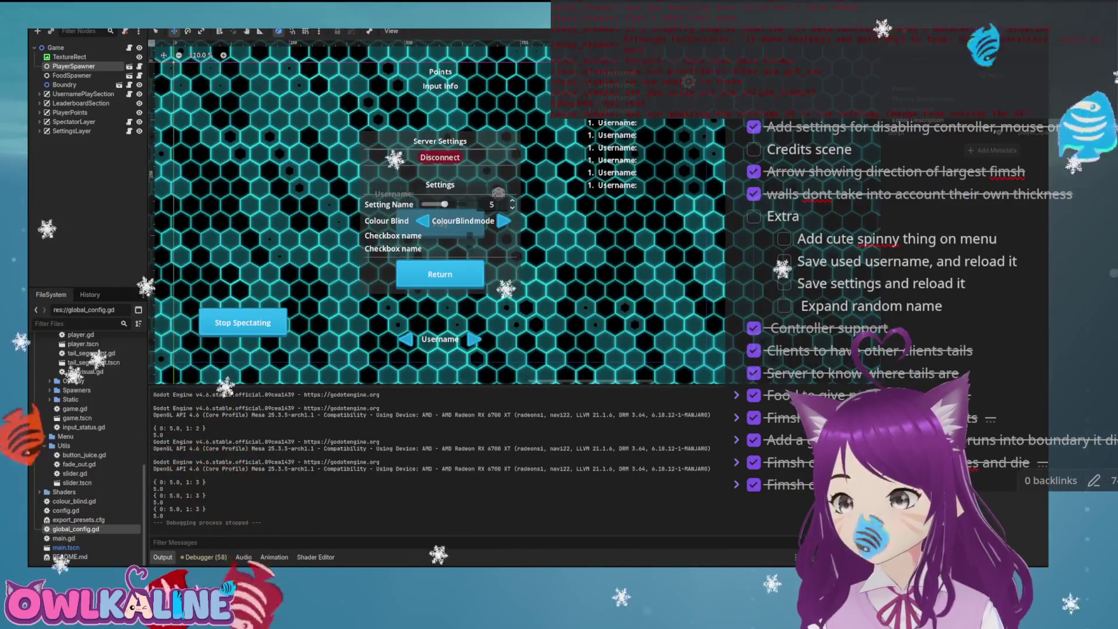
pyautogui.doubleClick(86, 530)
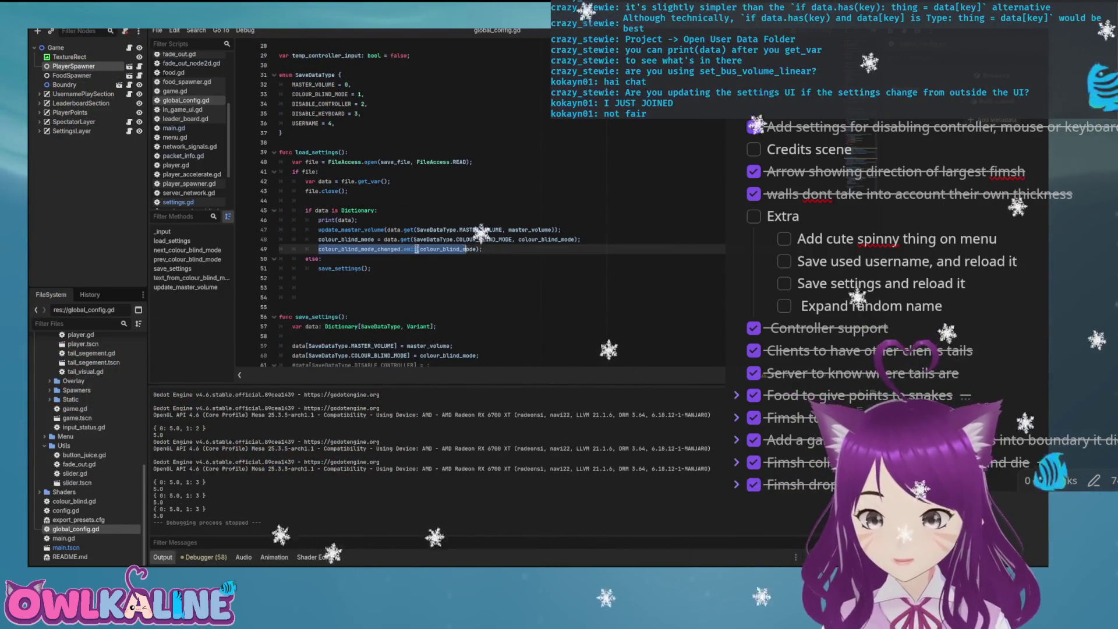
# - Scroll global_config.gd to load_settings and go to the colour_blind_mode_changed emit on line 49
pyautogui.scroll(-7, 349, 245)
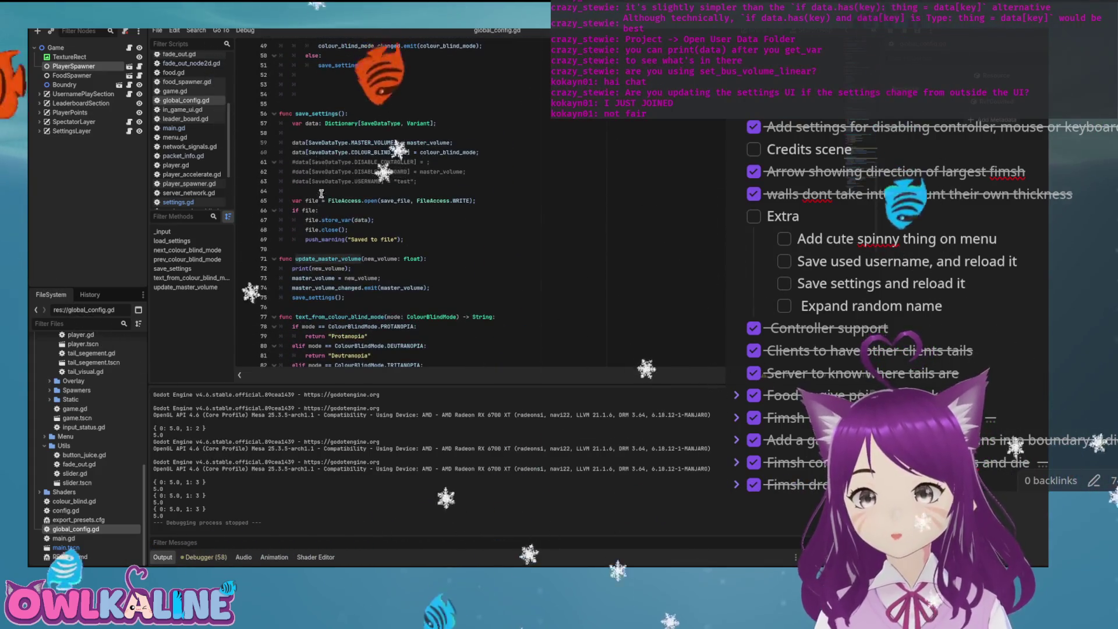
pyautogui.scroll(-6, 347, 259)
pyautogui.scroll(2, 324, 295)
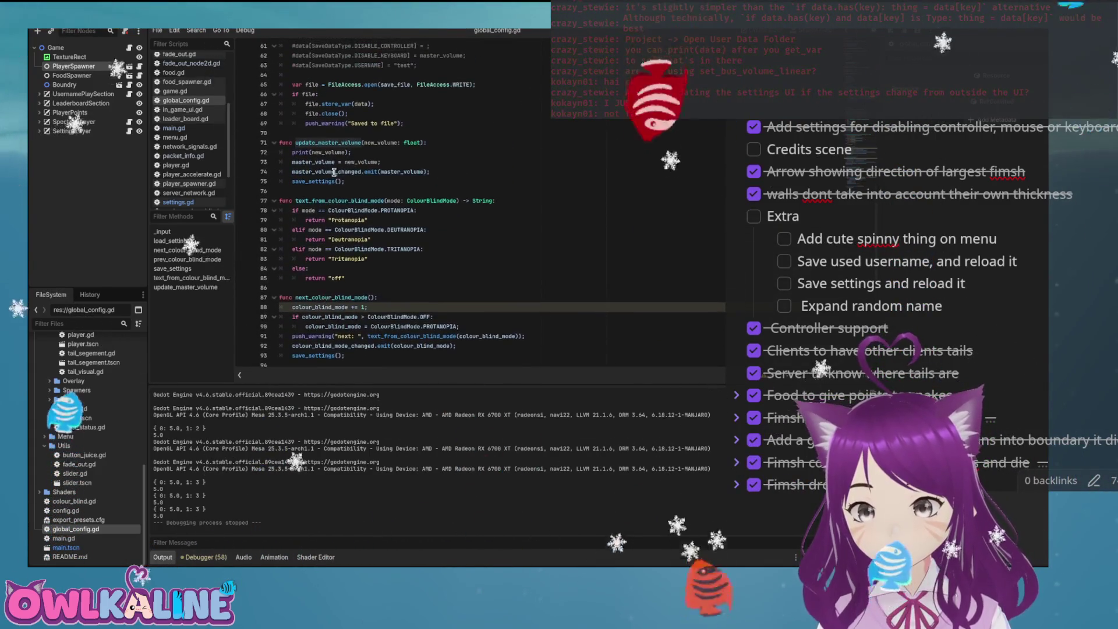
pyautogui.moveTo(431, 172); pyautogui.dragTo(292, 172)
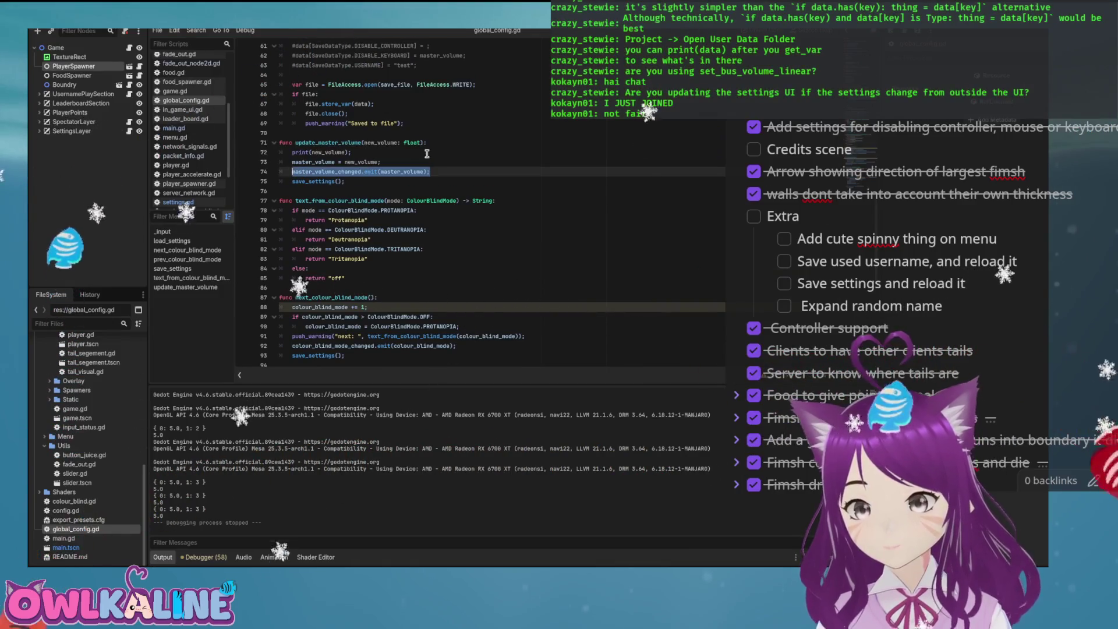
pyautogui.scroll(10, 370, 155)
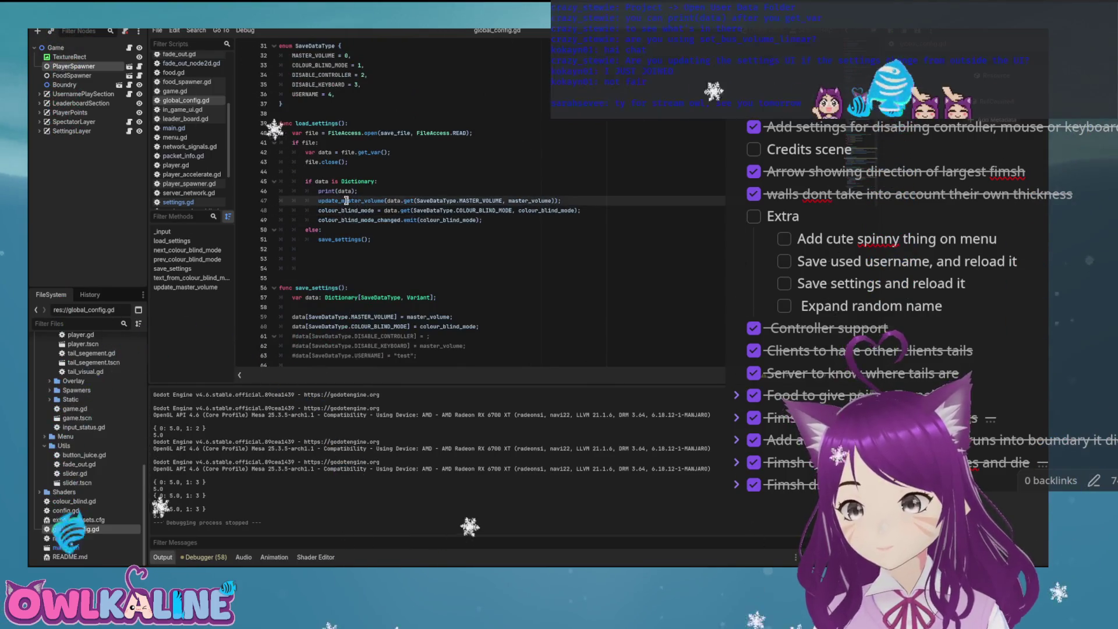
pyautogui.click(351, 216)
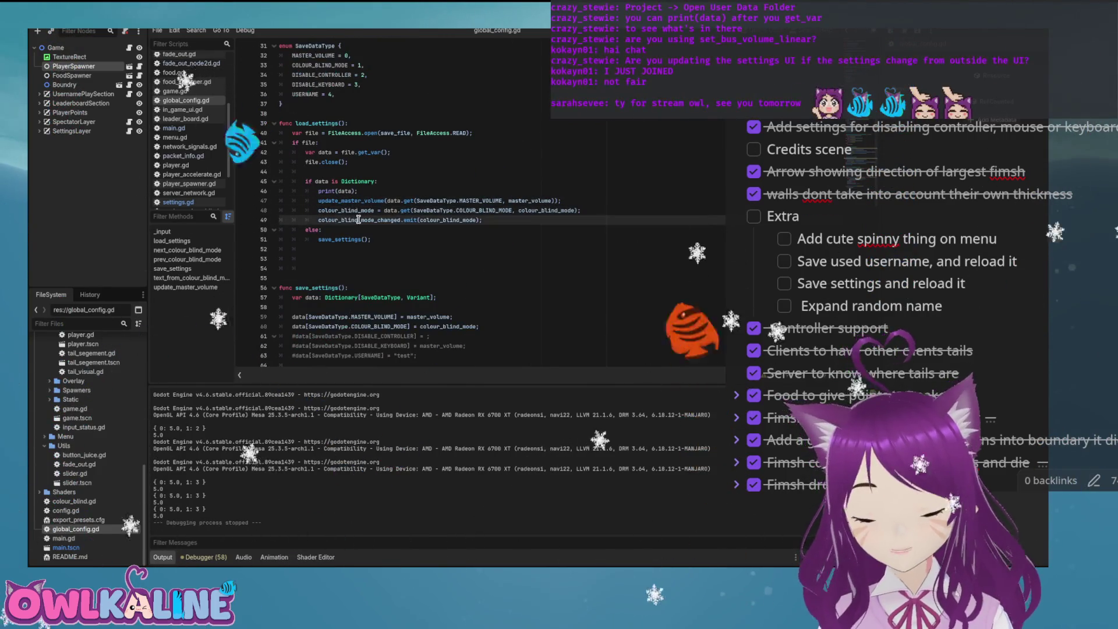